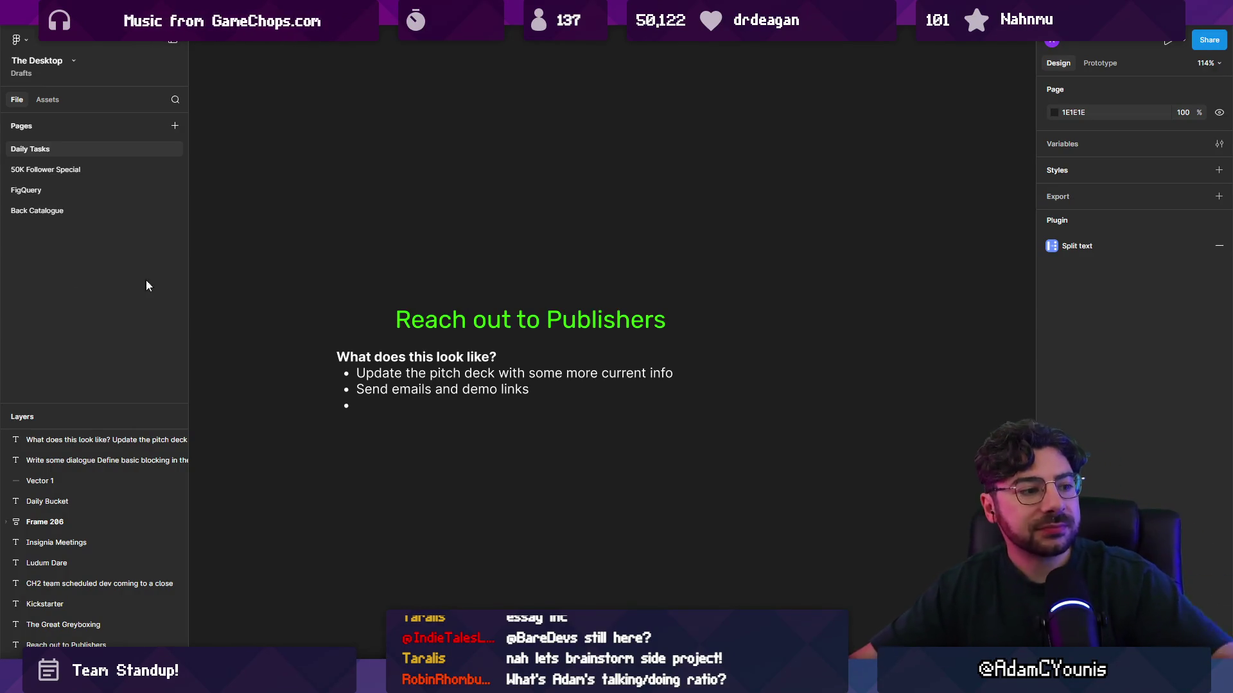
# Type 'Make the project more attractive by way of:' into the empty last bullet
pyautogui.doubleClick(595, 394)
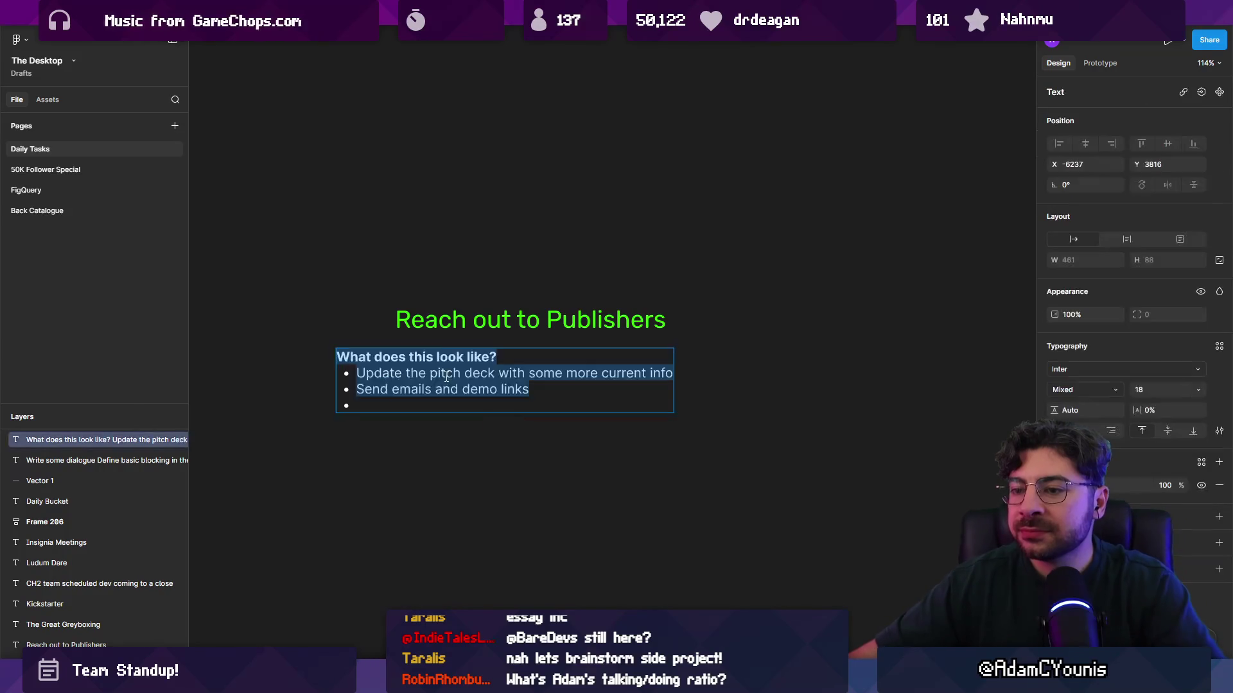
pyautogui.click(592, 398)
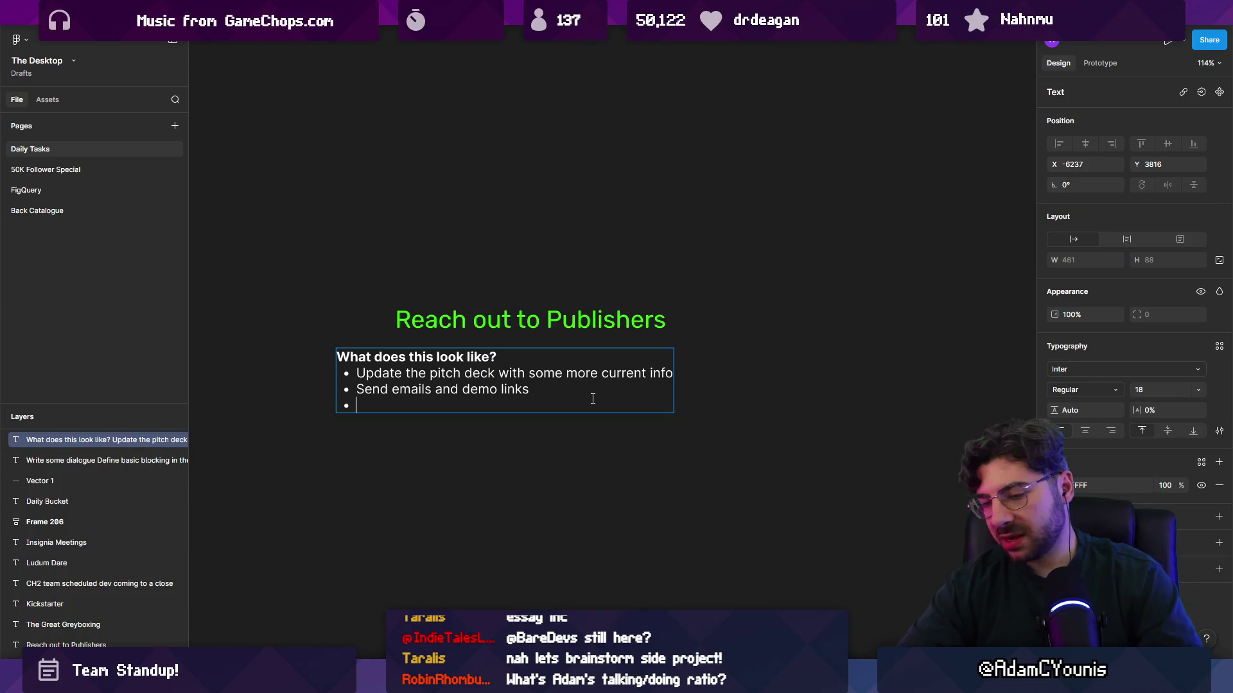
pyautogui.write('Make t')
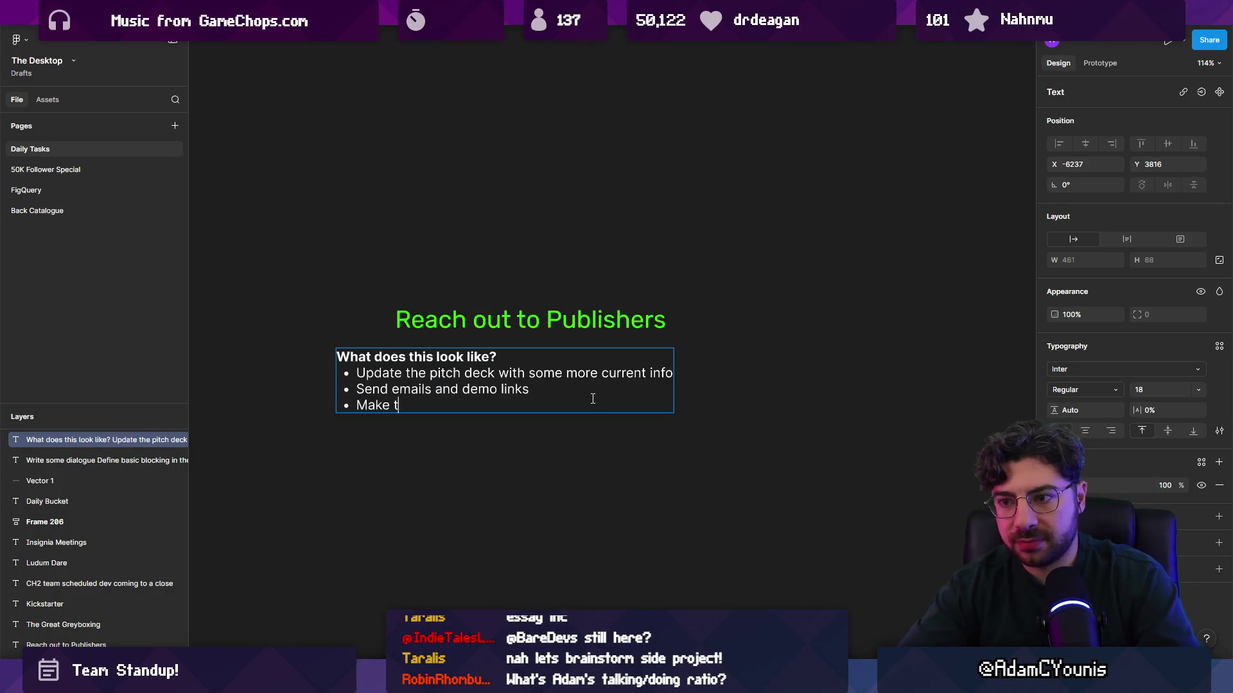
pyautogui.write('he project more')
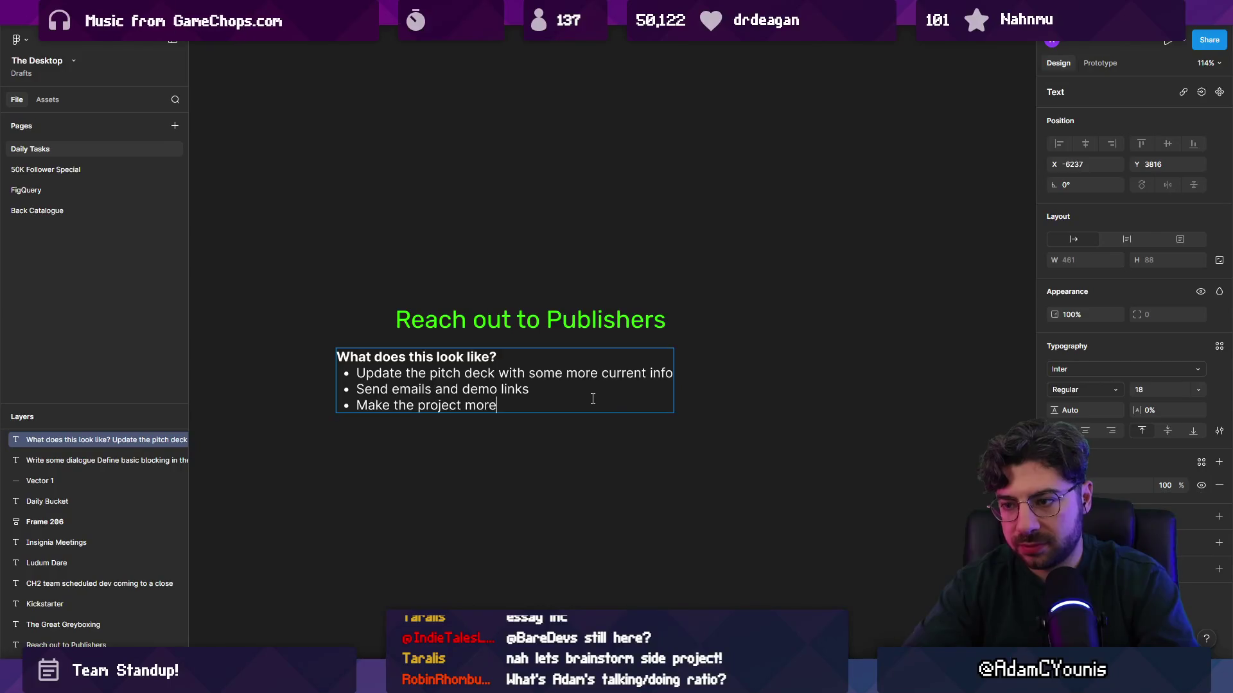
pyautogui.write(' attractive ')
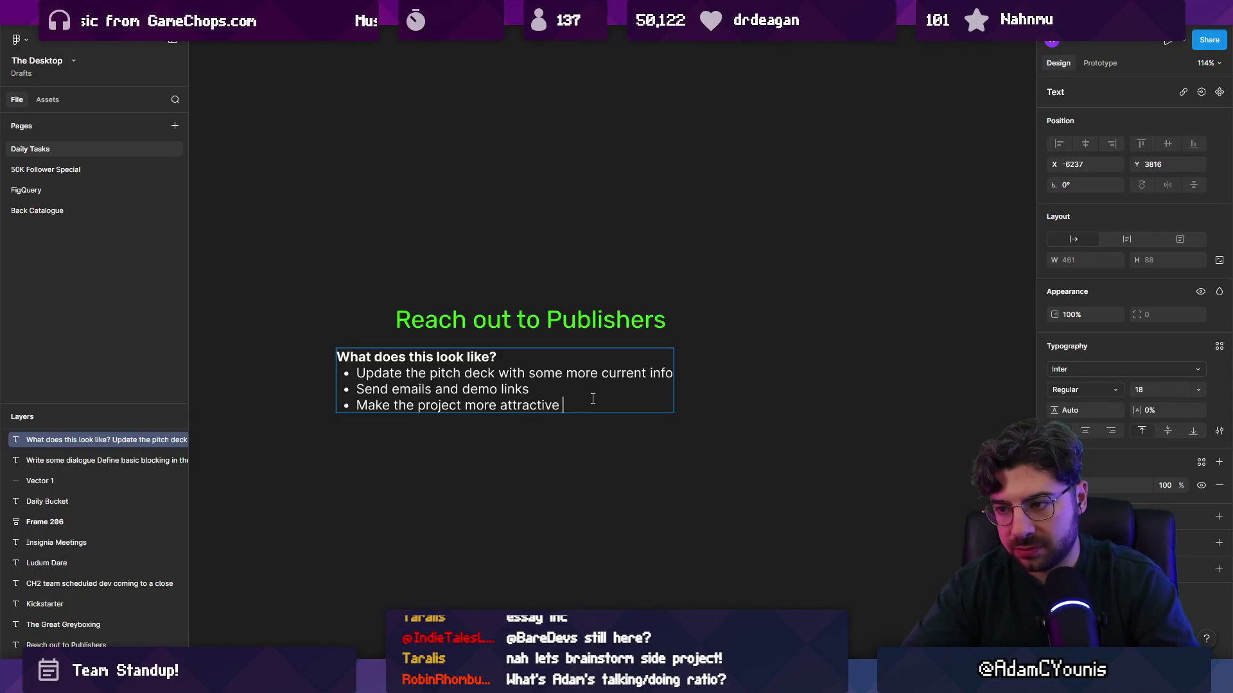
pyautogui.write('by way of:')
# Add an indented 'Wishlists' sub-bullet with 'trailer' nested beneath it
pyautogui.press('Return')
pyautogui.press('Tab')
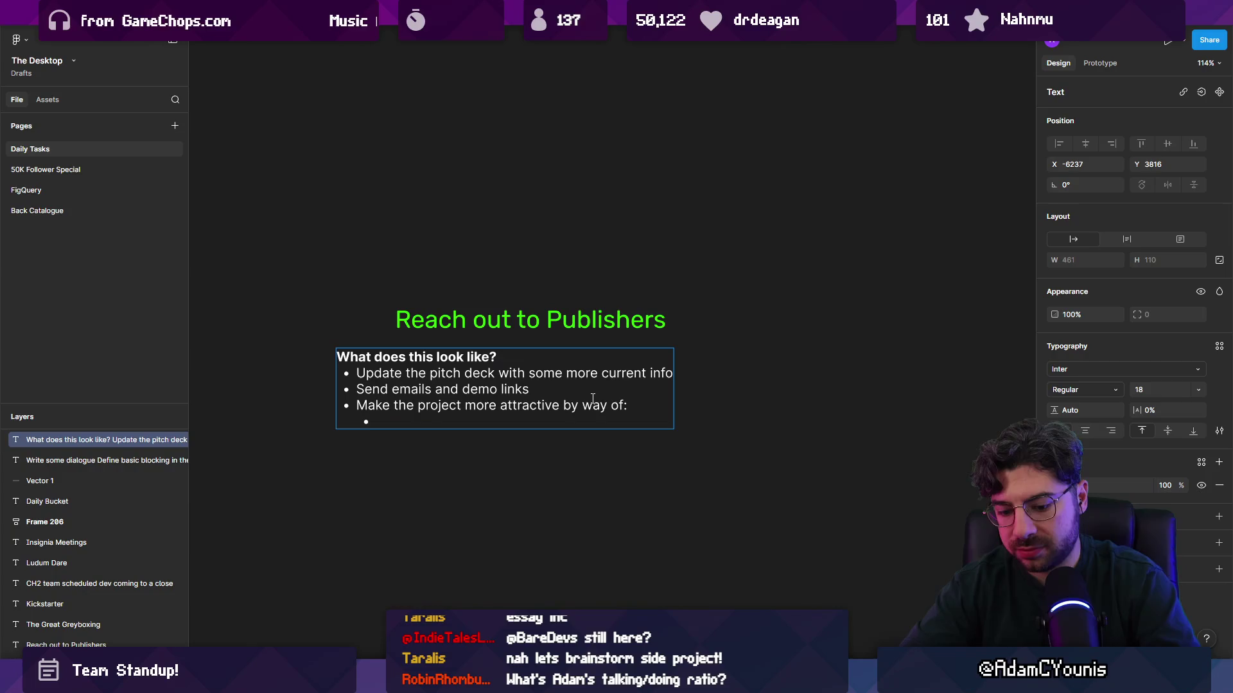
pyautogui.write('Wishlists')
pyautogui.press('Return')
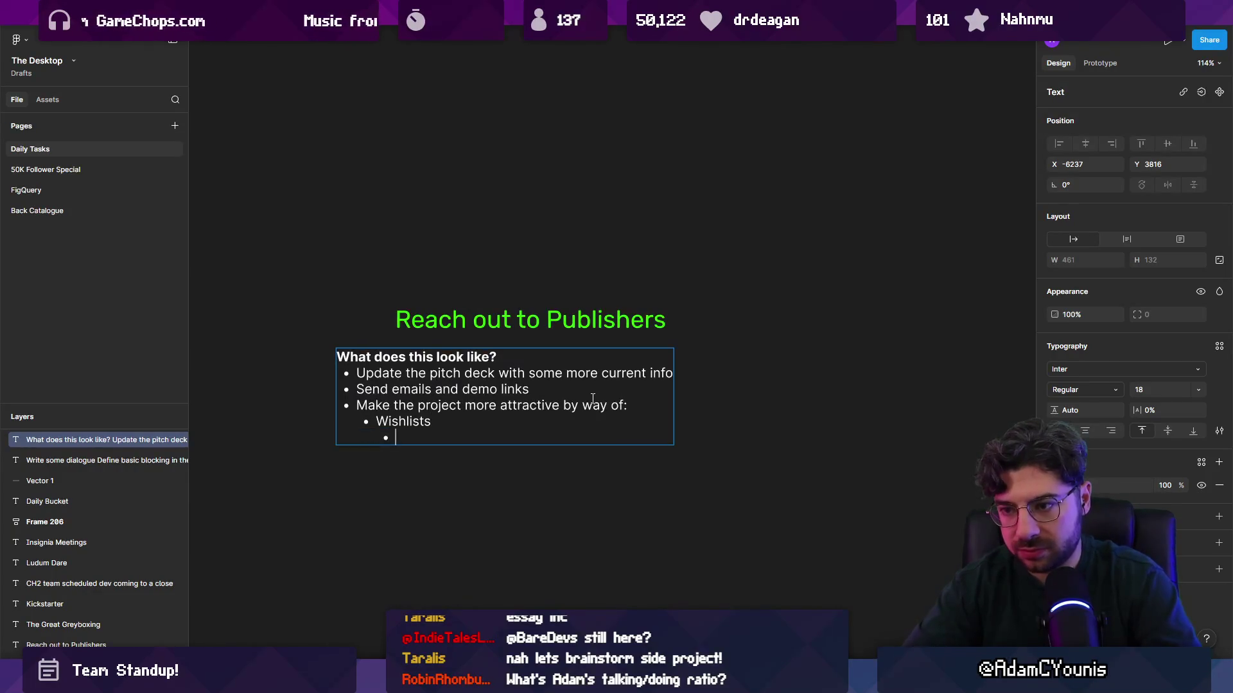
pyautogui.write('trailer')
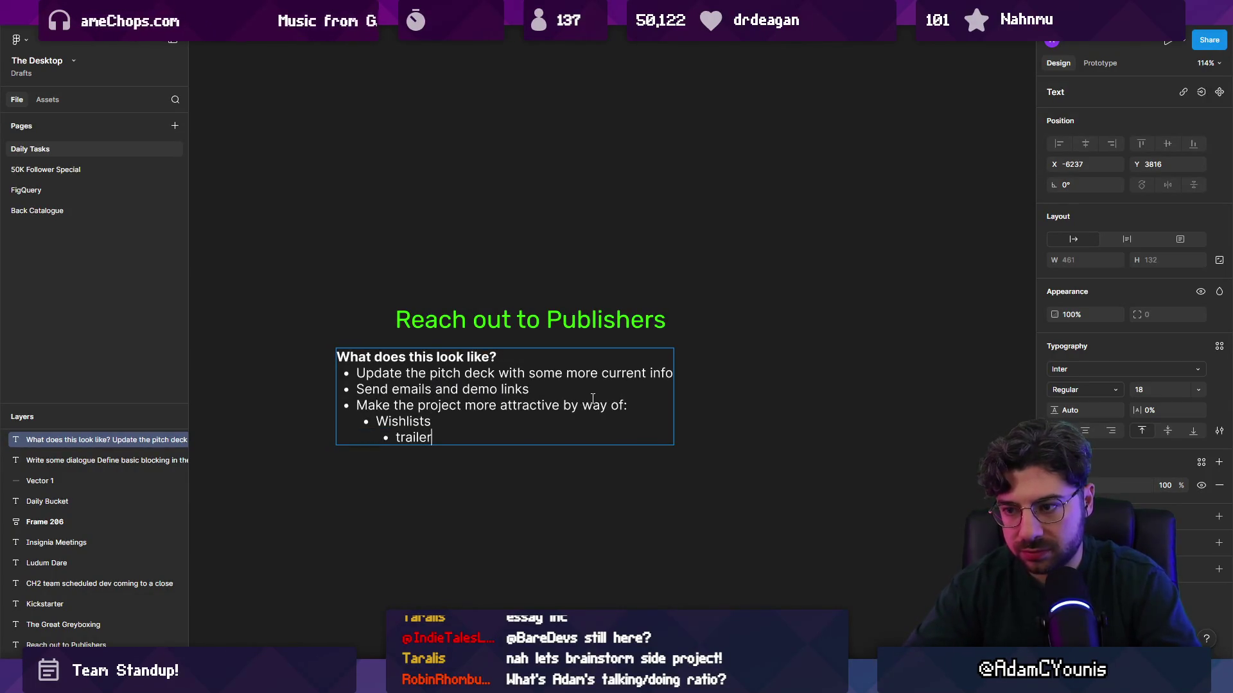
pyautogui.press('Return')
pyautogui.hotkey('shift', 'Tab')
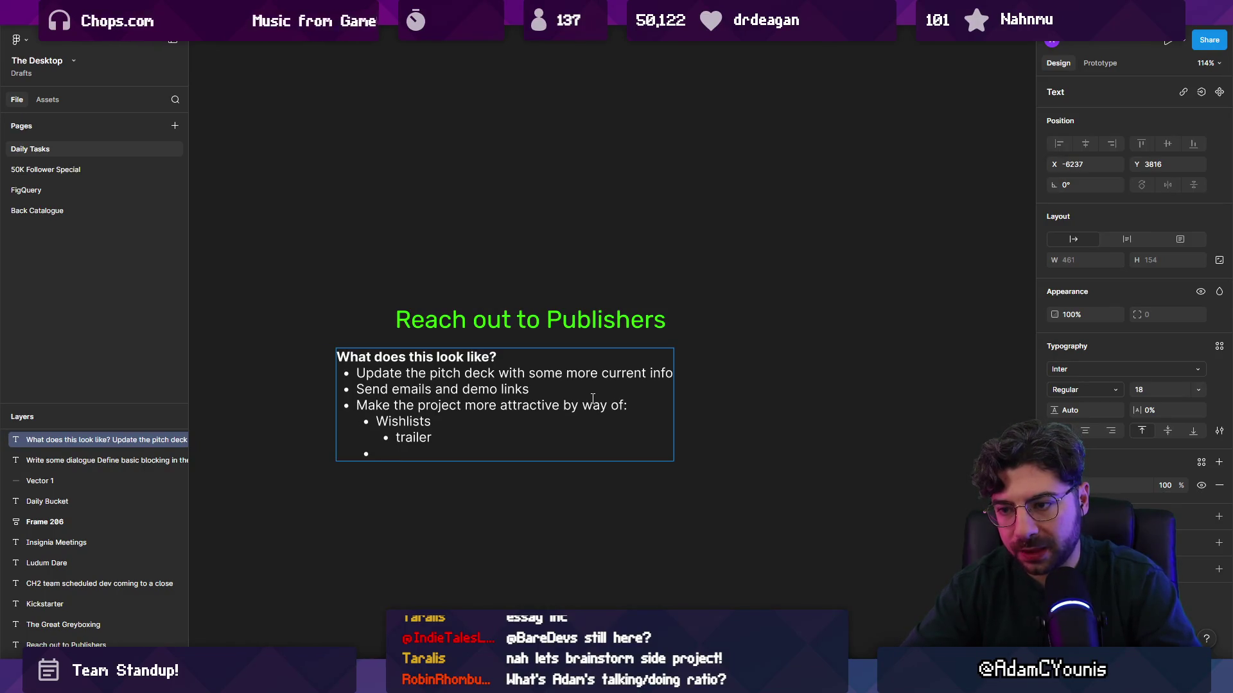
pyautogui.press('BackSpace')
# Add 'more social media content about the game' and 'youtube' bullets, leaving an empty bullet
pyautogui.press('Return')
pyautogui.write('Mo')
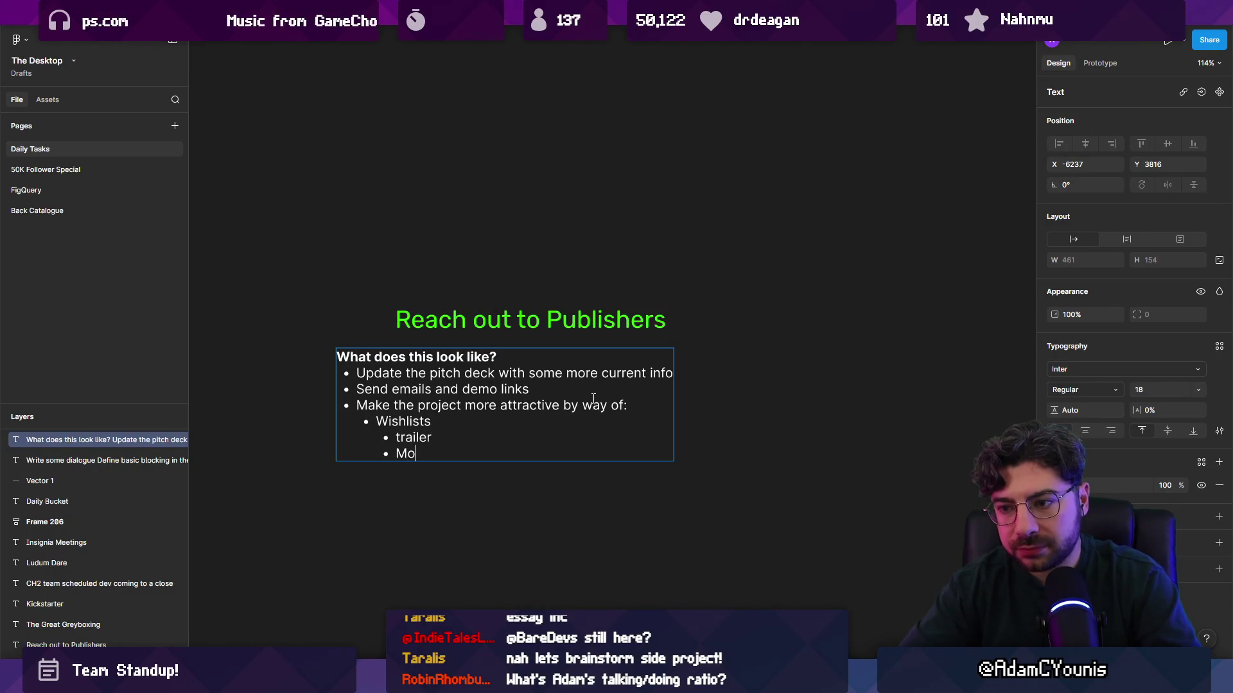
pyautogui.press('BackSpace')
pyautogui.press('BackSpace')
pyautogui.write('more soci')
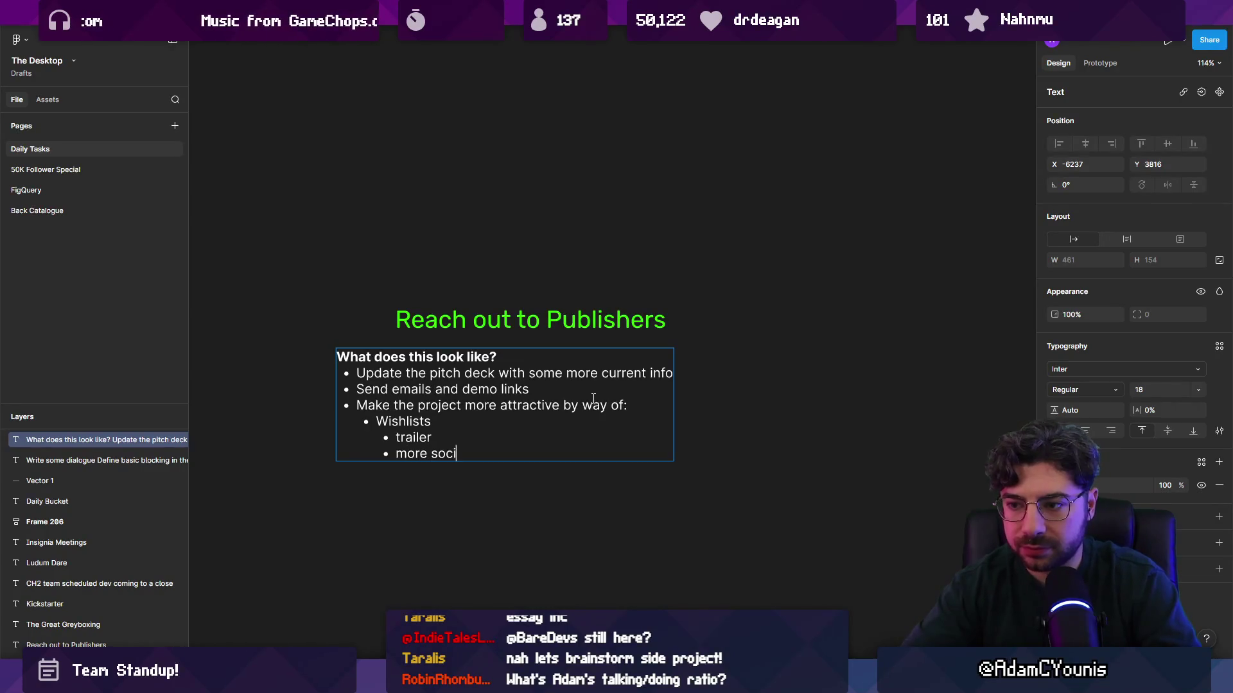
pyautogui.write('al media content')
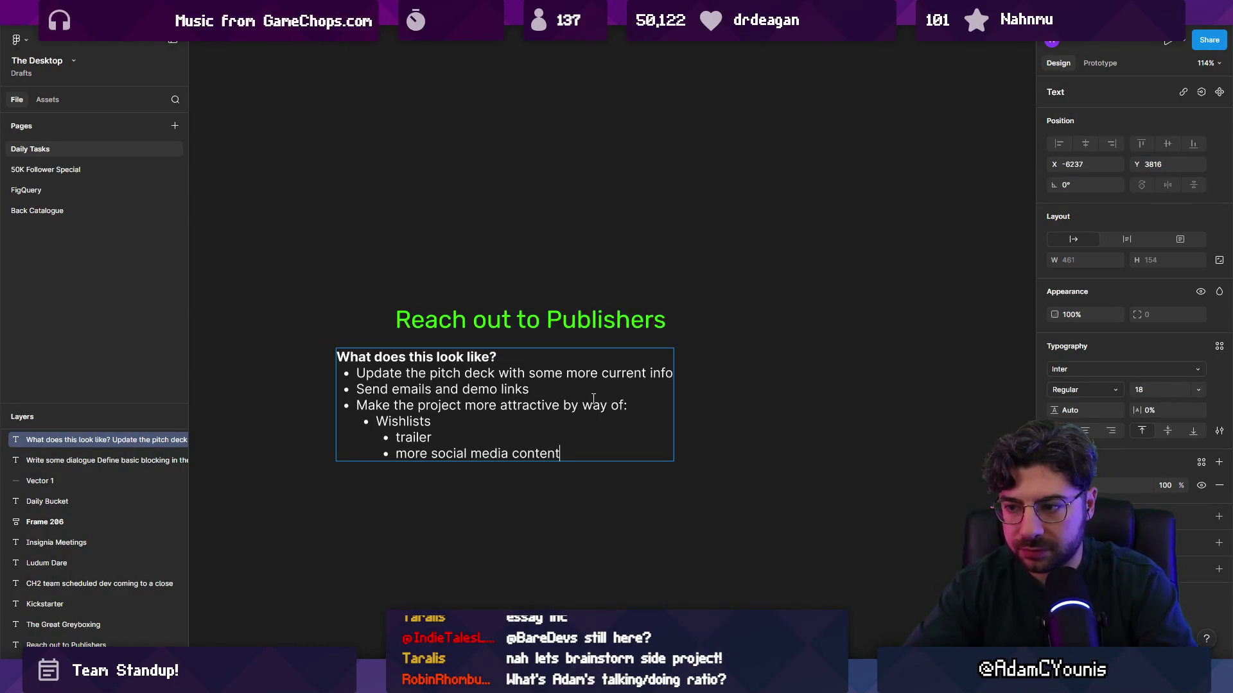
pyautogui.write(' about the game')
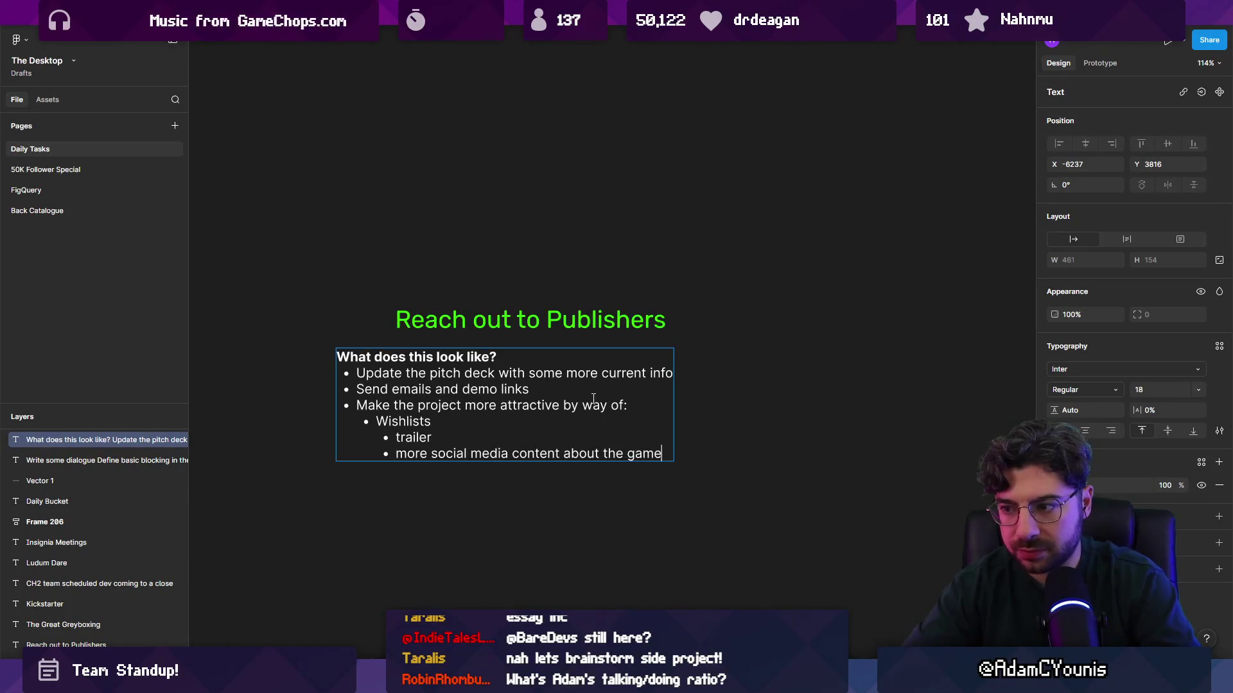
pyautogui.press('Return')
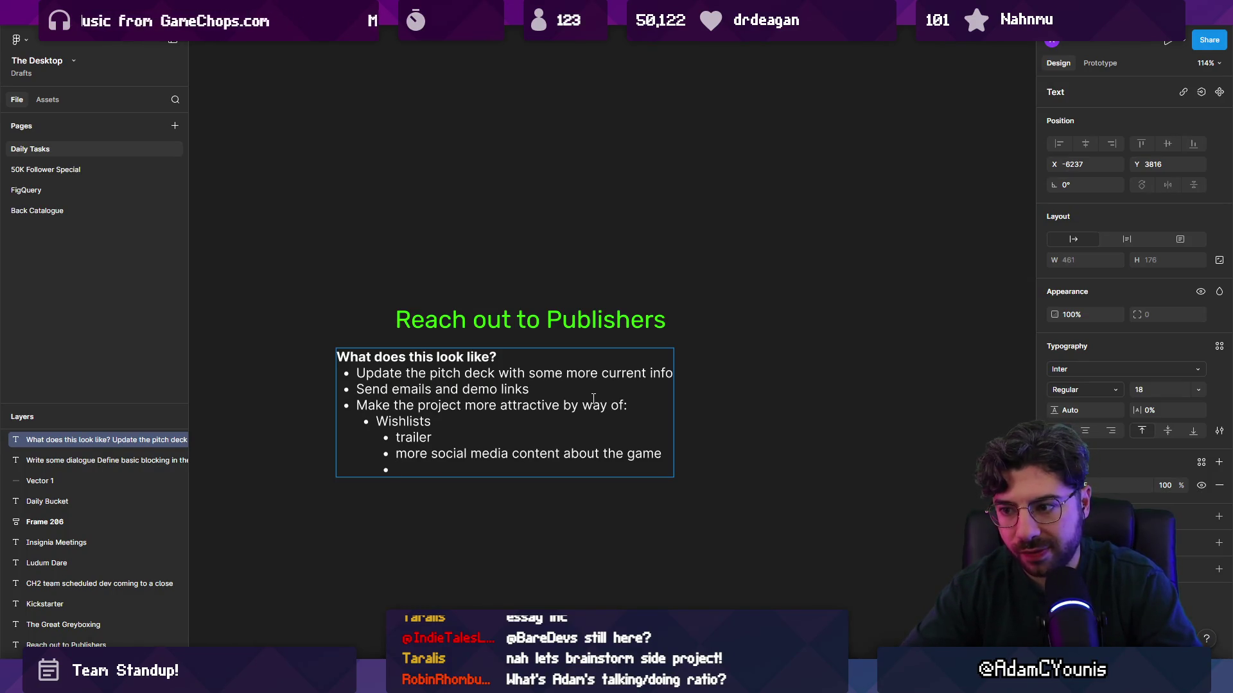
pyautogui.write('youtube')
pyautogui.press('Return')
pyautogui.write('e')
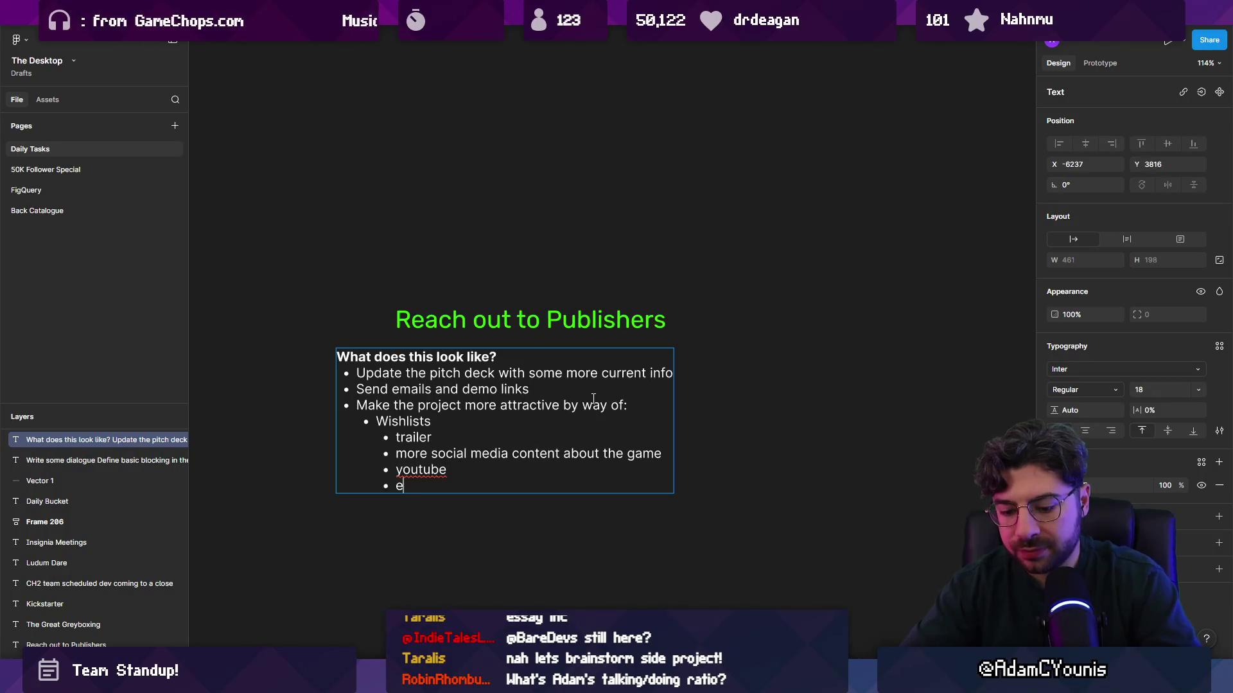
pyautogui.write('tc')
pyautogui.press('BackSpace')
pyautogui.press('BackSpace')
pyautogui.press('BackSpace')
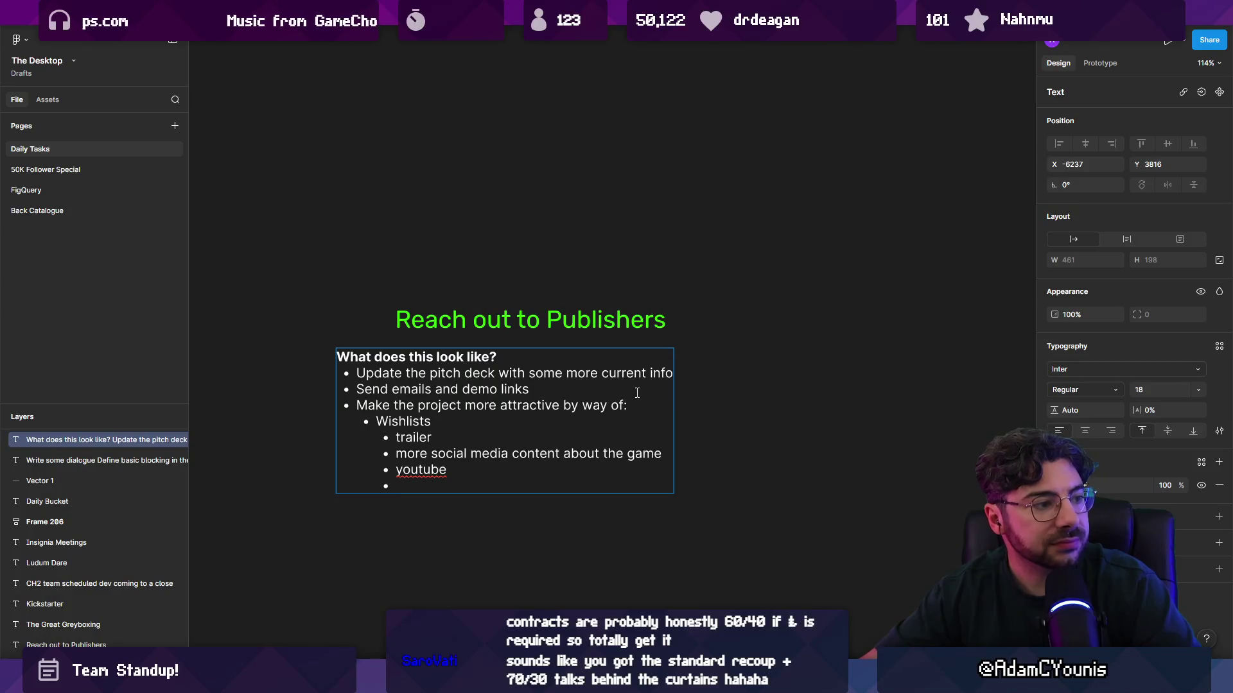
# Nudge the bullet-list text box slightly to the right
pyautogui.press('Escape')
pyautogui.moveTo(578, 386); pyautogui.dragTo(607, 387)
pyautogui.click(779, 389)
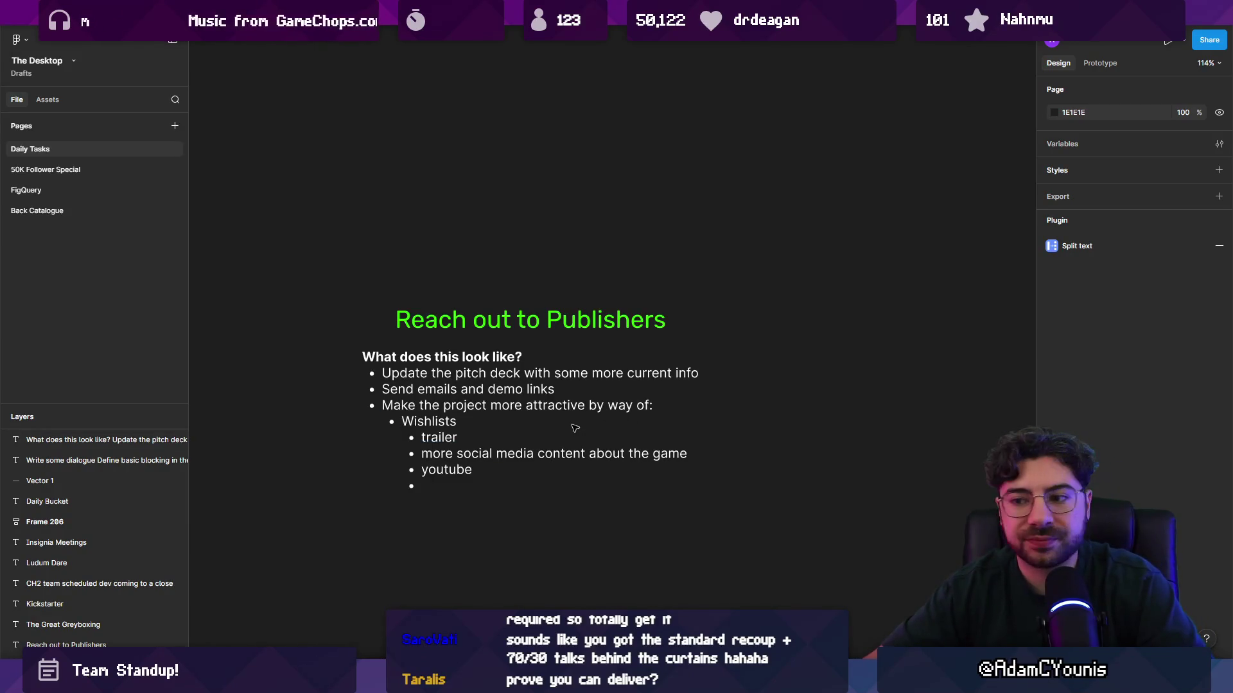
# Delete the empty trailing bullet after youtube
pyautogui.doubleClick(482, 480)
pyautogui.click(481, 486)
pyautogui.press('BackSpace')
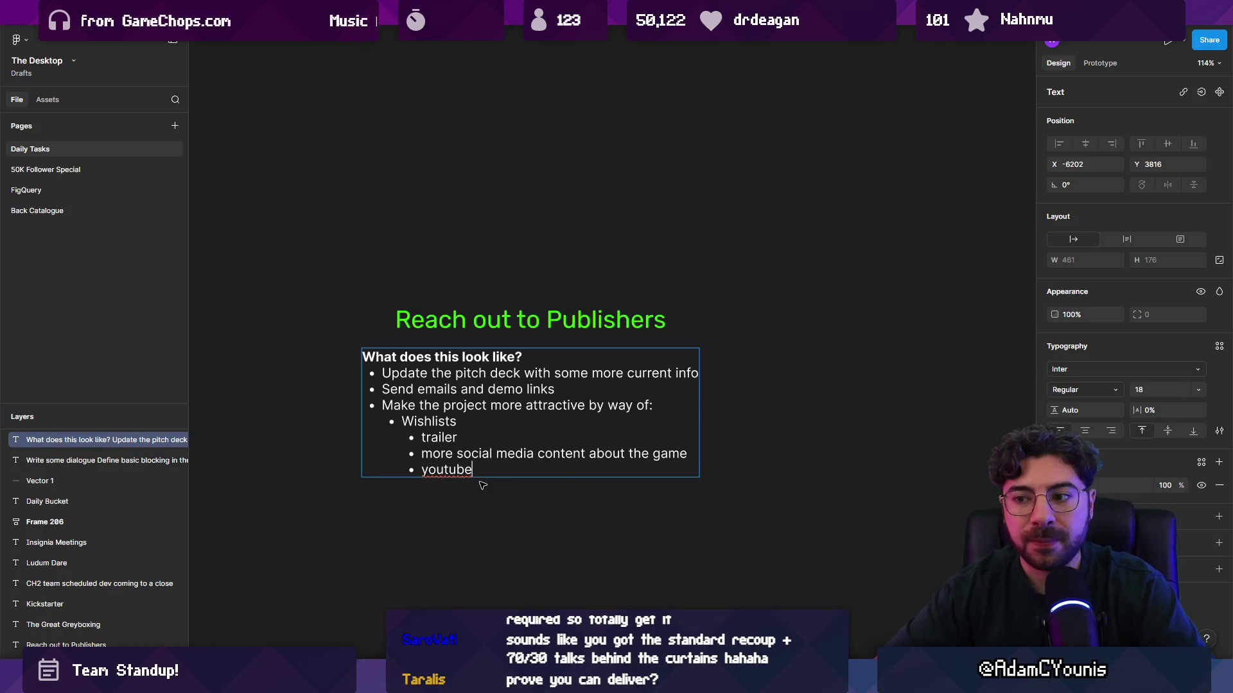
# Correct 'youtube' to 'YouTube' with capital Y and T
pyautogui.hotkey('ctrl', 'shift', 'Left')
pyautogui.press('Left')
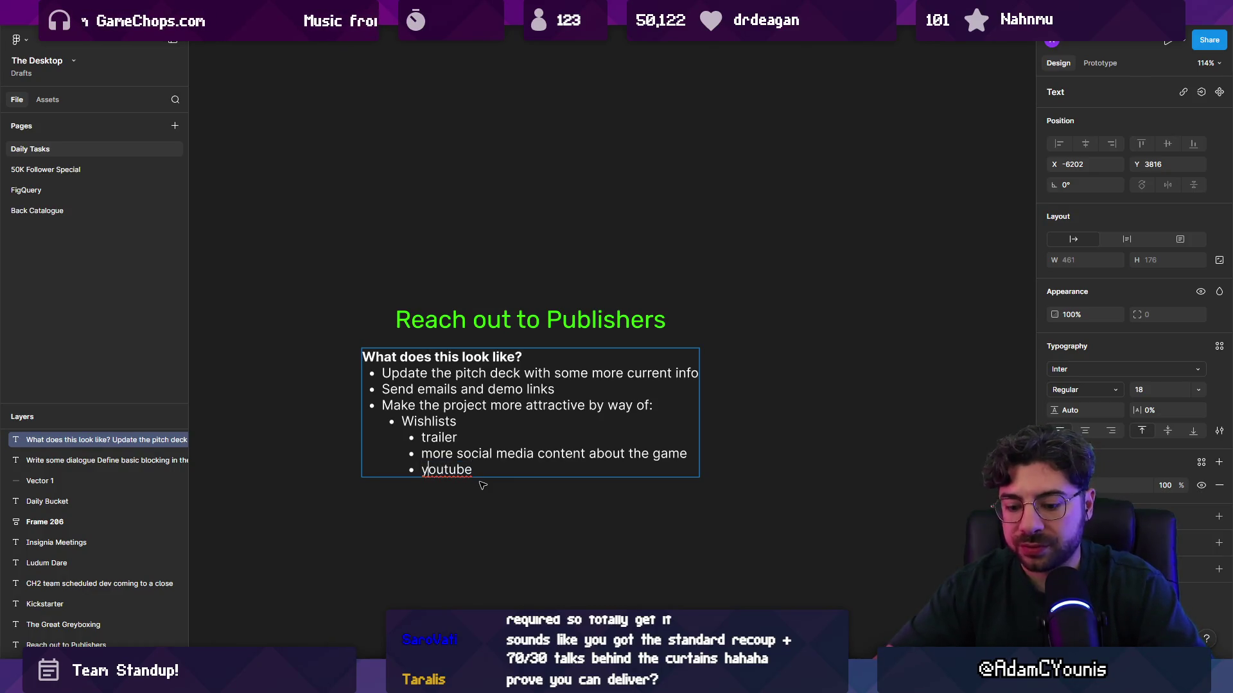
pyautogui.press('Delete')
pyautogui.write('Y')
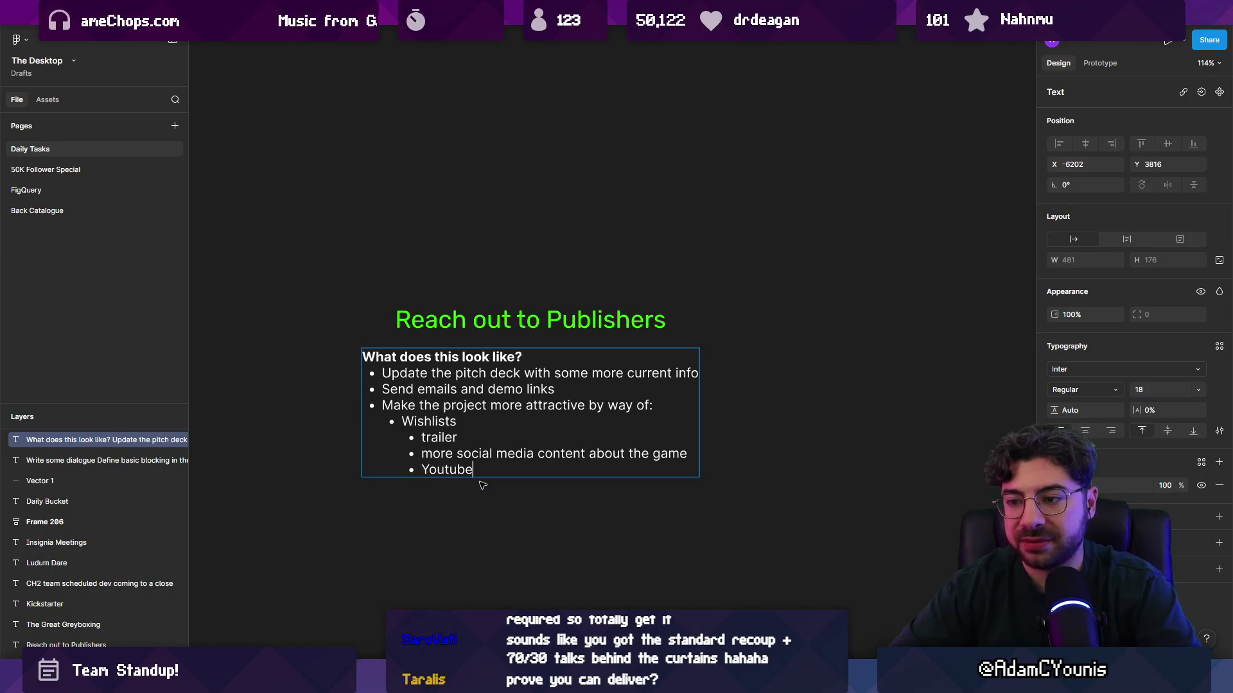
pyautogui.hotkey('ctrl', 'shift', 'Right')
pyautogui.press('Right')
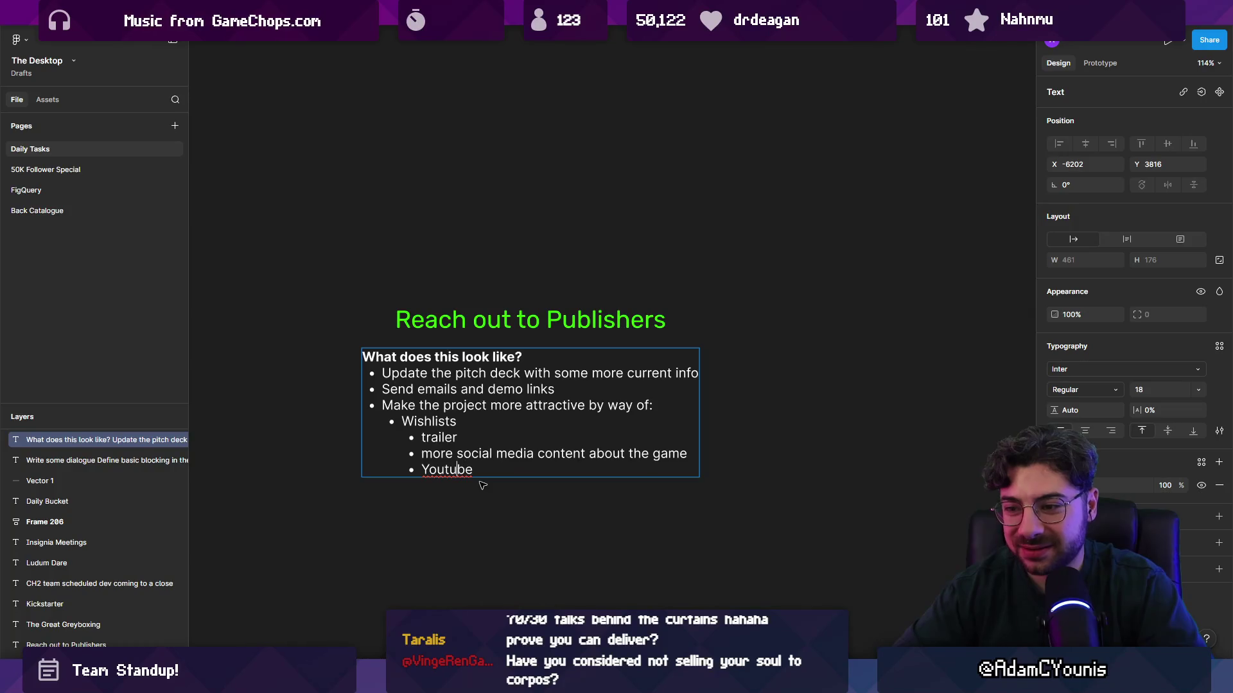
pyautogui.press('BackSpace')
pyautogui.write('T')
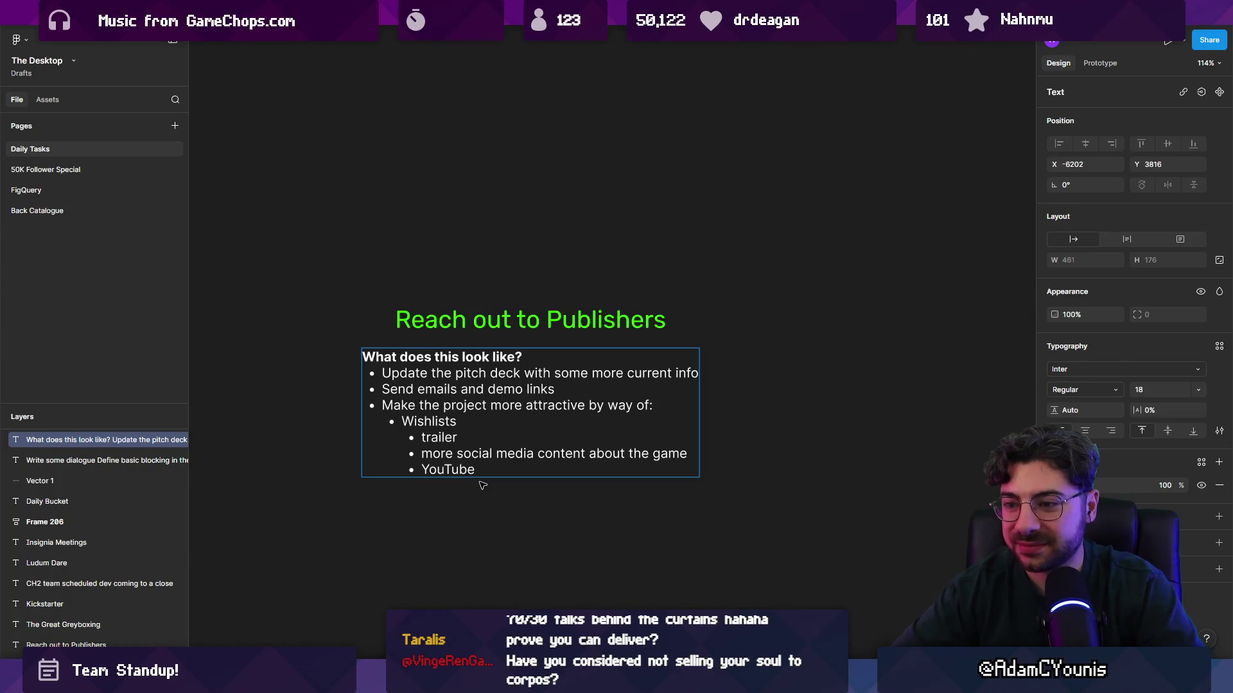
# Capitalise 'more' to 'More' and start a new bullet below YouTube
pyautogui.press('Left')
pyautogui.press('BackSpace')
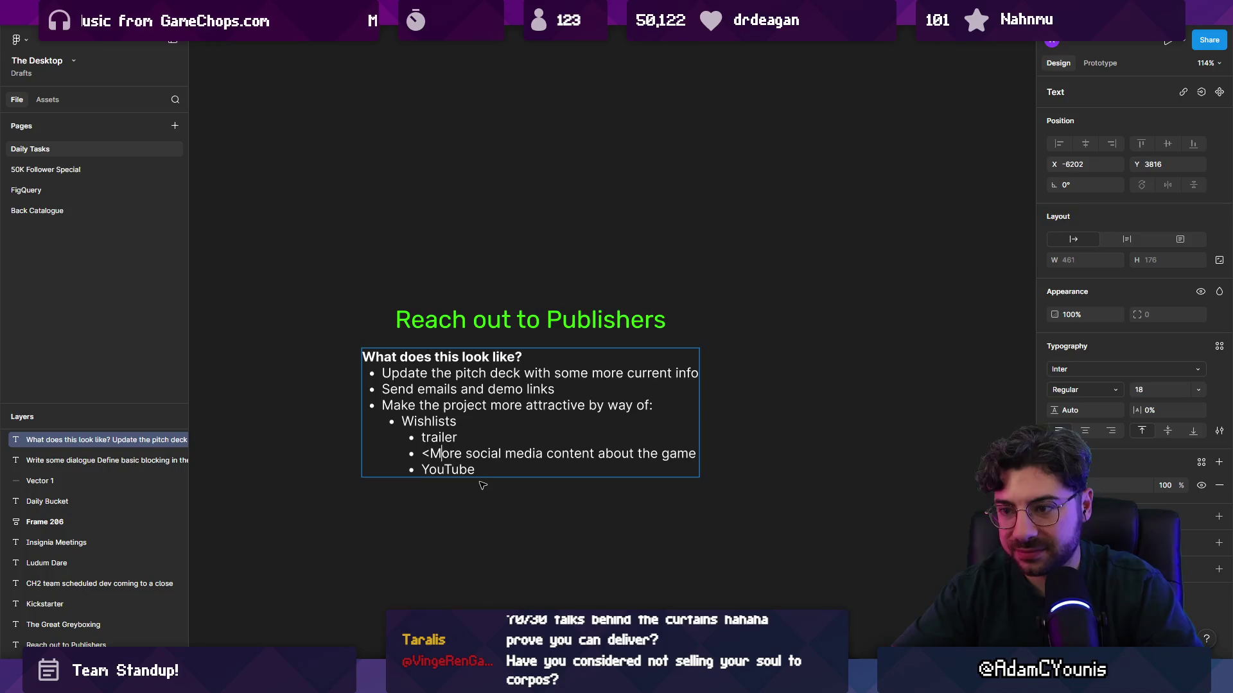
pyautogui.write('M')
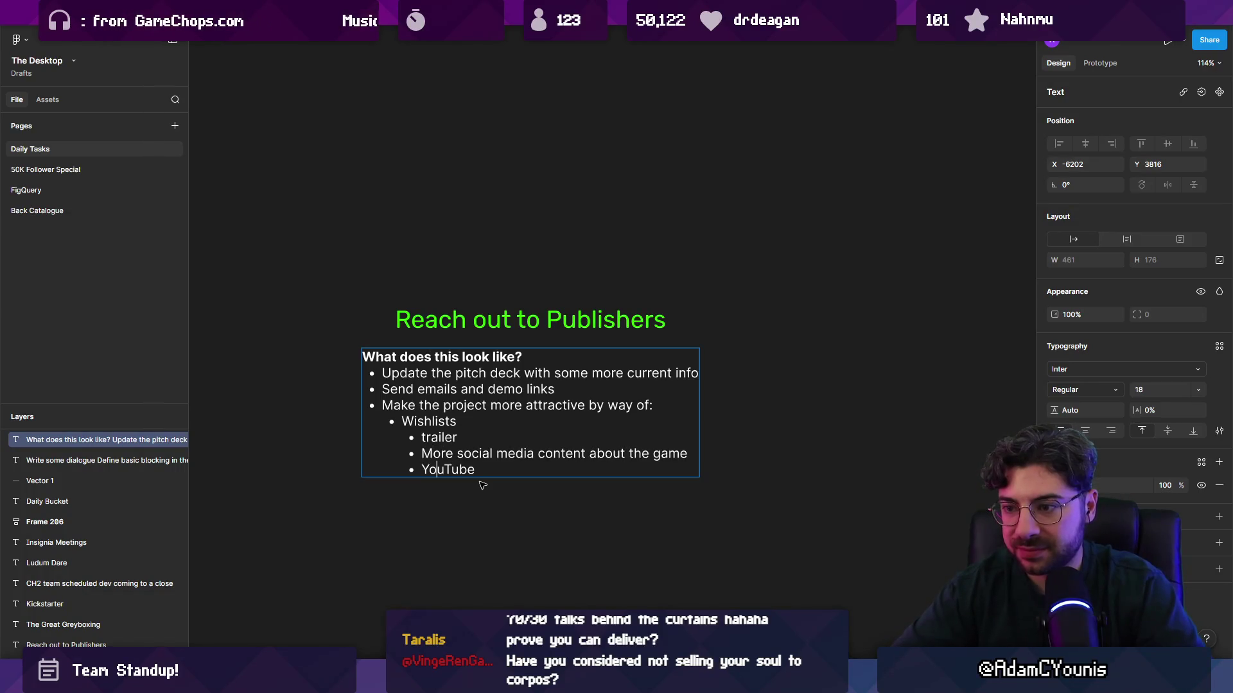
pyautogui.press('End')
pyautogui.press('Return')
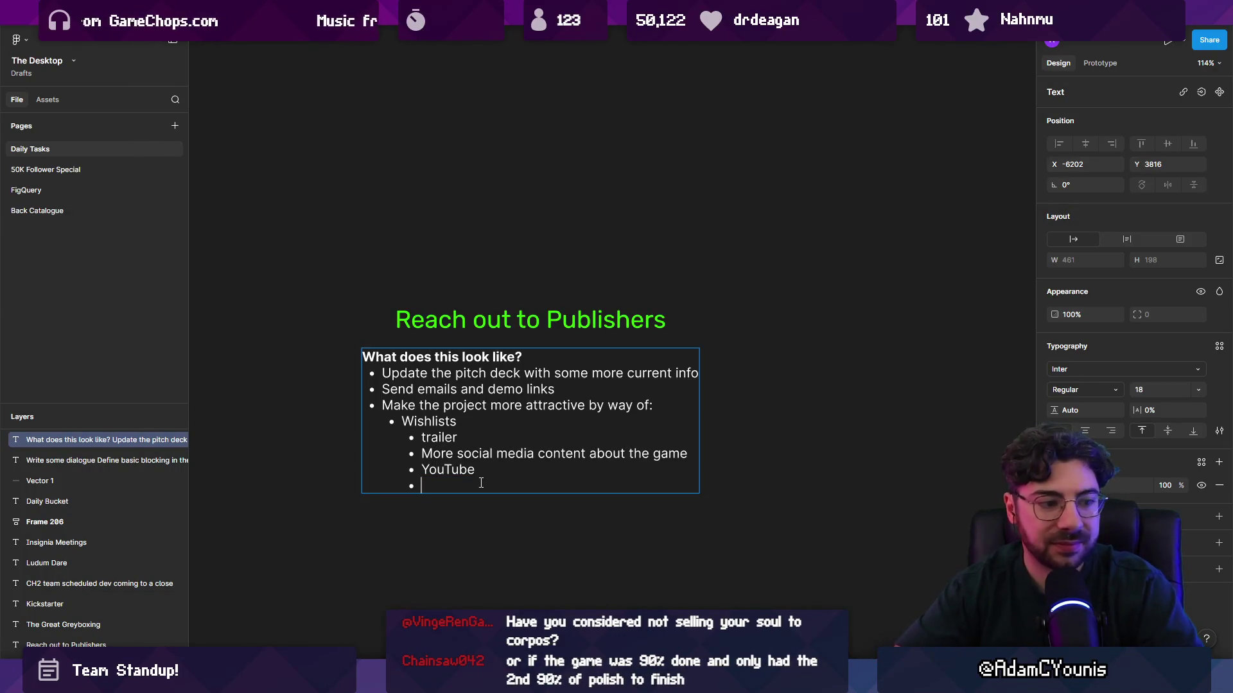
# Type the bullet 'Proving that I can deliver with a prior successful release'
pyautogui.write('Proving that I can')
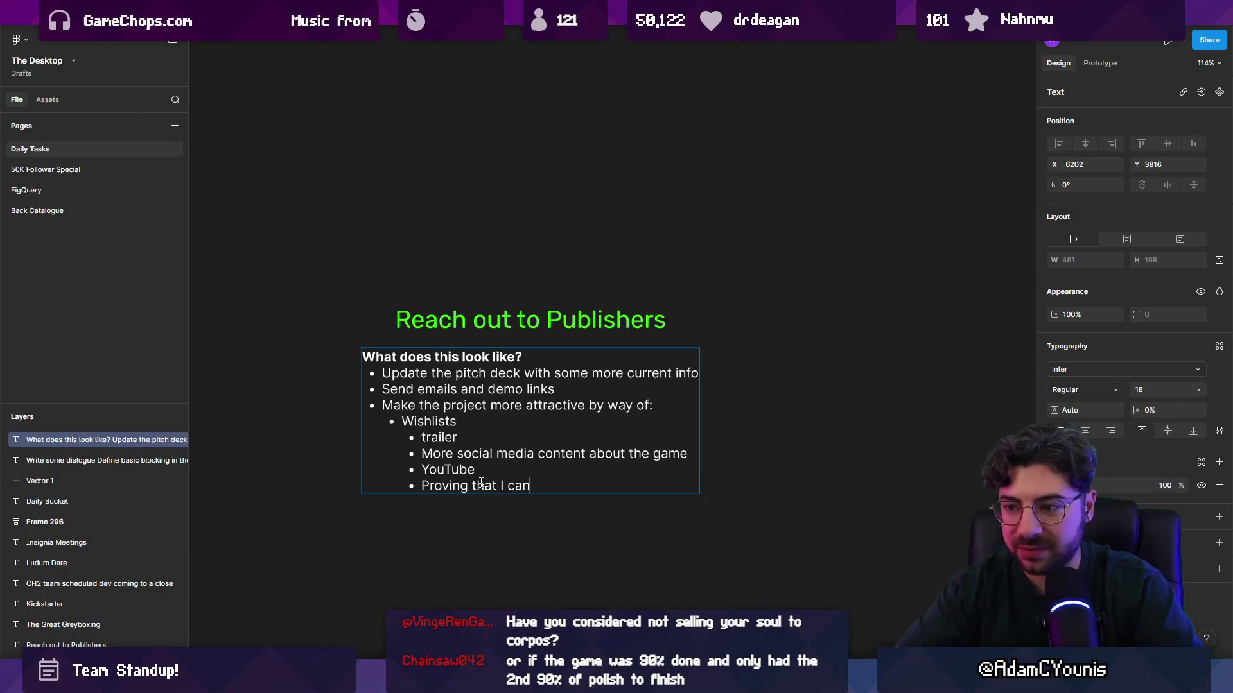
pyautogui.write(' deliver with  a')
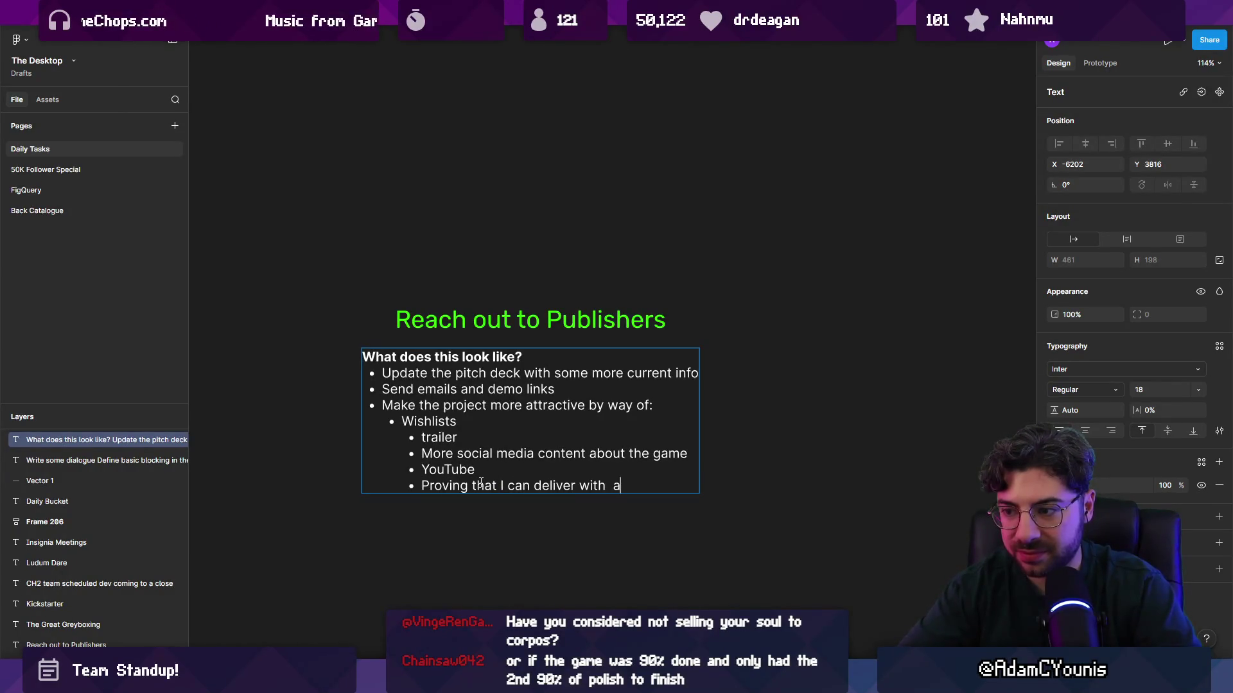
pyautogui.press('BackSpace')
pyautogui.press('BackSpace')
pyautogui.write('a successful ')
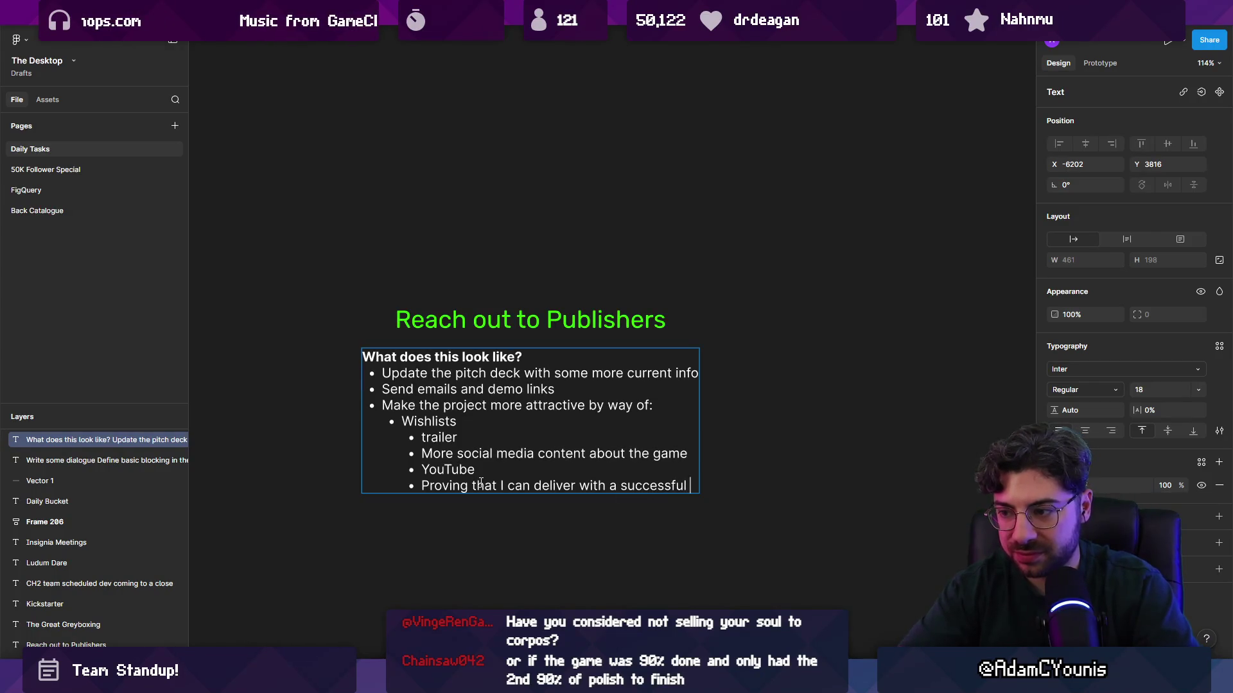
pyautogui.write('release')
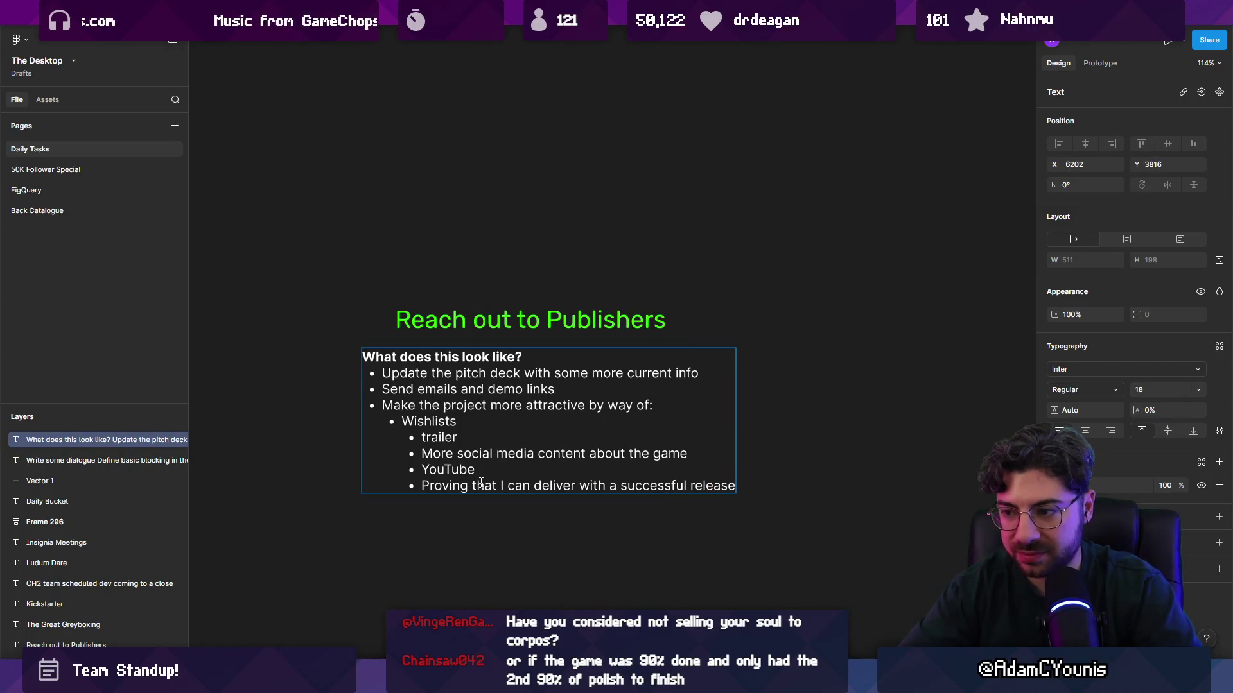
pyautogui.hotkey('ctrl', 'shift', 'Left')
pyautogui.hotkey('ctrl', 'shift', 'Left')
pyautogui.press('Left')
pyautogui.write('prior')
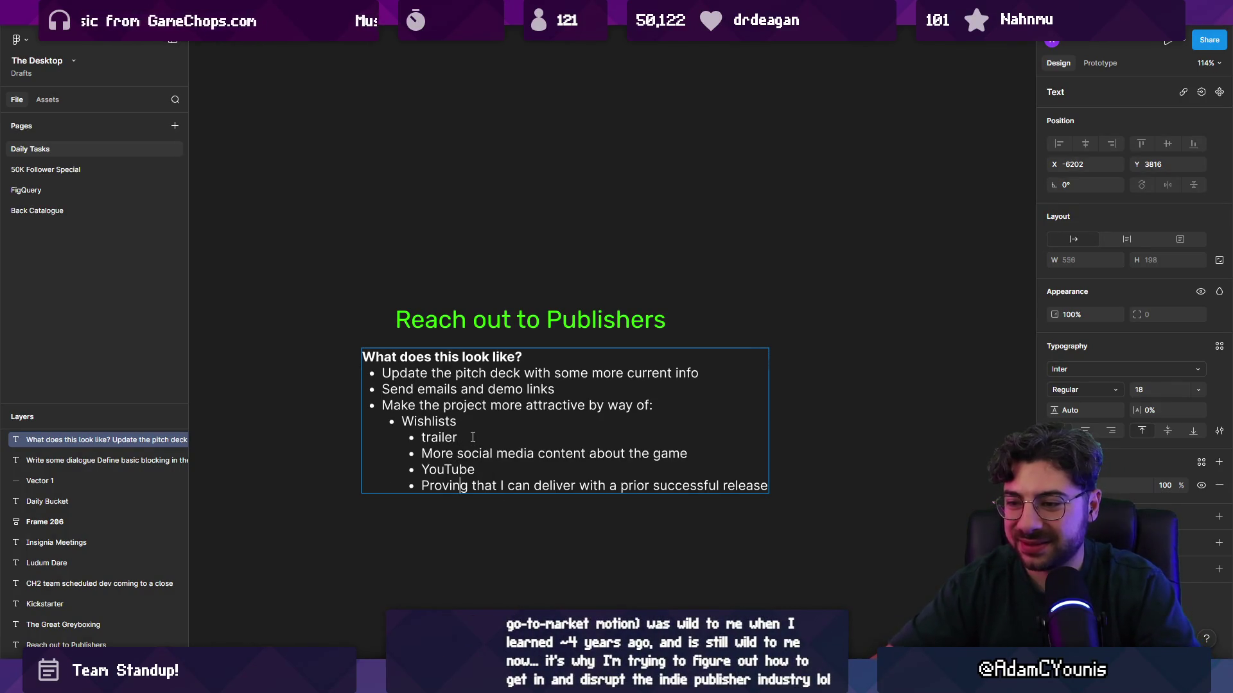
# Outdent the last bullet to the Wishlists level and exit text editing
pyautogui.press('Down')
pyautogui.hotkey('shift', 'Tab')
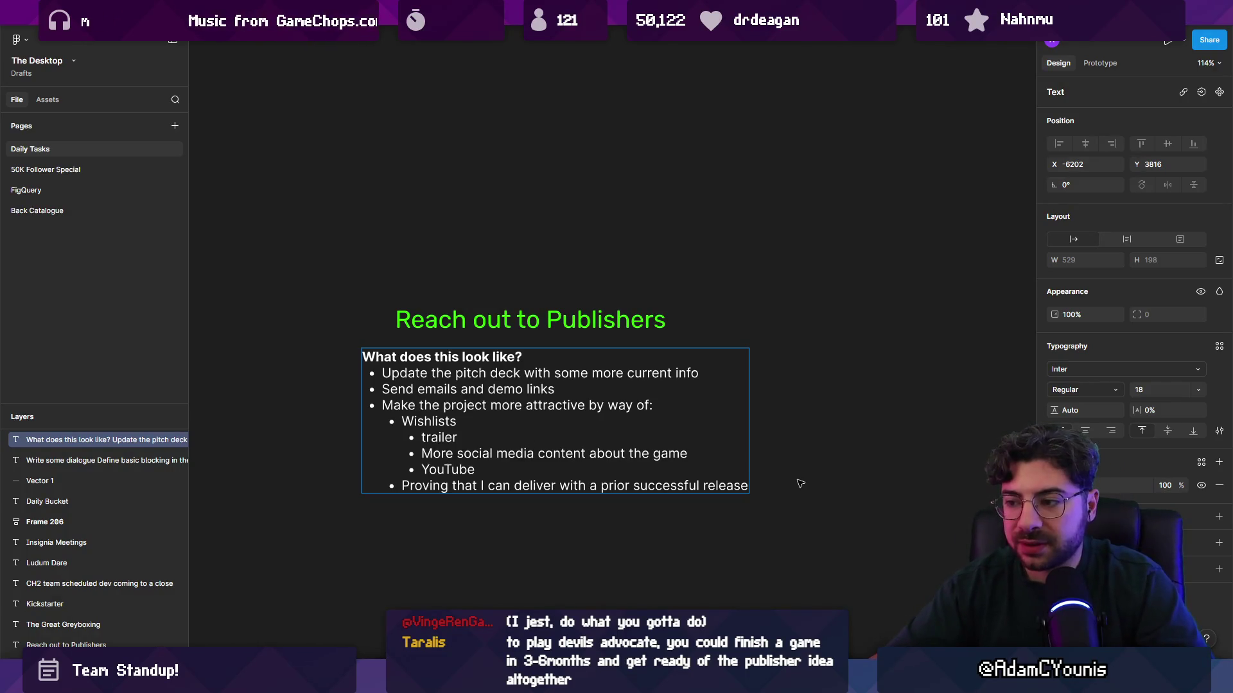
pyautogui.press('Escape')
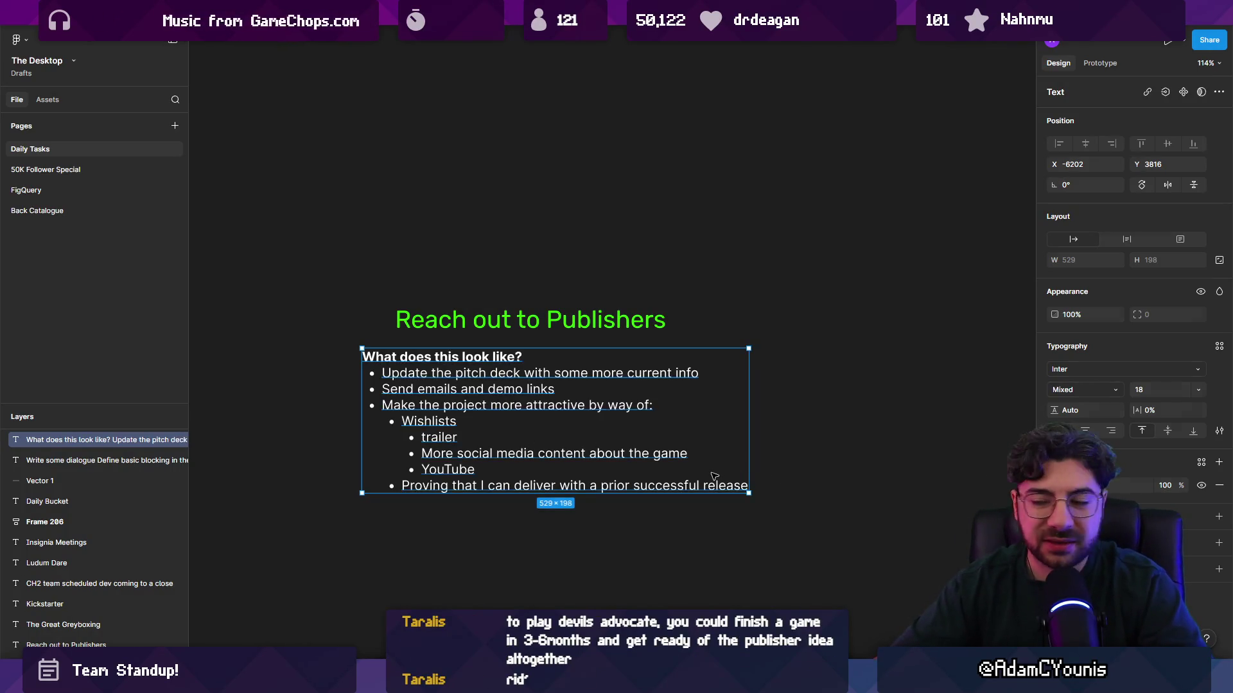
pyautogui.press('Escape')
pyautogui.doubleClick(714, 483)
pyautogui.press('Right')
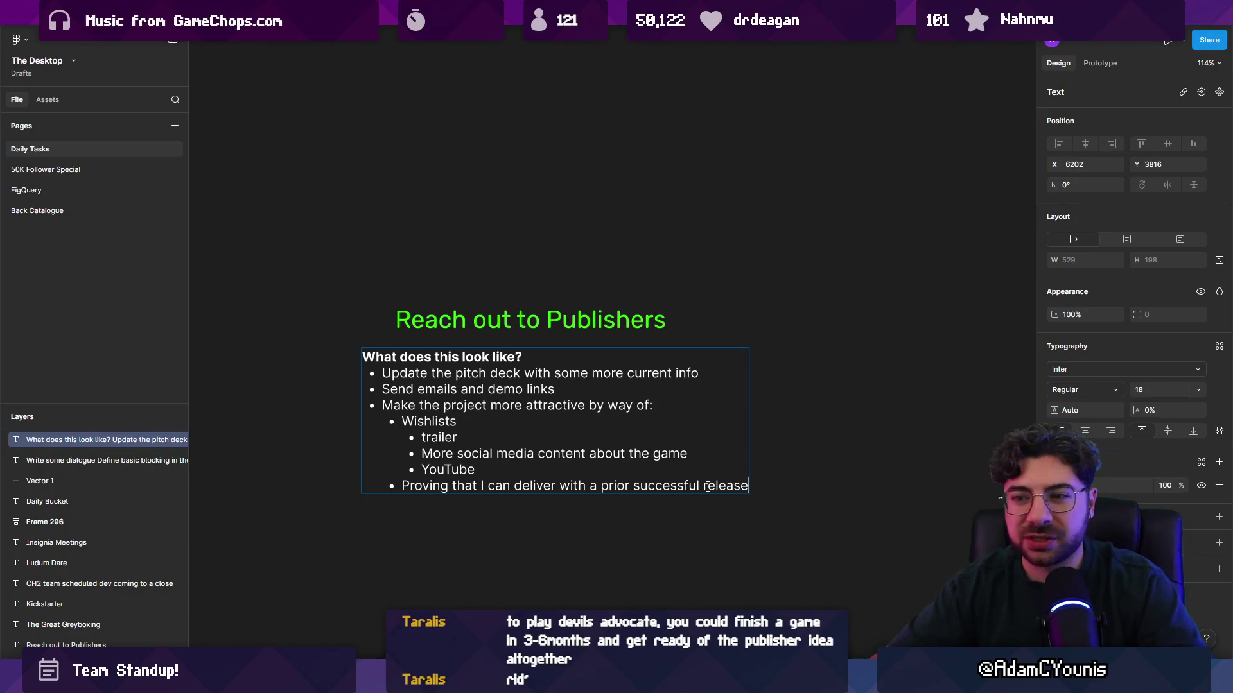
pyautogui.press('Return')
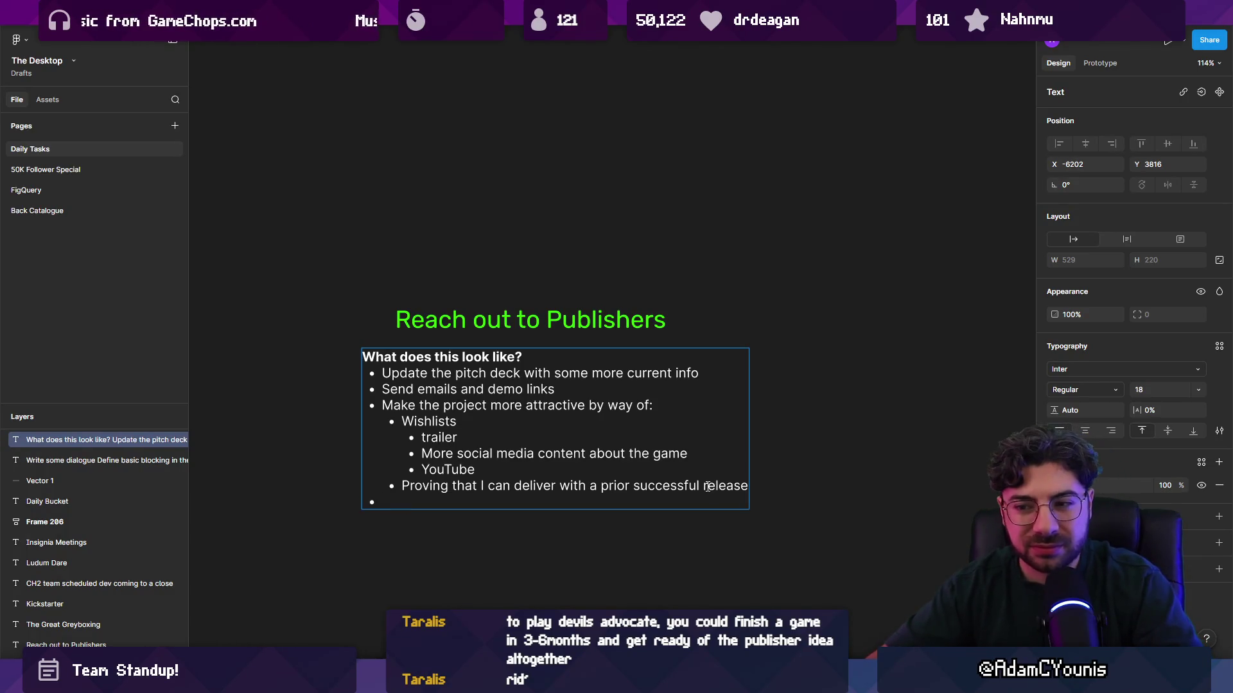
pyautogui.press('BackSpace')
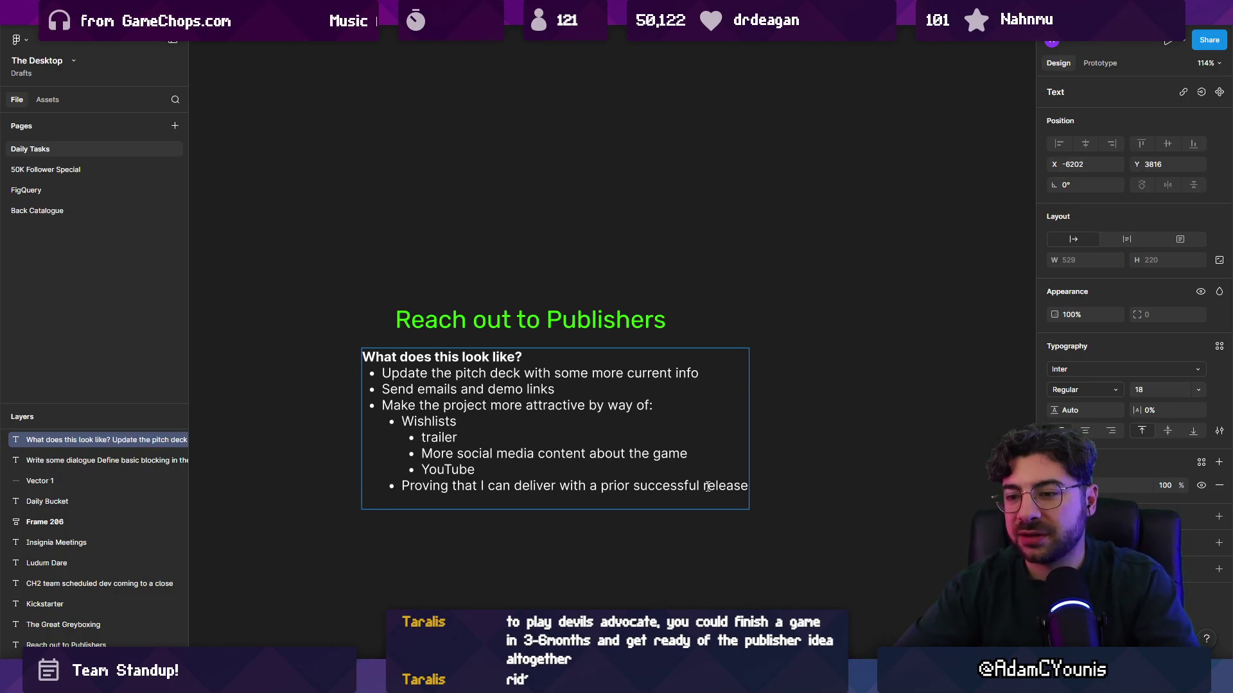
pyautogui.hotkey('ctrl', 'z')
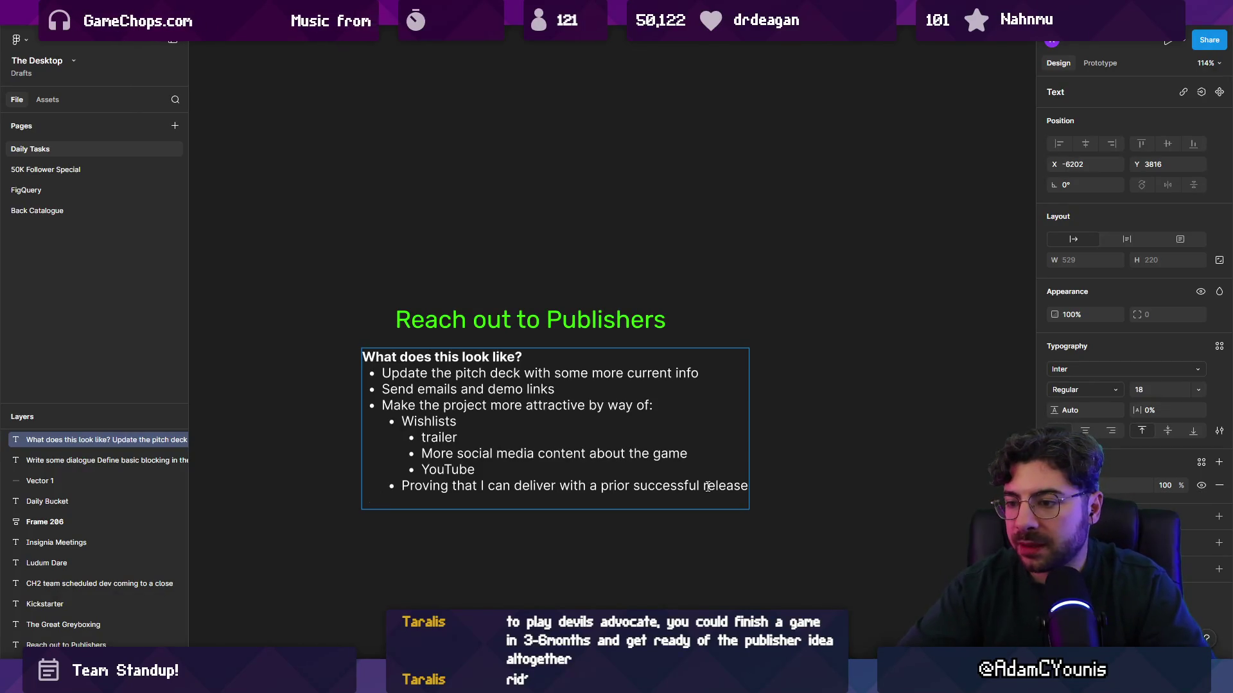
pyautogui.press('BackSpace')
pyautogui.press('Escape')
# Capitalise 'trailer' to 'Trailer'
pyautogui.keyDown('ctrl'); pyautogui.scroll(5, 445, 509); pyautogui.keyUp('ctrl')
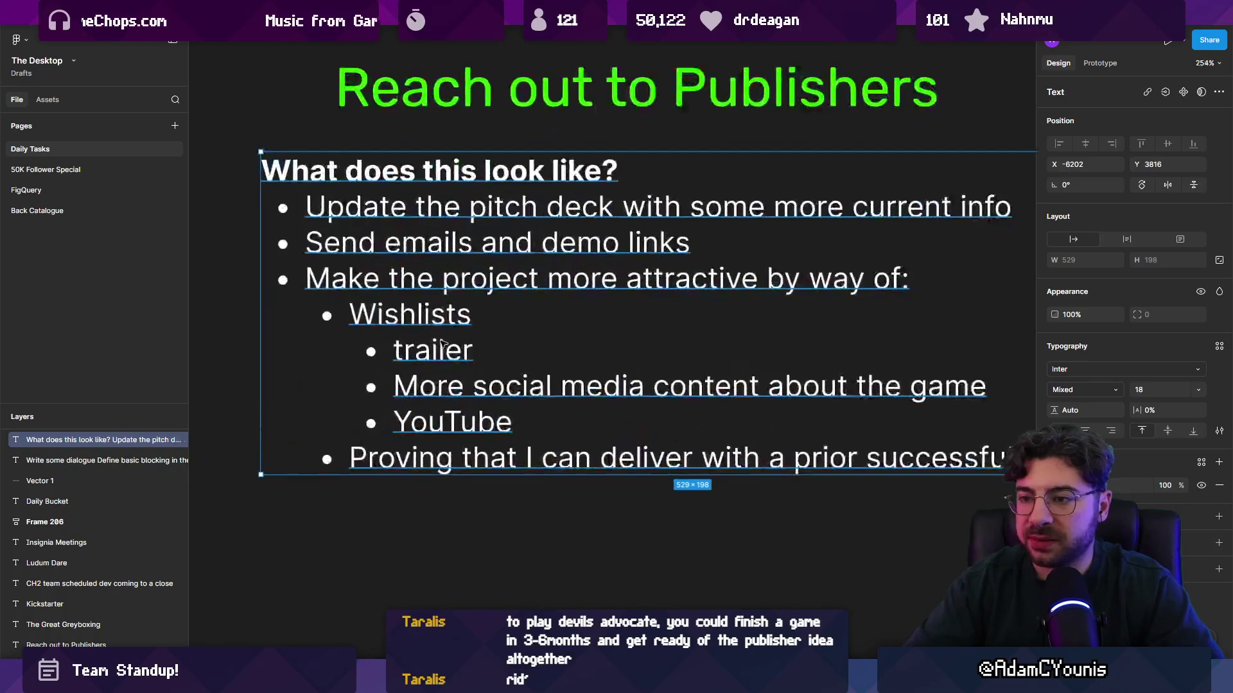
pyautogui.doubleClick(398, 350)
pyautogui.press('BackSpace')
pyautogui.write('T')
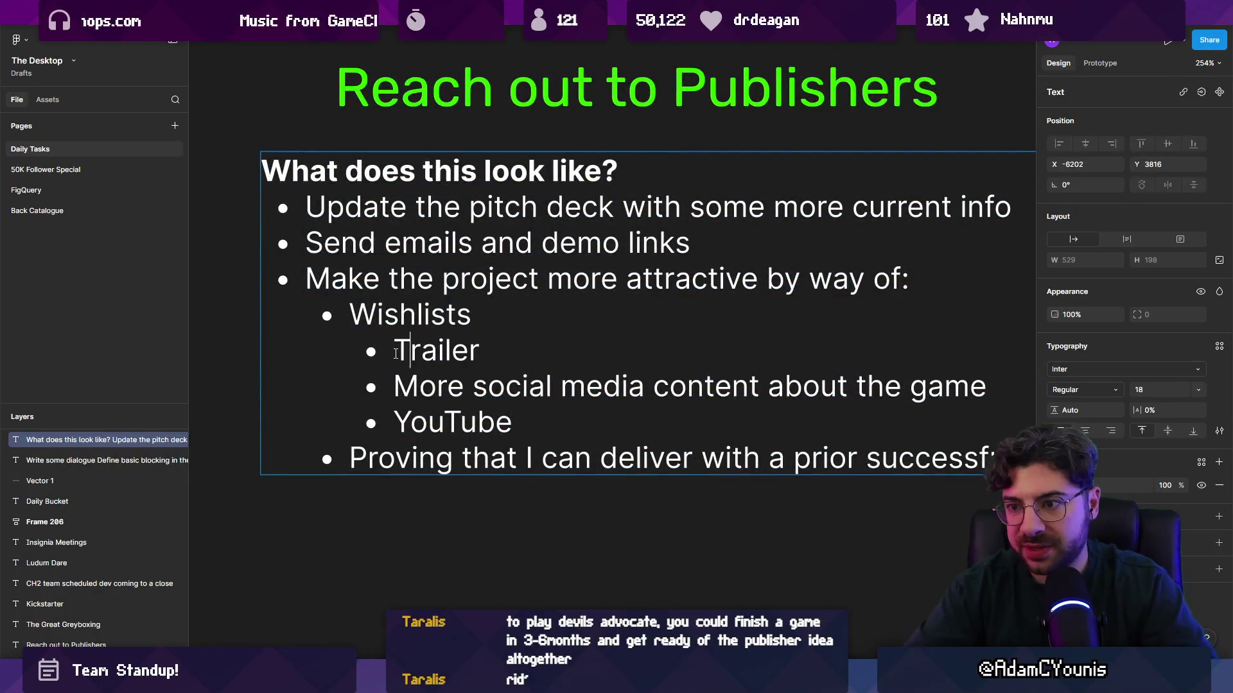
pyautogui.press('Escape')
pyautogui.press('Escape')
# Start an indented line under Trailer, then clear the mistyped text and exit editing
pyautogui.keyDown('ctrl'); pyautogui.scroll(-5, 418, 402); pyautogui.keyUp('ctrl')
pyautogui.scroll(3, 417, 401)
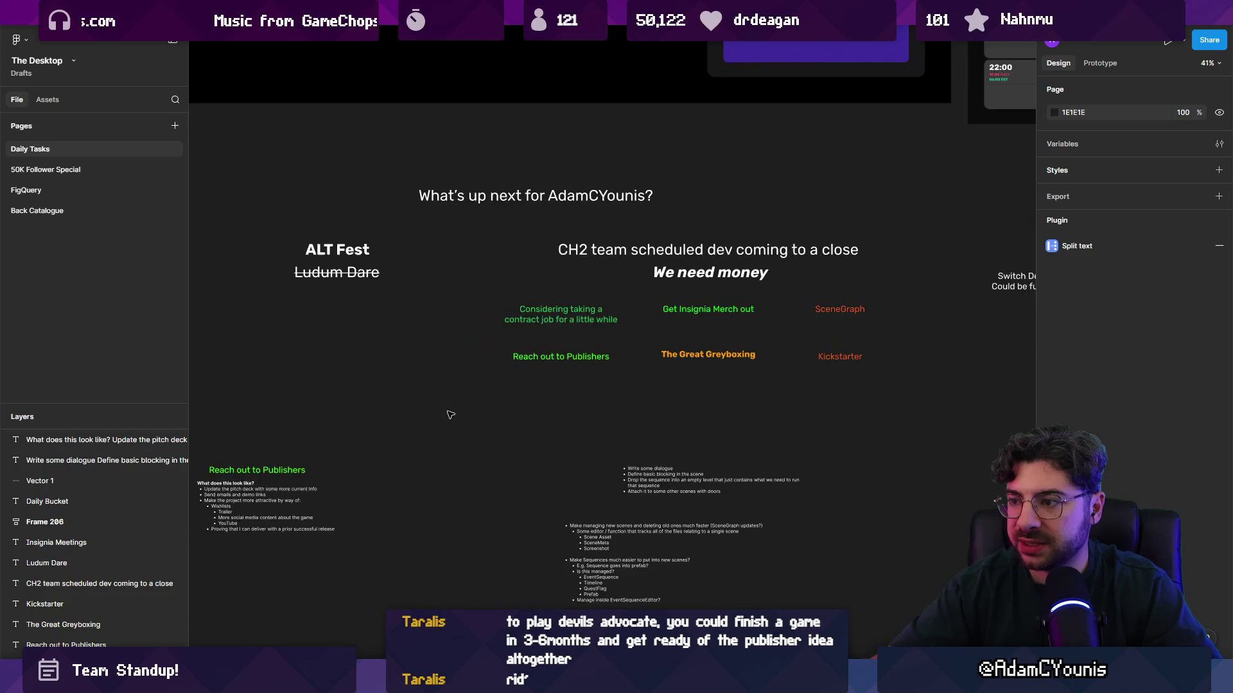
pyautogui.keyDown('ctrl'); pyautogui.scroll(3, 418, 490); pyautogui.keyUp('ctrl')
pyautogui.keyDown('ctrl'); pyautogui.scroll(5, 392, 443); pyautogui.keyUp('ctrl')
pyautogui.doubleClick(405, 457)
pyautogui.click(404, 457)
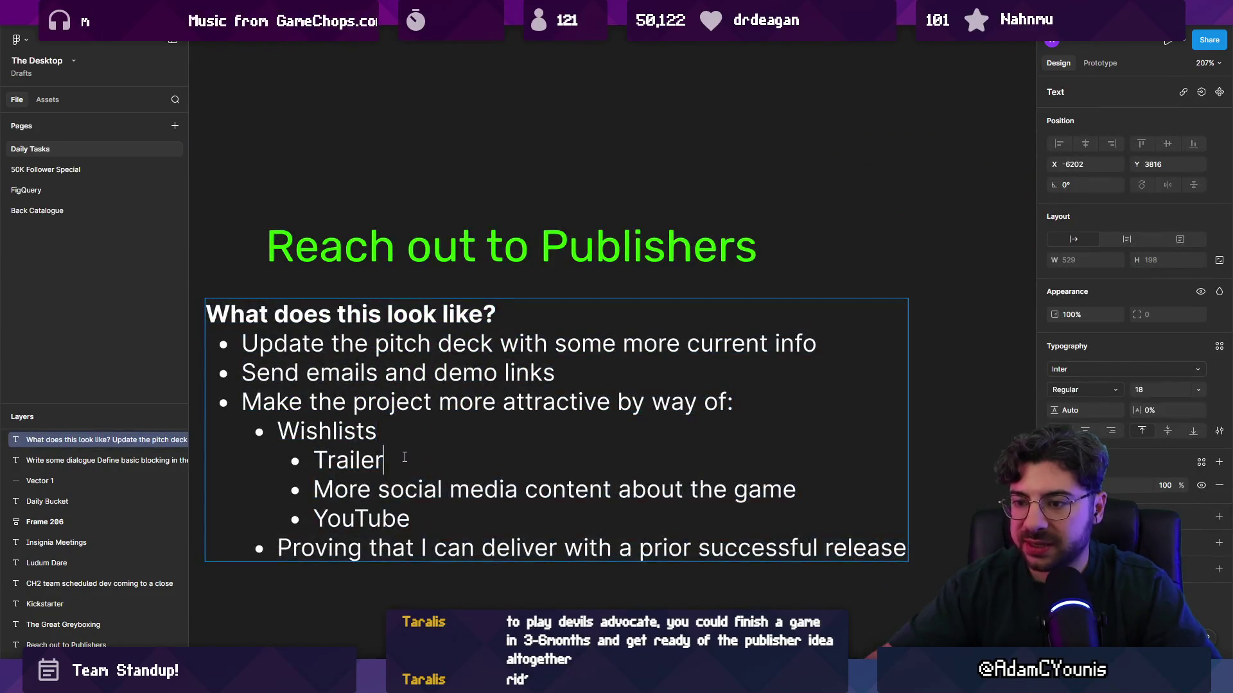
pyautogui.press('Return')
pyautogui.press('Tab')
pyautogui.write('Shapr')
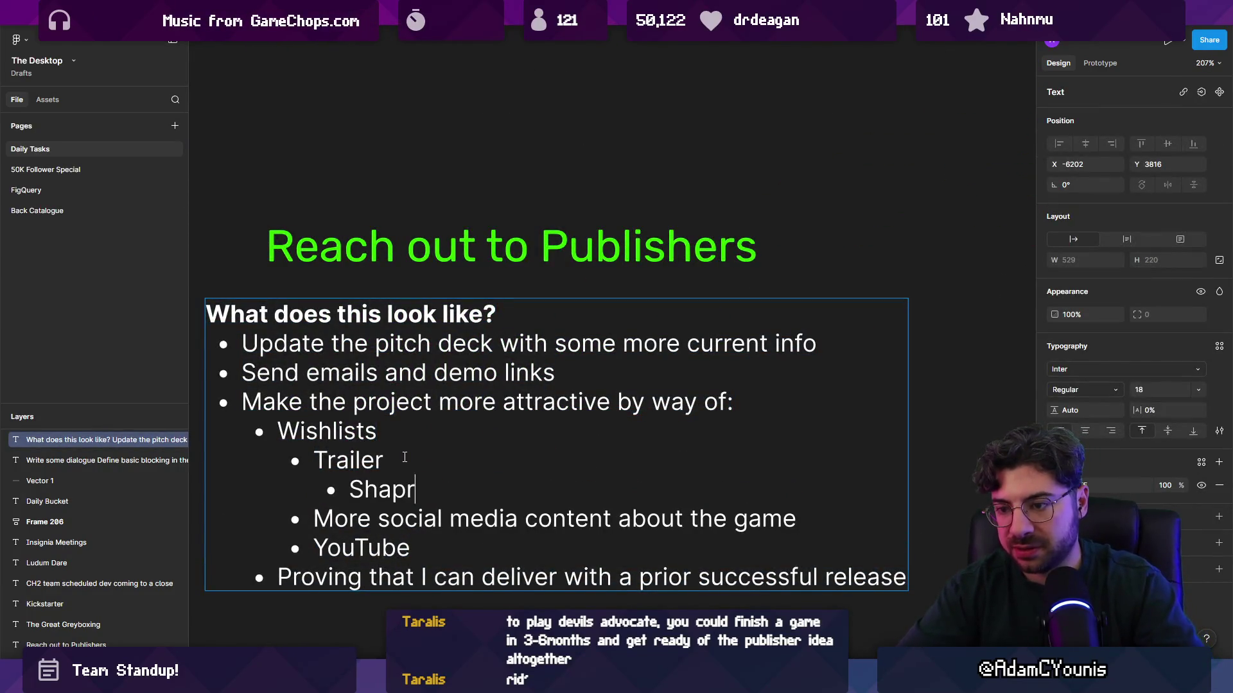
pyautogui.press('BackSpace')
pyautogui.write('r')
pyautogui.press('BackSpace')
pyautogui.press('BackSpace')
pyautogui.press('BackSpace')
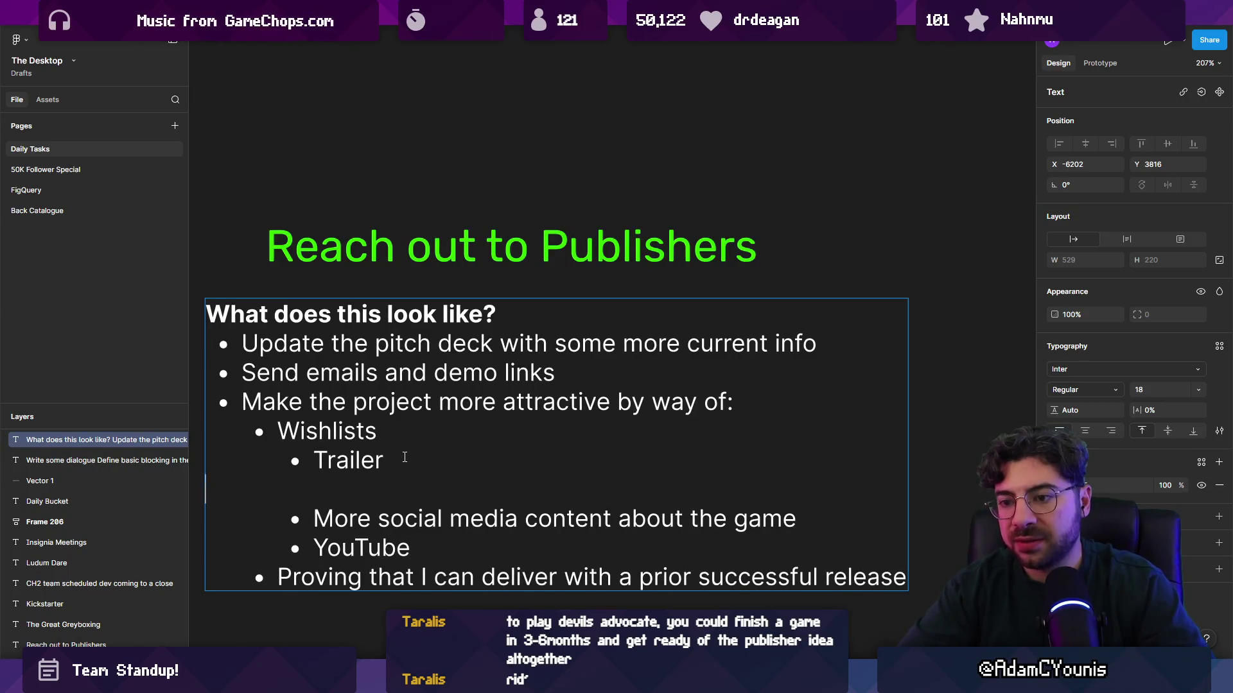
pyautogui.press('Escape')
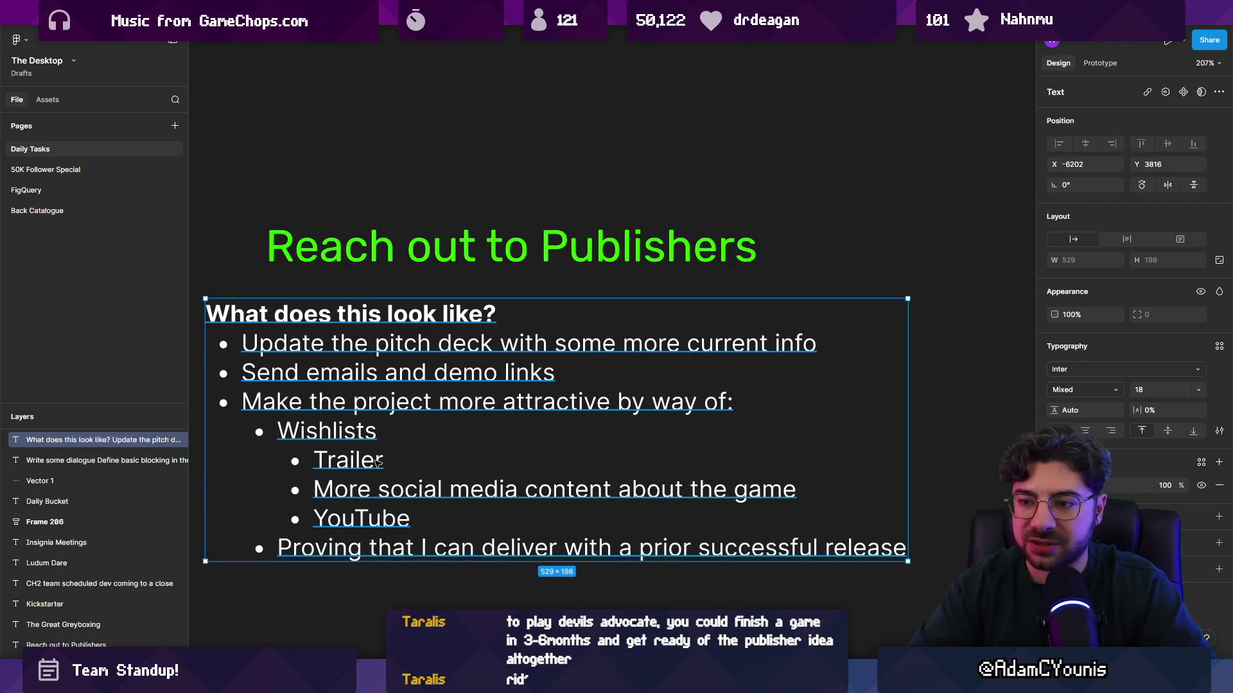
# Add the indented sub-bullet 'Anything on steam' under Trailer
pyautogui.doubleClick(391, 459)
pyautogui.click(391, 459)
pyautogui.press('Return')
pyautogui.press('Tab')
pyautogui.write('Anyone')
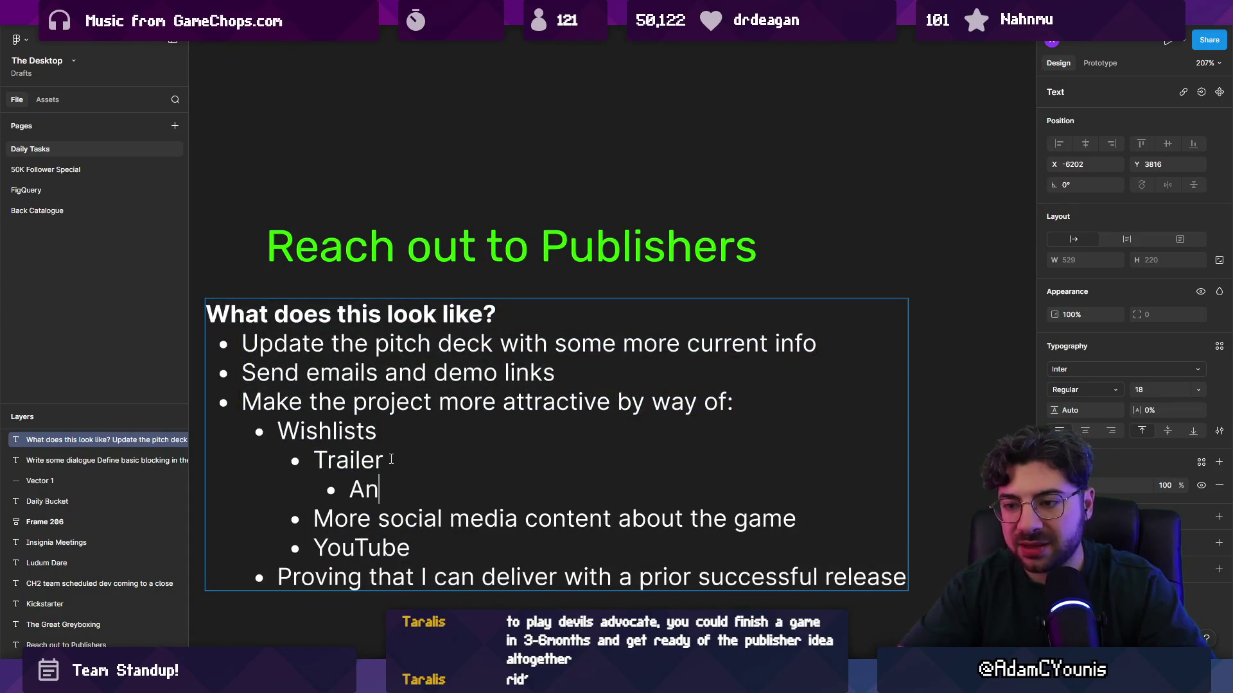
pyautogui.press('BackSpace')
pyautogui.press('BackSpace')
pyautogui.press('BackSpace')
pyautogui.write('thing on steam')
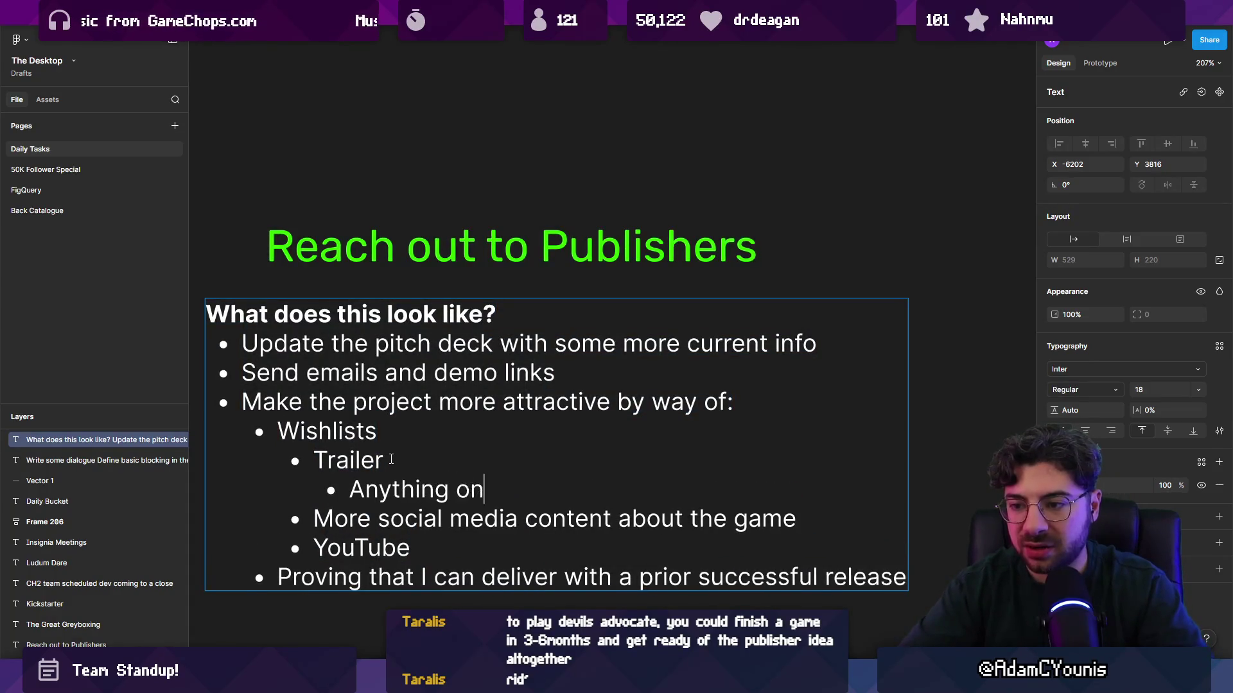
# Add the sub-bullet 'Later, something with a bit more polish on YT'
pyautogui.press('Return')
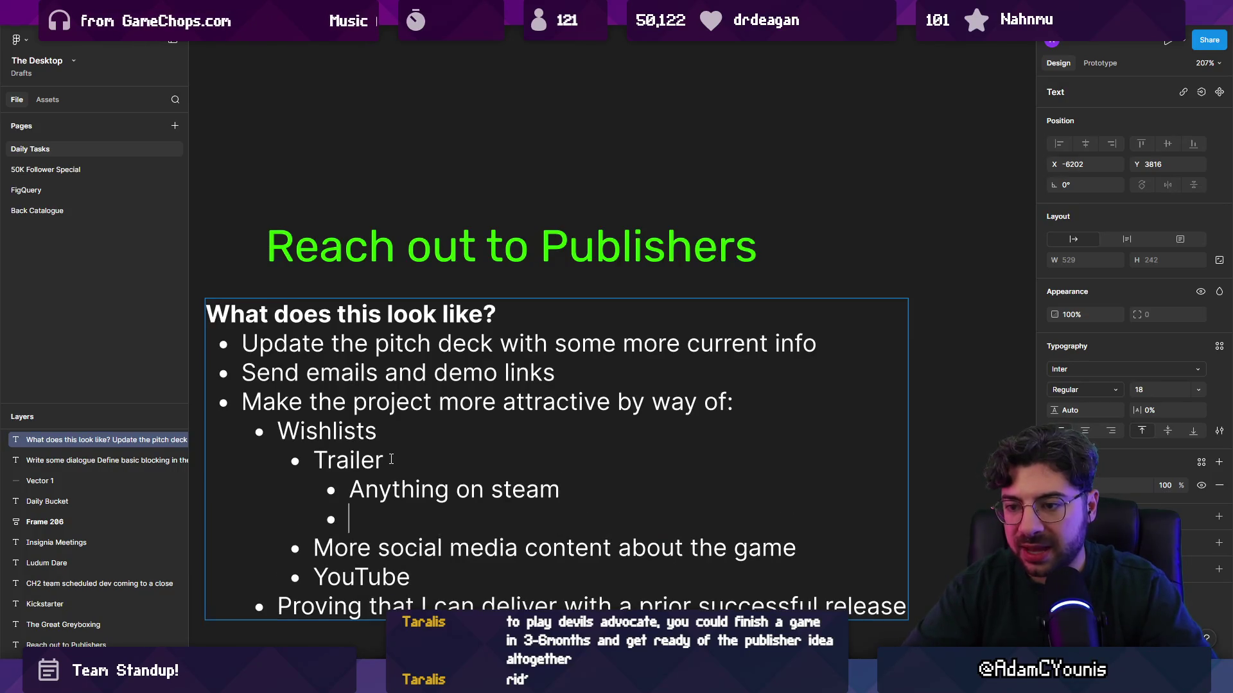
pyautogui.write('LATER')
pyautogui.press('BackSpace')
pyautogui.press('BackSpace')
pyautogui.press('BackSpace')
pyautogui.write('La')
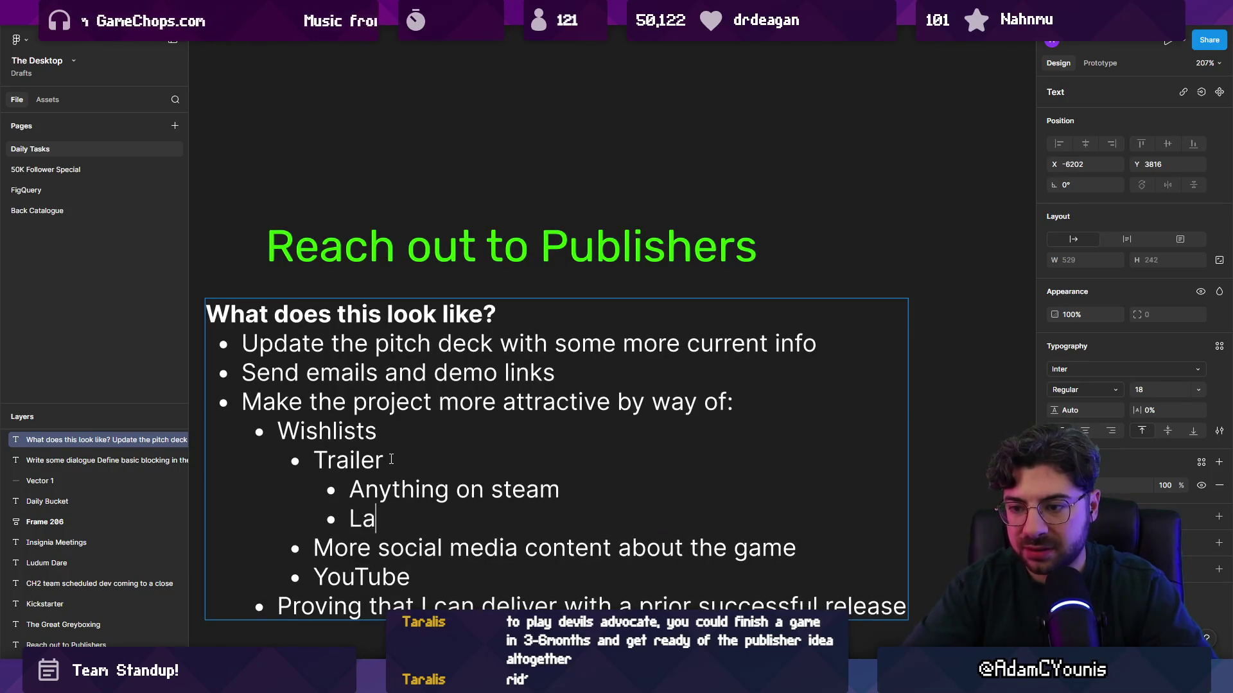
pyautogui.write('ter, something ')
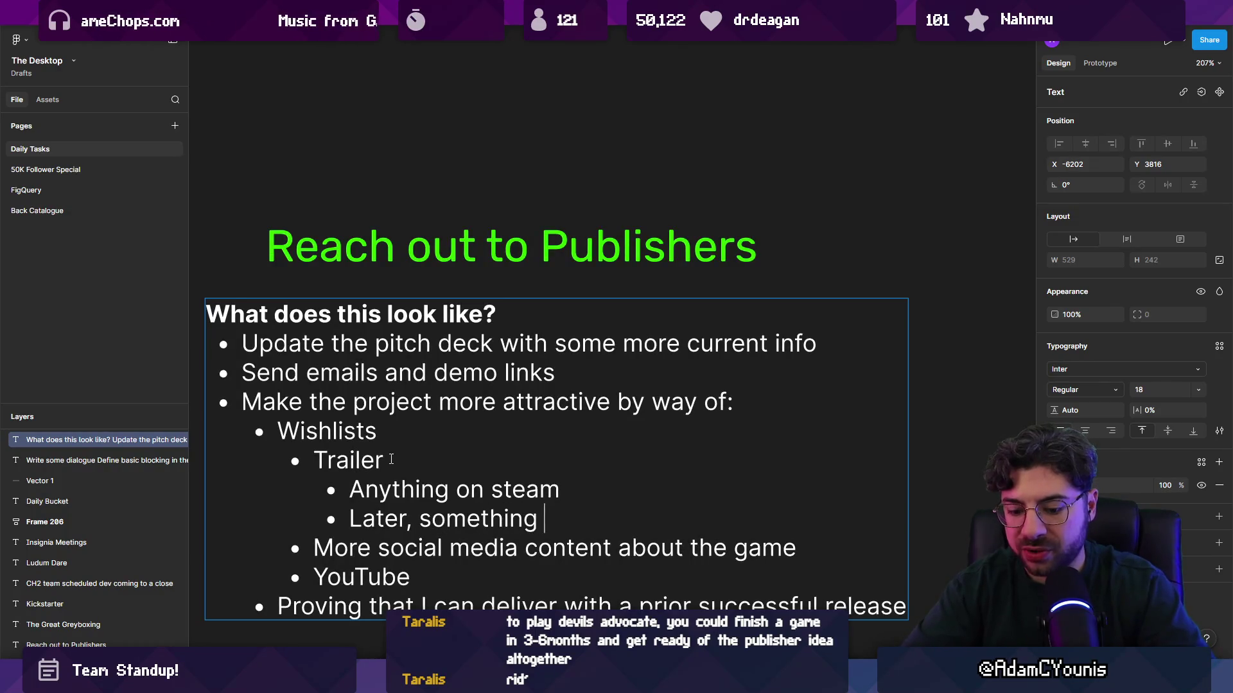
pyautogui.write('with a bit more polish on Y')
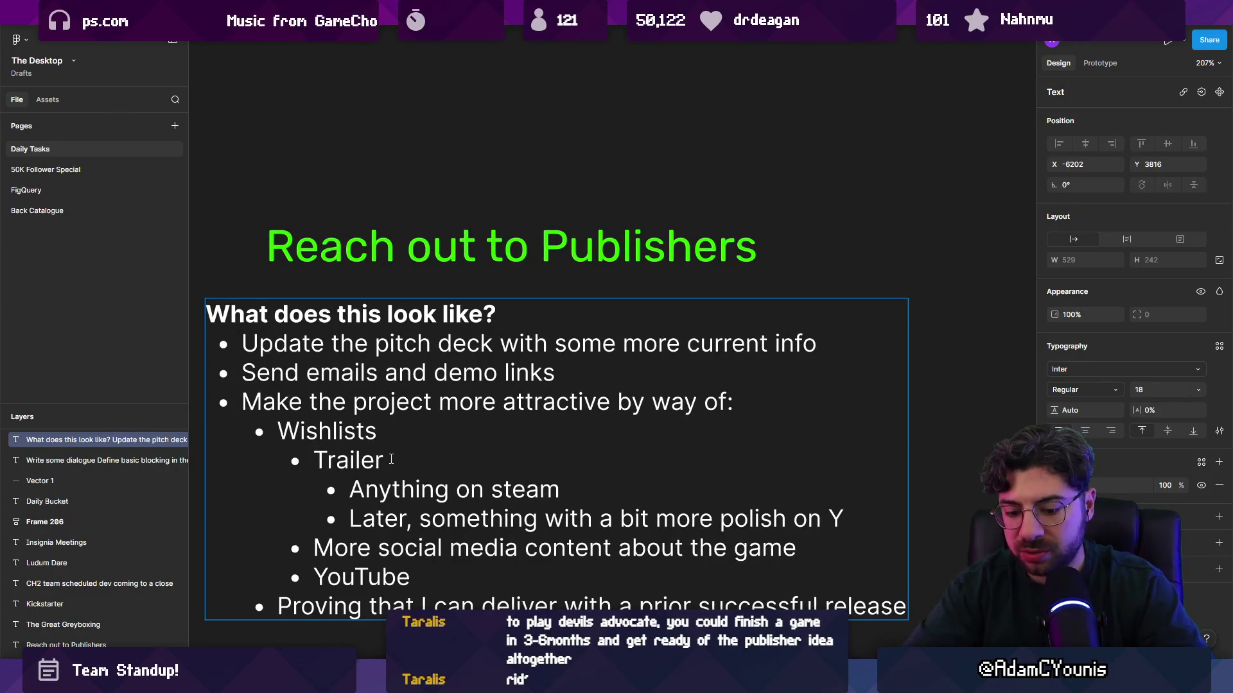
pyautogui.write('T')
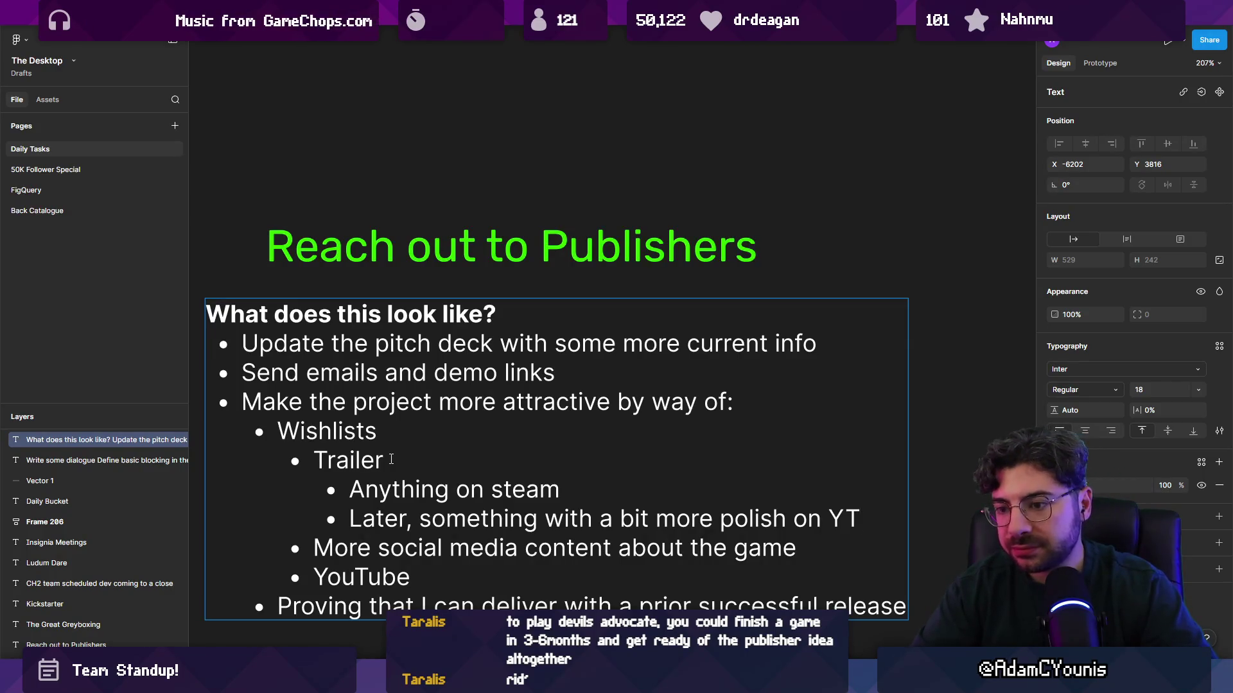
# Select the text of the Anything on steam and Later sub-bullets
pyautogui.scroll(-1, 396, 426)
pyautogui.click(348, 479)
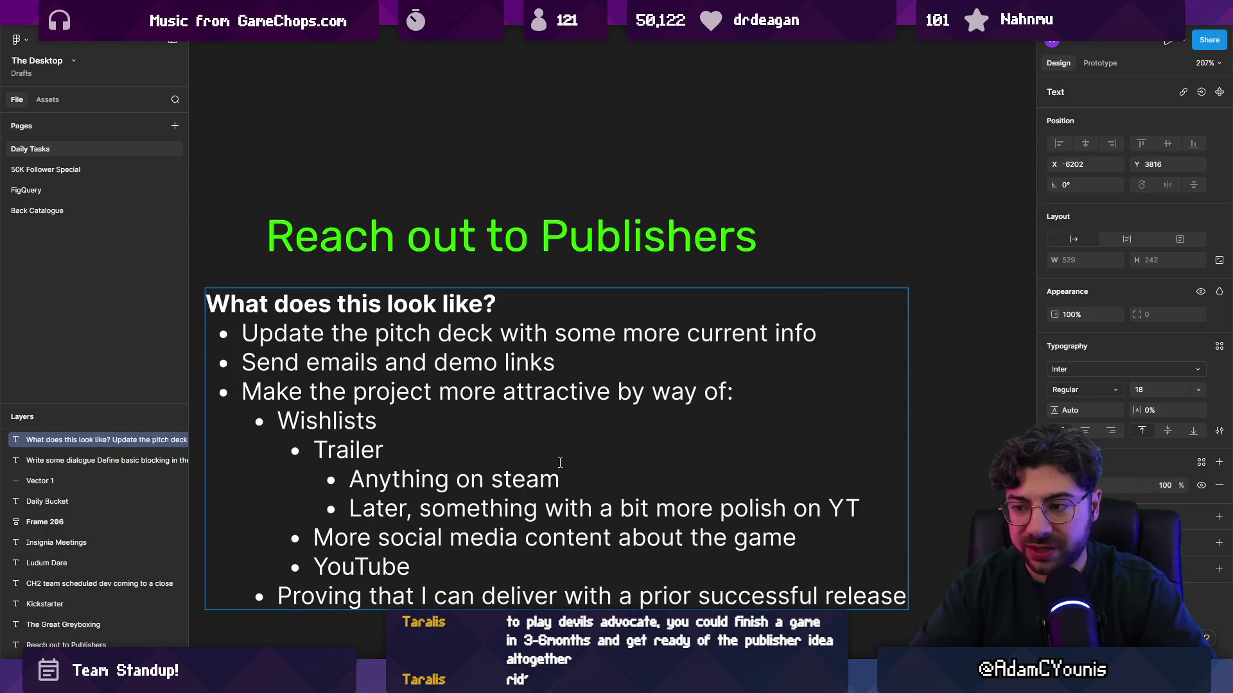
pyautogui.moveTo(349, 479); pyautogui.dragTo(568, 475)
pyautogui.press('Down')
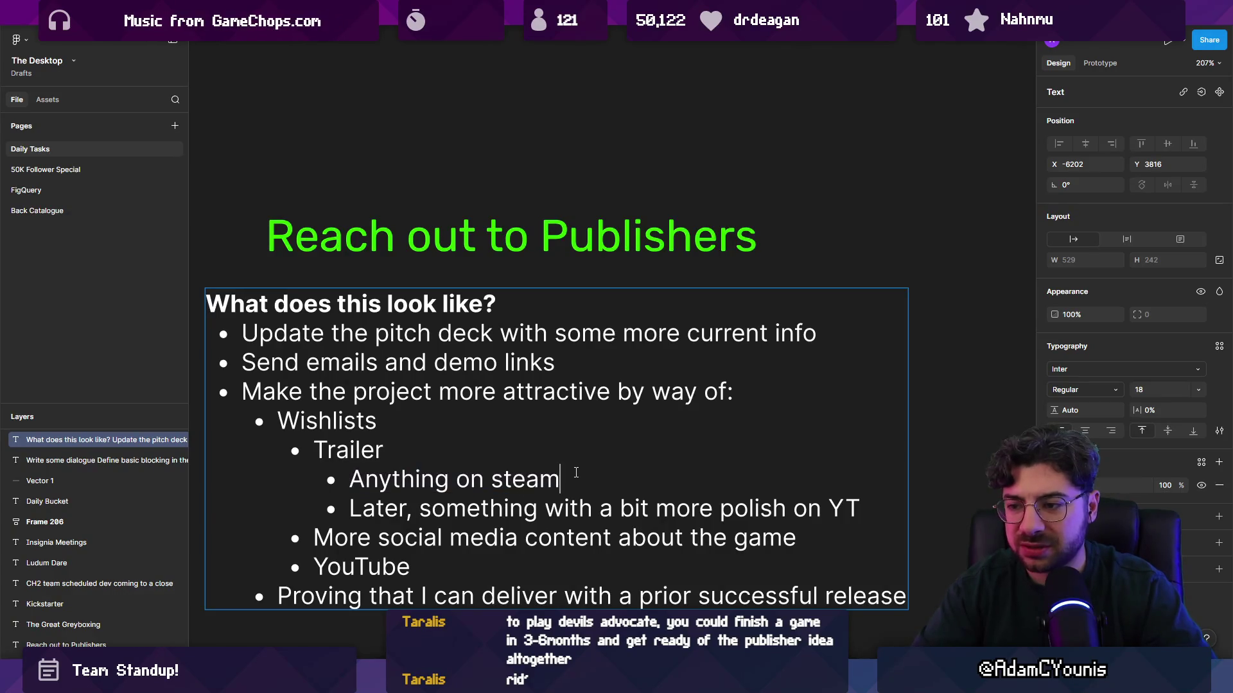
pyautogui.press('Home')
pyautogui.hotkey('shift', 'Down')
pyautogui.hotkey('shift', 'Left')
pyautogui.hotkey('shift', 'Left')
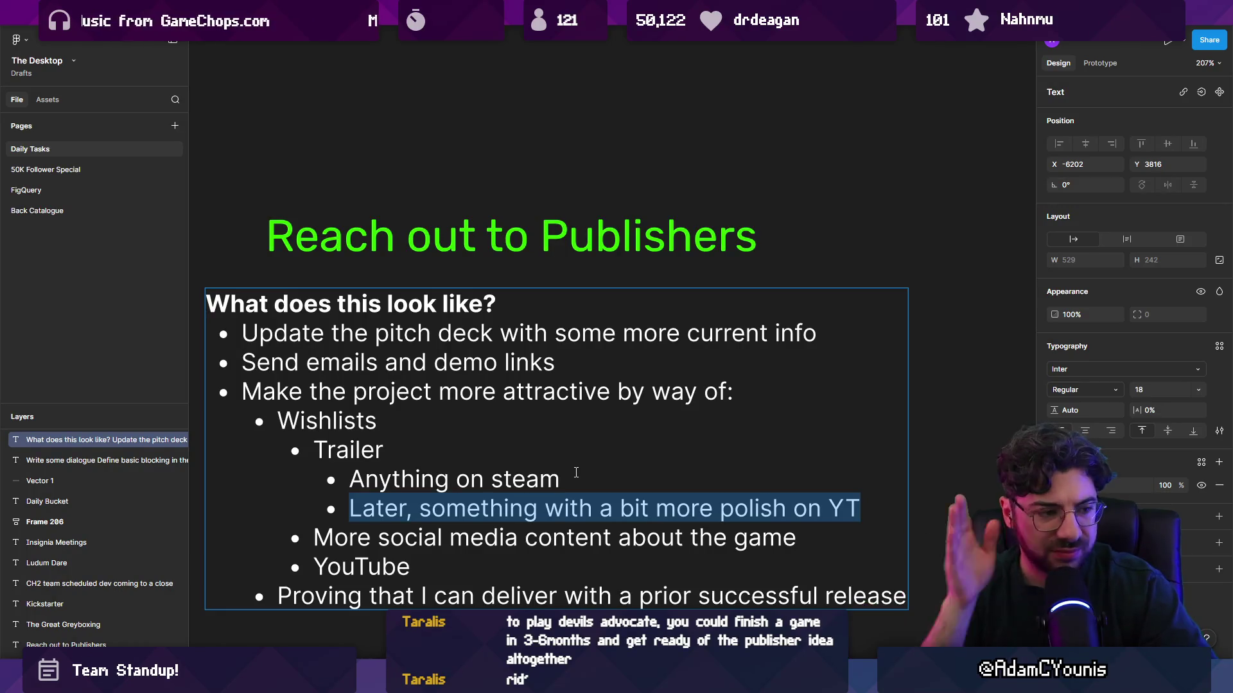
pyautogui.scroll(-3, 550, 459)
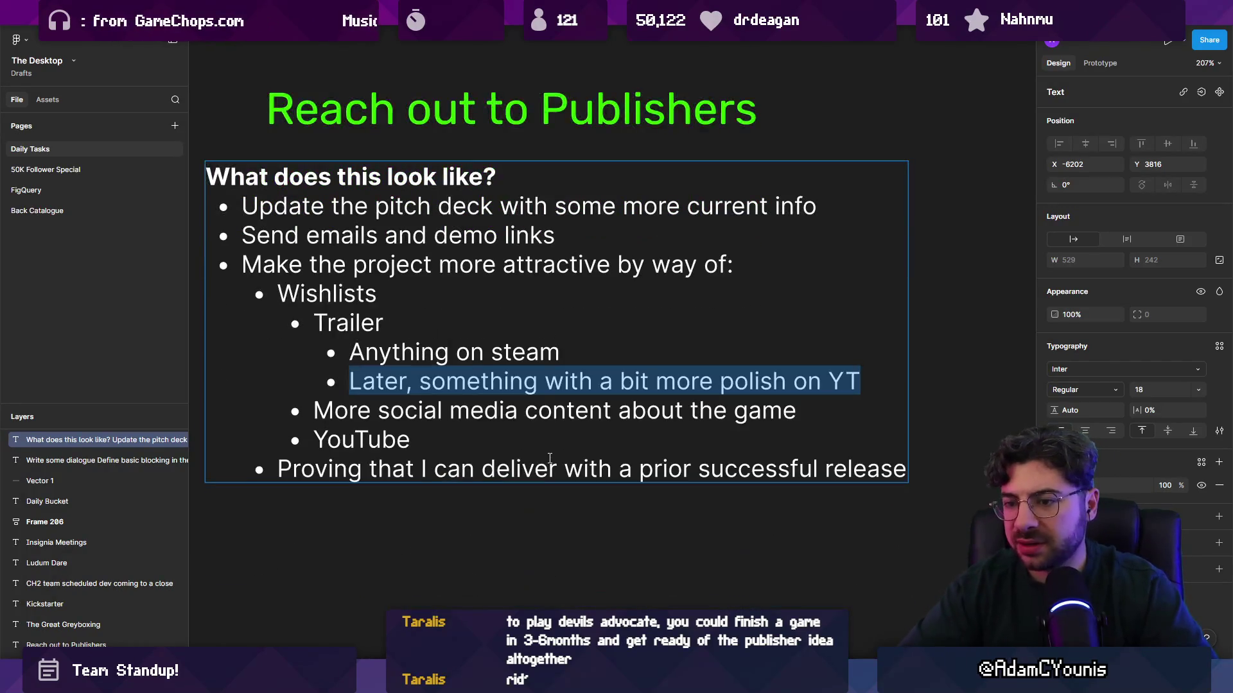
pyautogui.scroll(-1, 772, 387)
# Make the text frame taller and add 'Instagram account for Insignia' under the social media bullet
pyautogui.press('Escape')
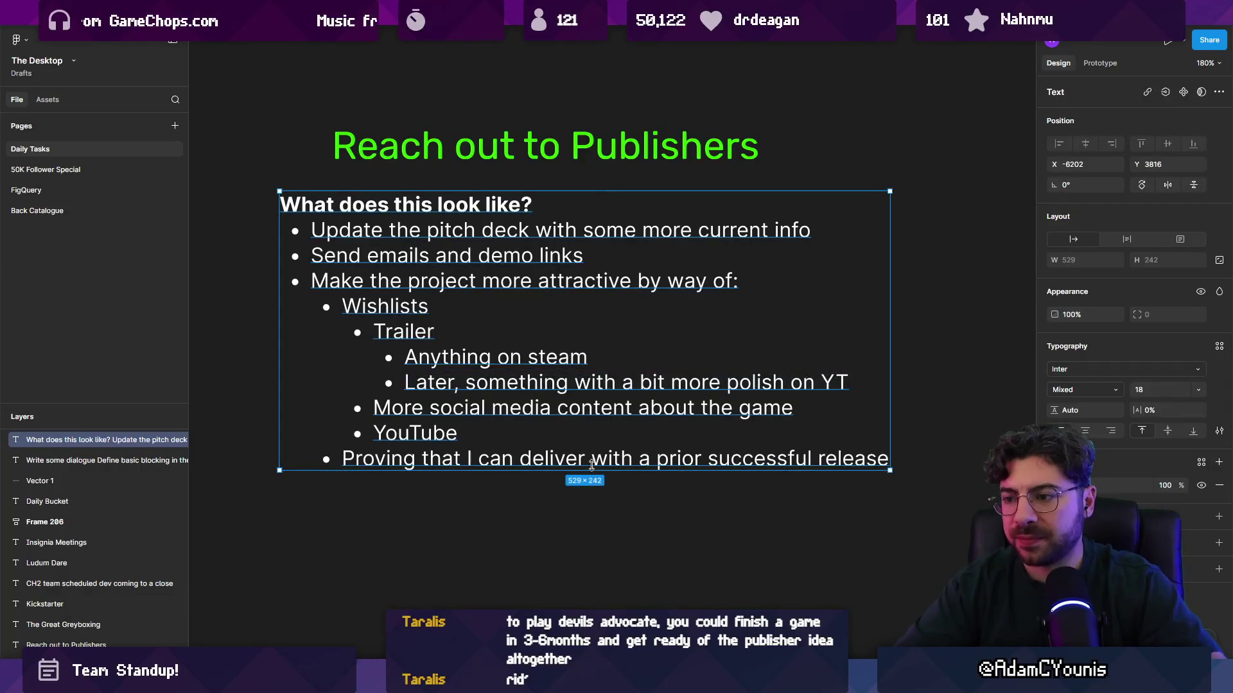
pyautogui.moveTo(588, 471); pyautogui.dragTo(587, 523)
pyautogui.doubleClick(796, 408)
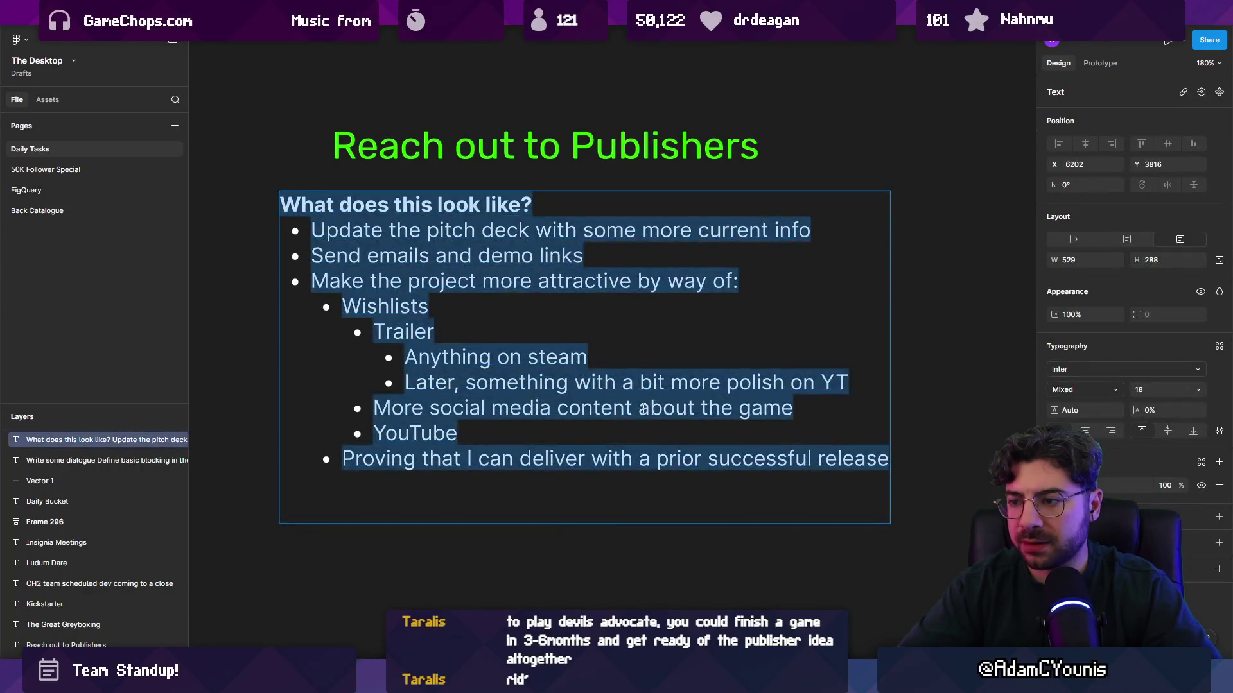
pyautogui.click(834, 402)
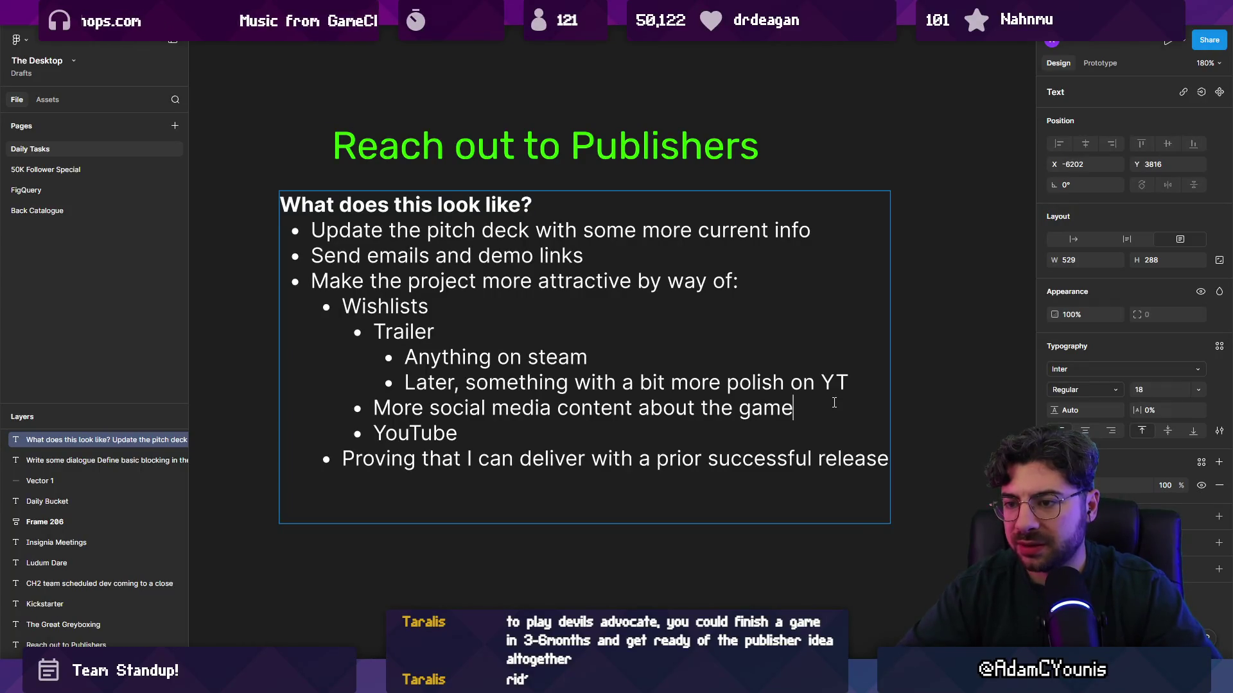
pyautogui.press('Return')
pyautogui.press('Tab')
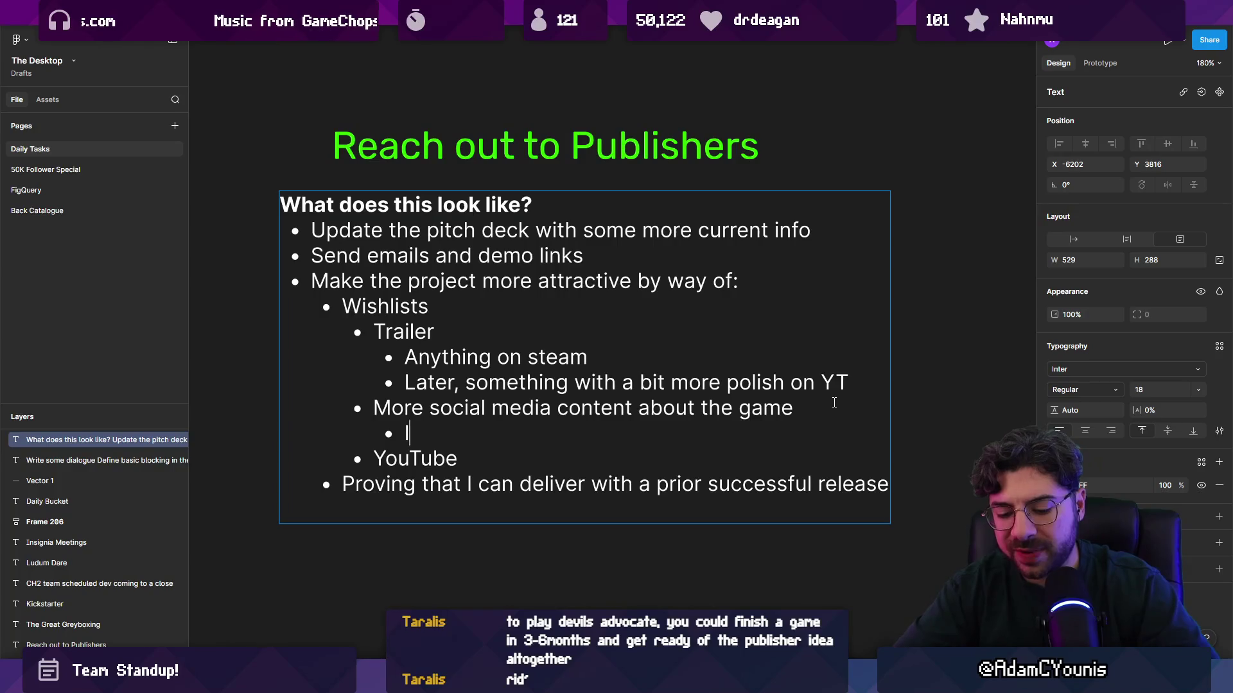
pyautogui.write('Instagram account for Insi')
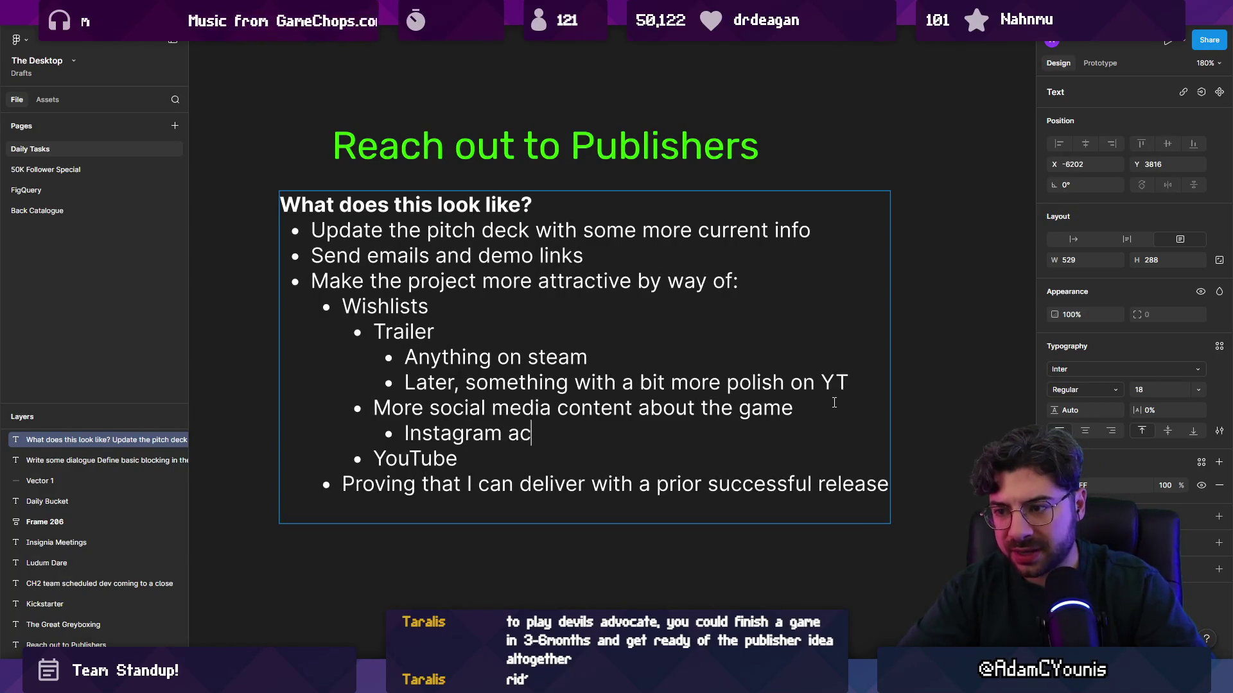
pyautogui.write('gnia')
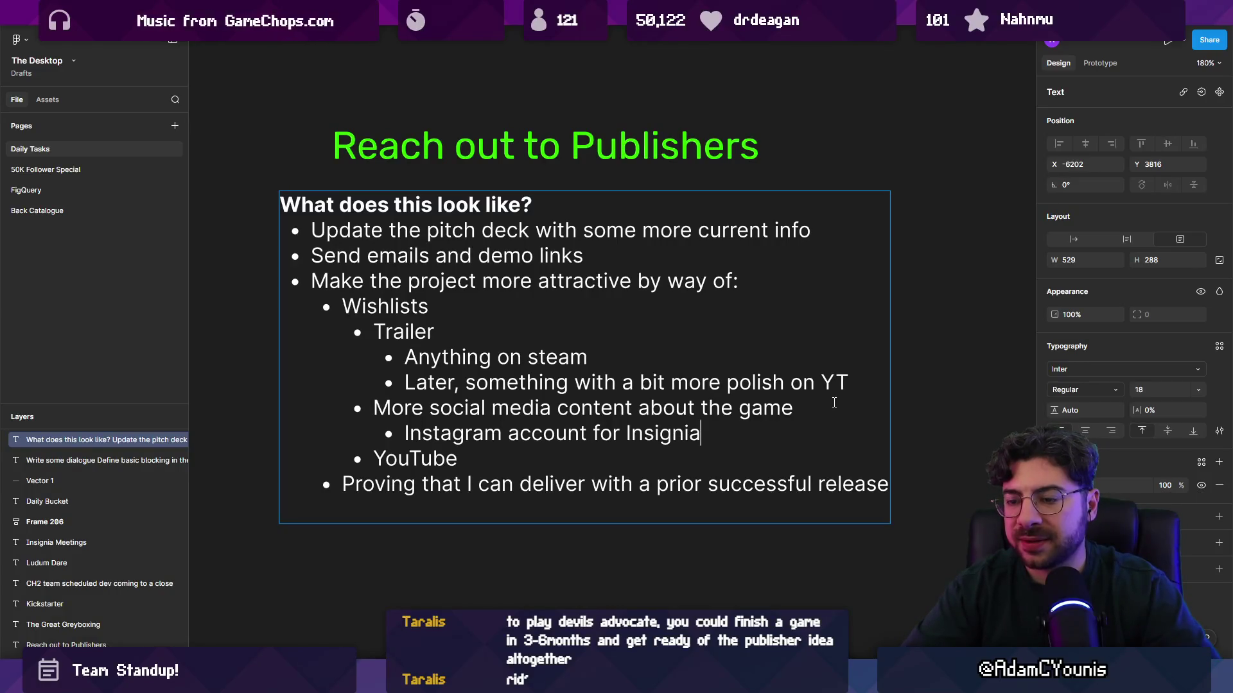
# Add 'Lots of content ideas' with nested 'Virtual video postcards' and 'Prequel story'
pyautogui.press('Return')
pyautogui.write('L')
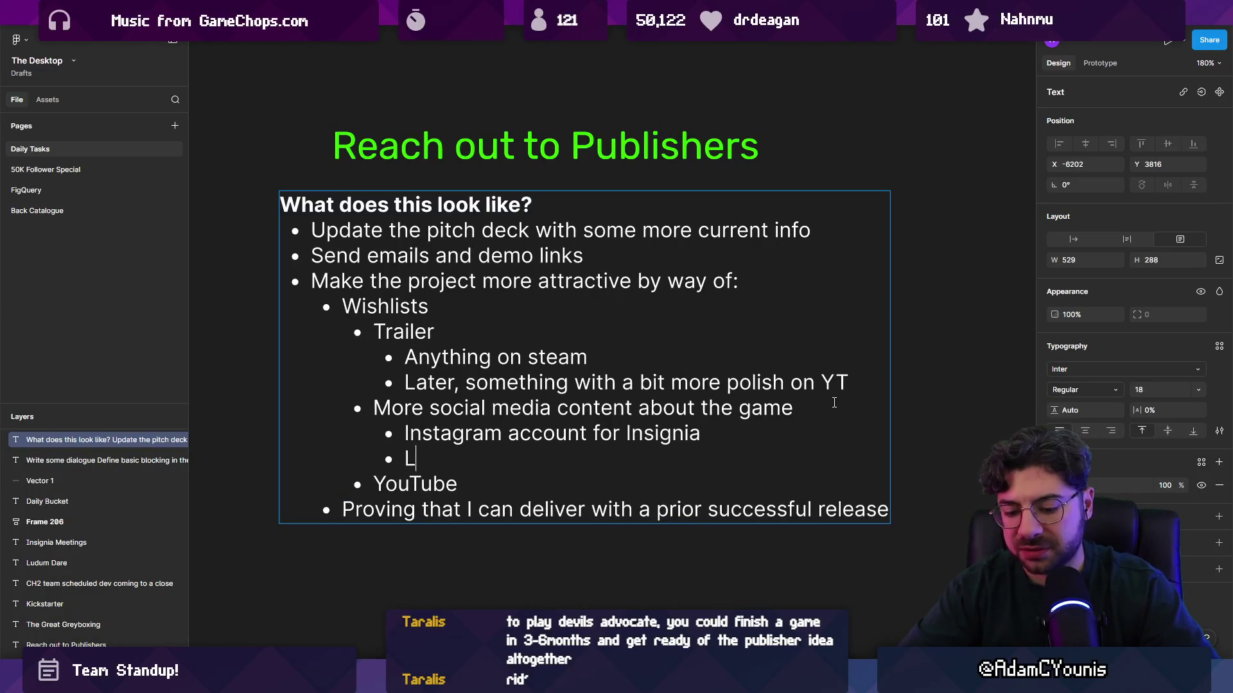
pyautogui.write('ots of content ideas')
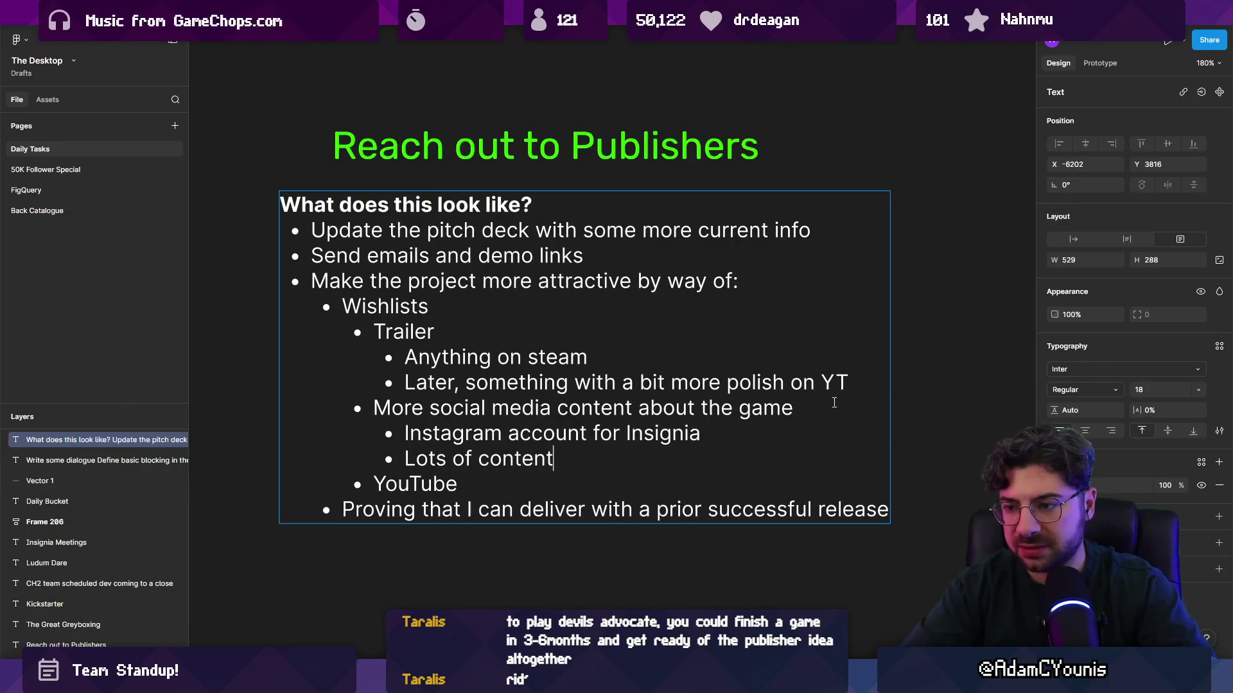
pyautogui.press('Return')
pyautogui.press('Tab')
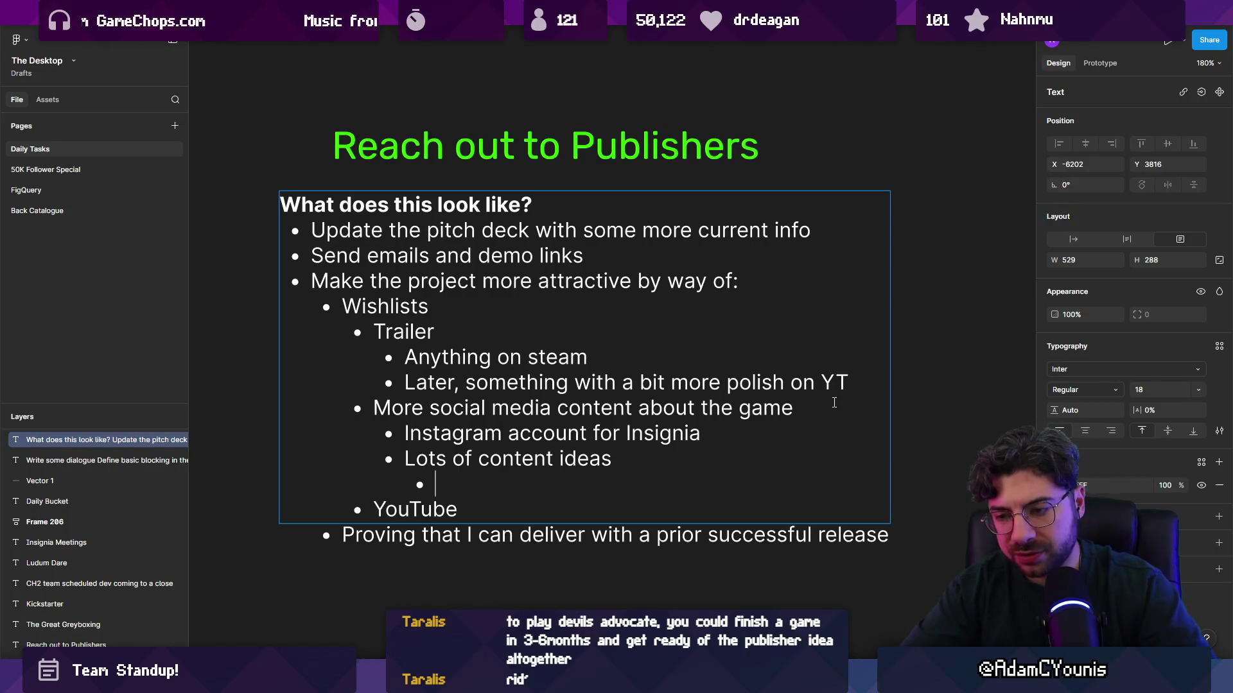
pyautogui.write('Virtual video post')
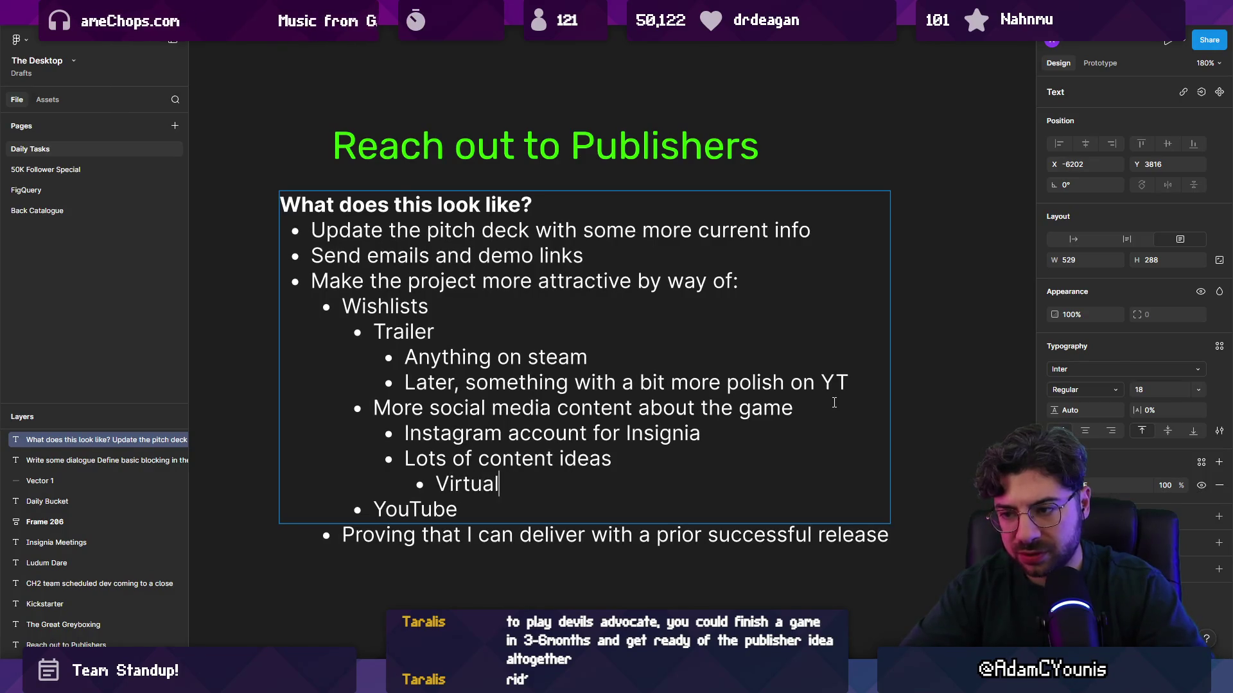
pyautogui.write('cards')
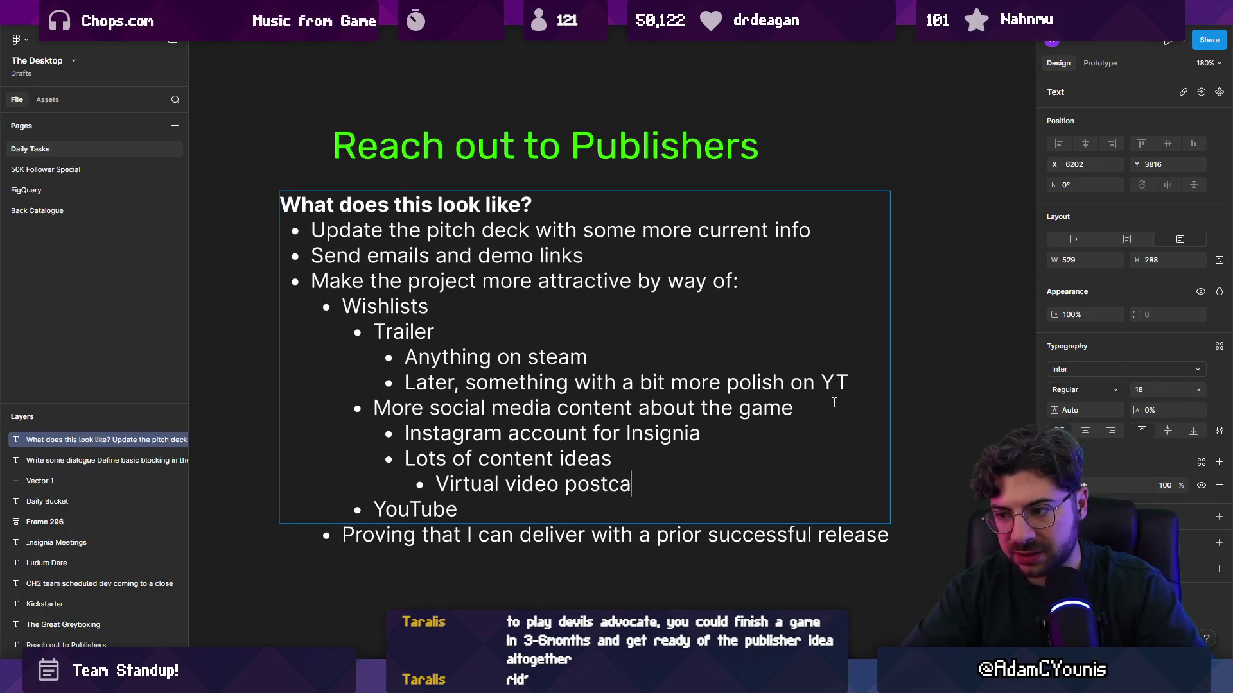
pyautogui.press('Return')
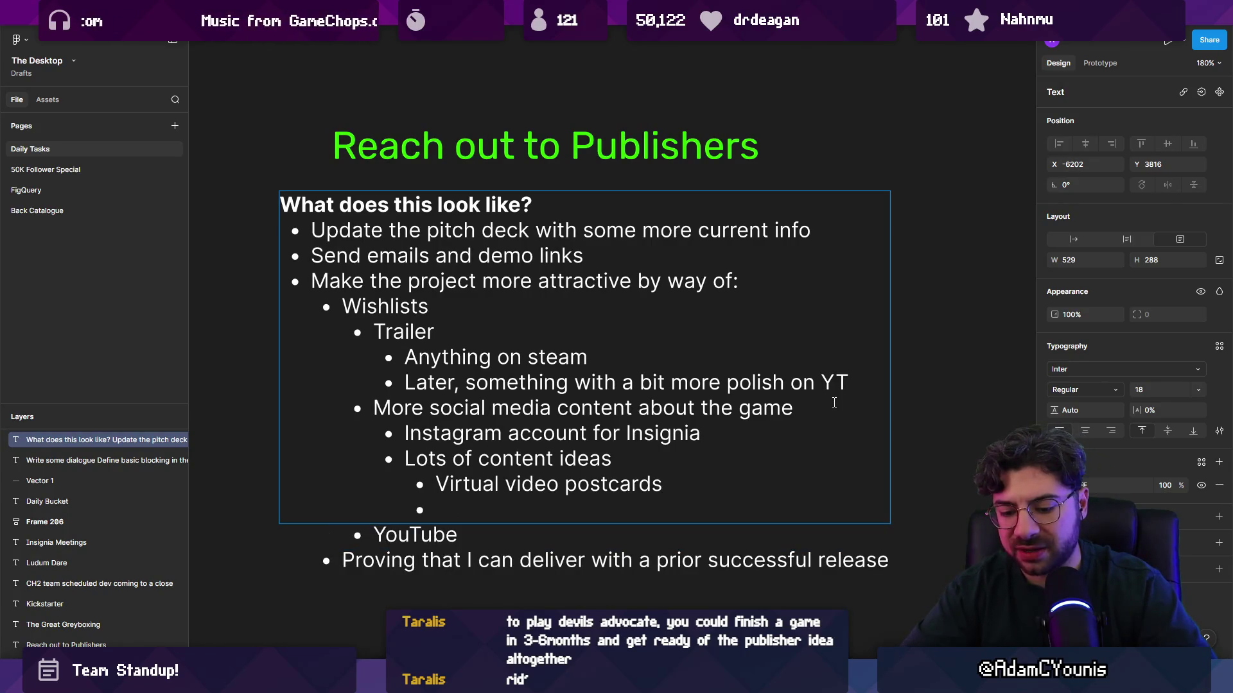
pyautogui.write('Prequel ')
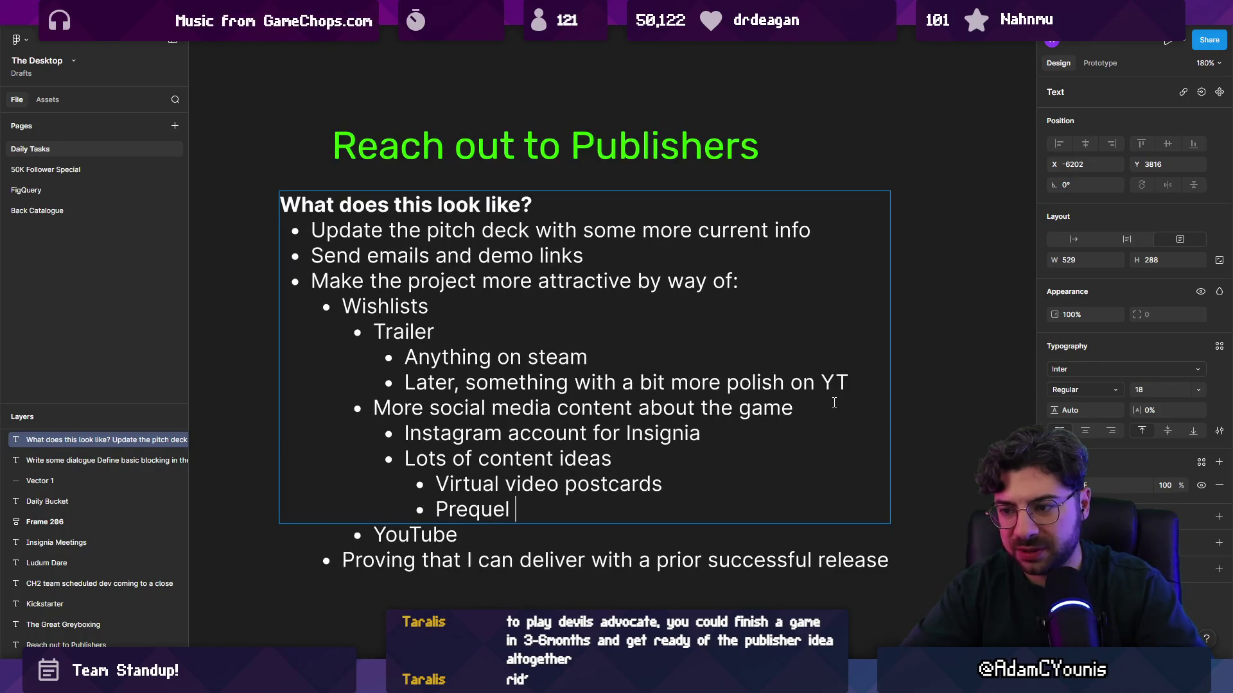
pyautogui.write('story')
pyautogui.press('Return')
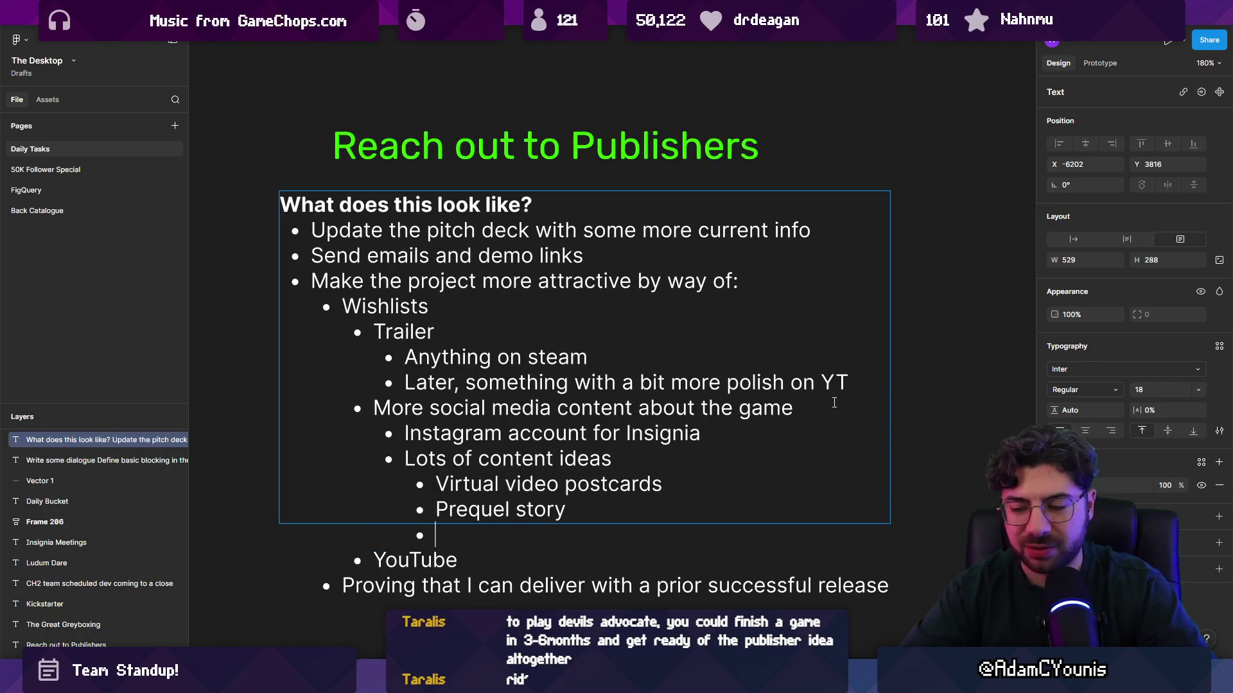
# Add the content ideas 'Back catalogue of concept / pixel art' and 'Tiny vlogs'
pyautogui.press('Escape')
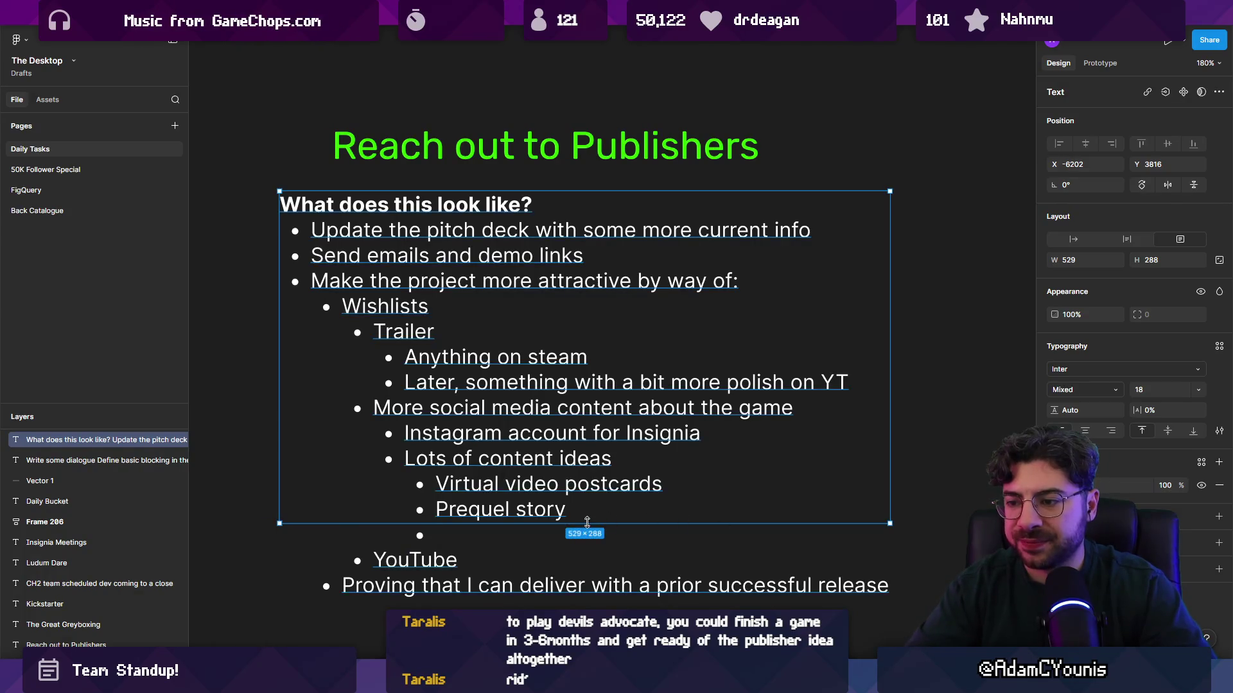
pyautogui.doubleClick(481, 534)
pyautogui.write('B')
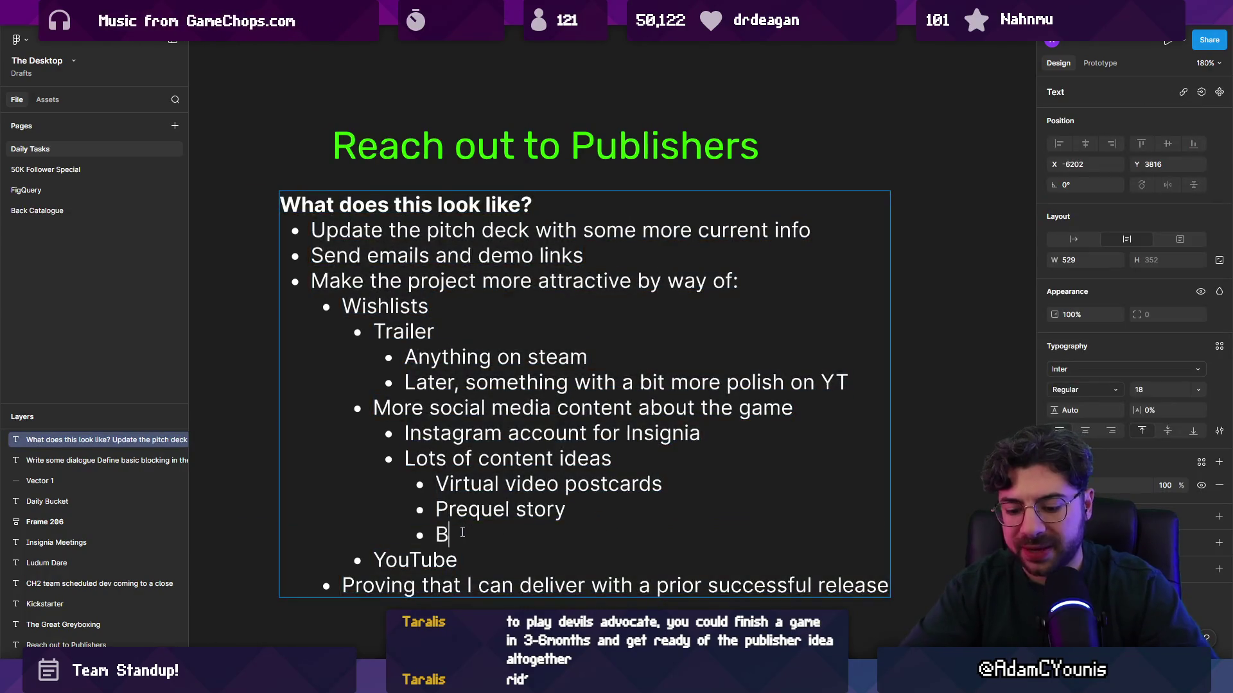
pyautogui.write('ack catalog')
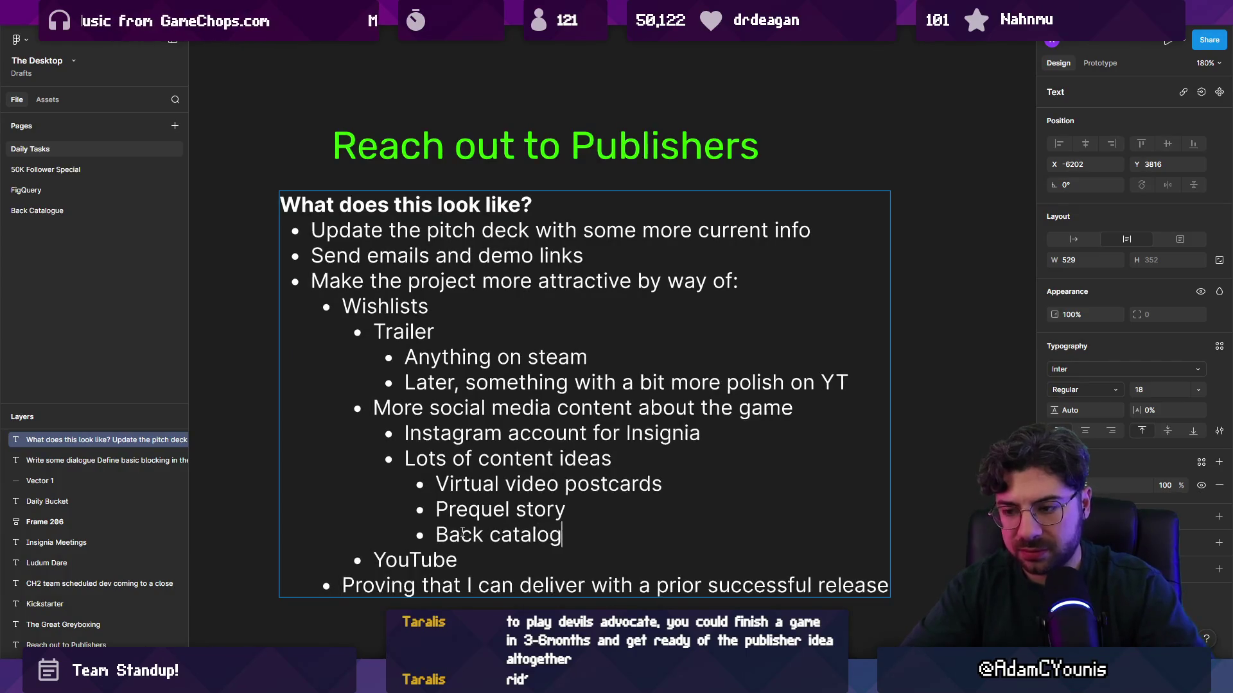
pyautogui.write('ue of concept')
pyautogui.press('BackSpace')
pyautogui.write('ept / ')
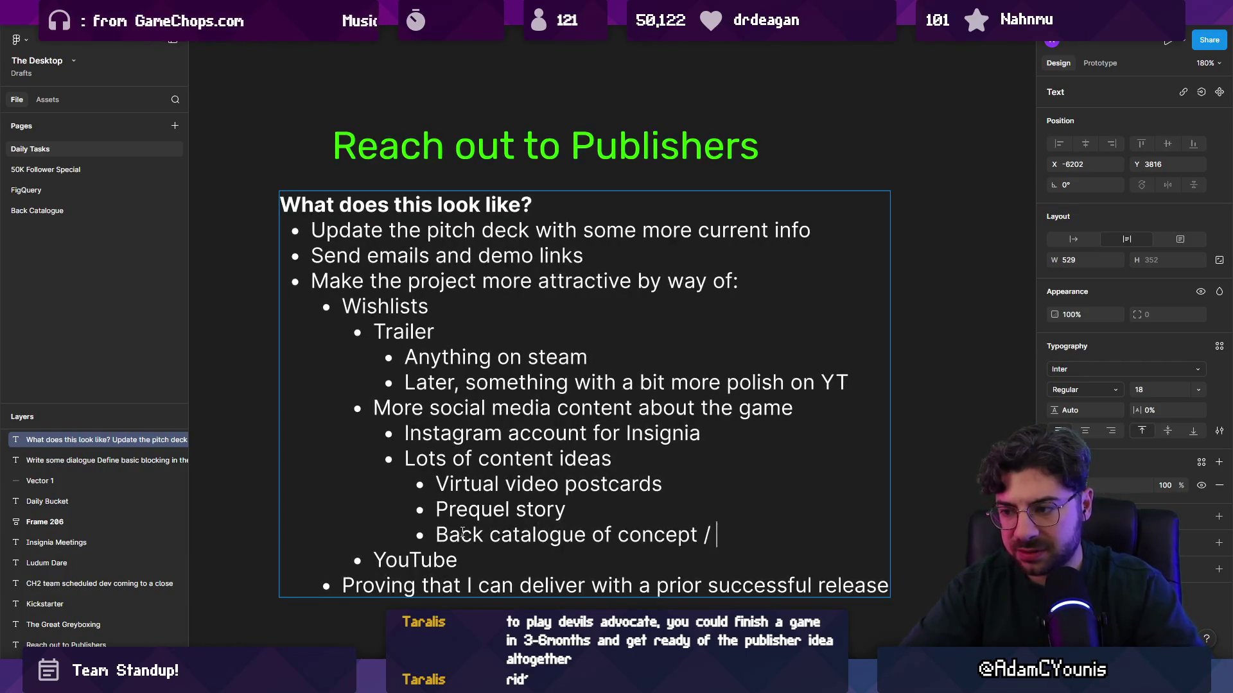
pyautogui.write('pixel art')
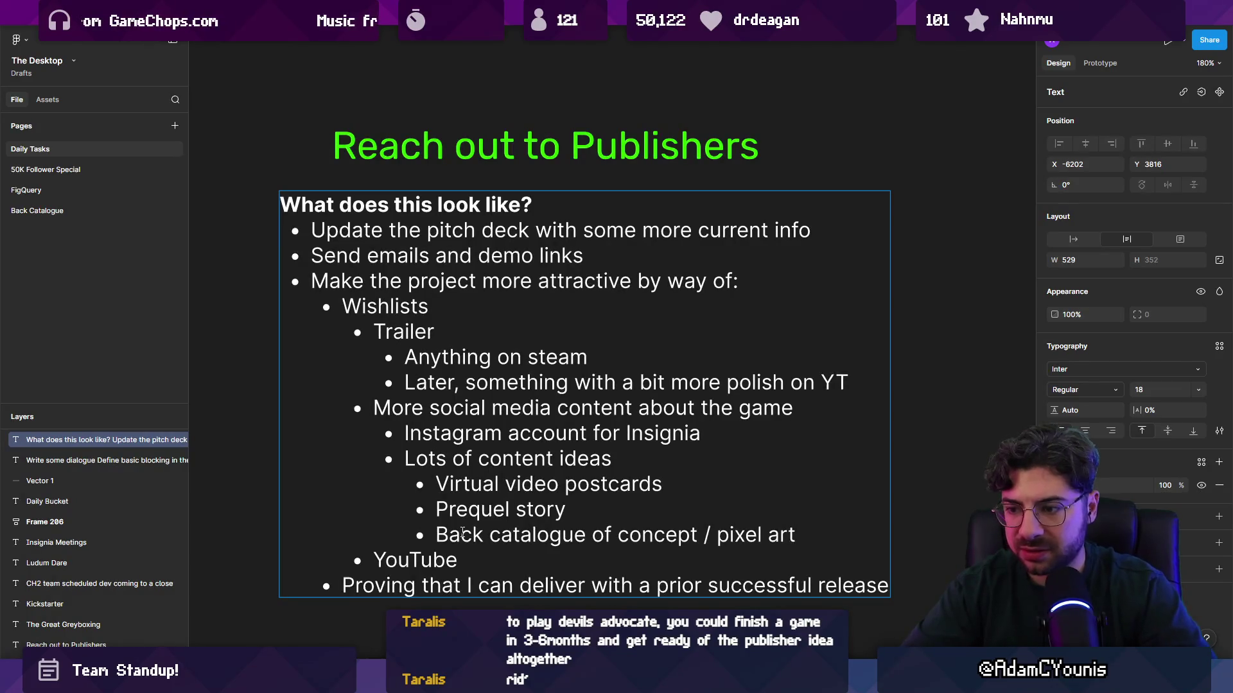
pyautogui.press('Return')
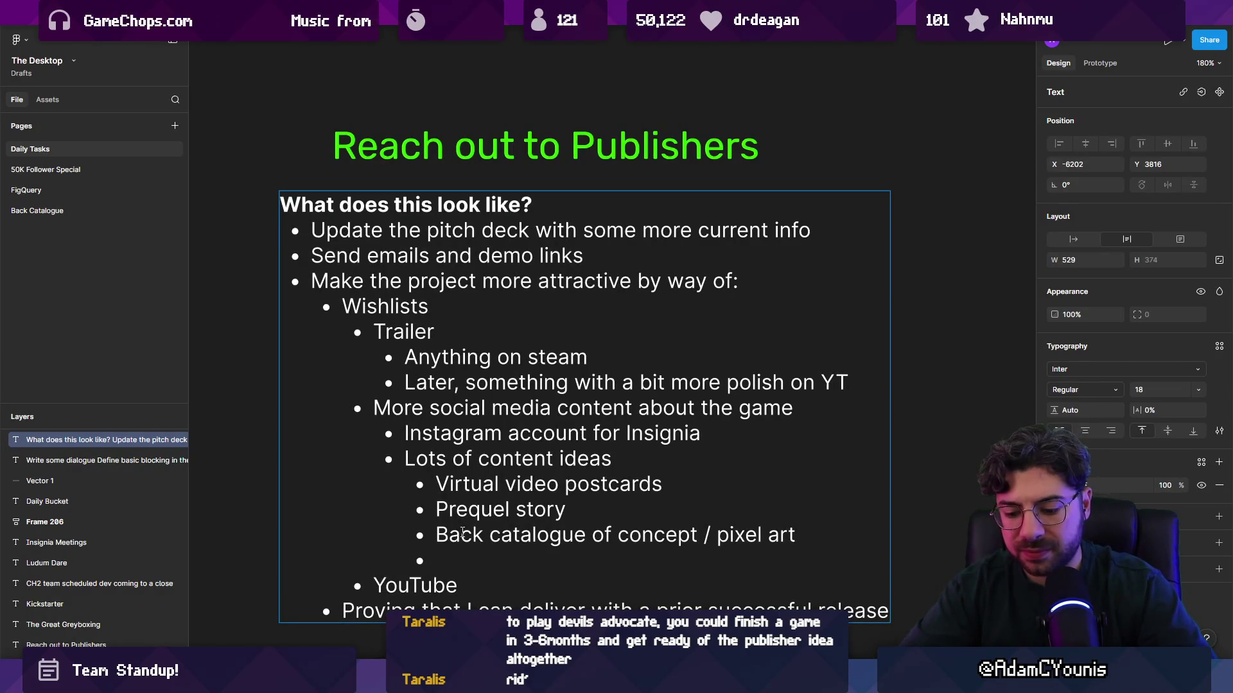
pyautogui.write('Tiny vlogs')
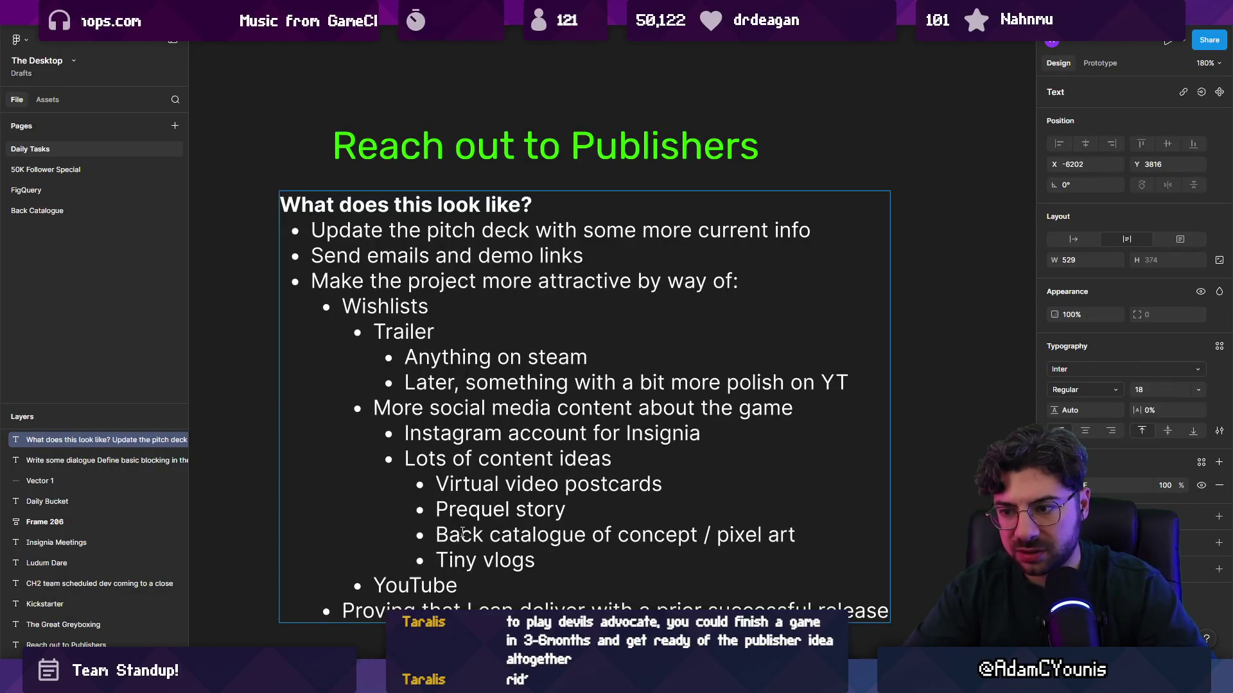
pyautogui.press('Return')
# Add the content ideas 'Shitposting' and 'Having a brand presence'
pyautogui.write('Shiftposting')
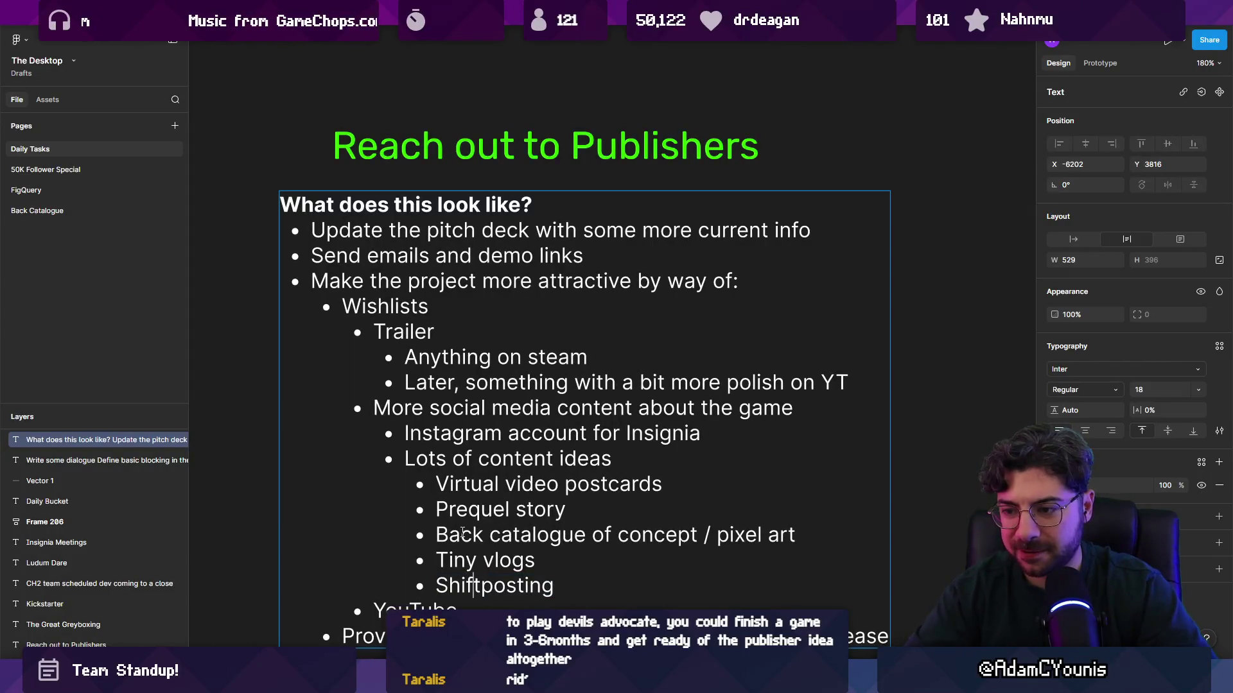
pyautogui.press('BackSpace')
pyautogui.hotkey('shift', 'End')
pyautogui.press('End')
pyautogui.press('Return')
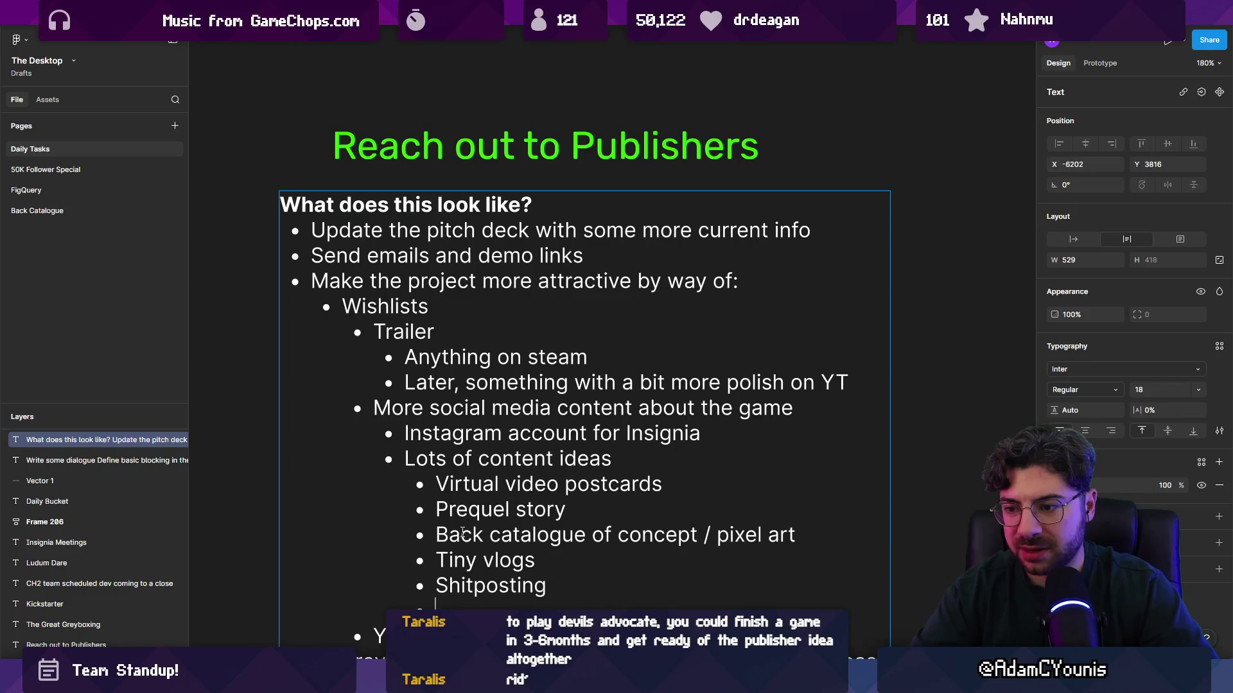
pyautogui.scroll(-2, 463, 532)
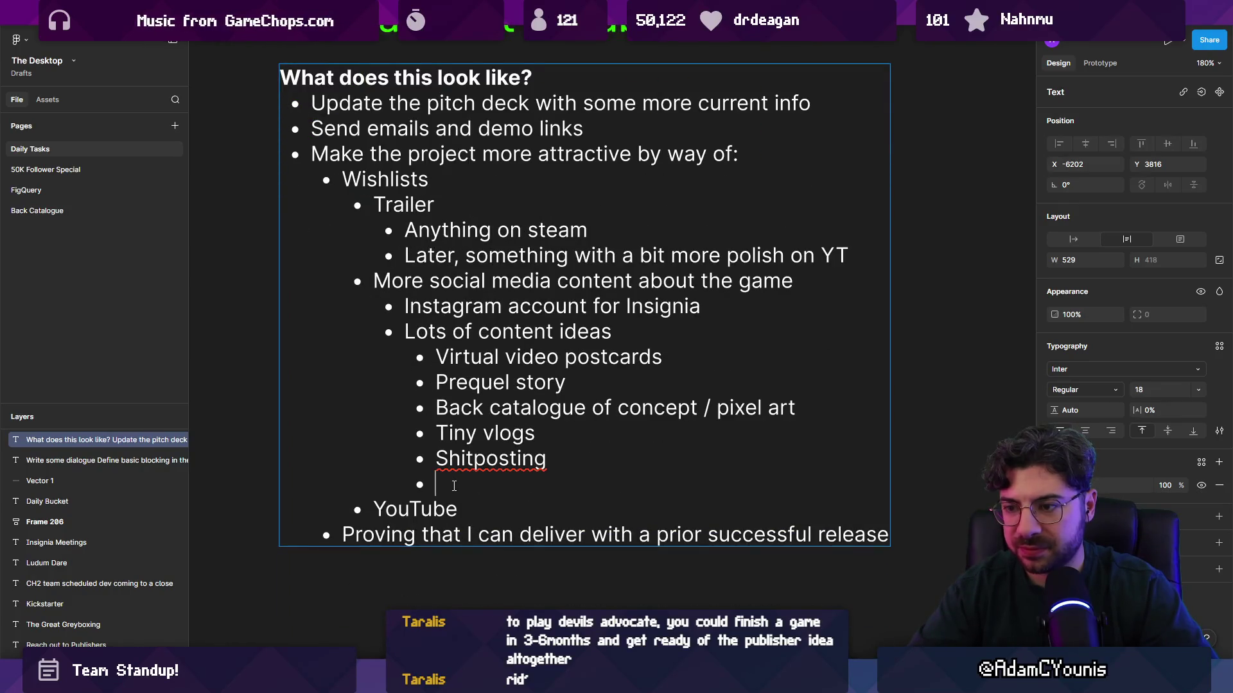
pyautogui.write('Having a')
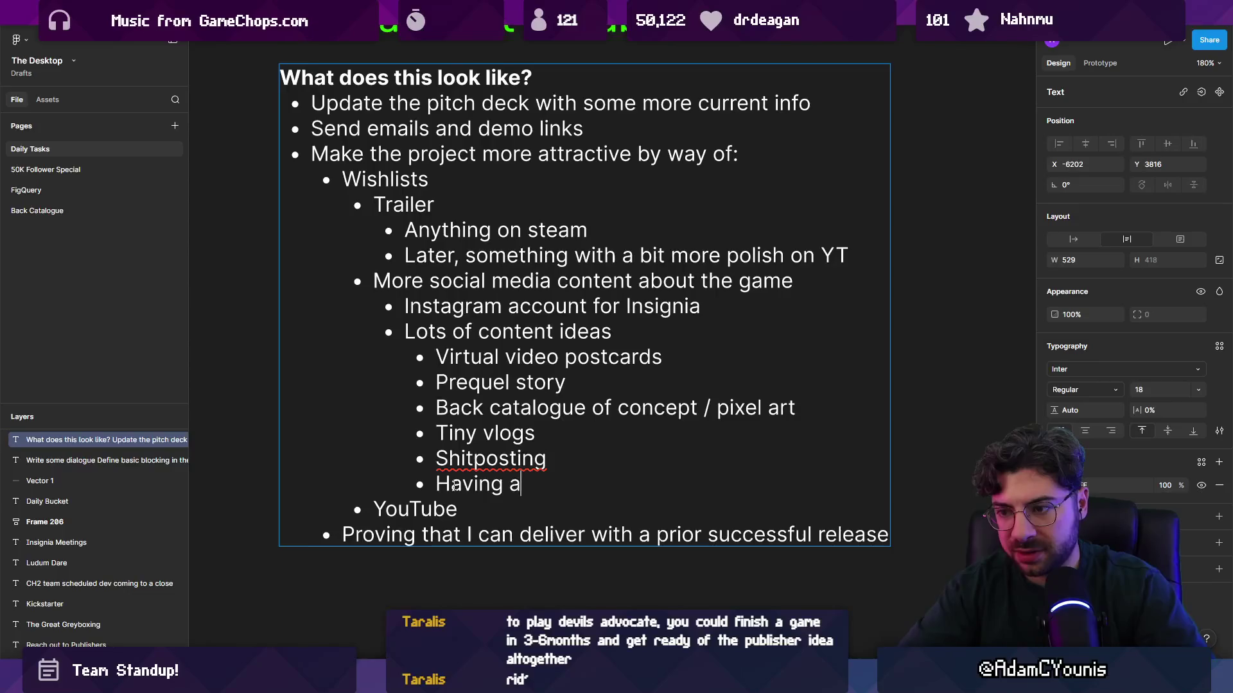
pyautogui.write(' brand presen')
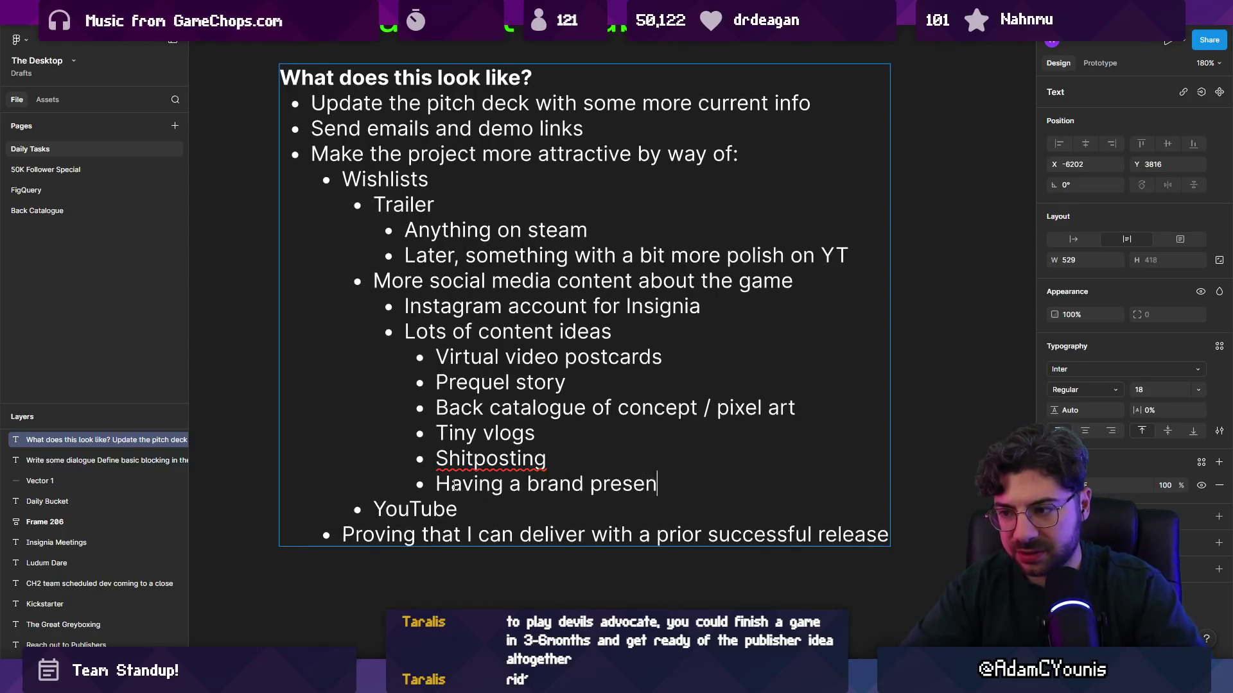
pyautogui.write('ce.')
pyautogui.press('BackSpace')
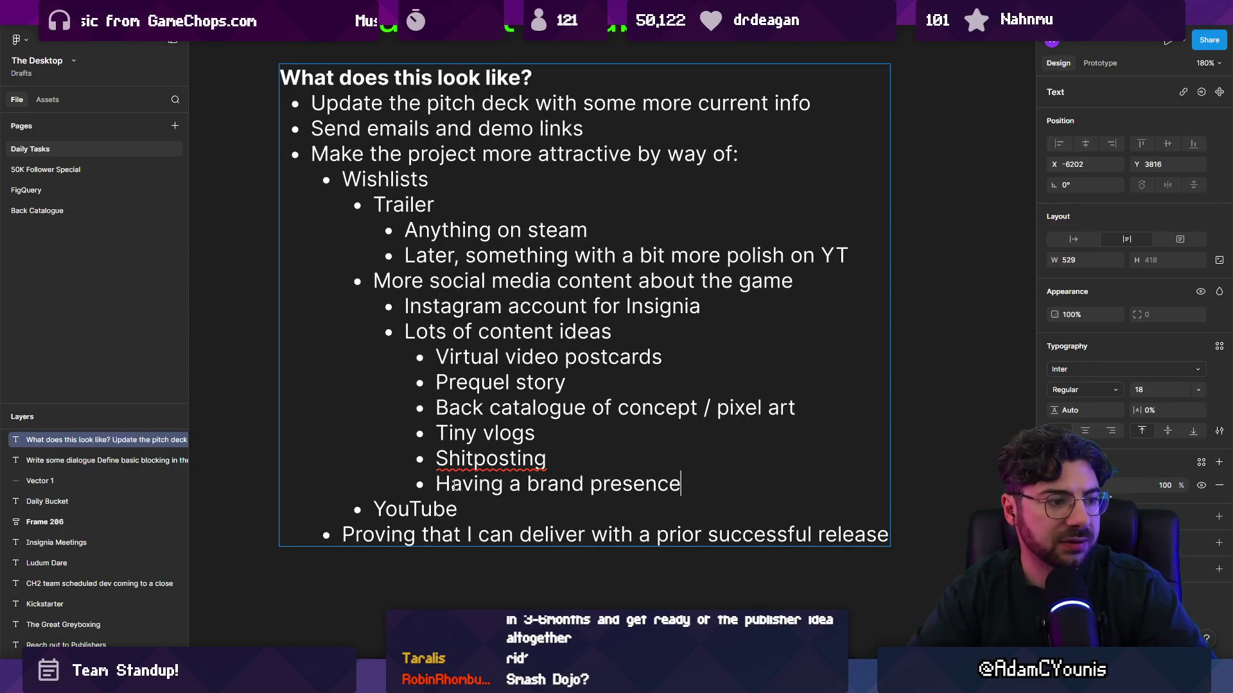
# Append '/ updates' to the Tiny vlogs line
pyautogui.press('Up')
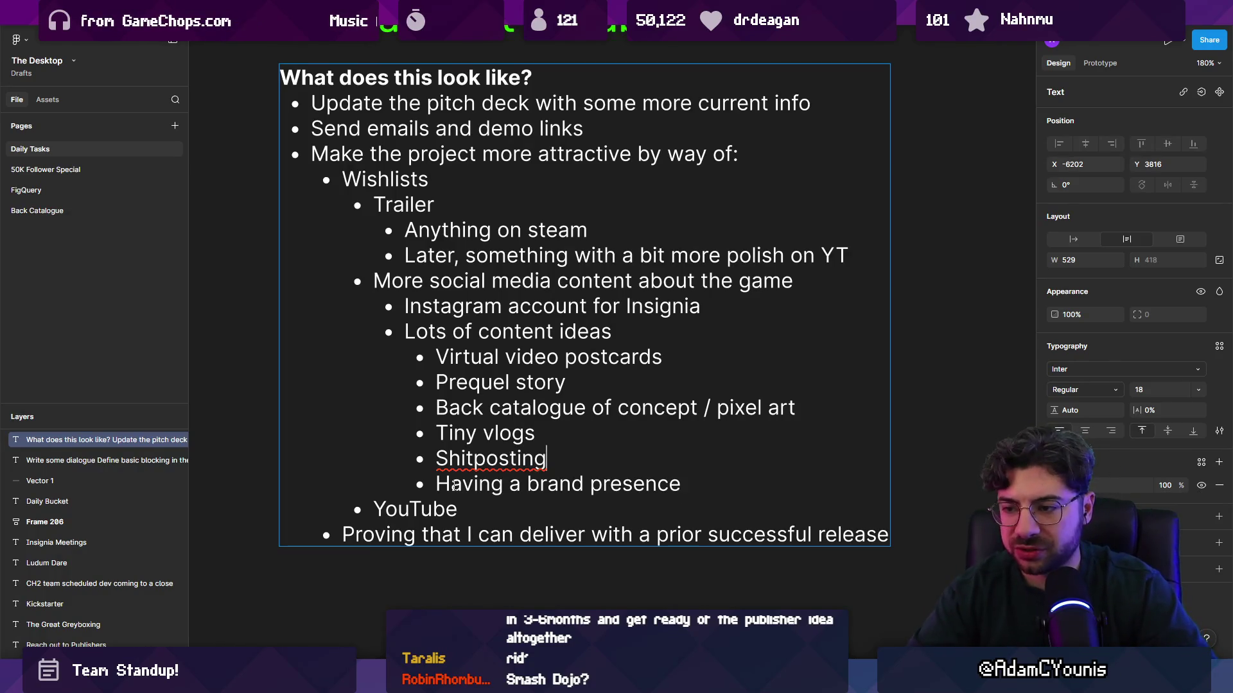
pyautogui.press('Return')
pyautogui.press('BackSpace')
pyautogui.write('/ ')
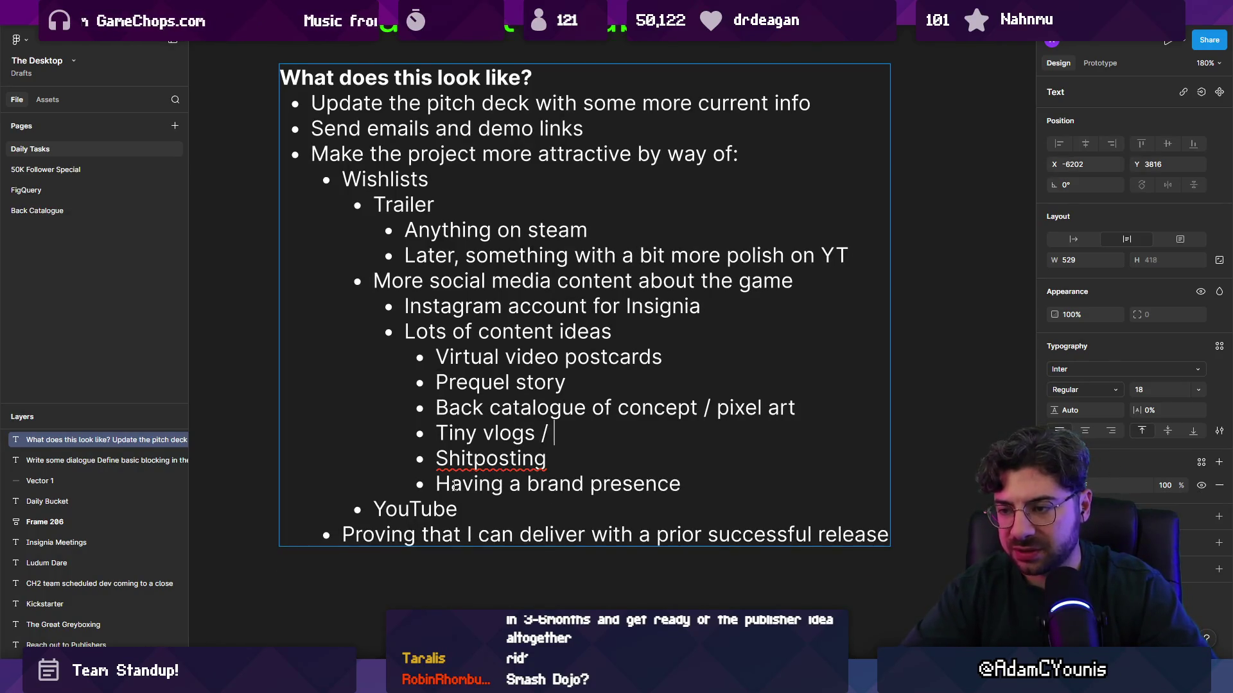
pyautogui.write('updates')
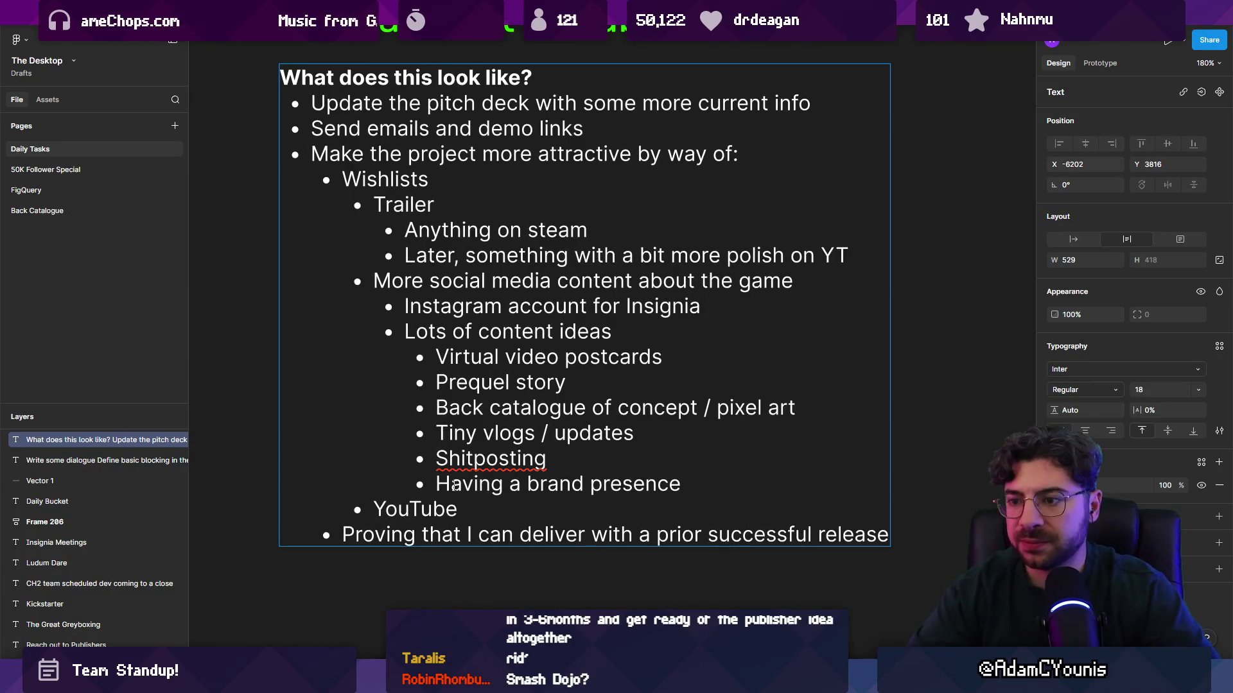
# Create an indented empty sub-bullet directly beneath YouTube
pyautogui.press('Down')
pyautogui.press('Down')
pyautogui.press('Home')
pyautogui.press('Right')
pyautogui.press('Right')
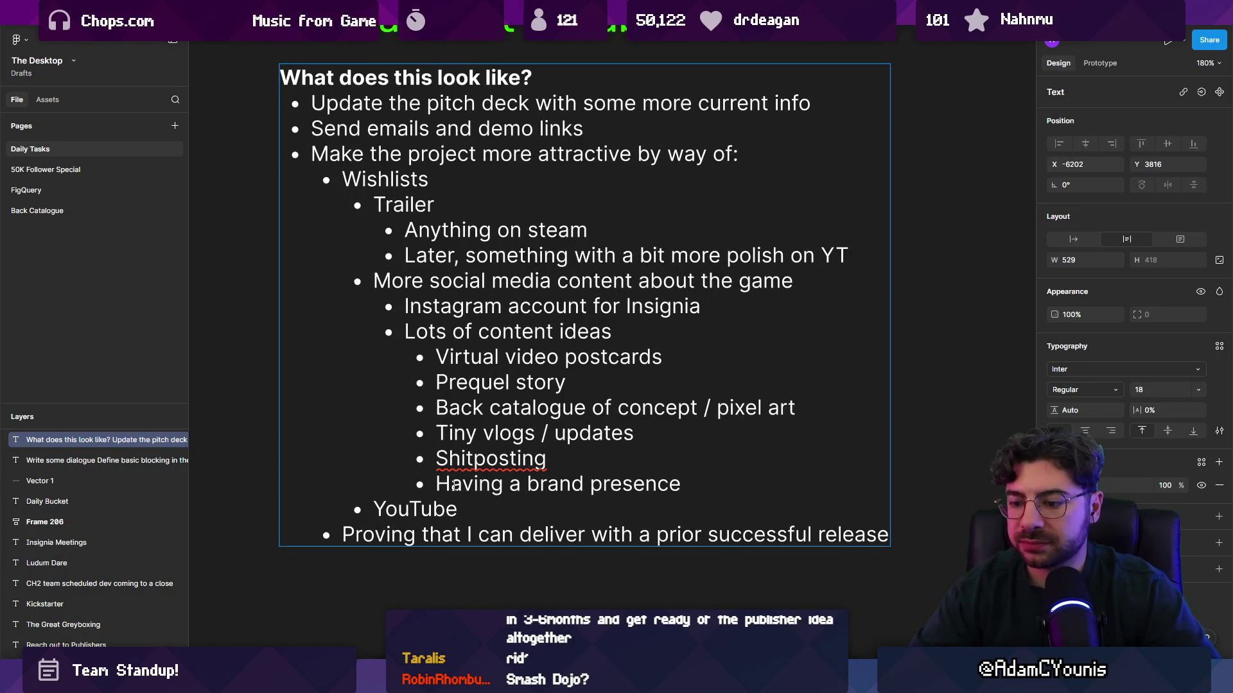
pyautogui.press('Up')
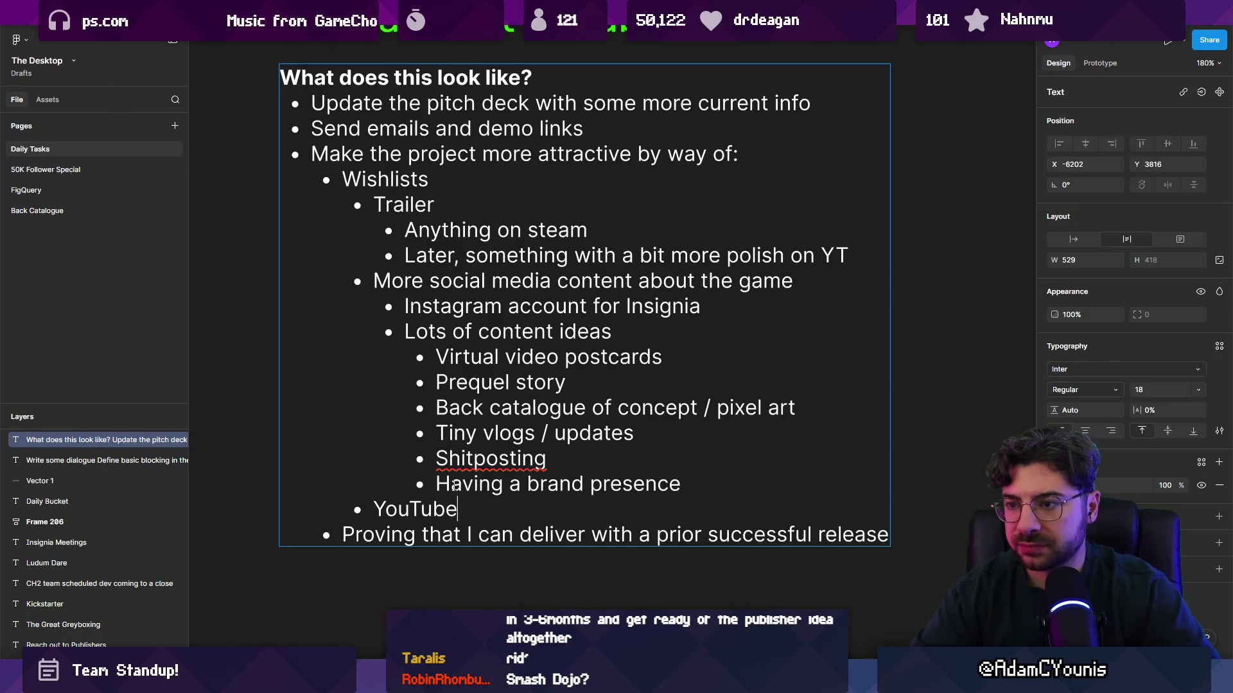
pyautogui.press('Down')
pyautogui.press('Left')
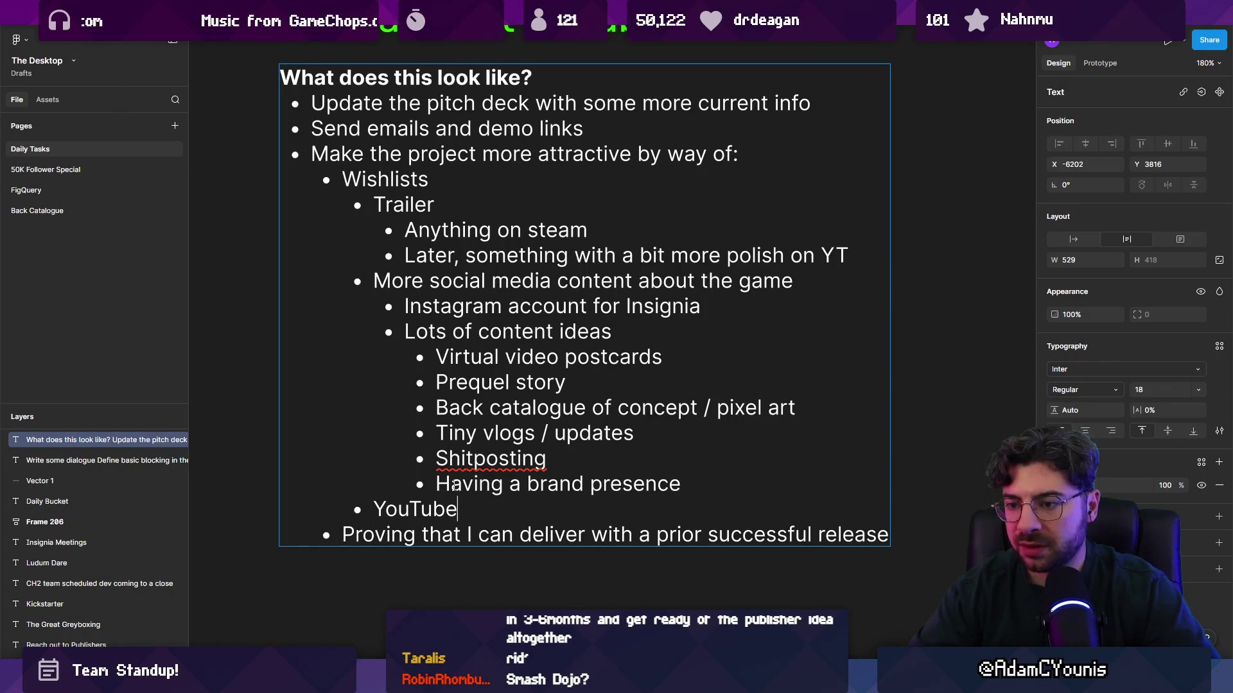
pyautogui.press('Return')
pyautogui.press('Tab')
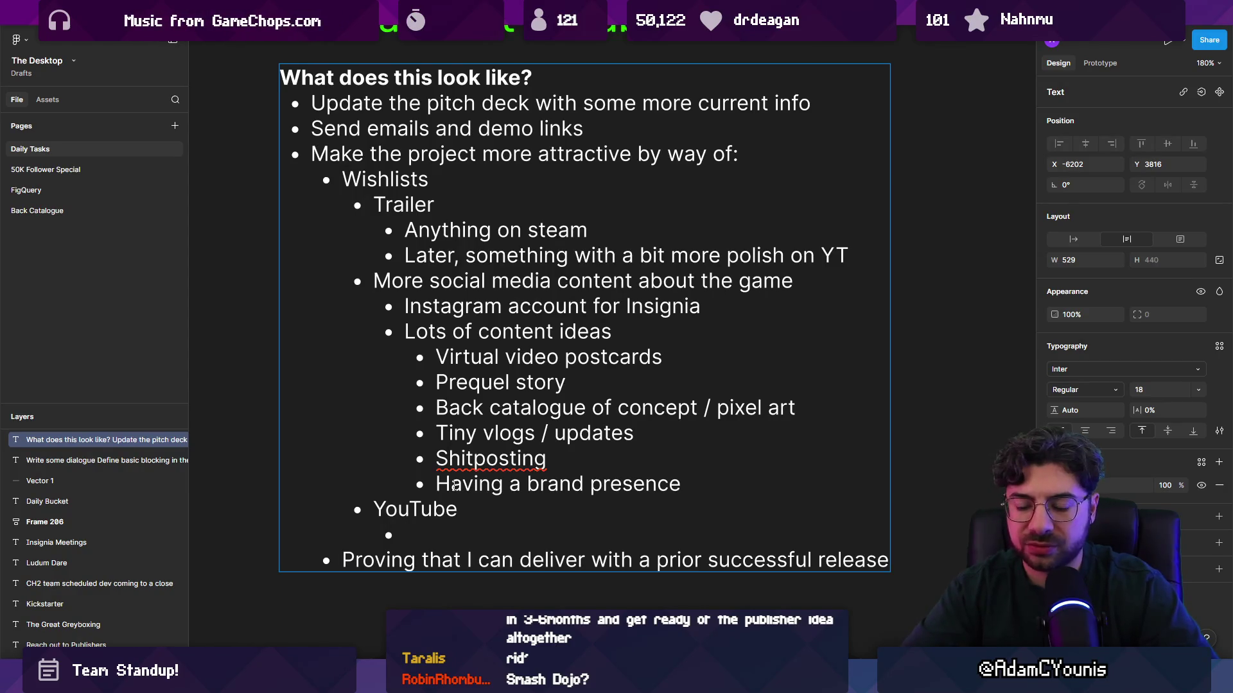
# Type three YouTube sub-bullets: 'Vlogs', 'Show and tell', 'Inviting people into the world'
pyautogui.write('Vlogs')
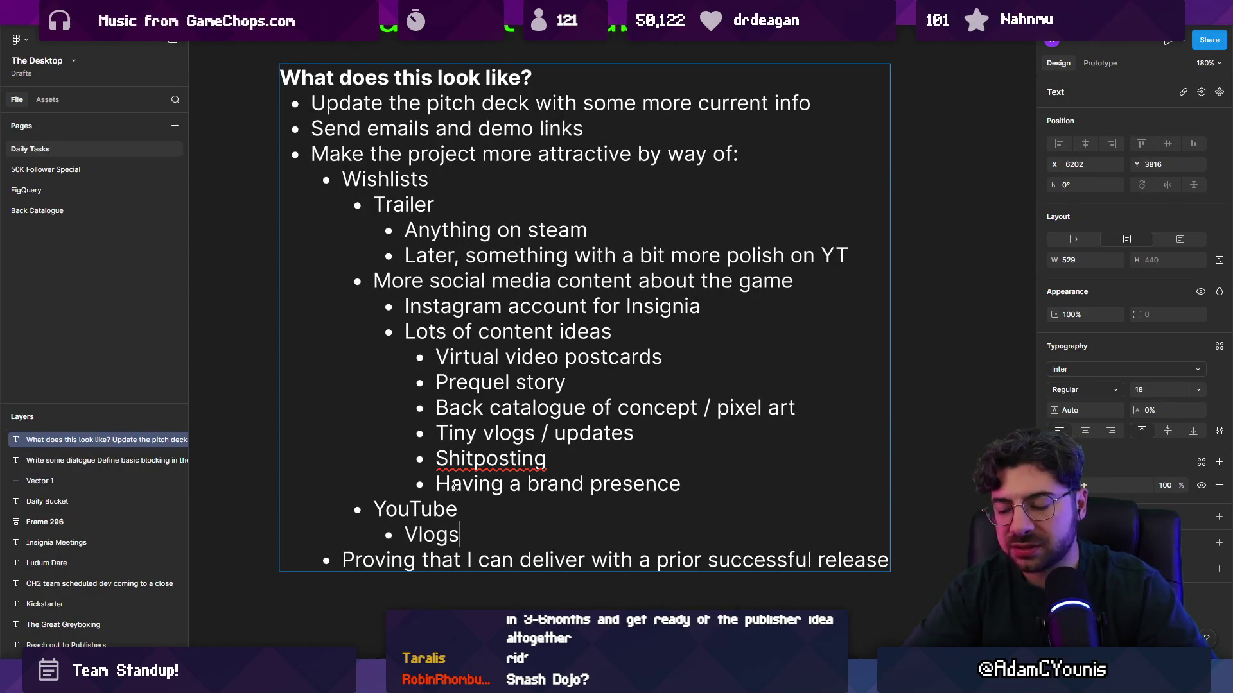
pyautogui.press('Return')
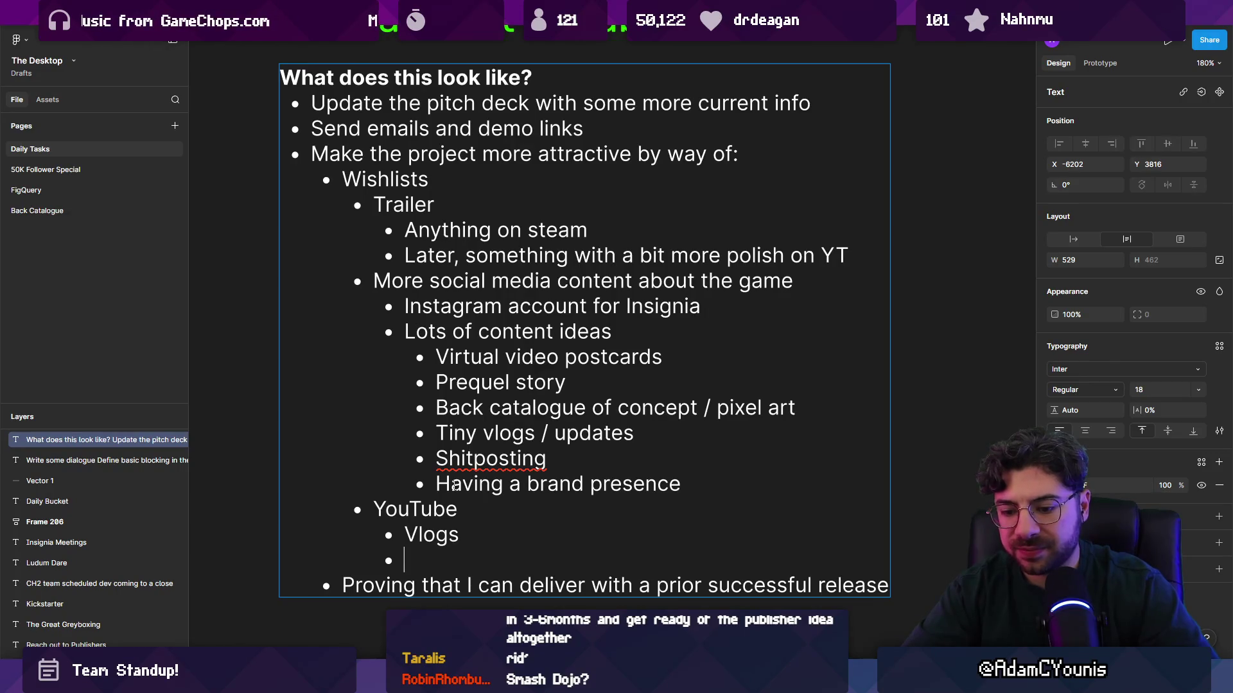
pyautogui.write('Show can')
pyautogui.press('BackSpace')
pyautogui.press('BackSpace')
pyautogui.press('BackSpace')
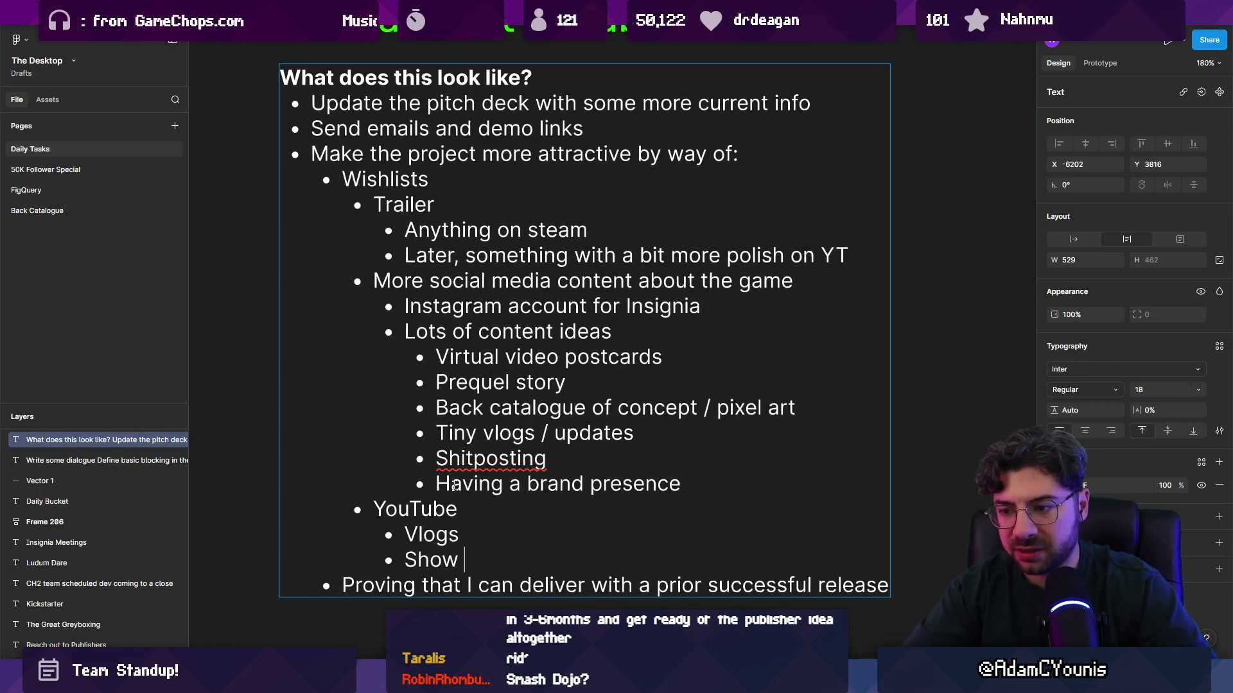
pyautogui.write('and tell')
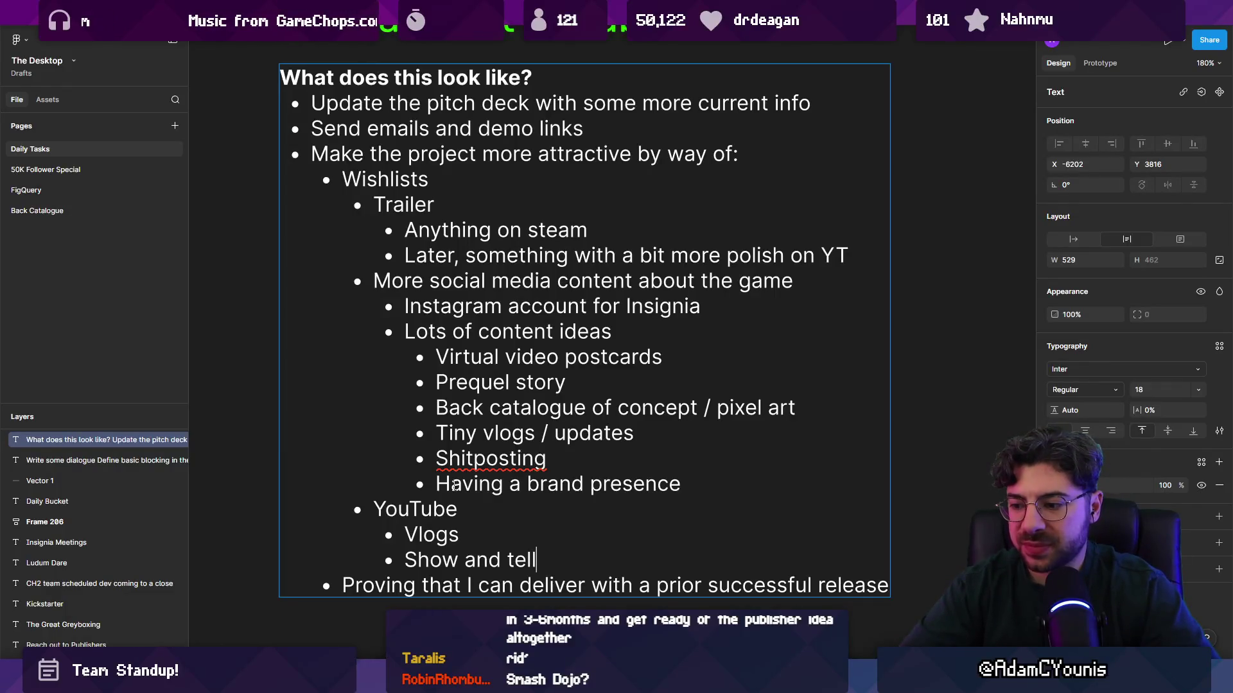
pyautogui.press('Return')
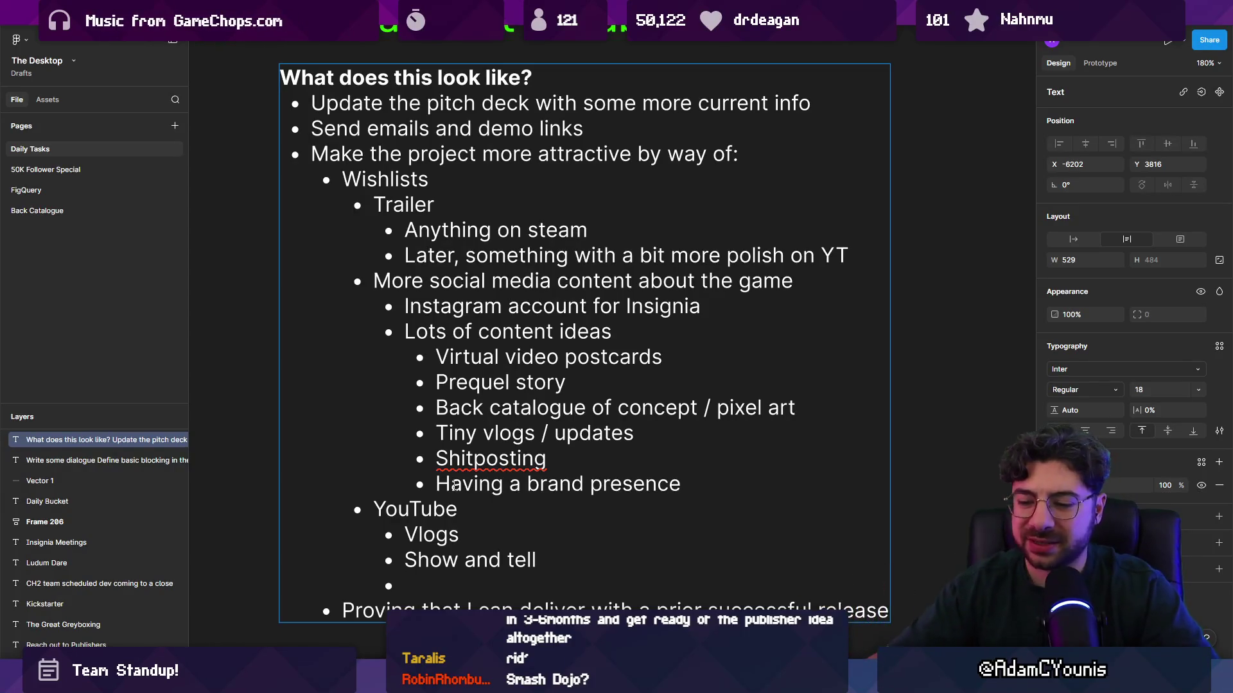
pyautogui.write('Inviting peo')
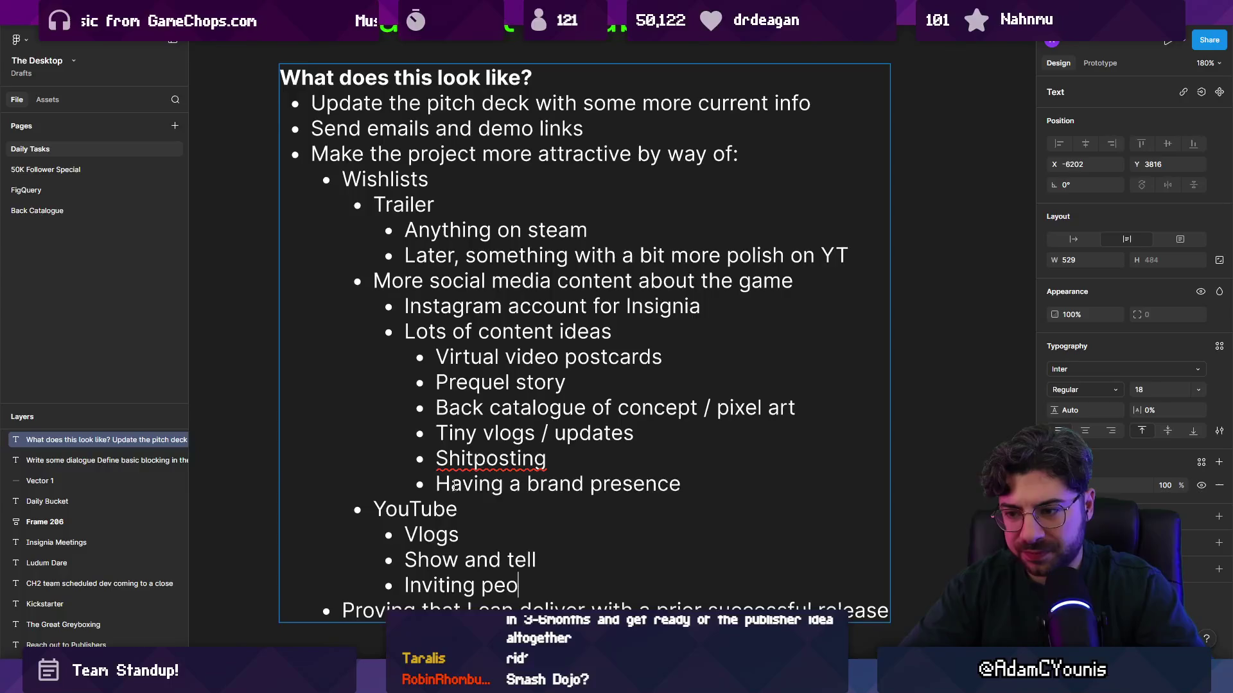
pyautogui.write('ple into th')
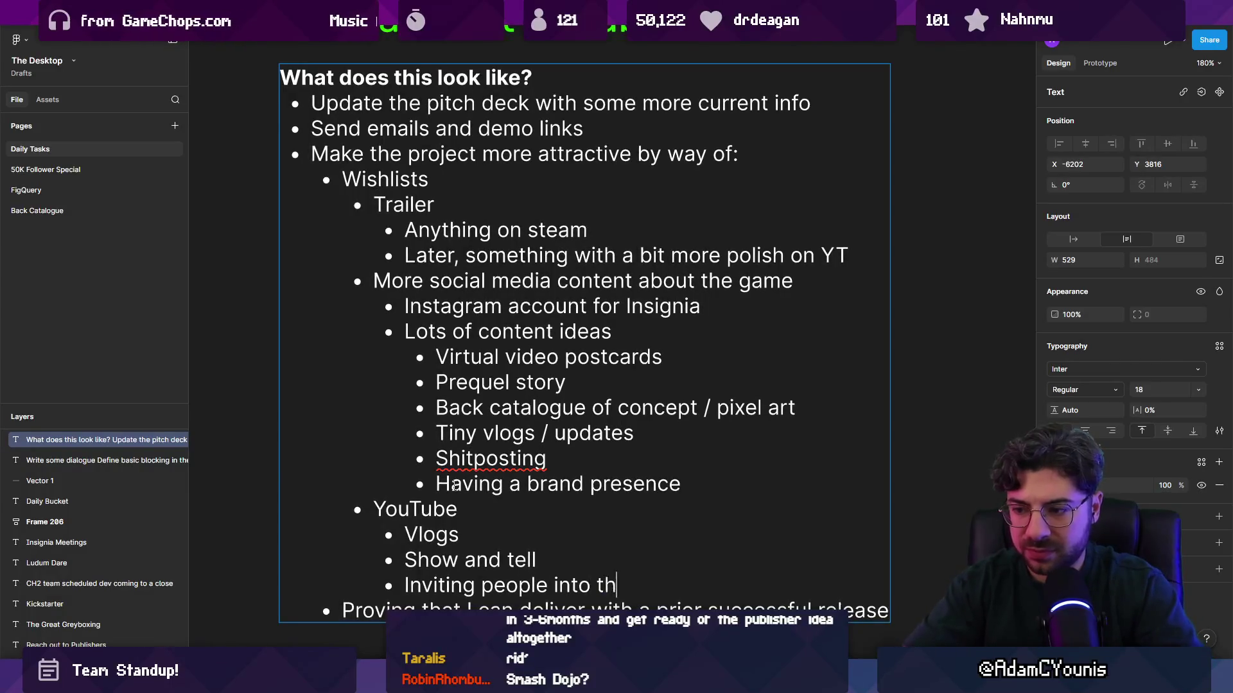
pyautogui.write('e world')
pyautogui.scroll(-3, 516, 411)
# Nest 'Re-releasing an update of Arrowbound so it's not offline' and 'Potentially working on Slash Core (name tbd)' under the Proving bullet
pyautogui.click(516, 406)
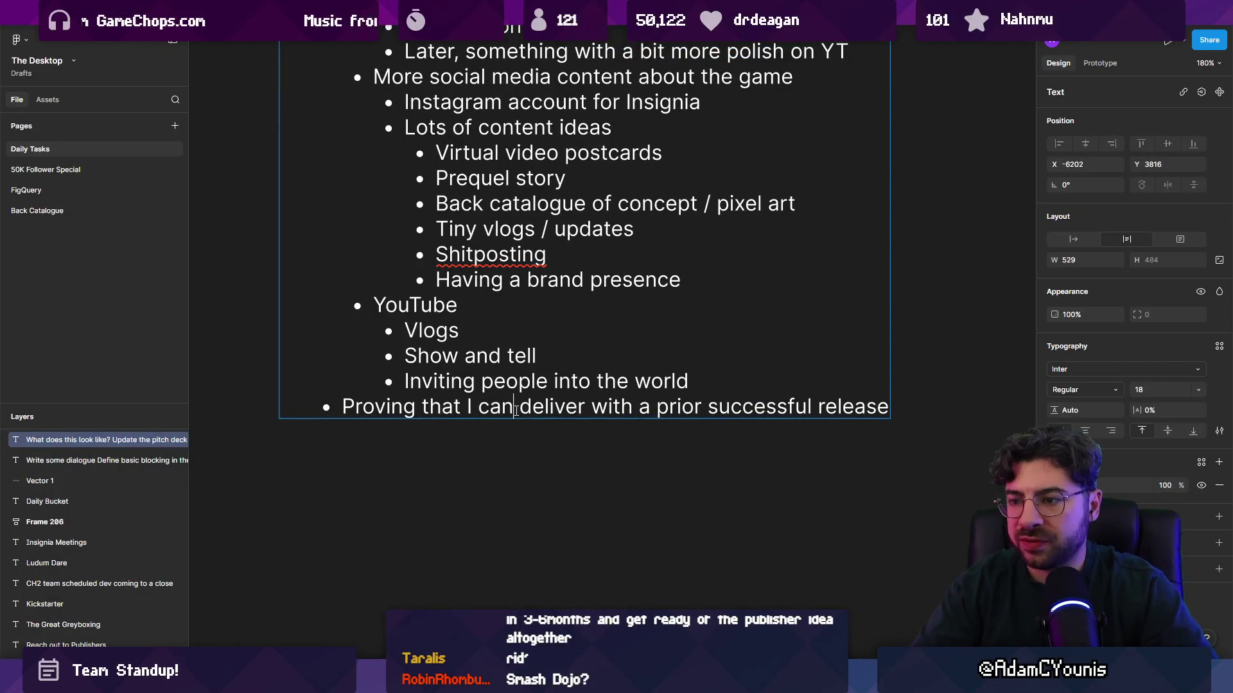
pyautogui.press('Return')
pyautogui.press('Tab')
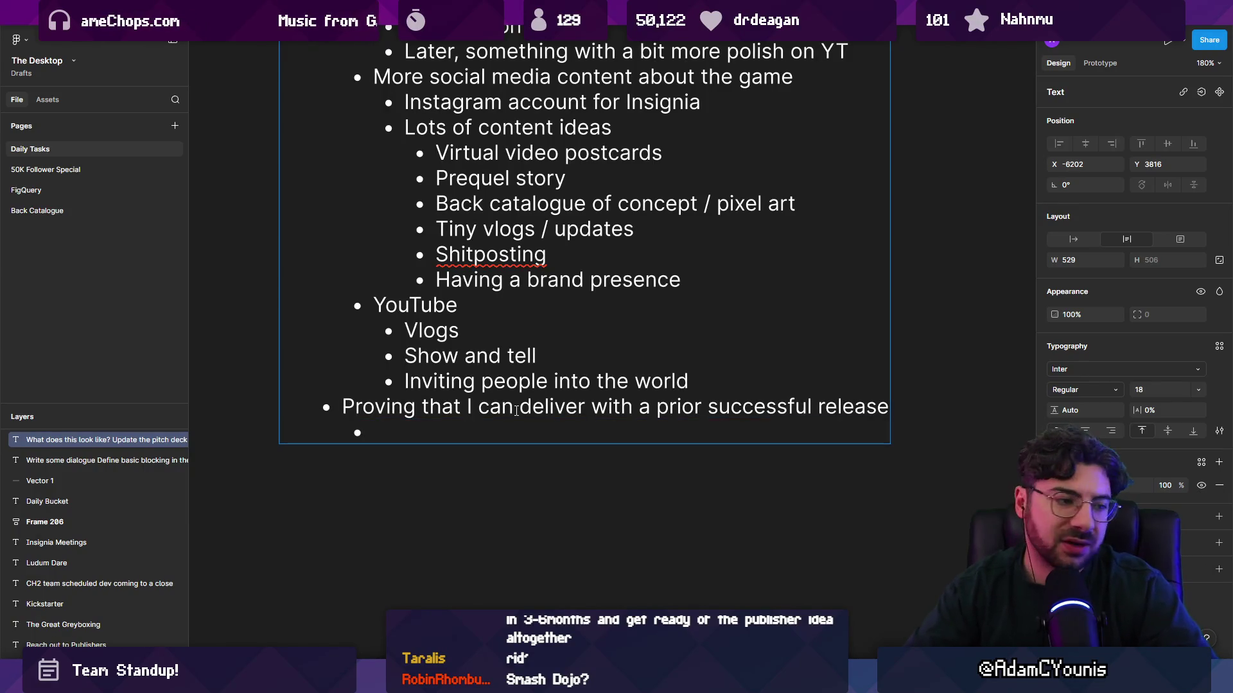
pyautogui.write('Re-releadi')
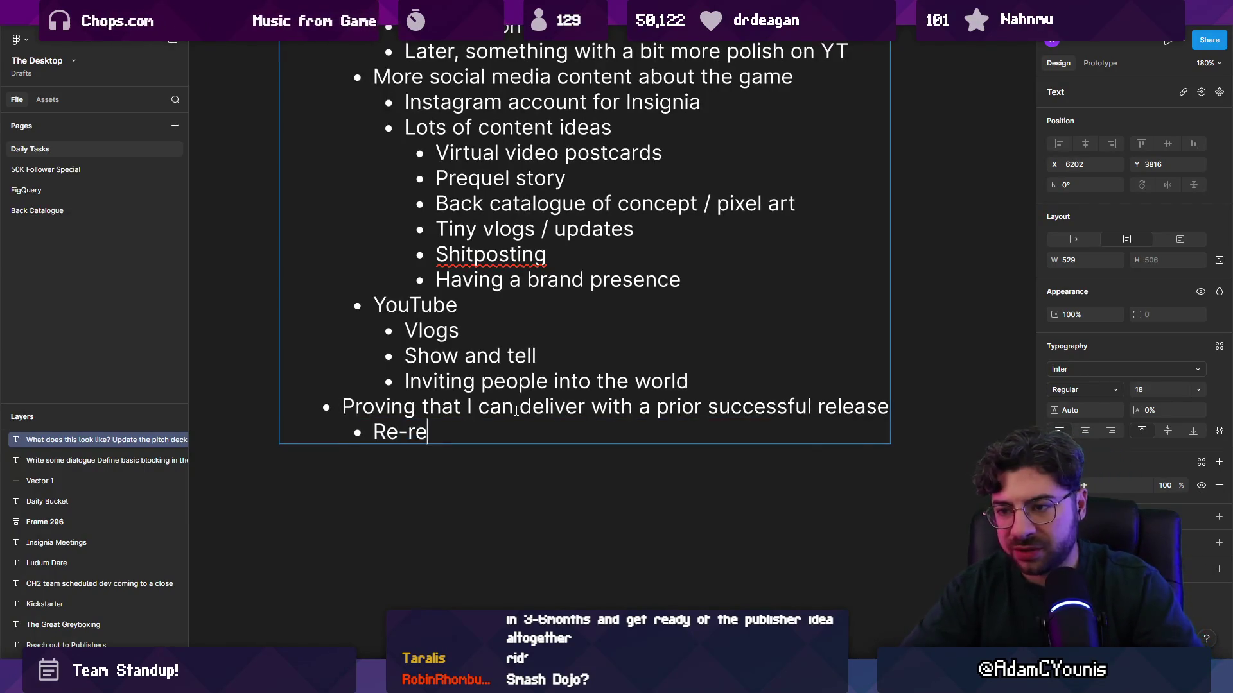
pyautogui.press('BackSpace')
pyautogui.press('BackSpace')
pyautogui.write('sing an yuhopd')
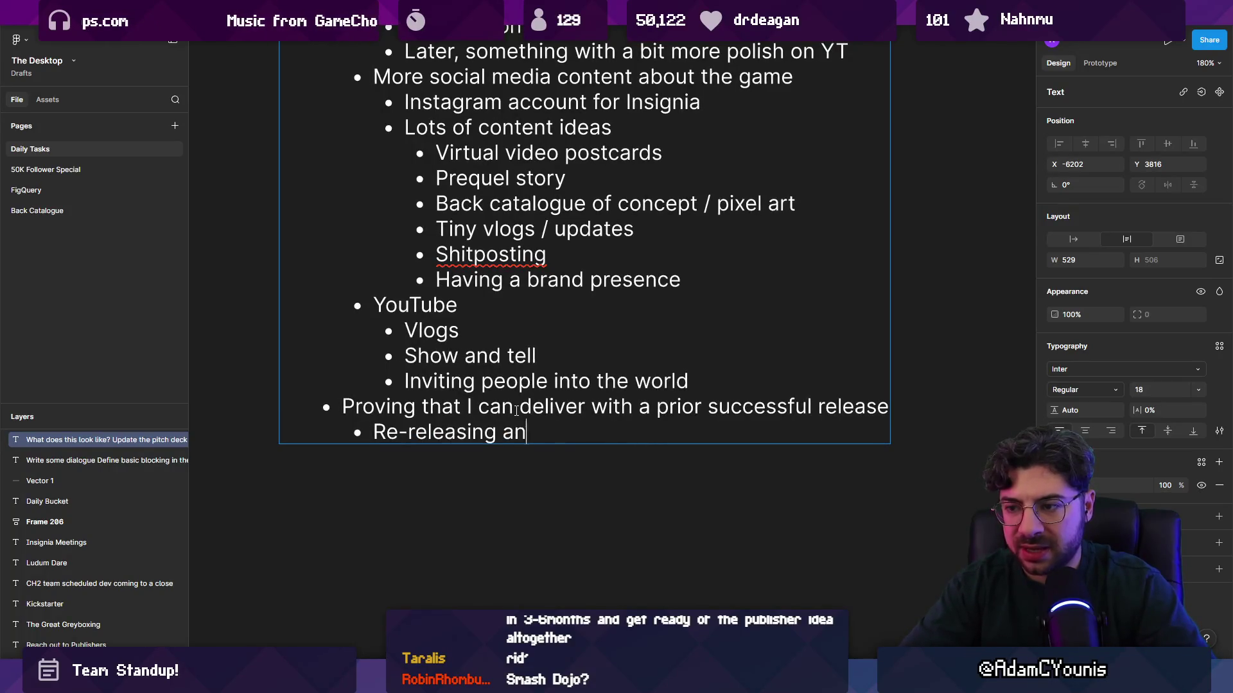
pyautogui.press('BackSpace')
pyautogui.press('BackSpace')
pyautogui.press('BackSpace')
pyautogui.press('BackSpace')
pyautogui.press('BackSpace')
pyautogui.write('updat')
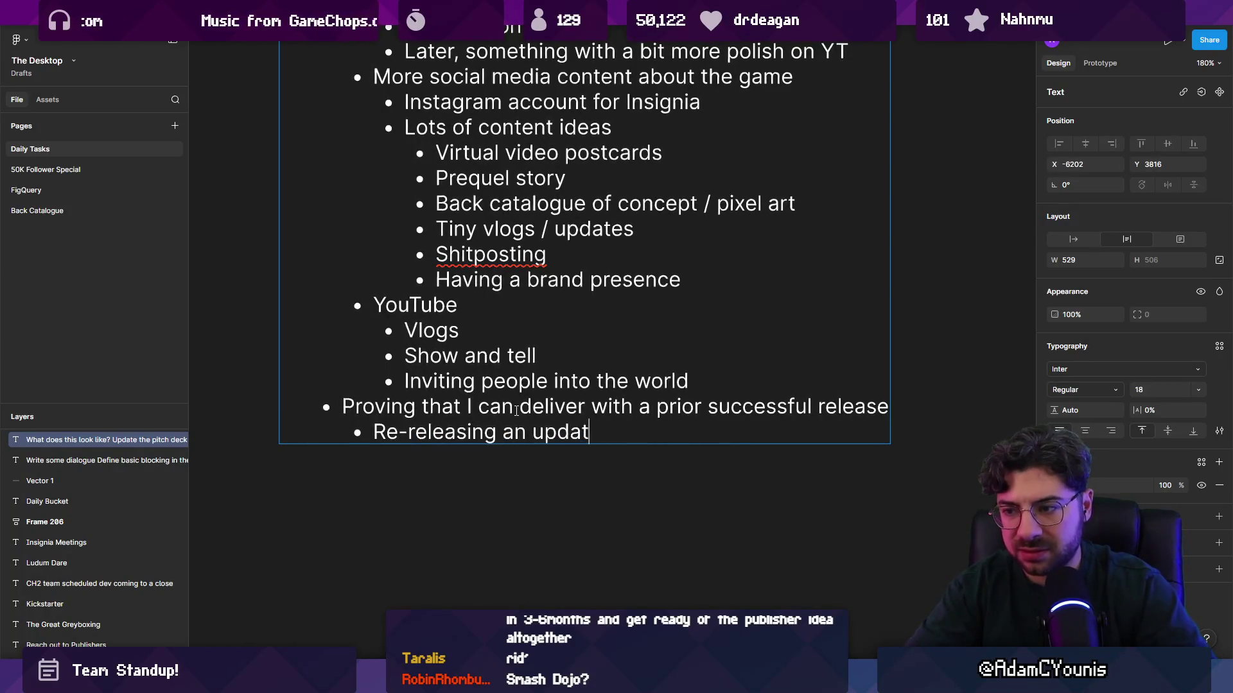
pyautogui.write('e of Arrowbound ')
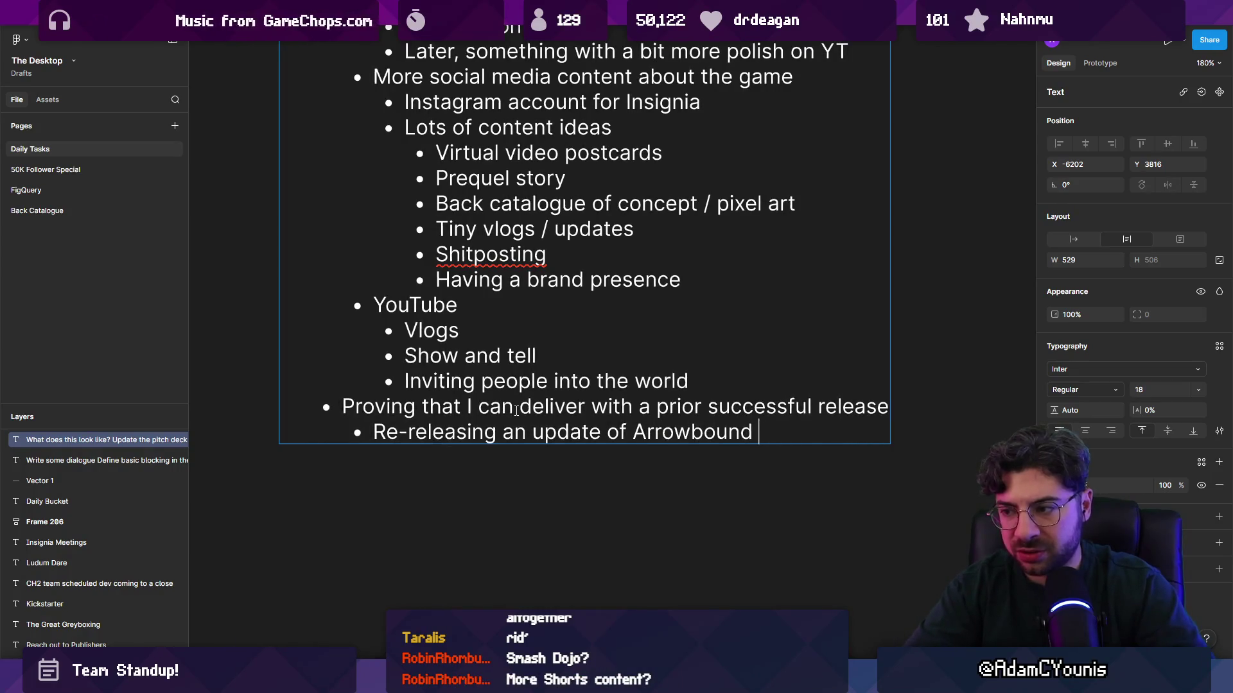
pyautogui.write("so it's not offline")
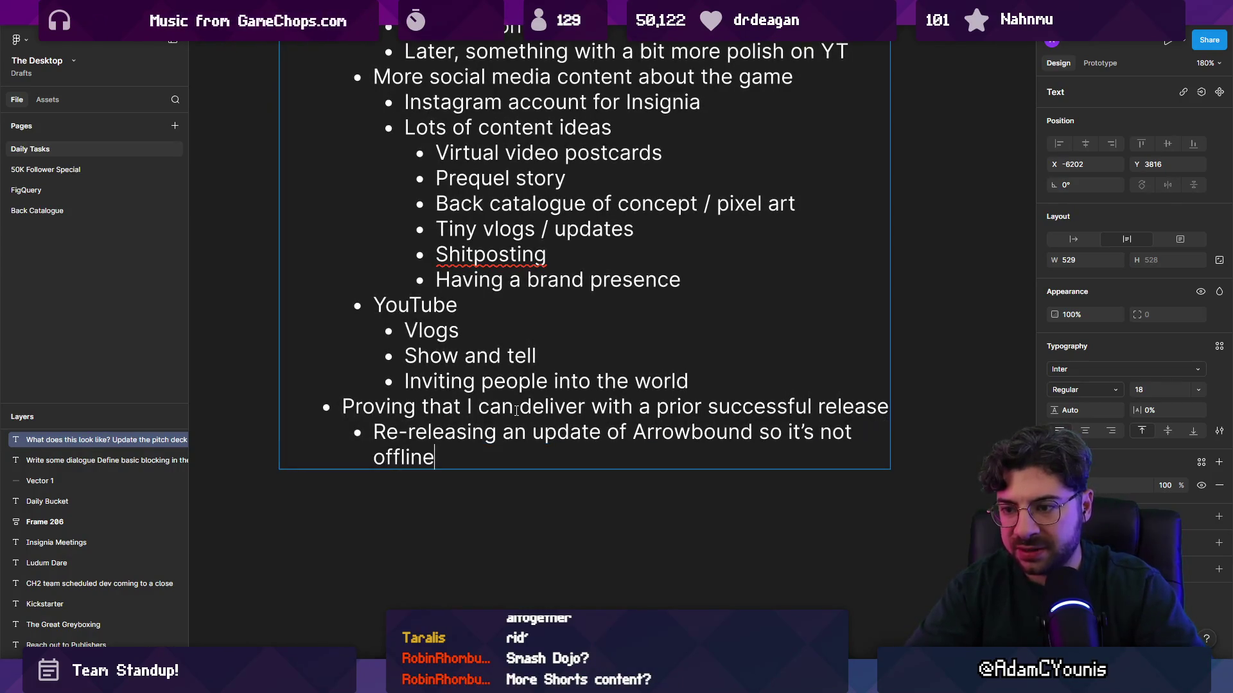
pyautogui.press('Return')
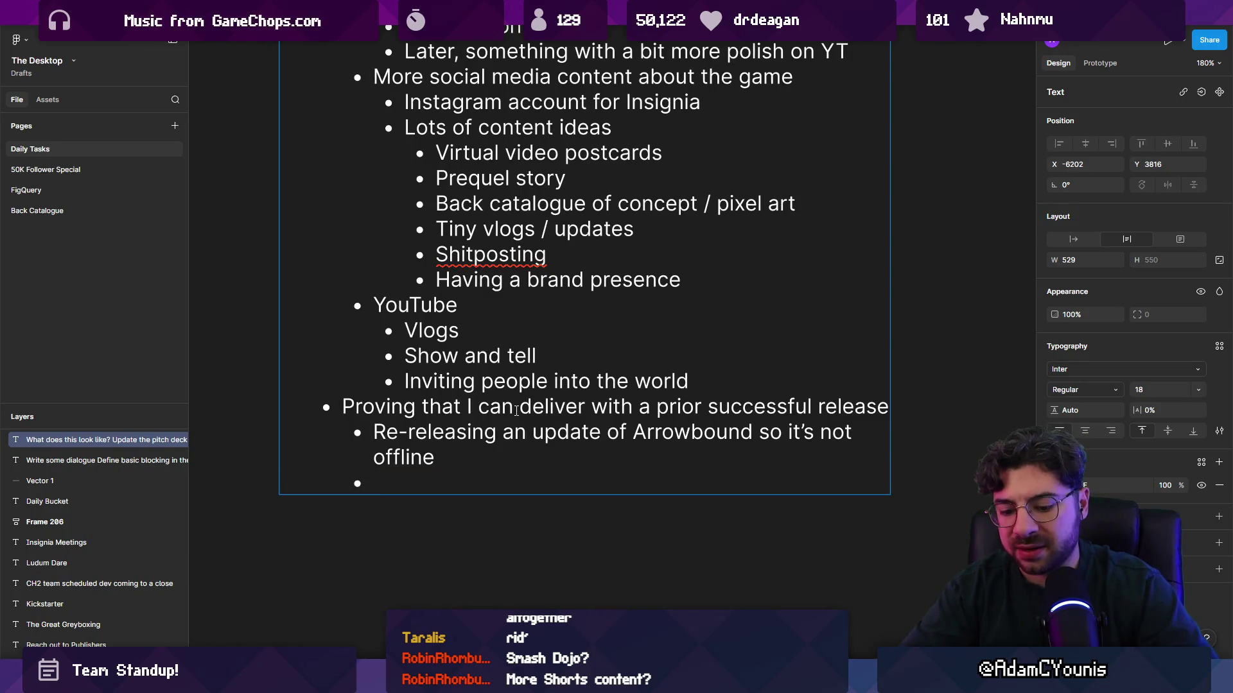
pyautogui.write('Potentially')
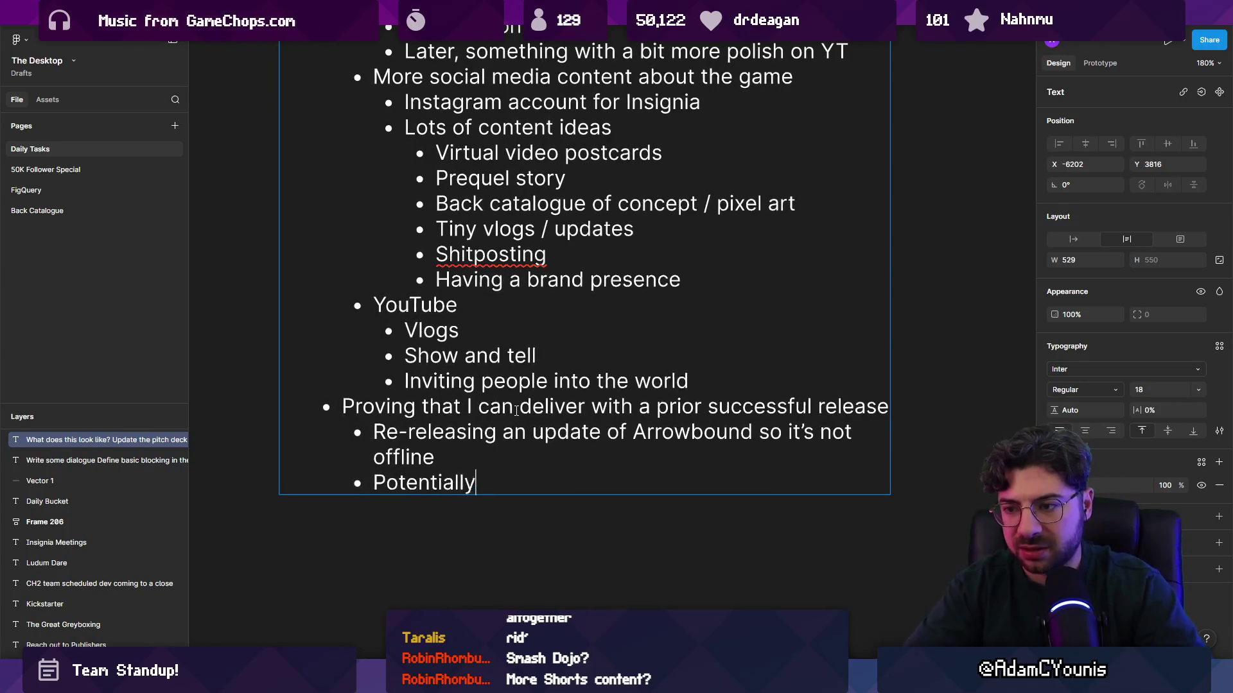
pyautogui.write(' working on Sla')
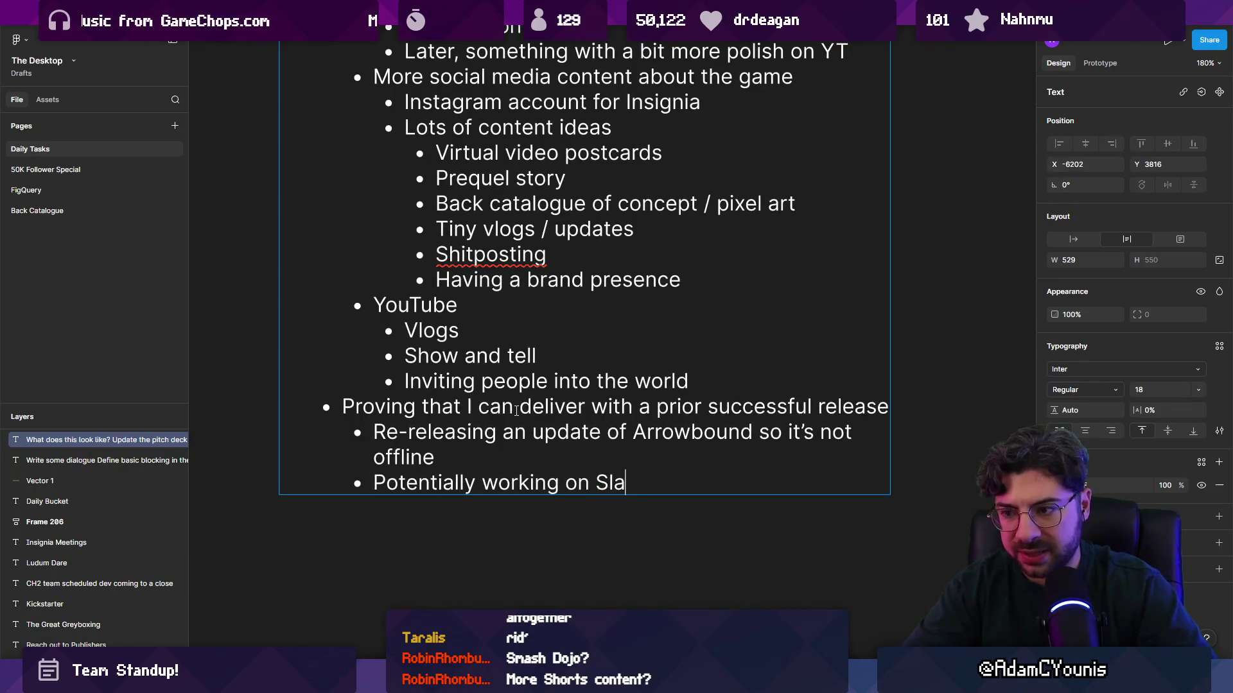
pyautogui.write('sh Core (')
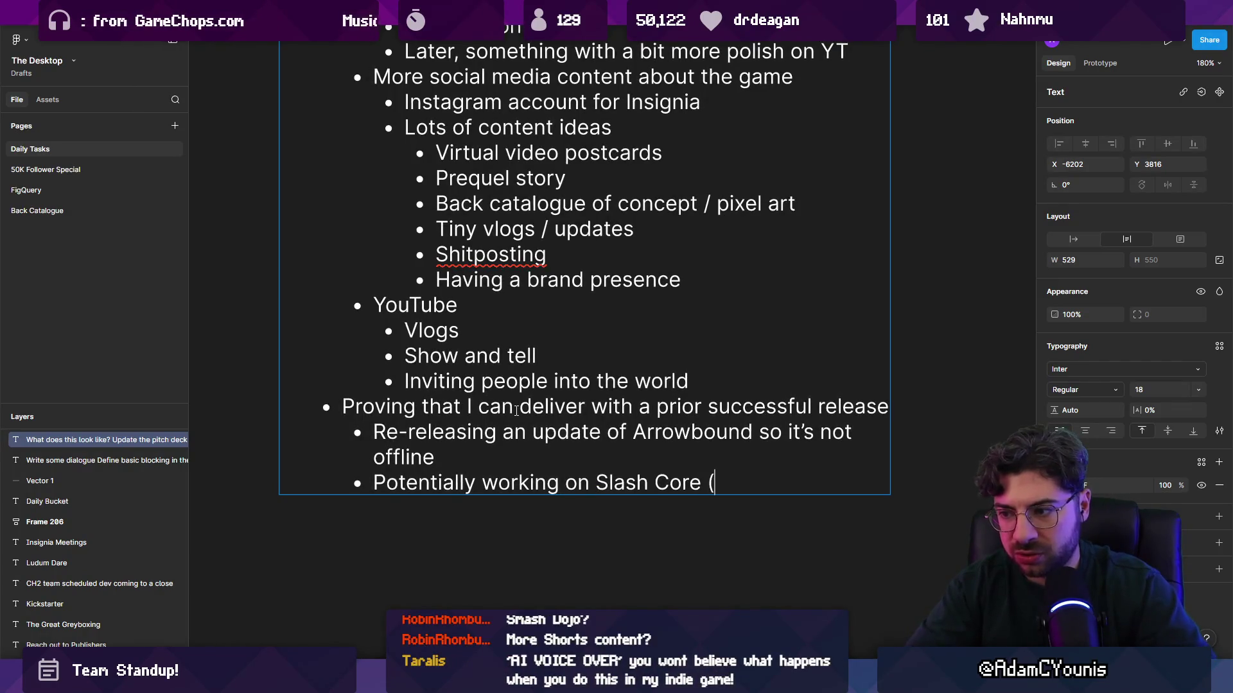
pyautogui.write('name tbd)')
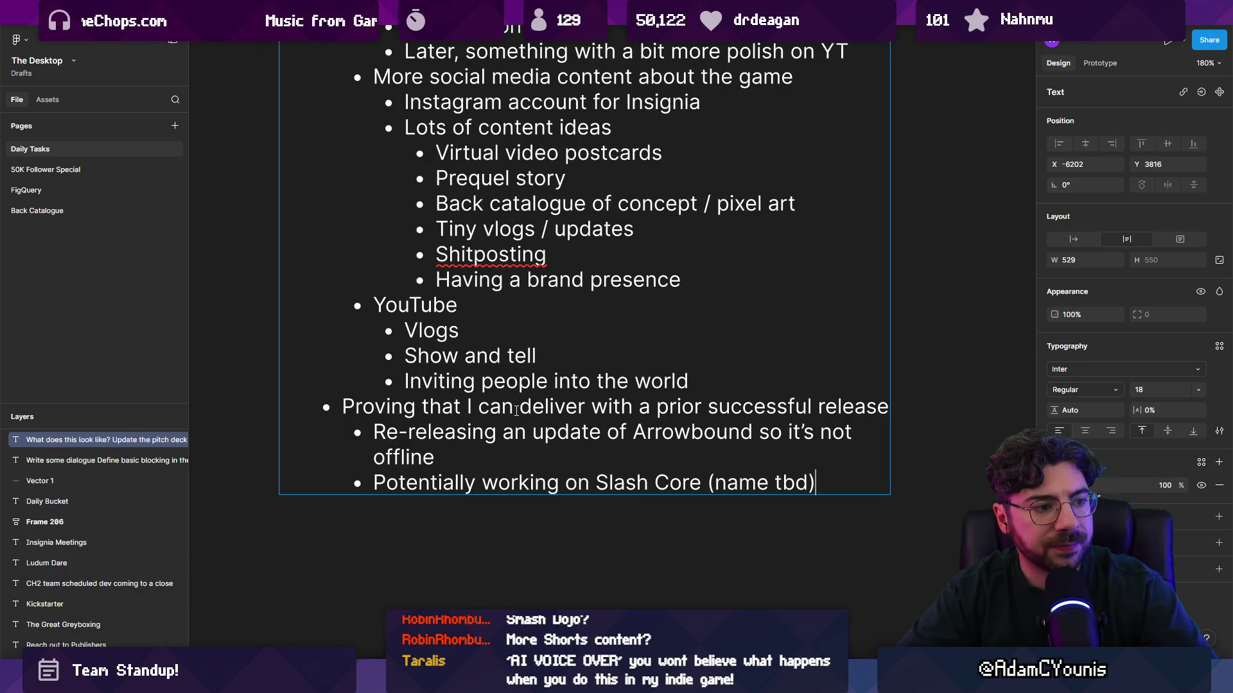
# Add a blank line after 'Inviting people into the world'
pyautogui.keyDown('ctrl'); pyautogui.scroll(-5, 535, 346); pyautogui.keyUp('ctrl')
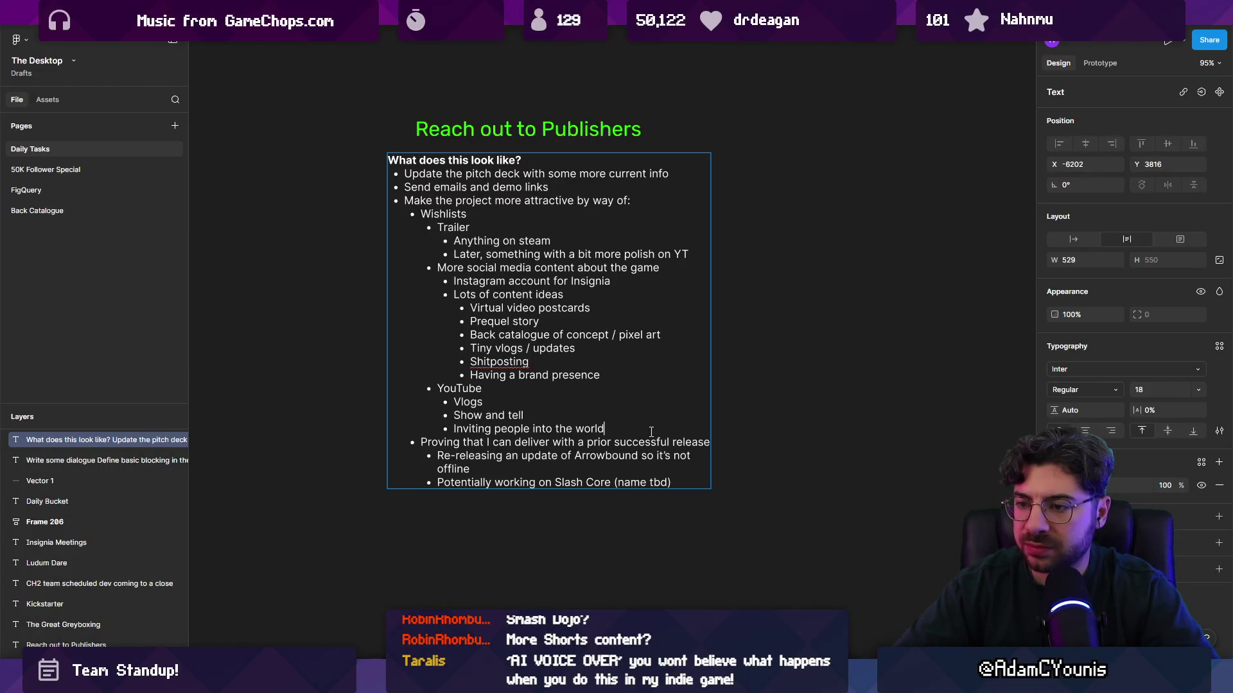
pyautogui.press('Return')
pyautogui.press('Escape')
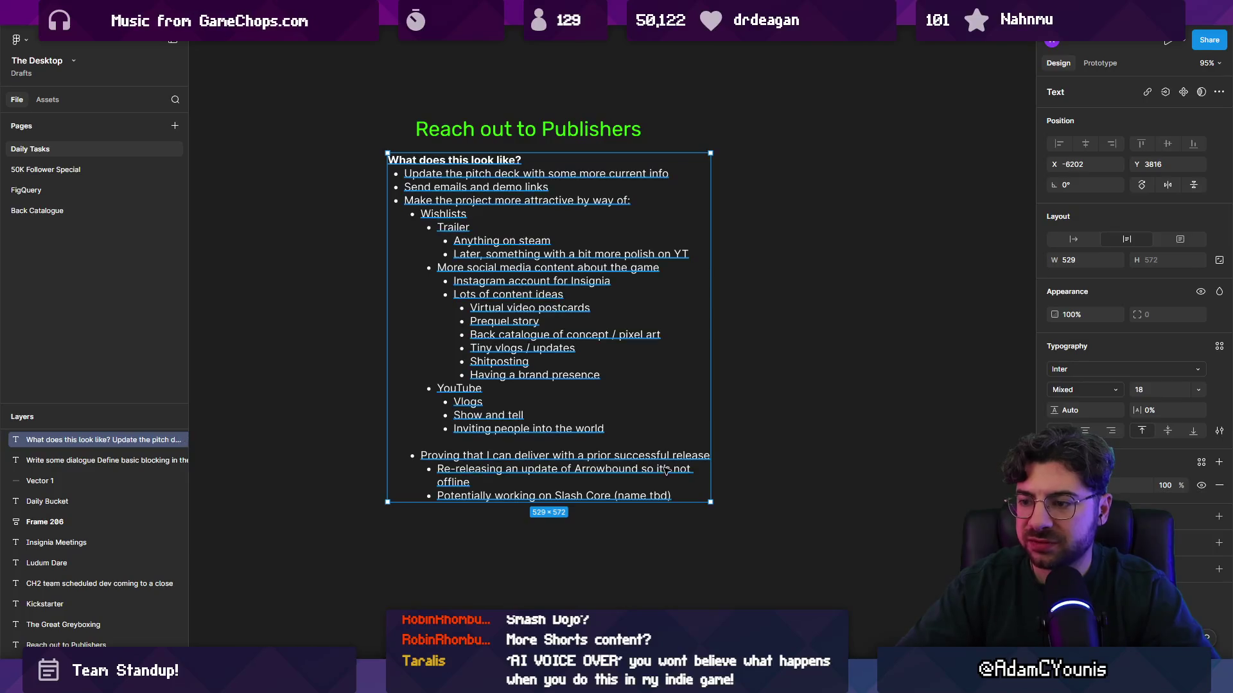
pyautogui.press('Escape')
# Add an 'Appeal to them' bullet after the Slash Core line and start an indented sub-point
pyautogui.doubleClick(423, 216)
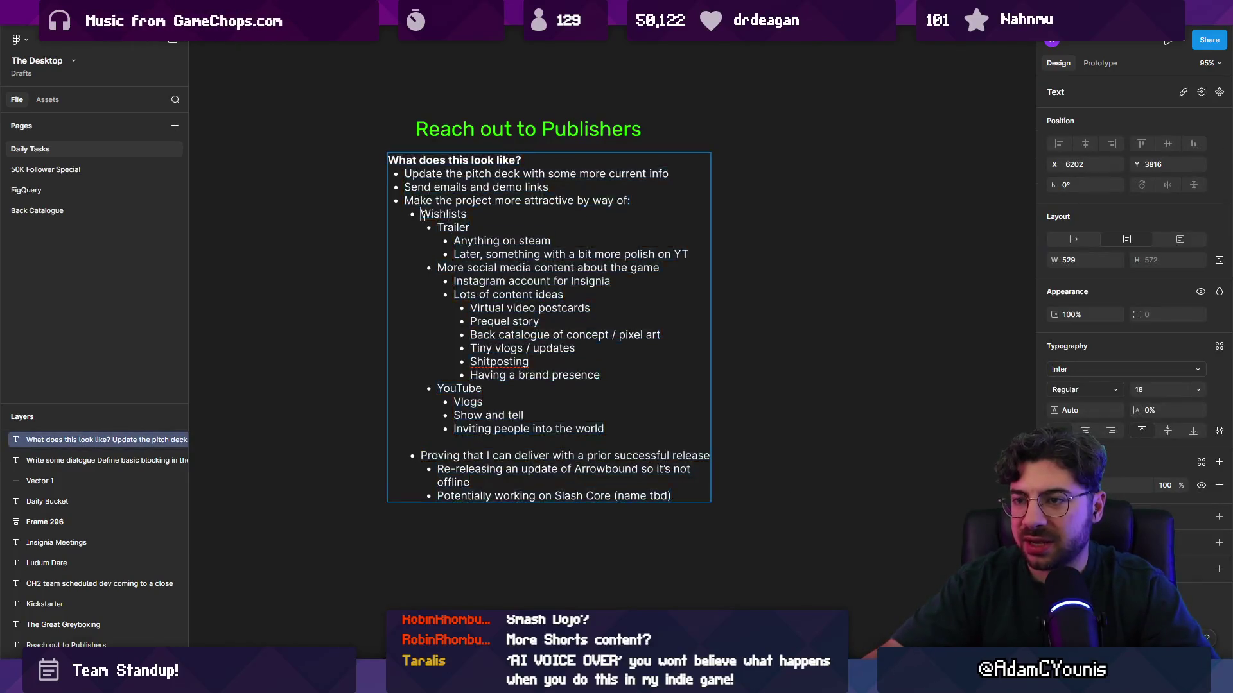
pyautogui.click(689, 498)
pyautogui.press('Return')
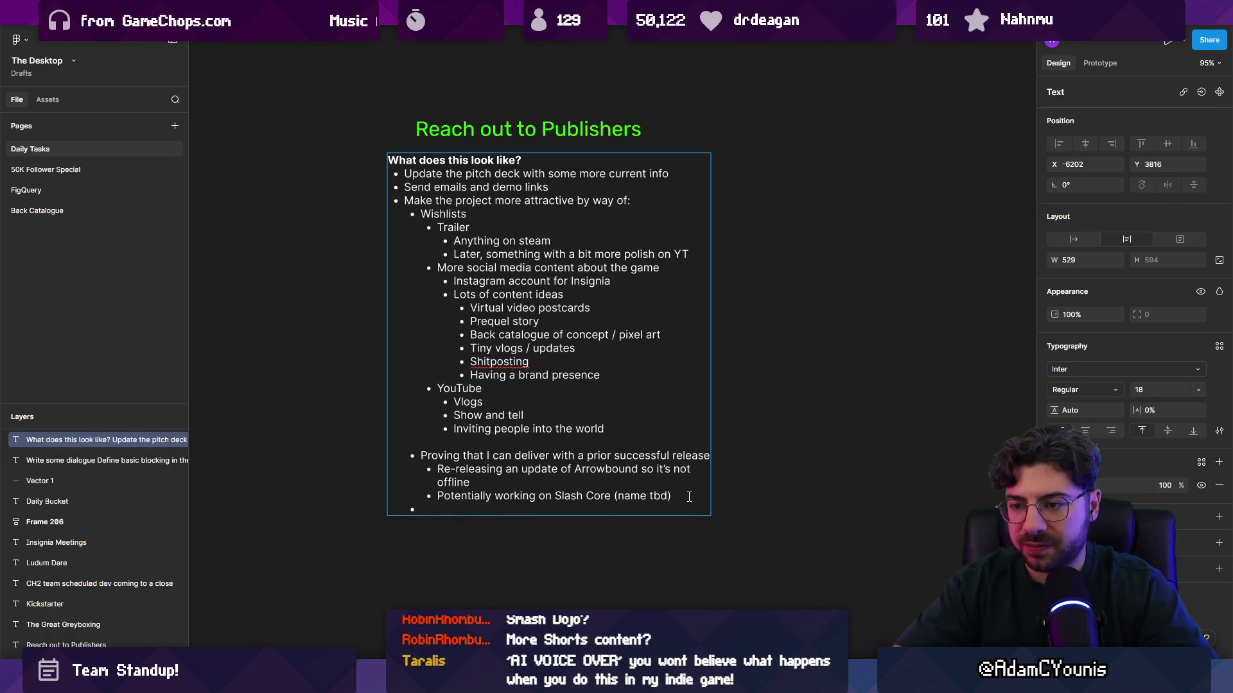
pyautogui.write('Appeal')
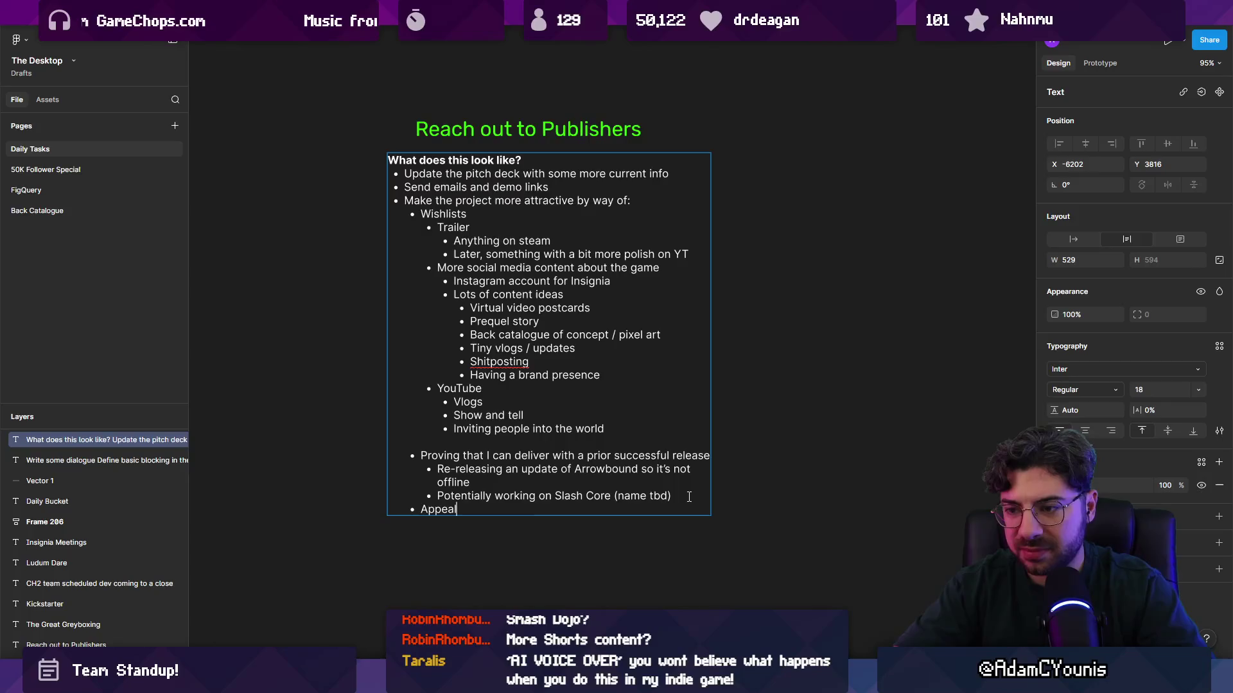
pyautogui.write(' to them')
pyautogui.press('Return')
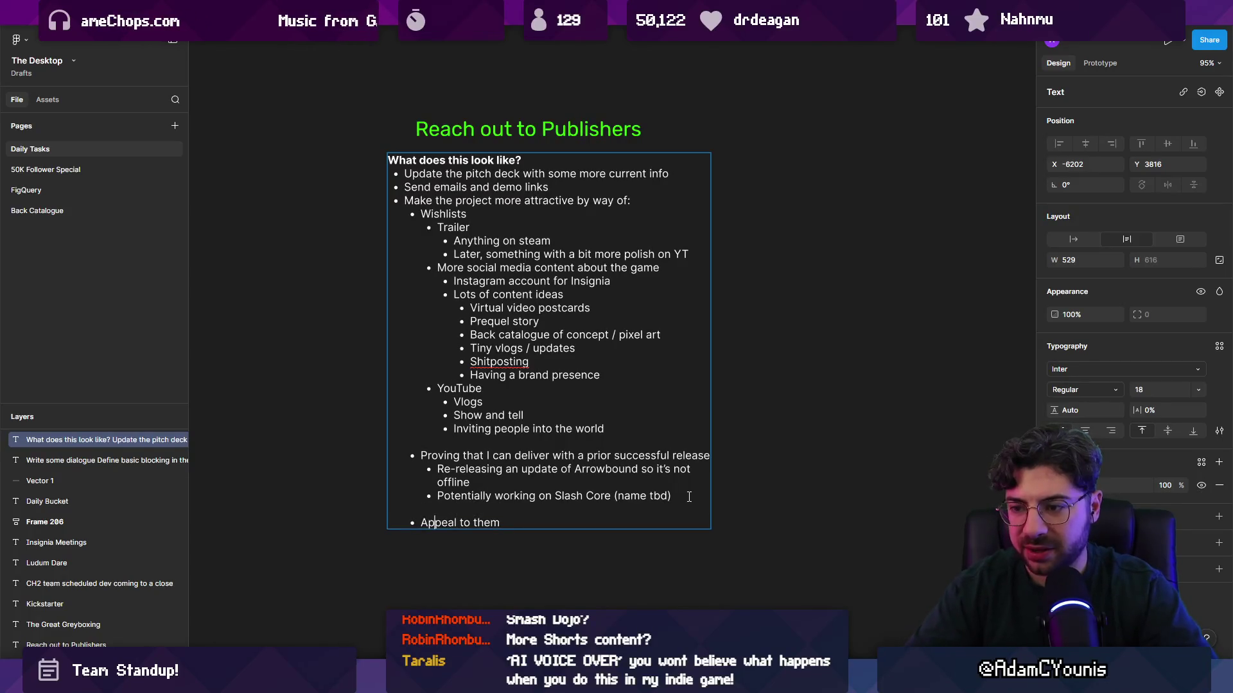
pyautogui.press('Return')
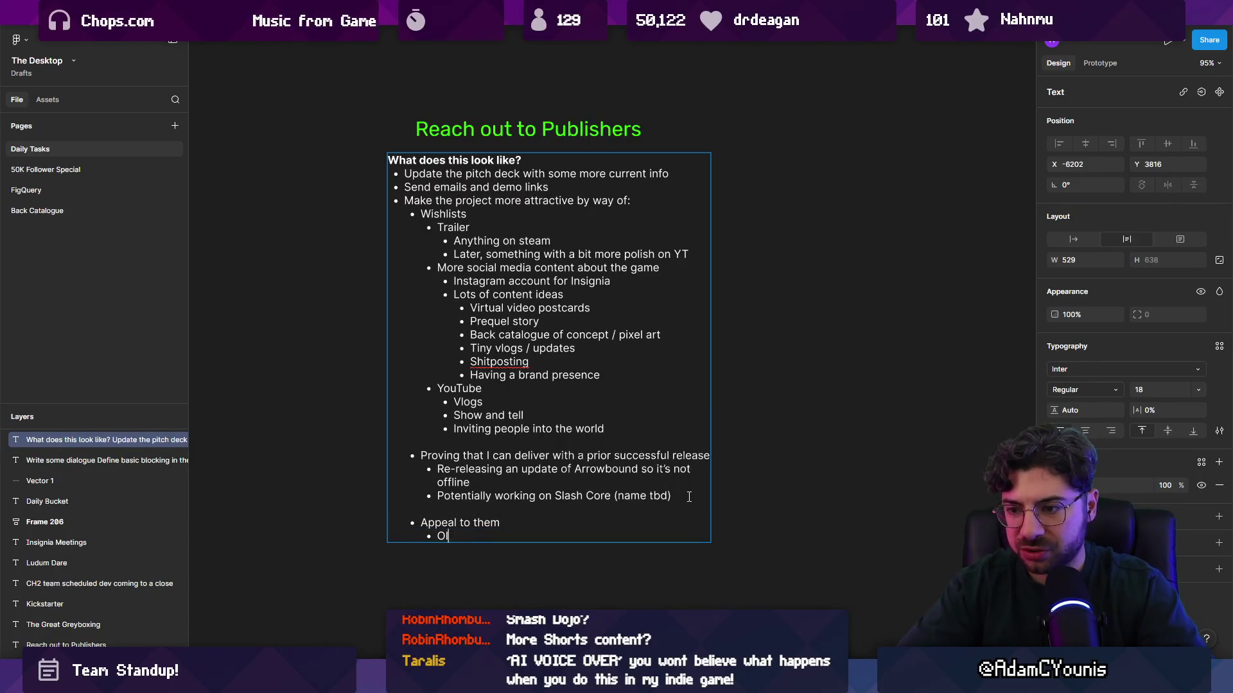
# Type 'Introduce myself', 'Be nice', 'Show an interest in their catalogue' and 'Find mutual opportunity' as sub-points
pyautogui.write('Introduce msy')
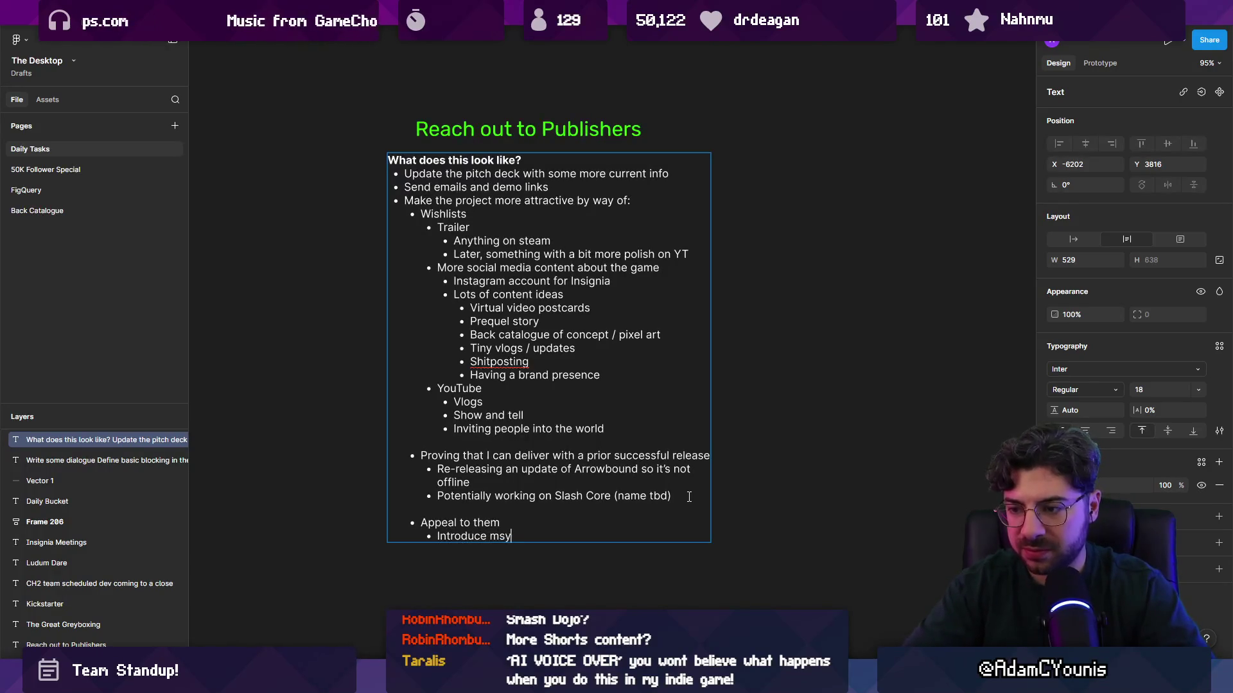
pyautogui.press('BackSpace')
pyautogui.press('BackSpace')
pyautogui.press('BackSpace')
pyautogui.write('ys')
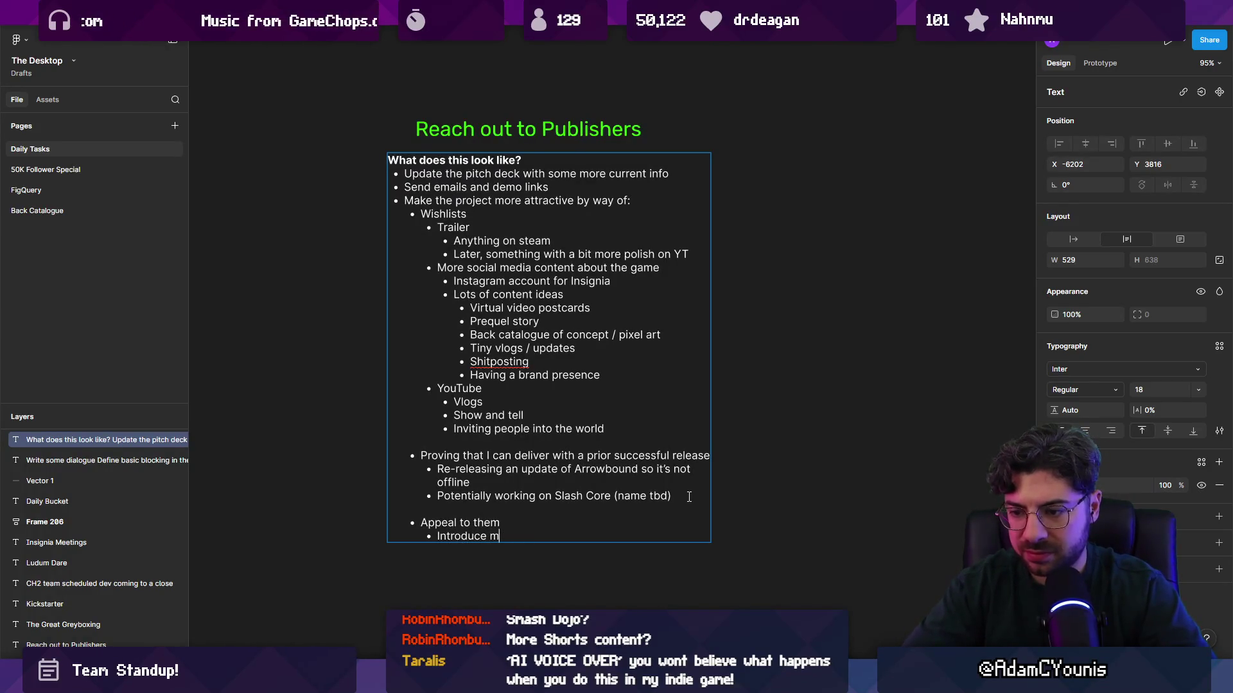
pyautogui.write('elf')
pyautogui.press('Return')
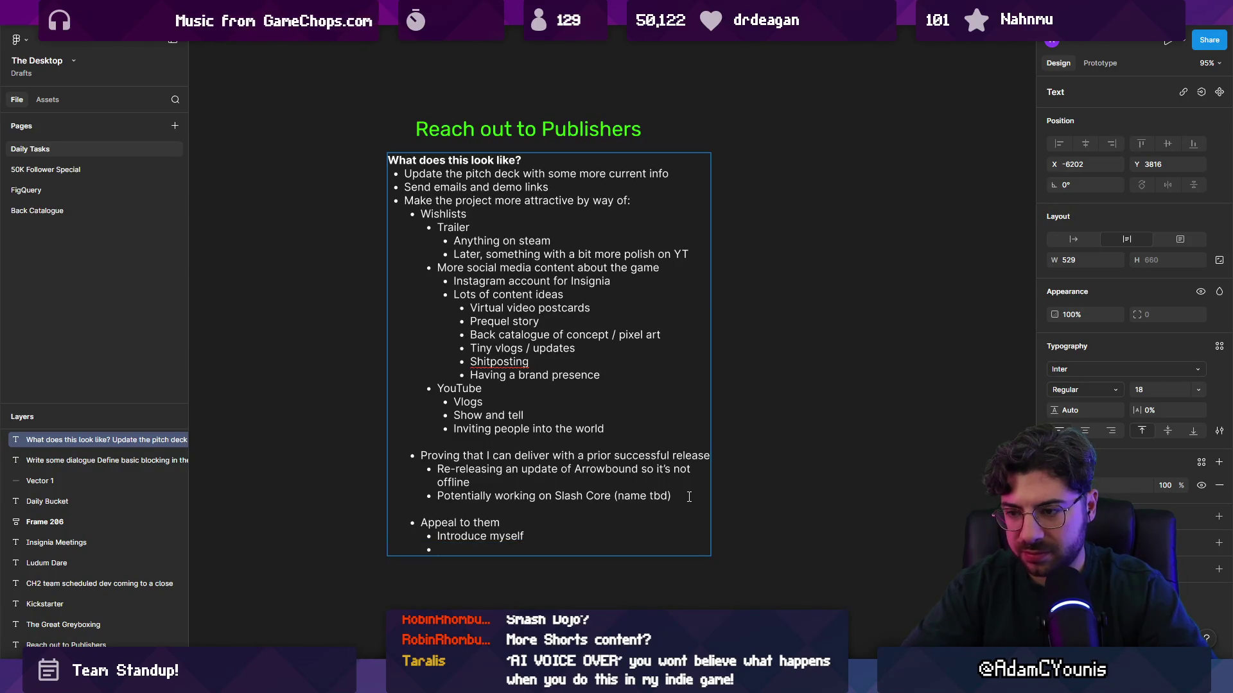
pyautogui.write('Be nice')
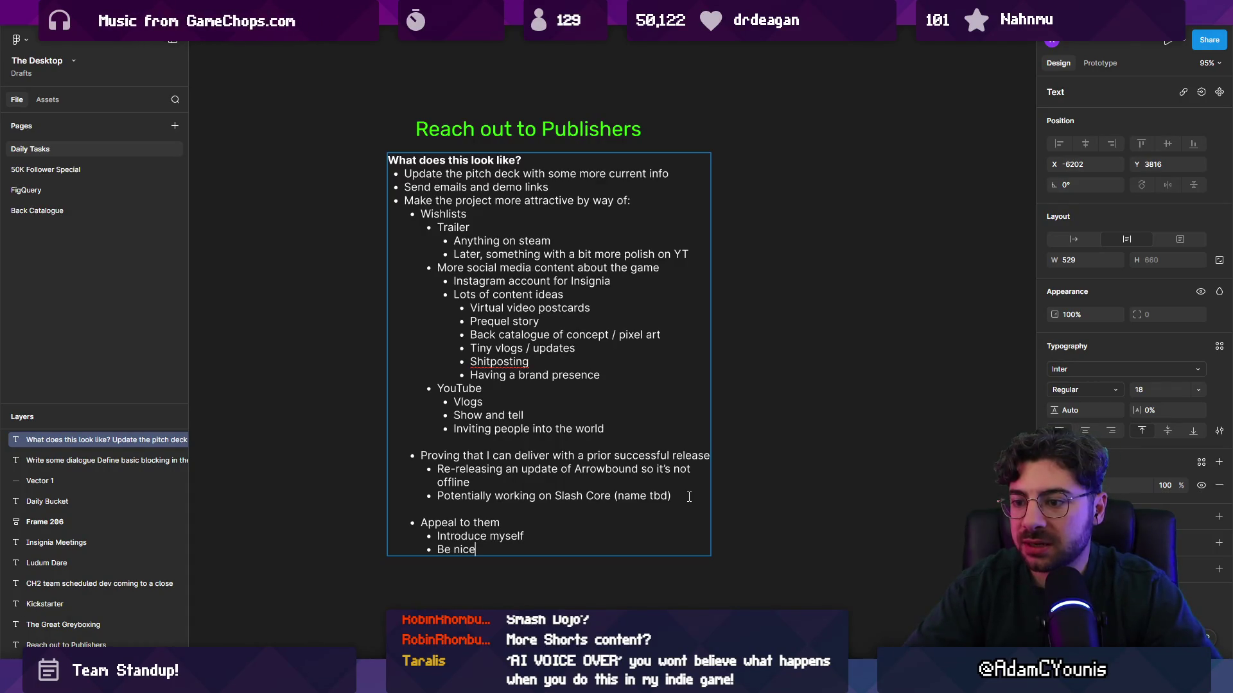
pyautogui.press('Return')
pyautogui.write('Show an int')
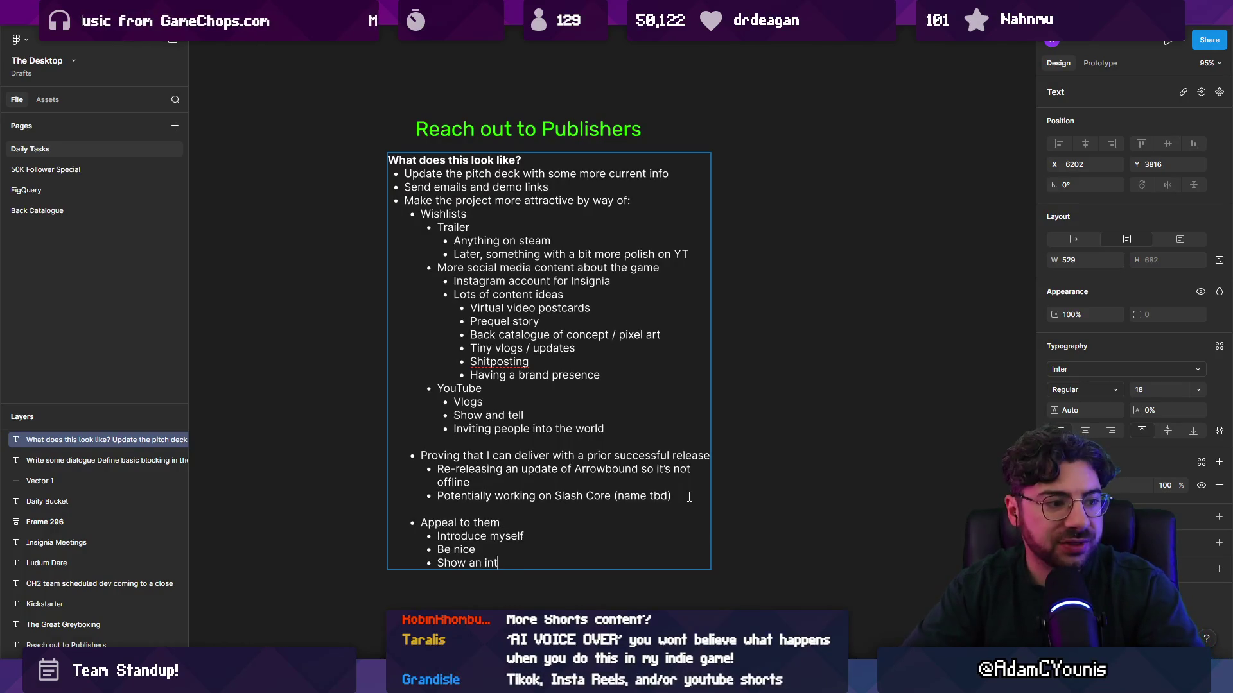
pyautogui.write('erest in their ')
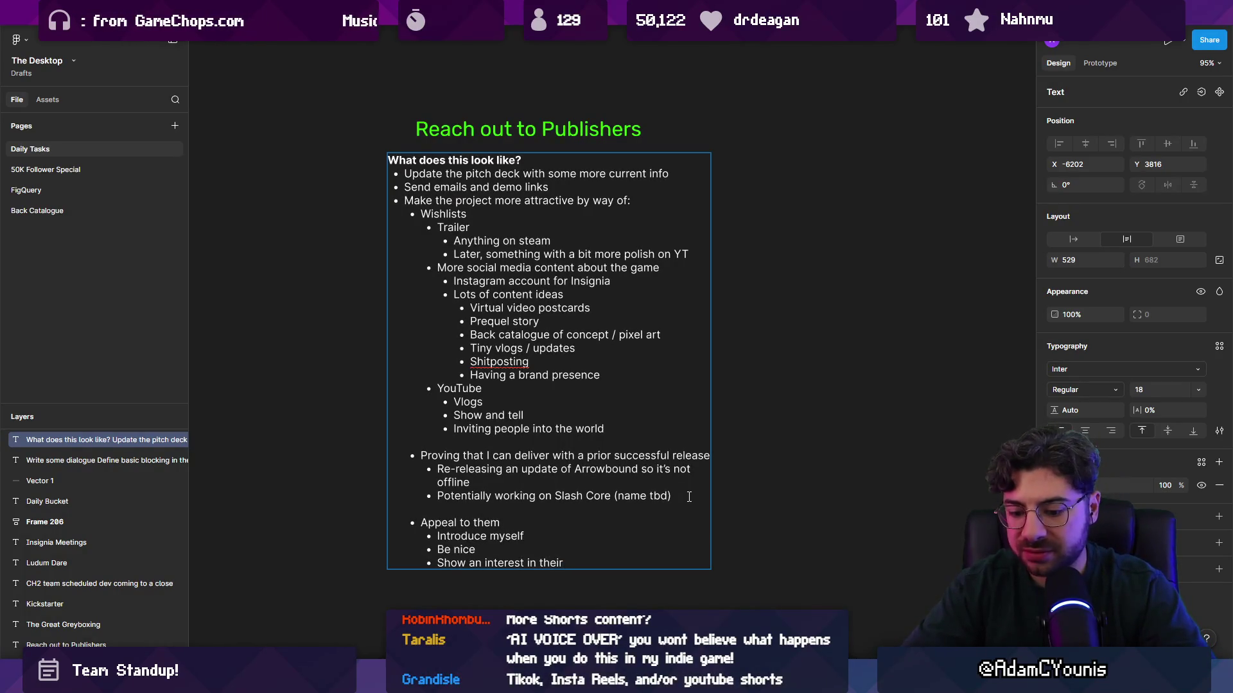
pyautogui.write('catalogue')
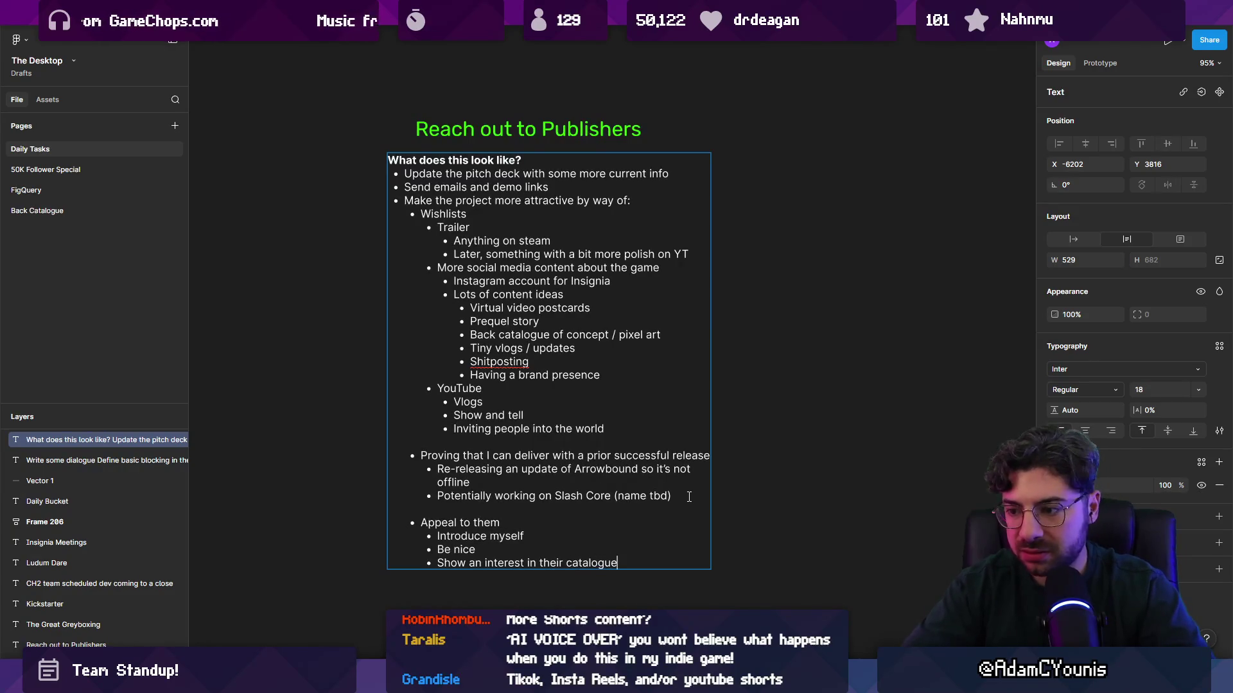
pyautogui.press('Return')
pyautogui.write('Find mutual oopor')
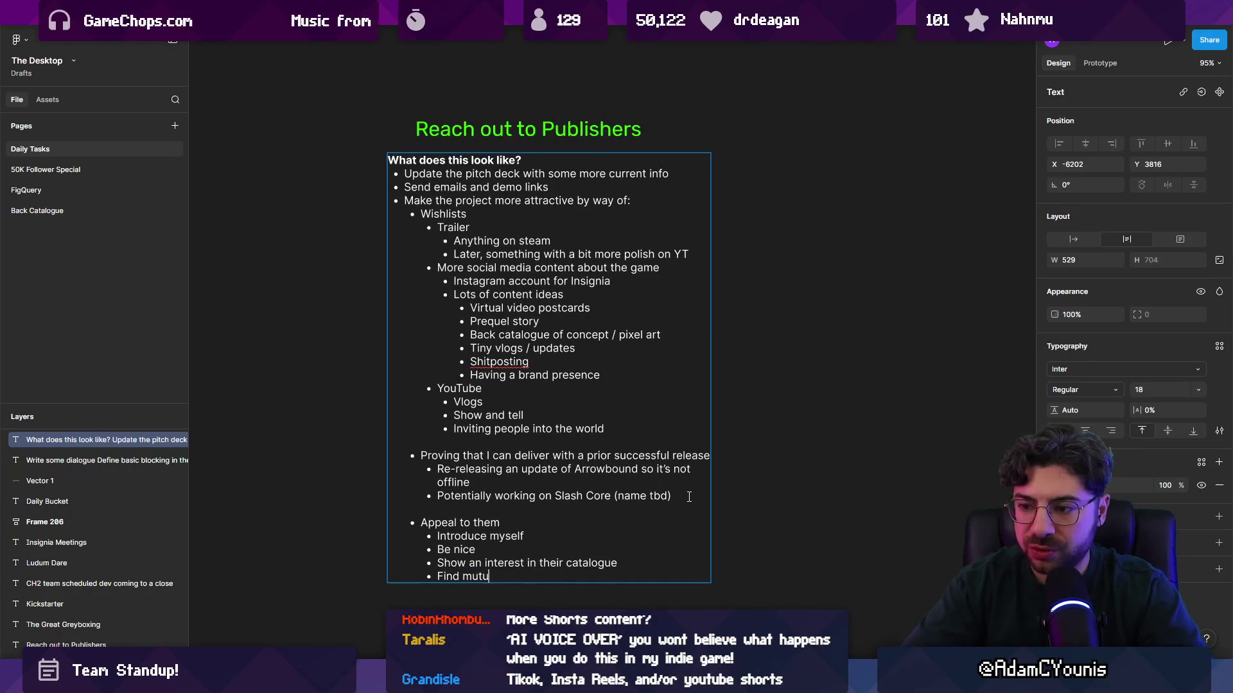
pyautogui.press('BackSpace')
pyautogui.press('BackSpace')
pyautogui.press('BackSpace')
pyautogui.write('pportunity')
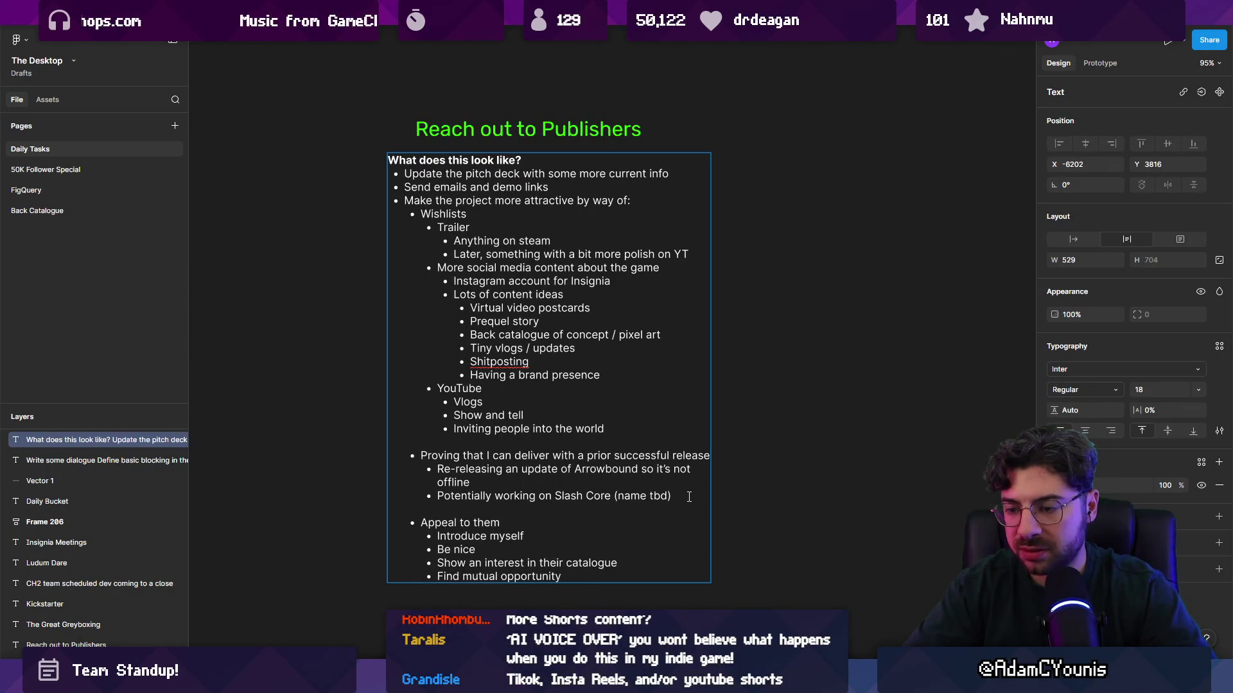
pyautogui.press('Return')
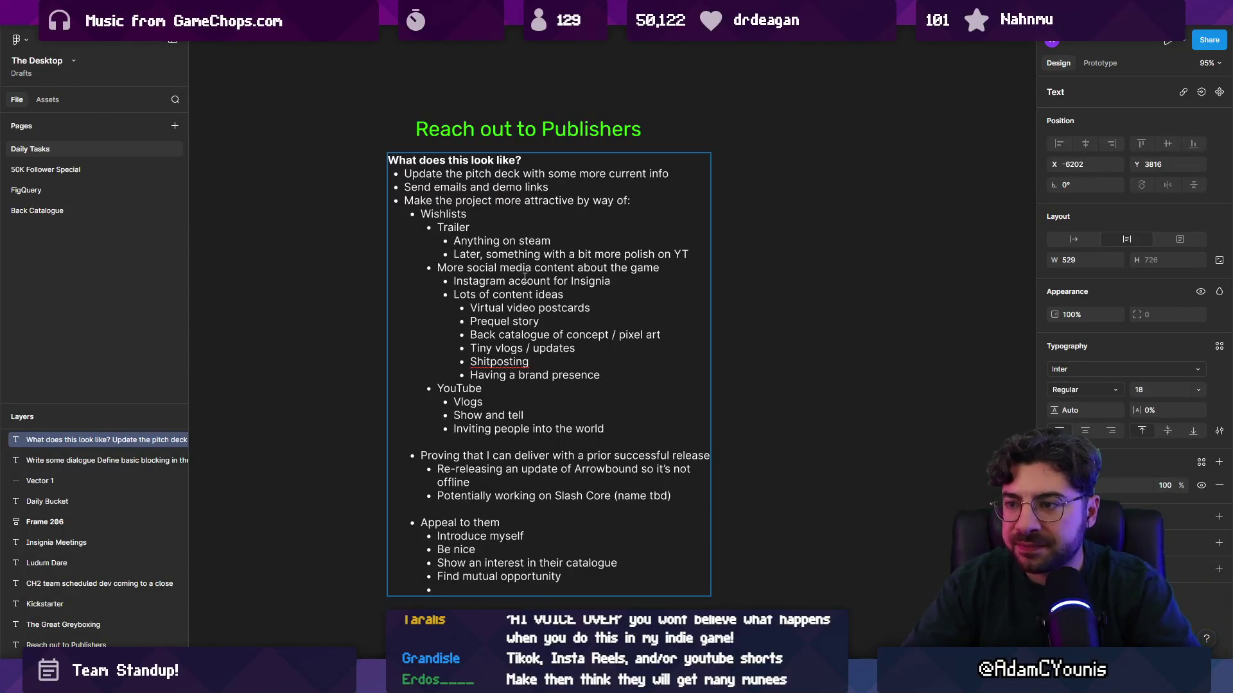
# Add 'Confide them on the journey' on the empty last sub-point under Appeal to them
pyautogui.doubleClick(588, 281)
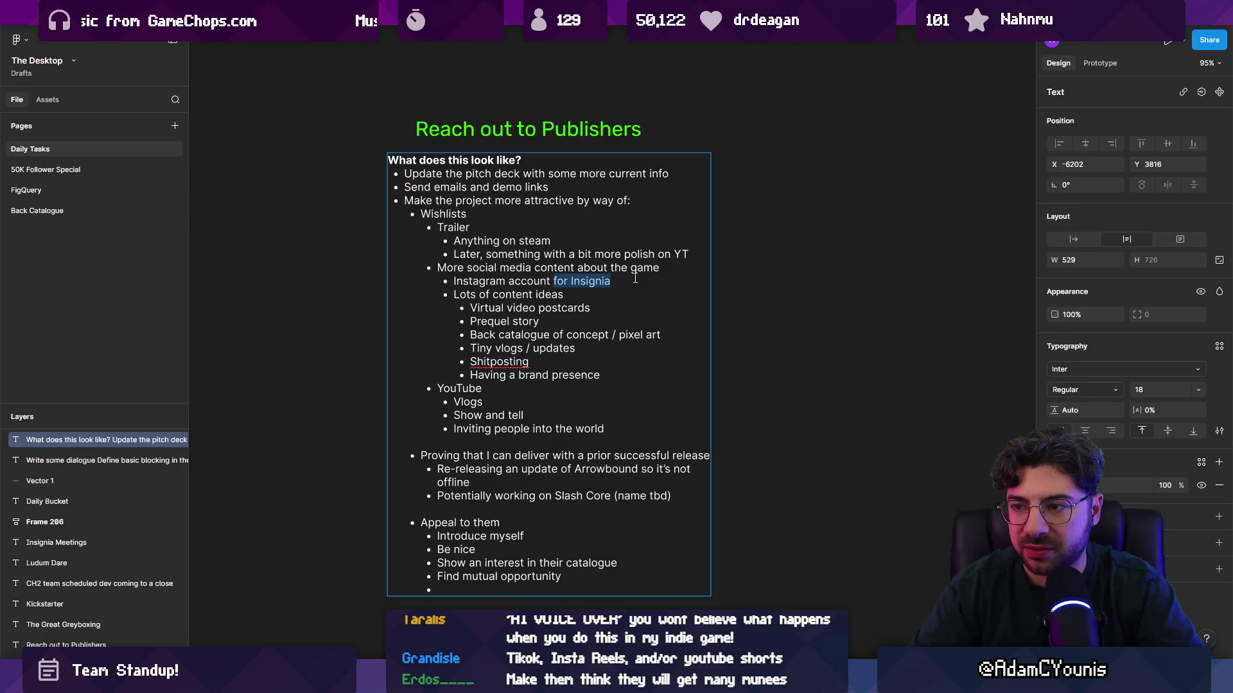
pyautogui.doubleClick(530, 281)
pyautogui.doubleClick(475, 281)
pyautogui.tripleClick(455, 283)
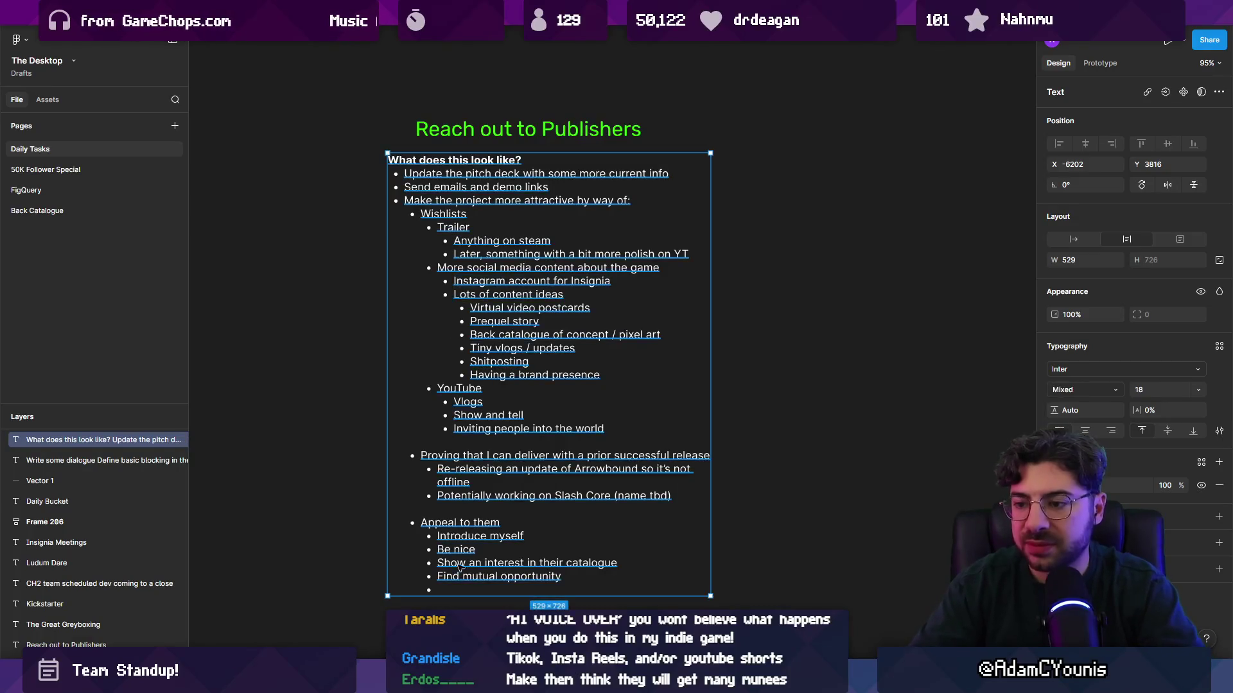
pyautogui.hotkey('ctrl', 'a')
pyautogui.click(592, 577)
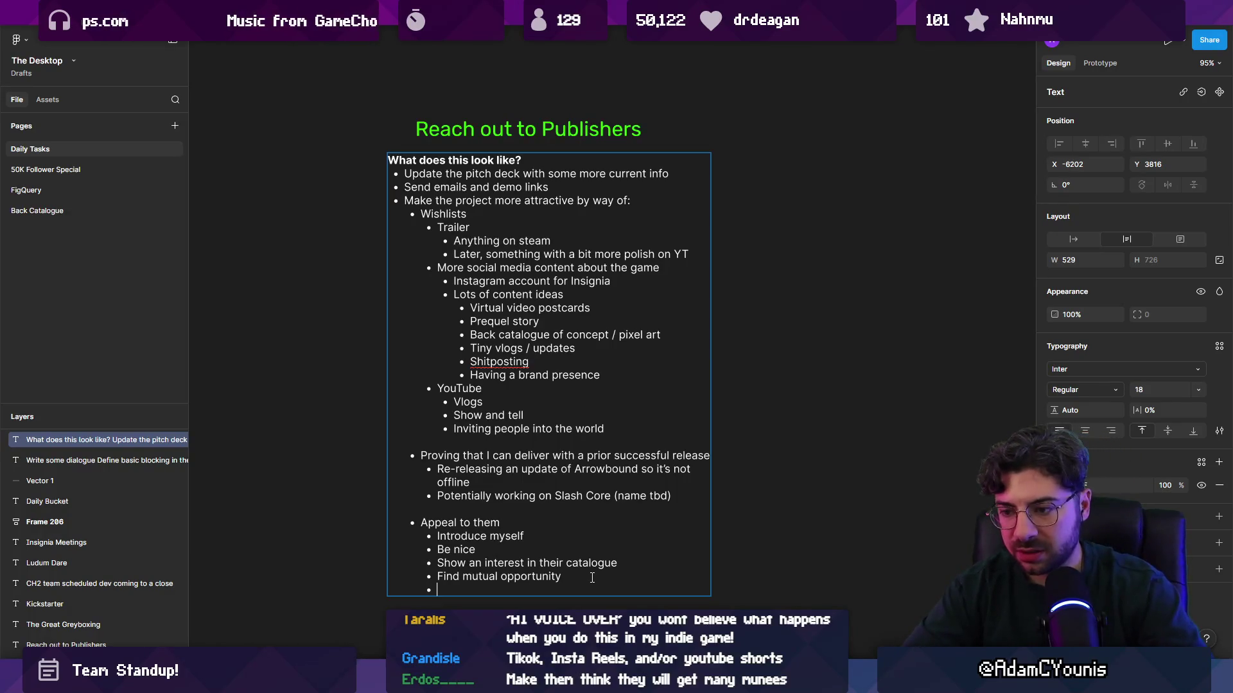
pyautogui.write('Confide')
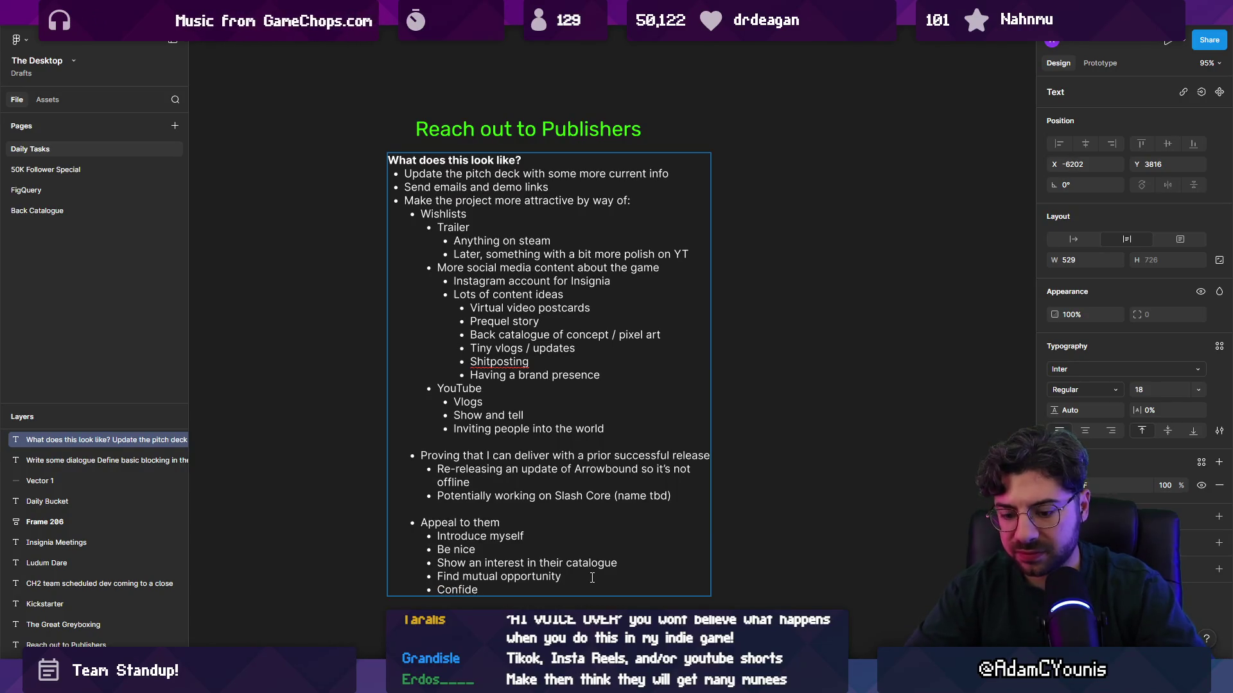
pyautogui.write(' them on the journey')
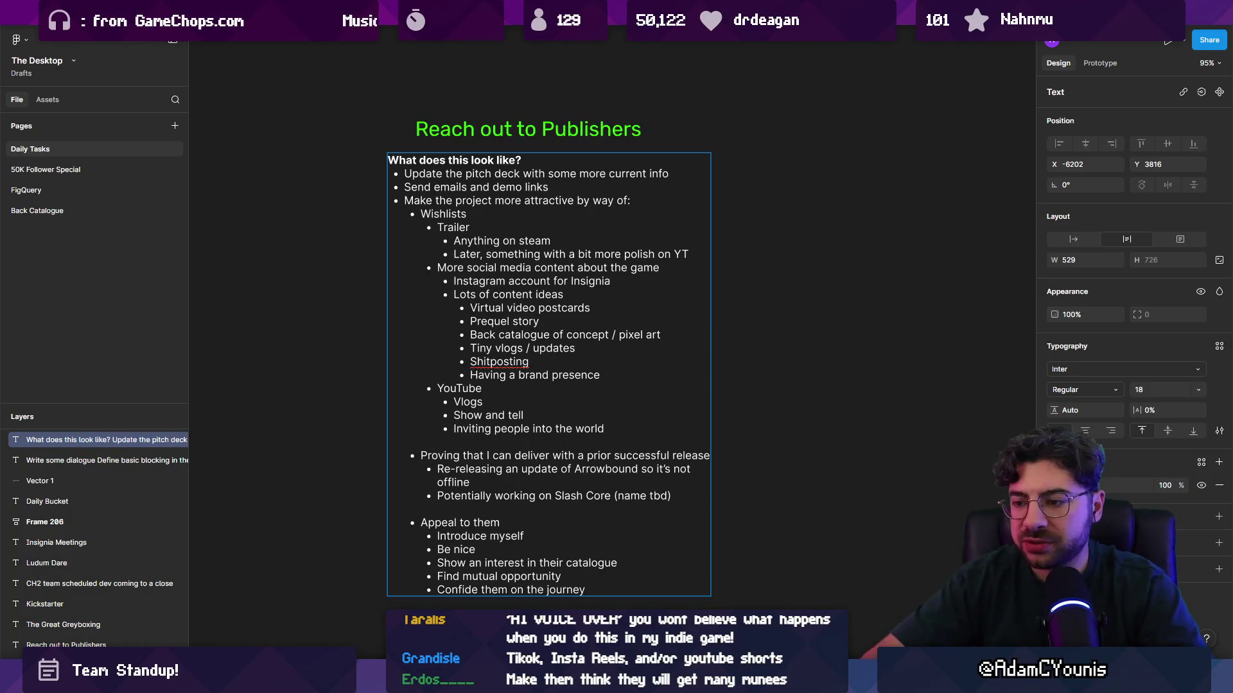
pyautogui.press('Return')
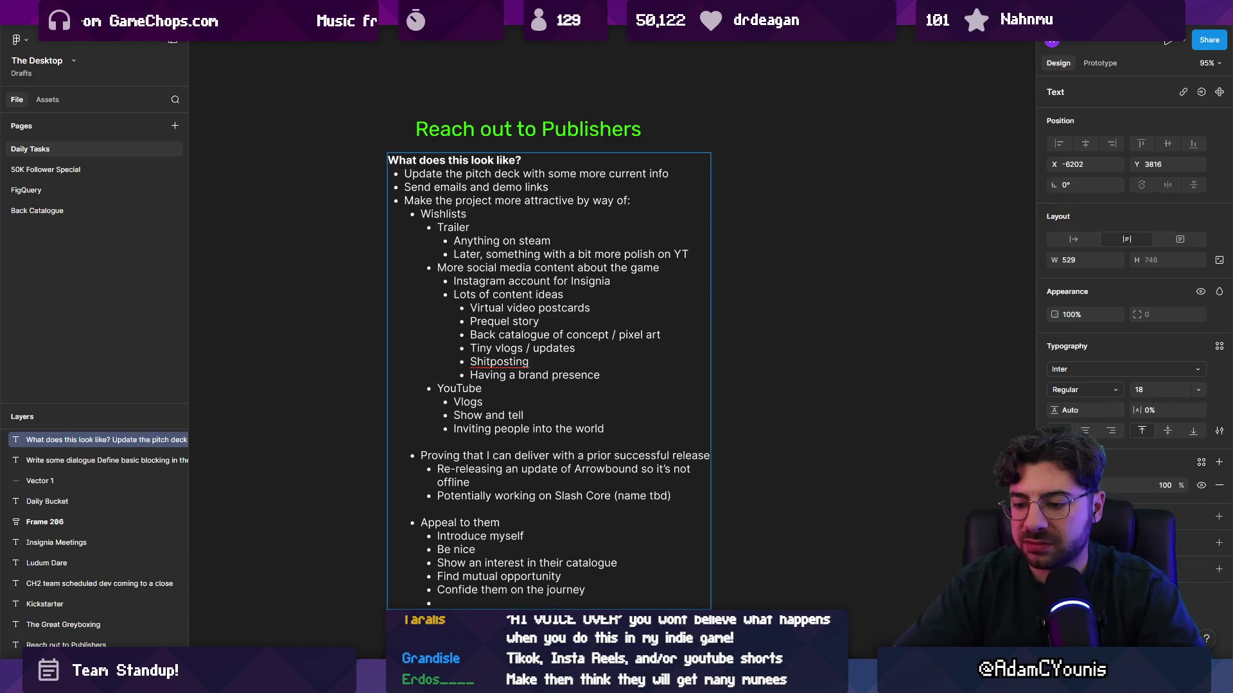
# Type 'Remain active' and outdent it to a top-level bullet
pyautogui.write('Remain active')
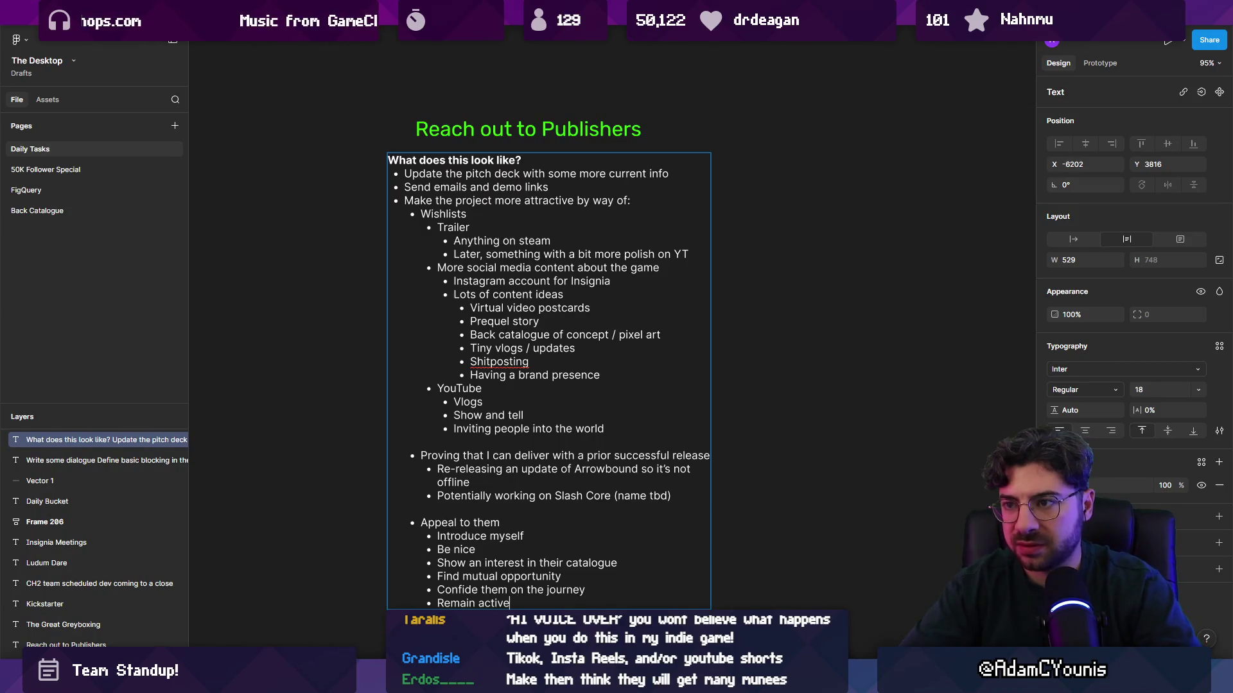
pyautogui.hotkey('shift', 'Tab')
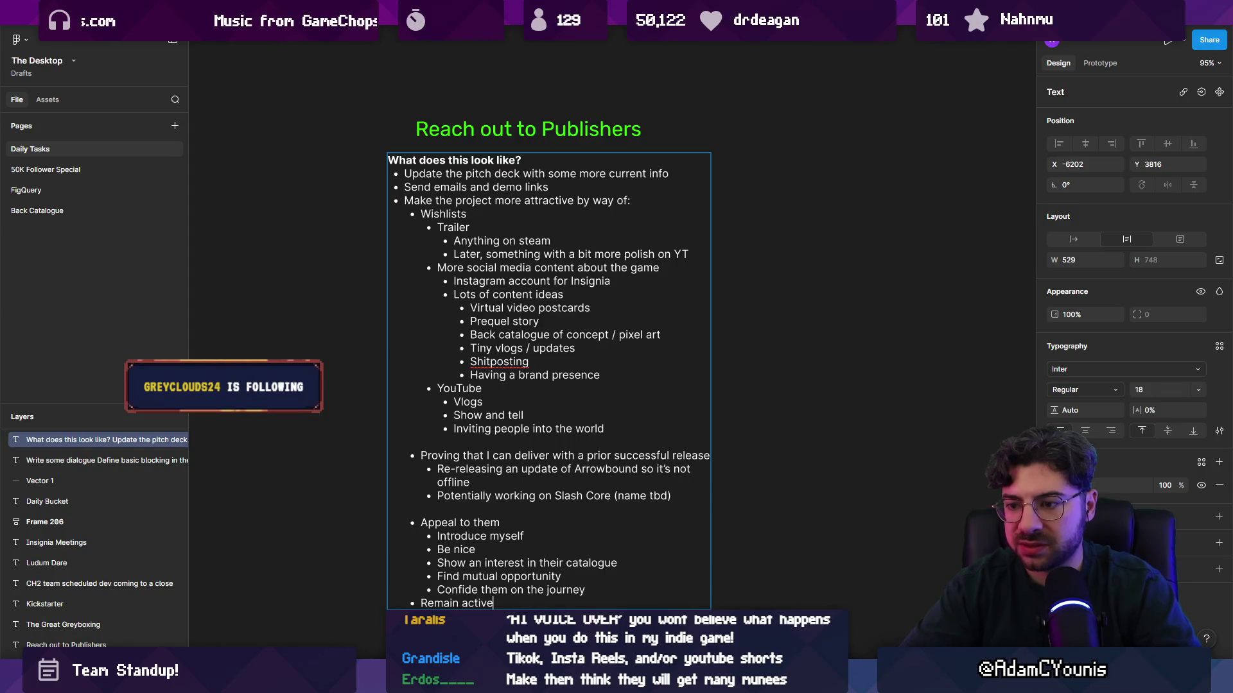
pyautogui.hotkey('shift', 'Tab')
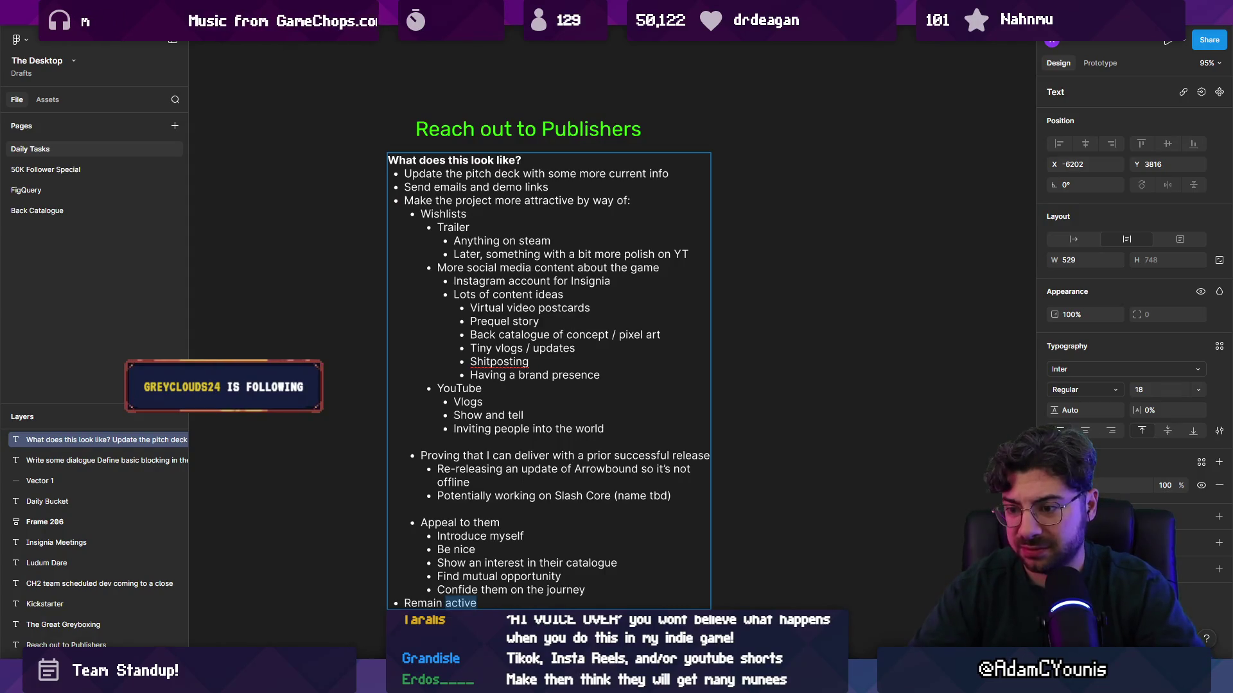
pyautogui.press('Return')
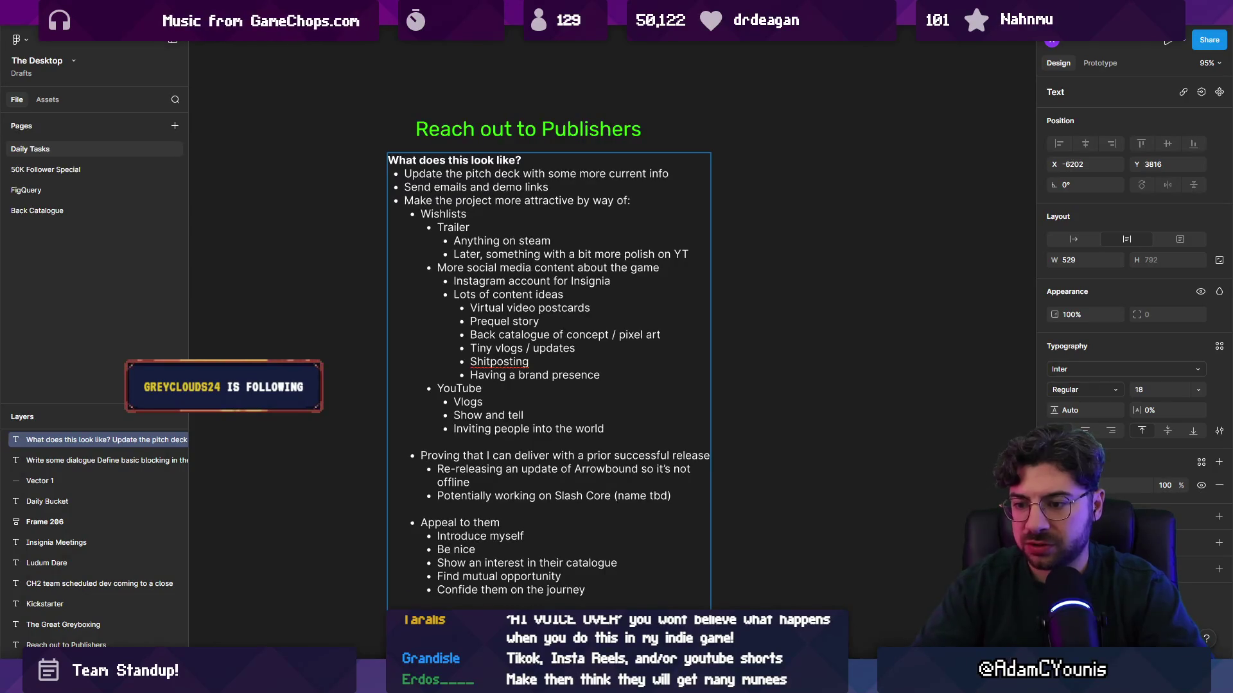
# List 'Go to events', 'Showcase the game' and 'Keep doing fun stuff like merch' under Remain active
pyautogui.scroll(-3, 572, 398)
pyautogui.write('Go to ev')
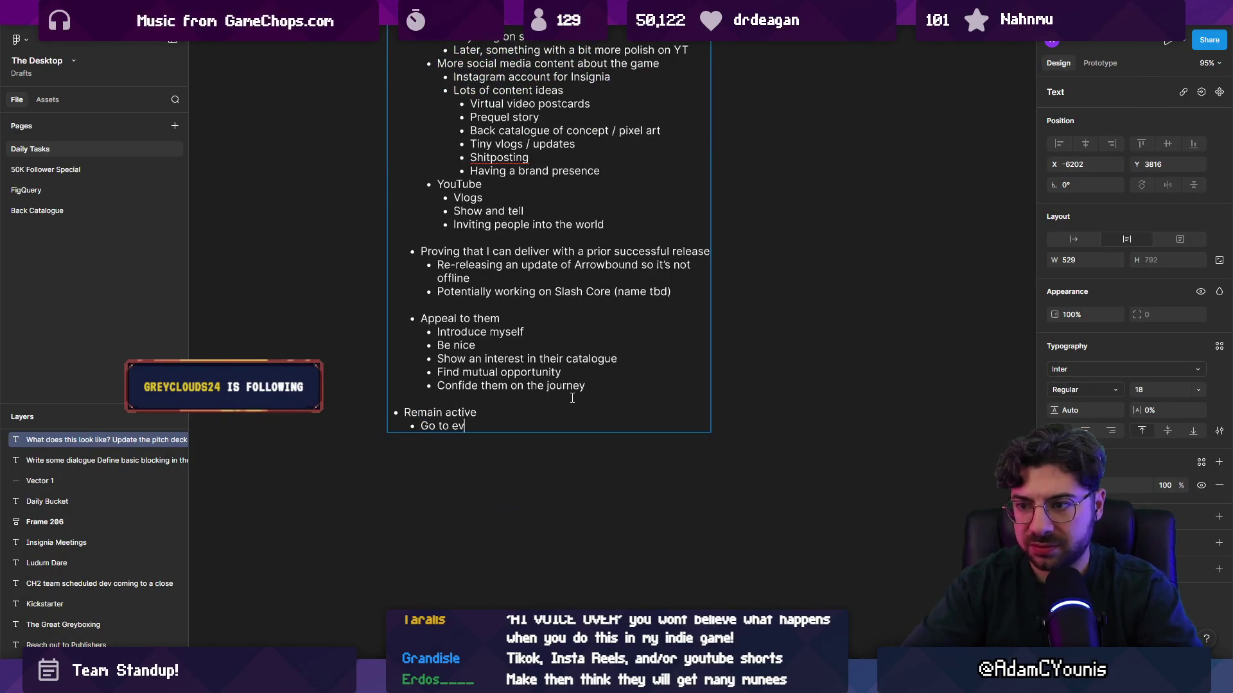
pyautogui.write('ents')
pyautogui.press('Return')
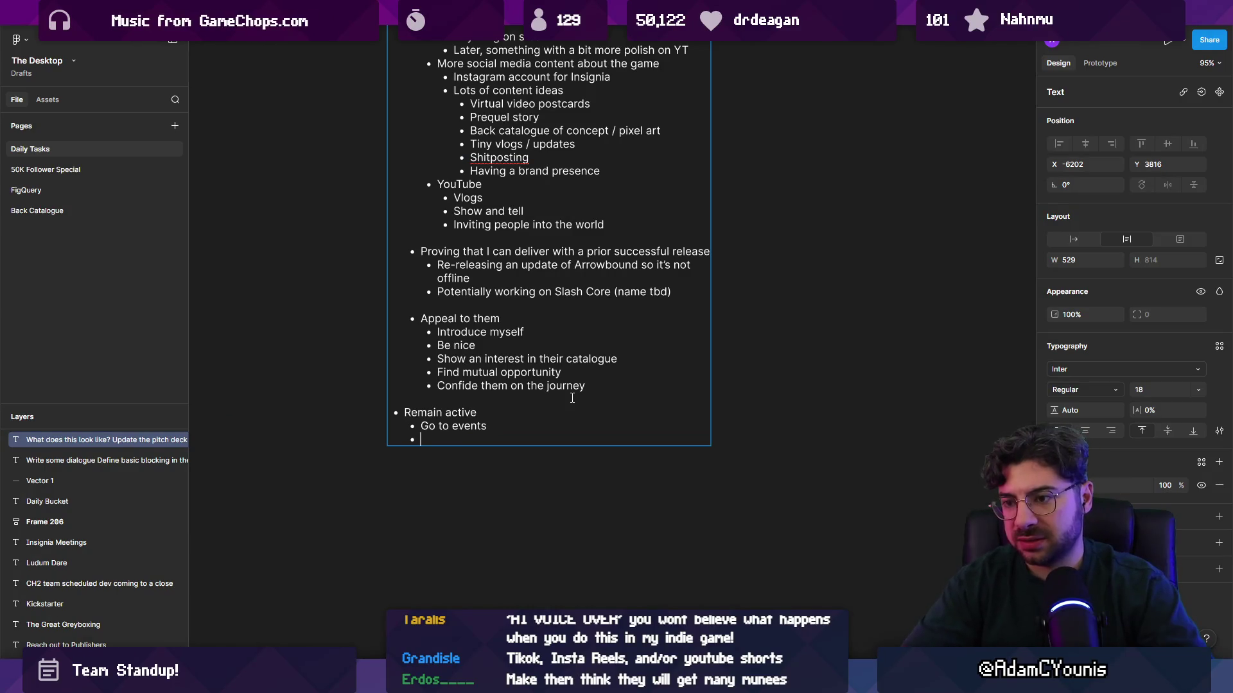
pyautogui.write('Showcase theg')
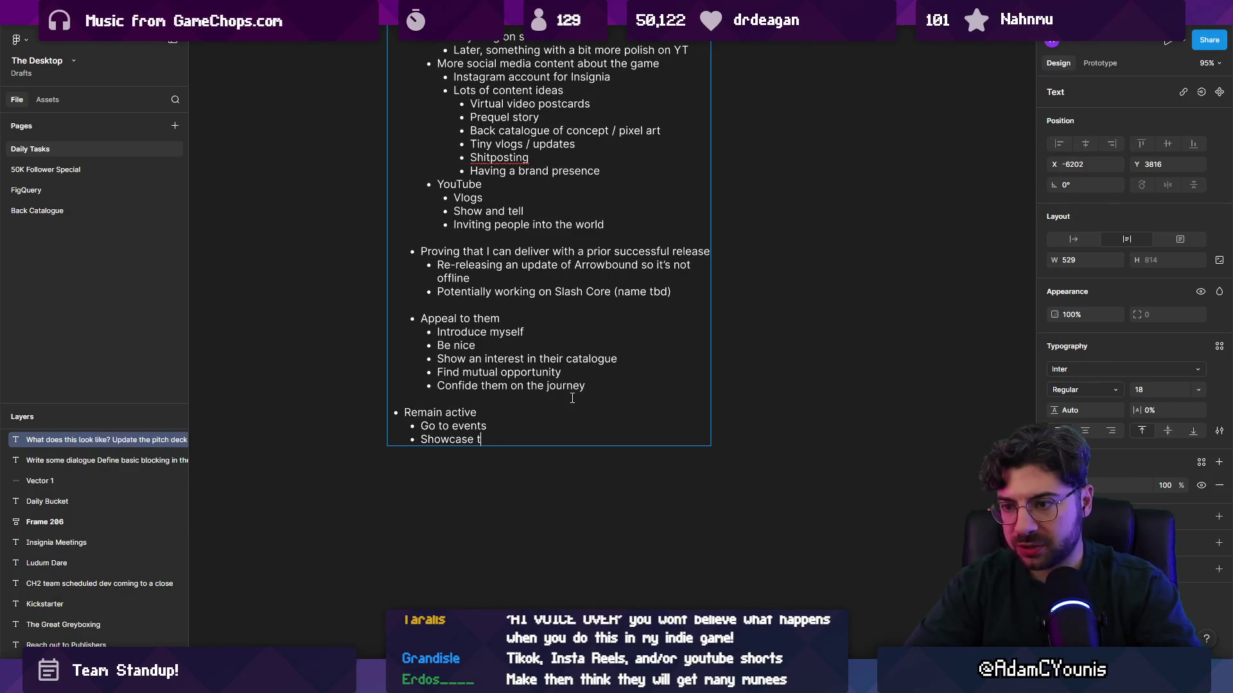
pyautogui.press('BackSpace')
pyautogui.write('game')
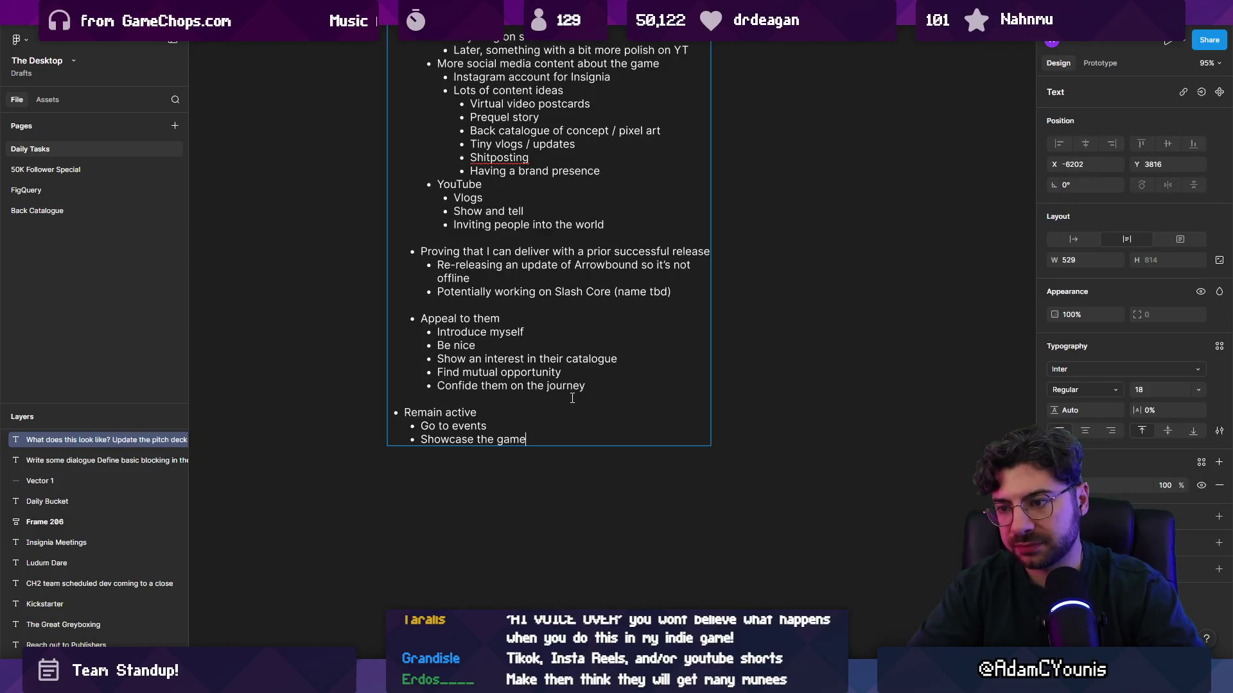
pyautogui.press('Return')
pyautogui.write('Keep ')
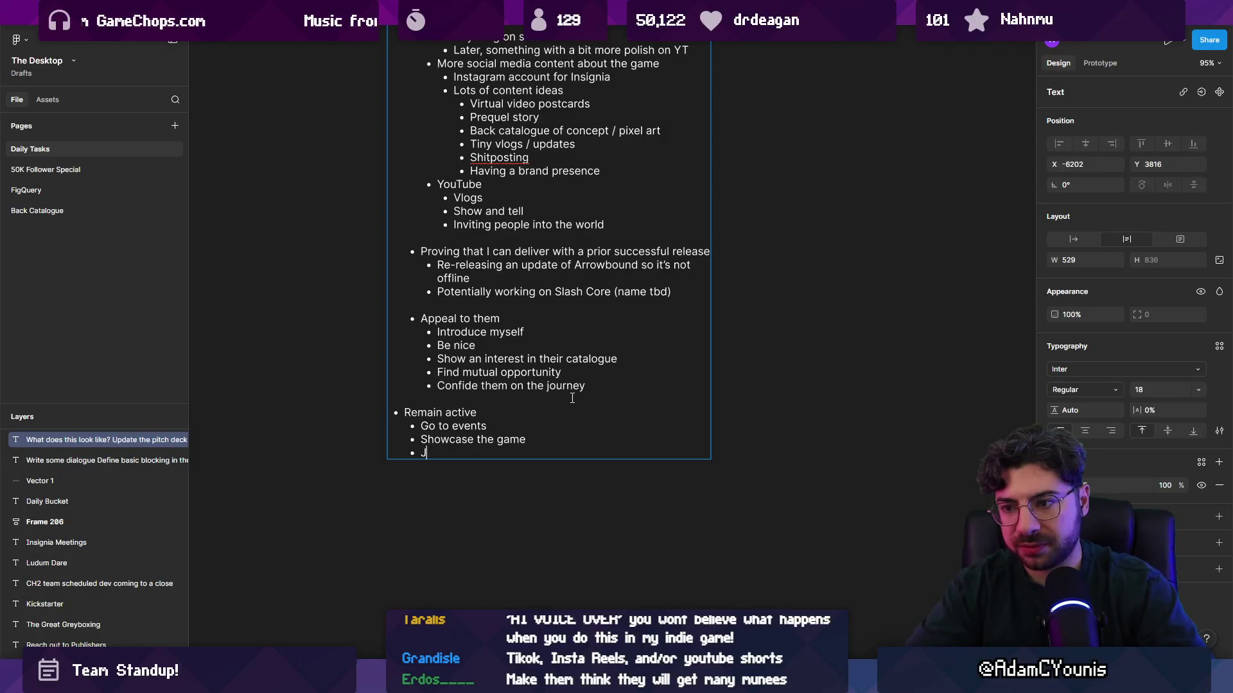
pyautogui.write('doing ')
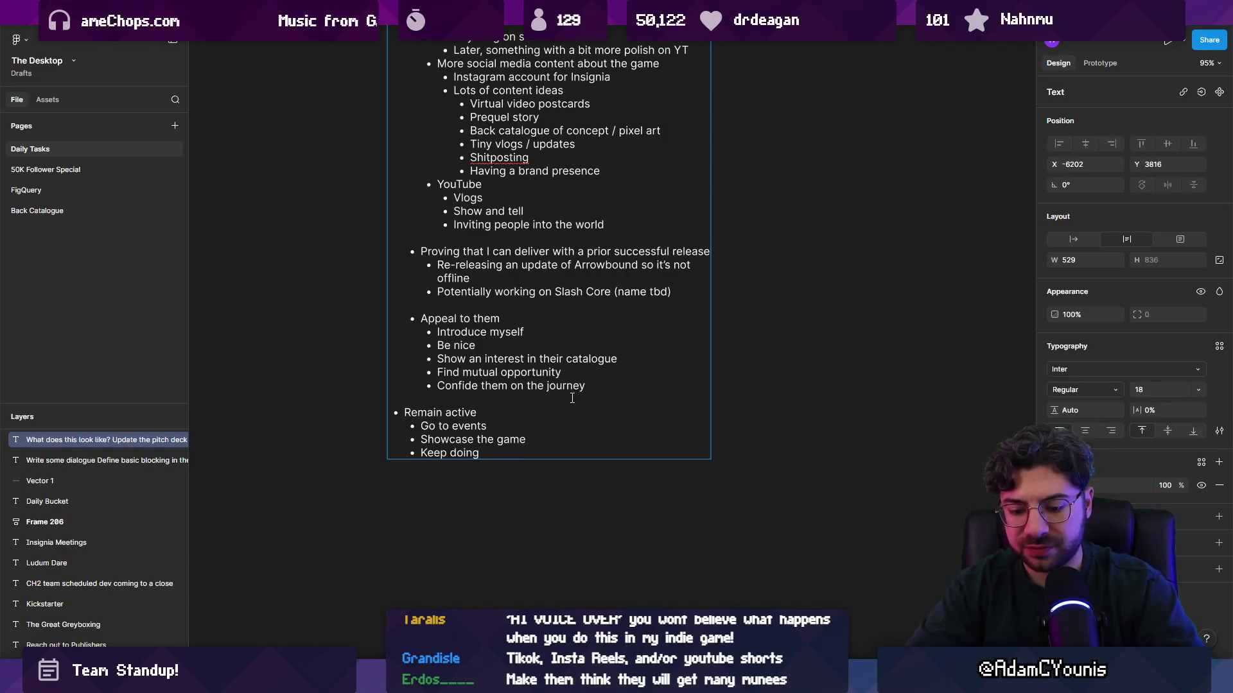
pyautogui.write('fun stuff lie')
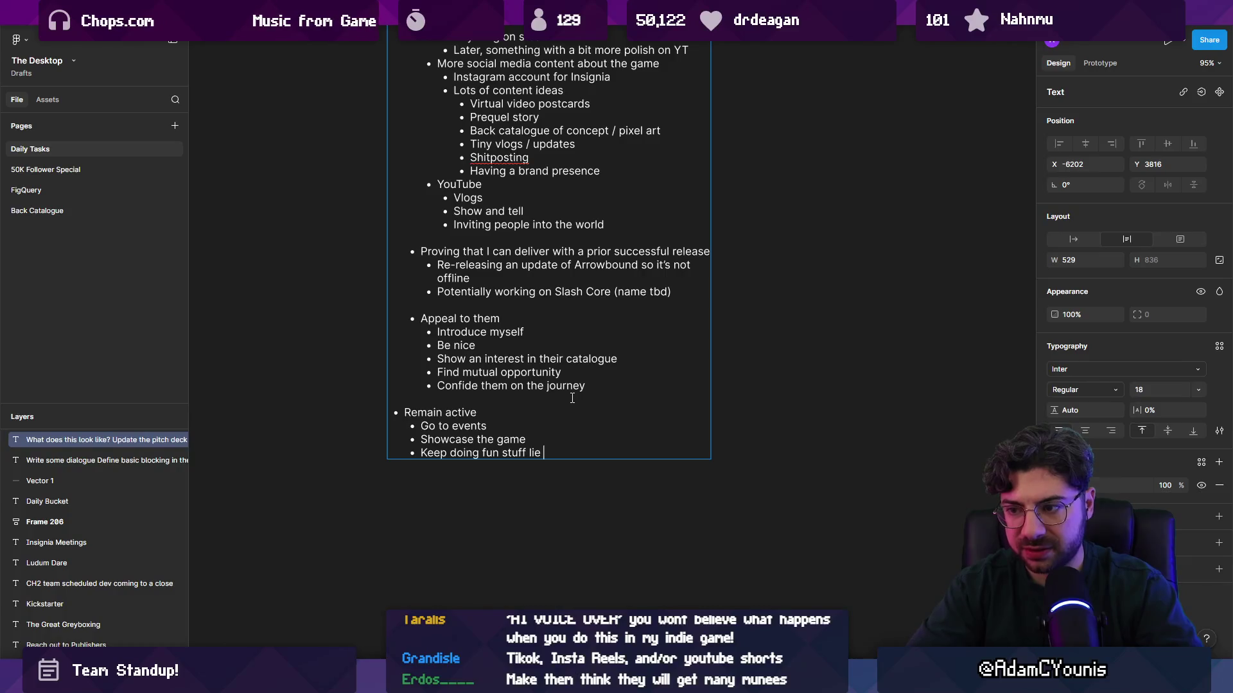
pyautogui.press('BackSpace')
pyautogui.press('BackSpace')
pyautogui.write('ke merch')
pyautogui.press('Return')
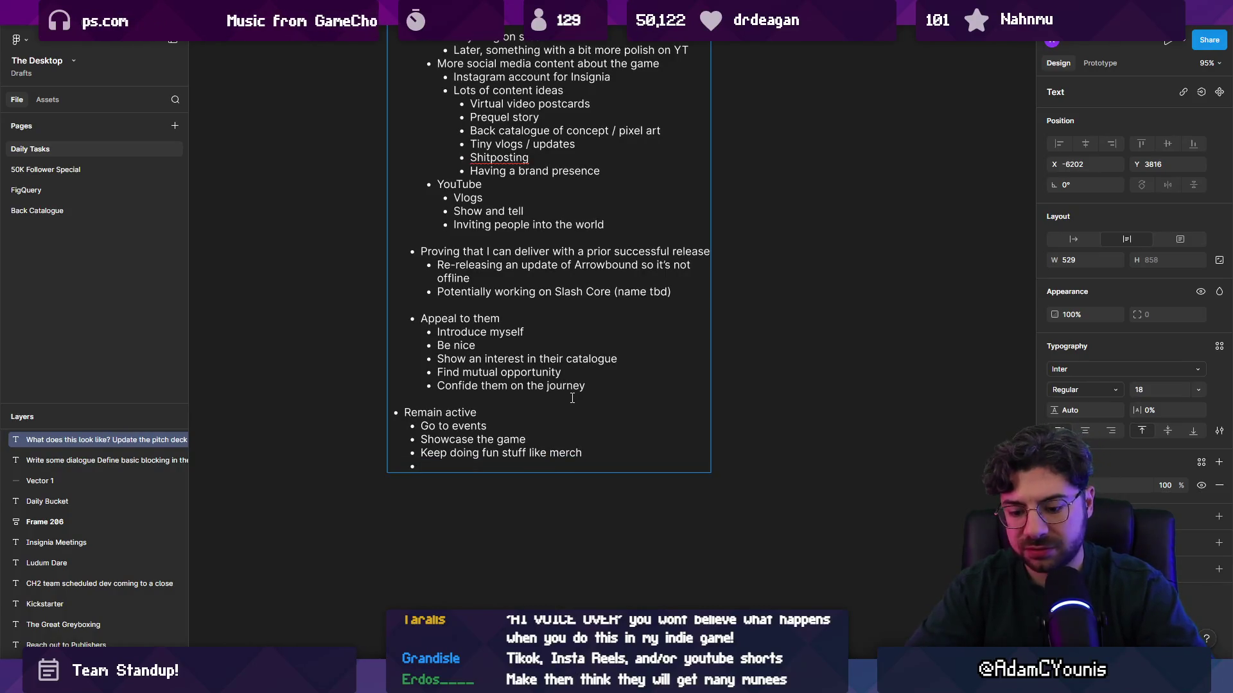
# Delete the empty bullet below 'Keep doing fun stuff like merch'
pyautogui.press('BackSpace')
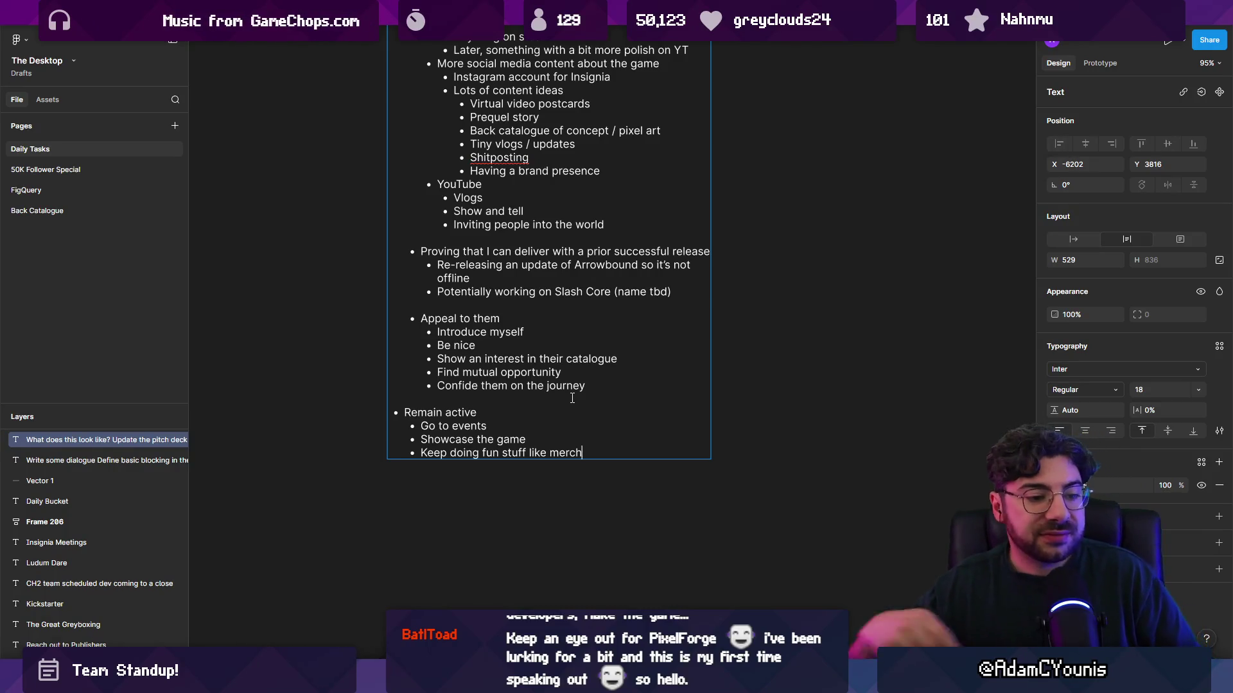
# Shift the 'Reach out to Publishers' title rightward to centre it above the list
pyautogui.scroll(-3, 401, 416)
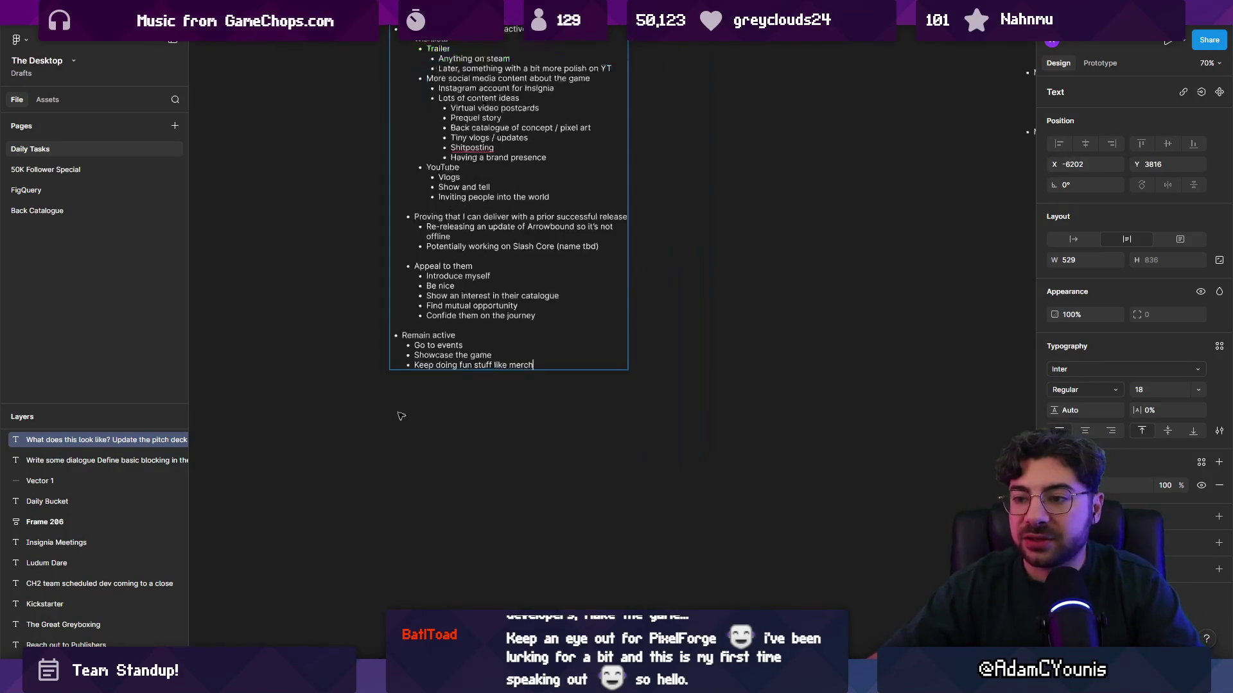
pyautogui.scroll(3, 400, 416)
pyautogui.doubleClick(489, 136)
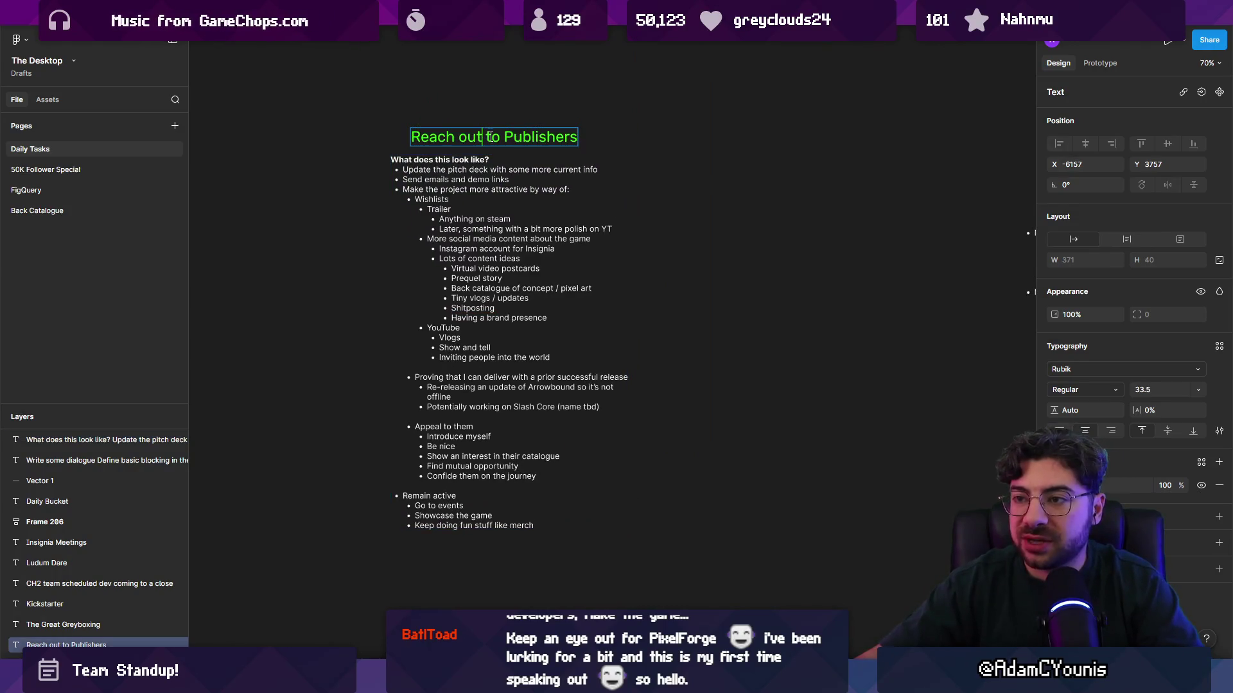
pyautogui.press('Escape')
pyautogui.moveTo(490, 137); pyautogui.dragTo(505, 137)
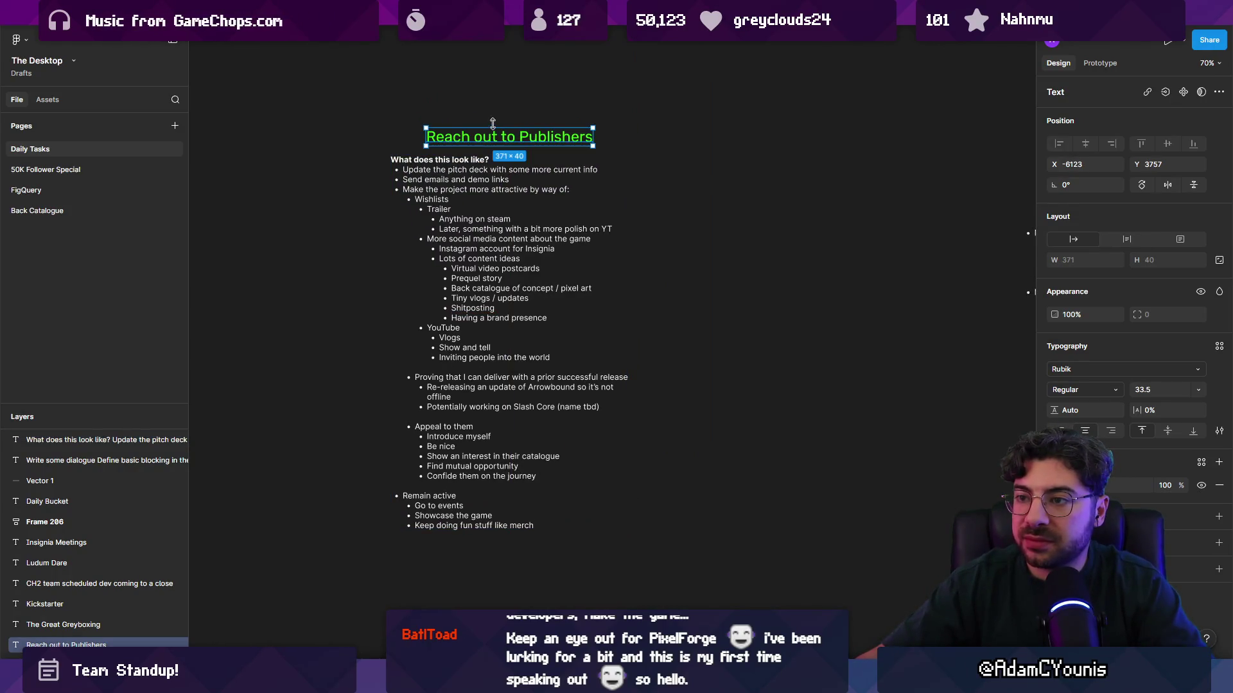
pyautogui.press('Escape')
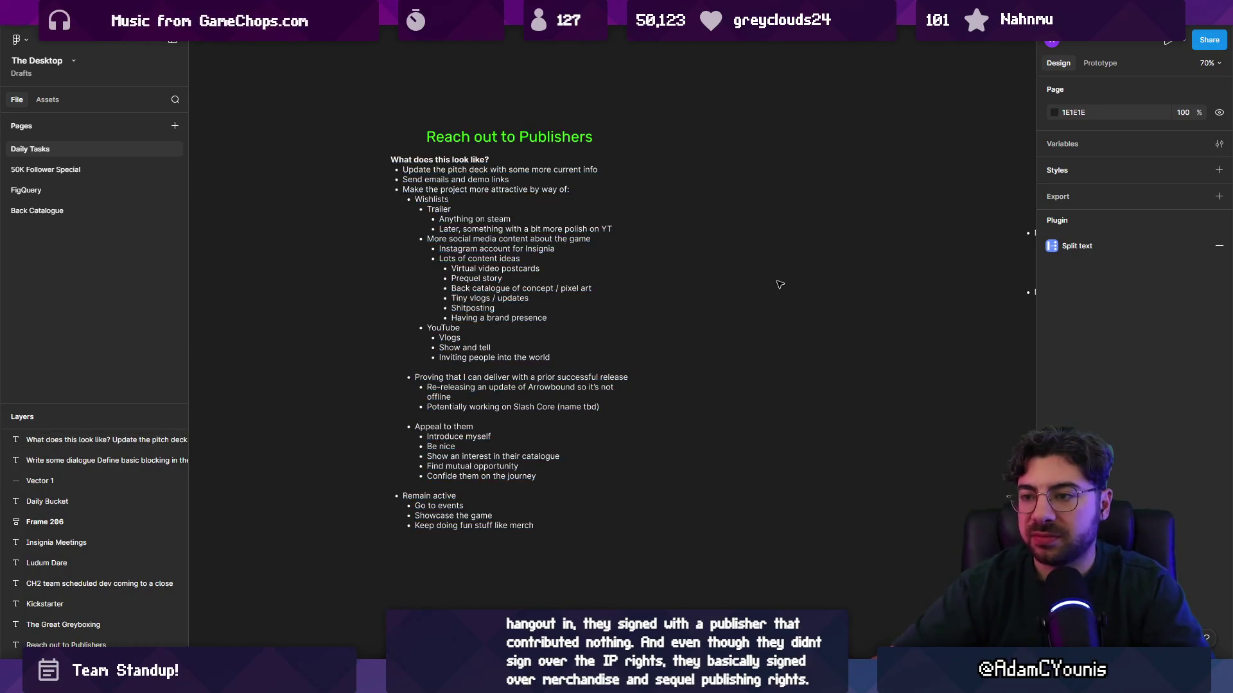
pyautogui.click(398, 264)
pyautogui.click(353, 263)
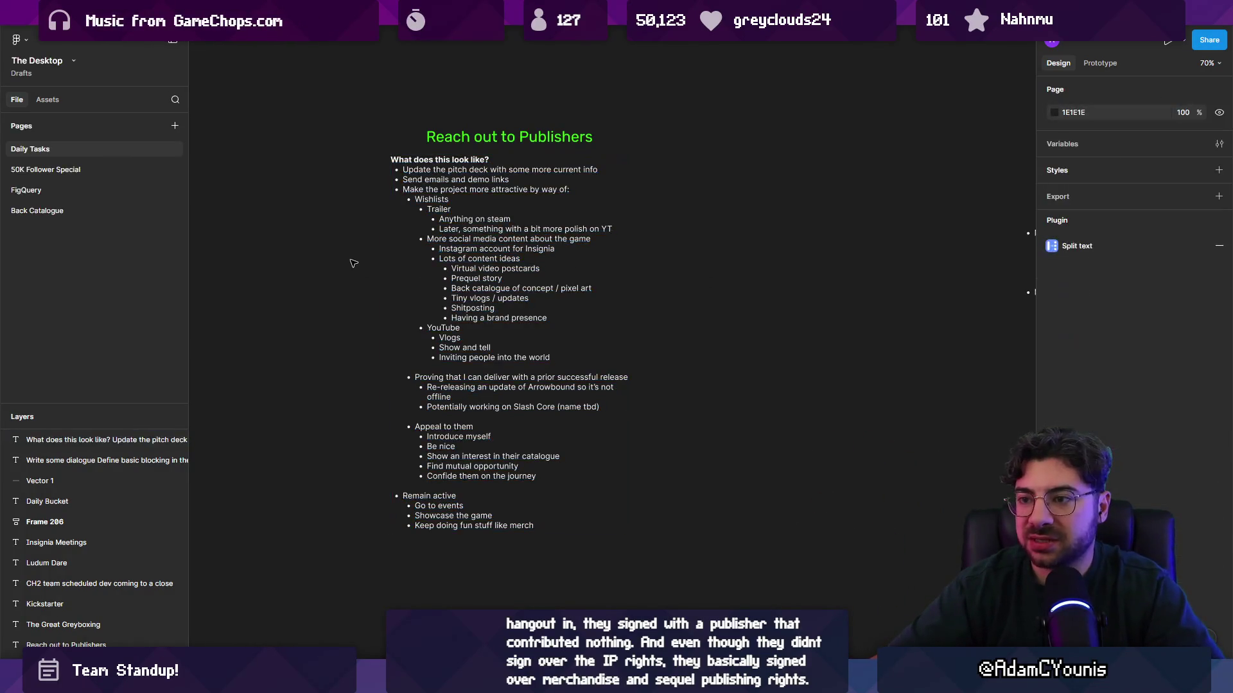
pyautogui.scroll(1, 376, 277)
pyautogui.doubleClick(449, 205)
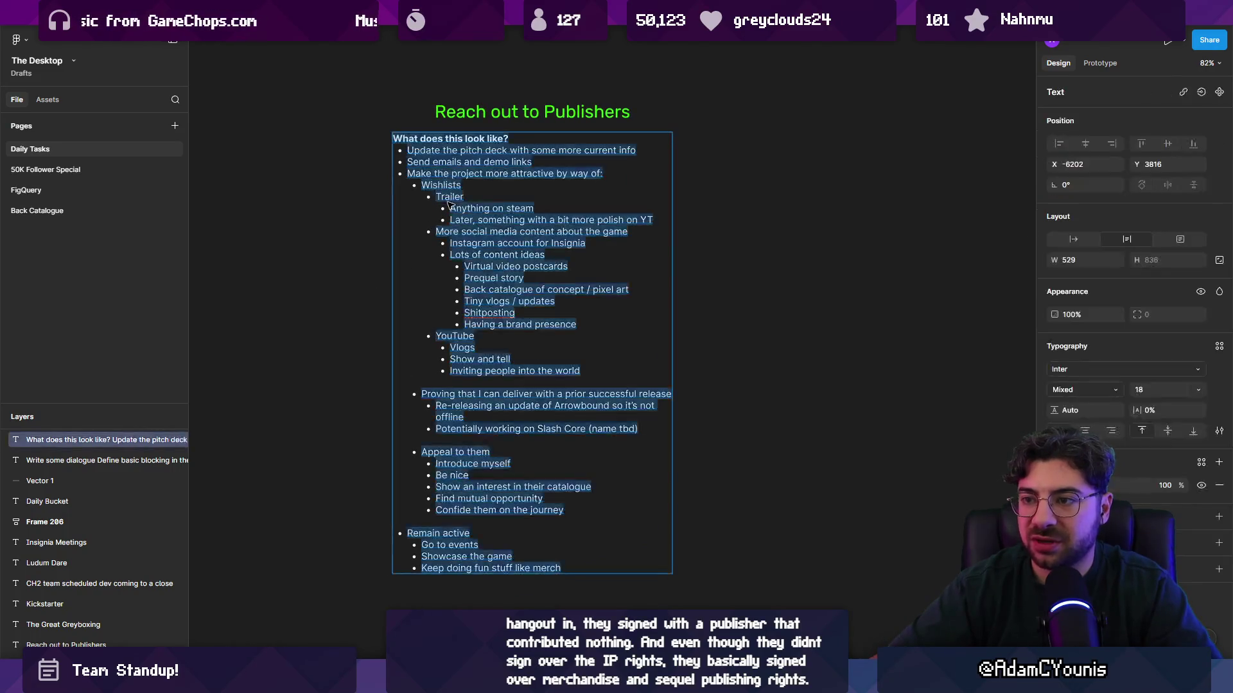
pyautogui.click(611, 172)
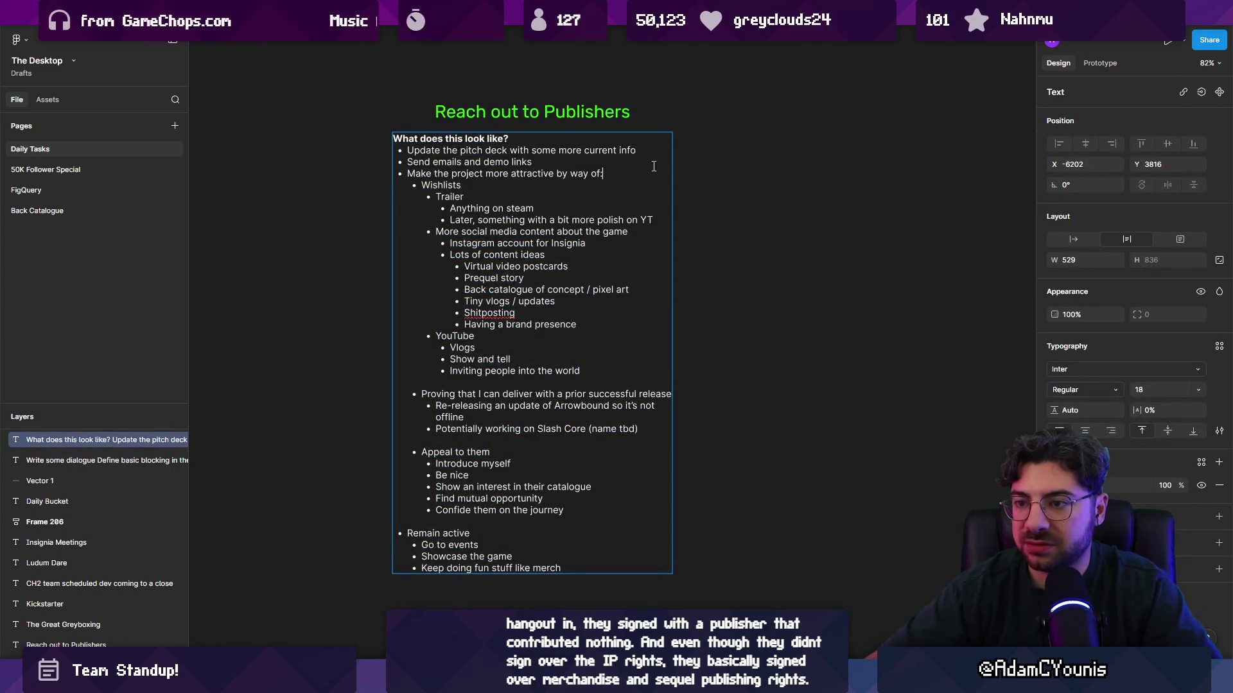
pyautogui.press('Return')
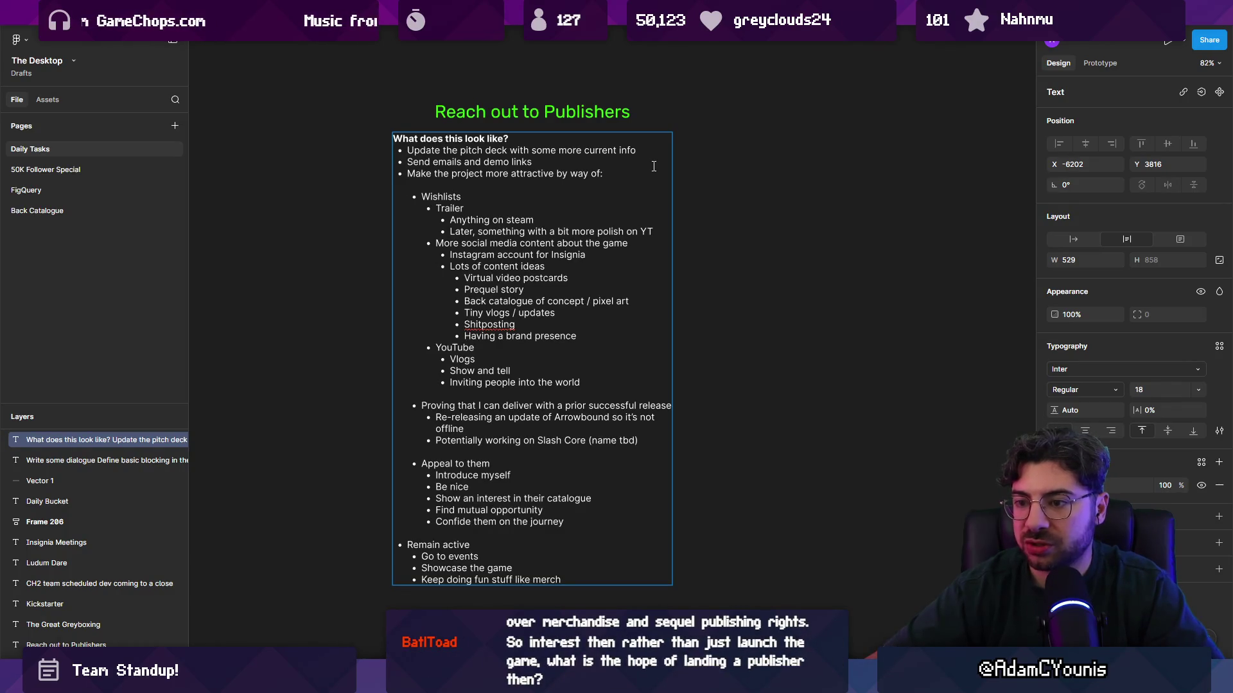
pyautogui.press('BackSpace')
pyautogui.press('Escape')
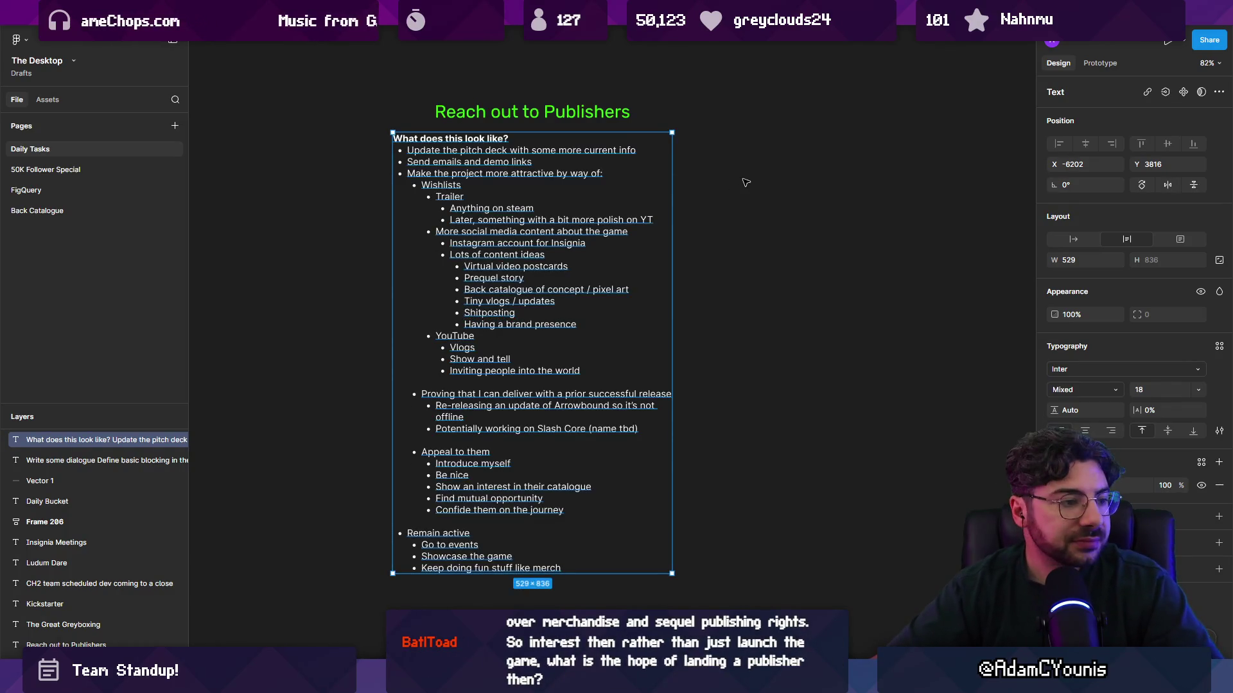
pyautogui.press('Escape')
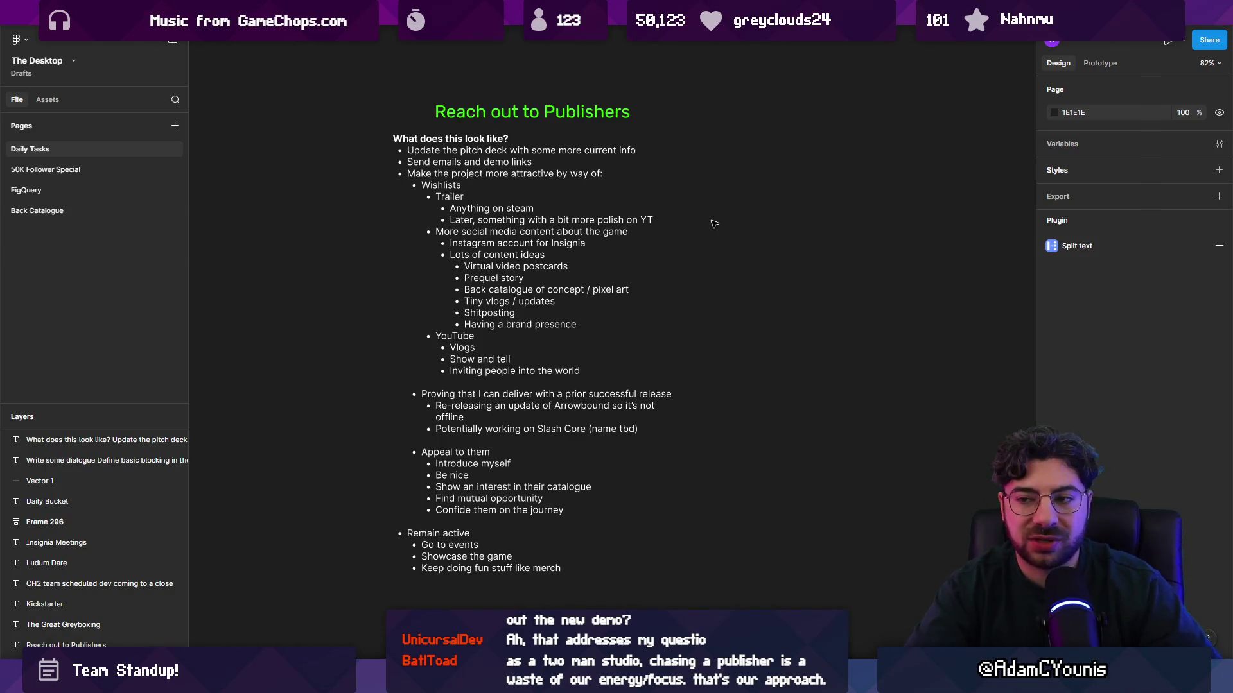
# Insert a blank line after 'by way of:' before Wishlists
pyautogui.doubleClick(548, 268)
pyautogui.click(573, 183)
pyautogui.click(611, 171)
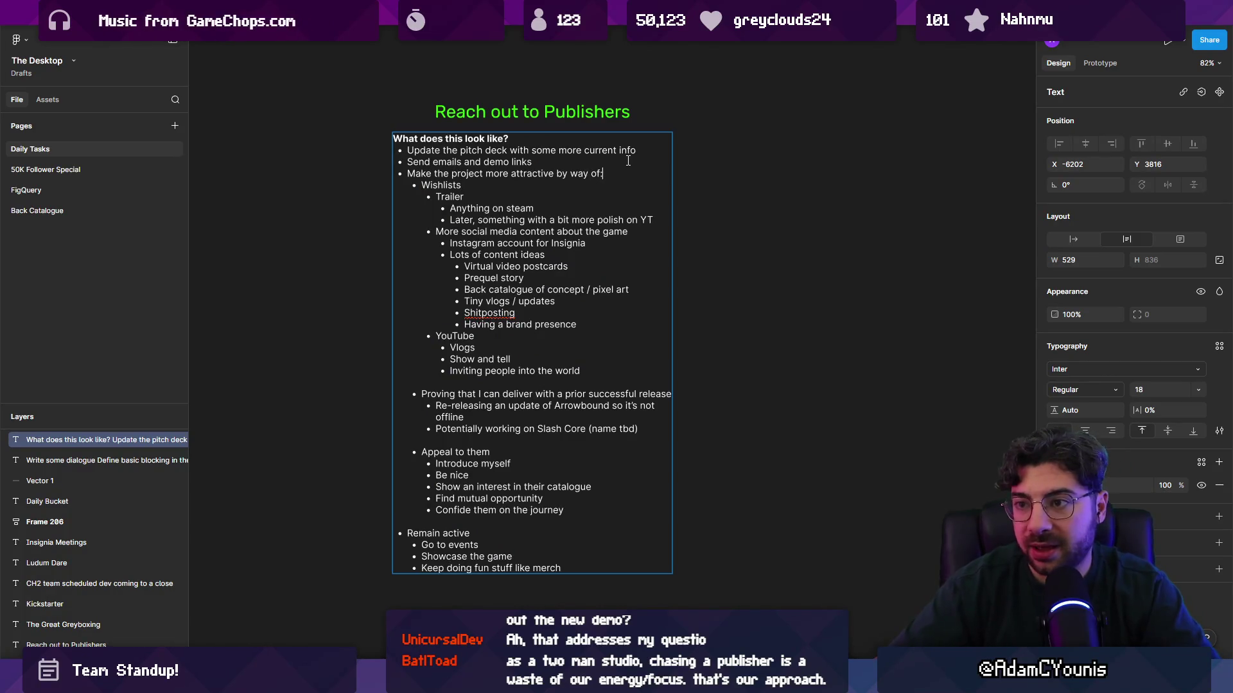
pyautogui.press('Return')
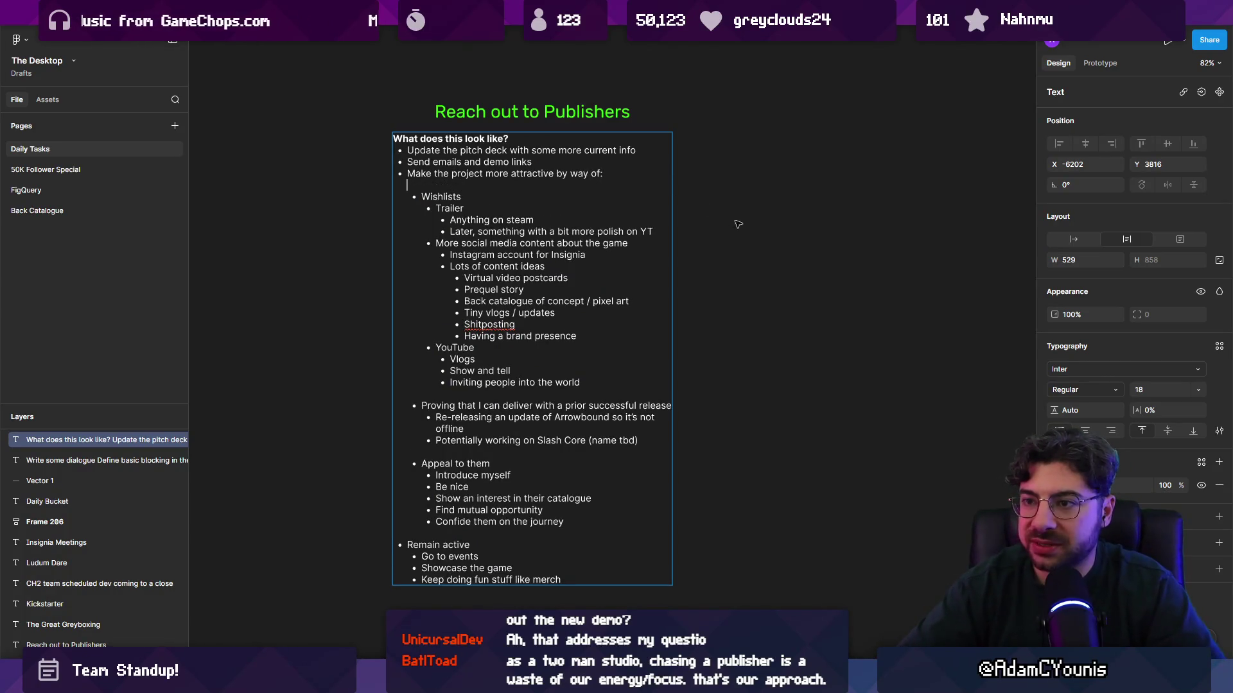
pyautogui.click(346, 195)
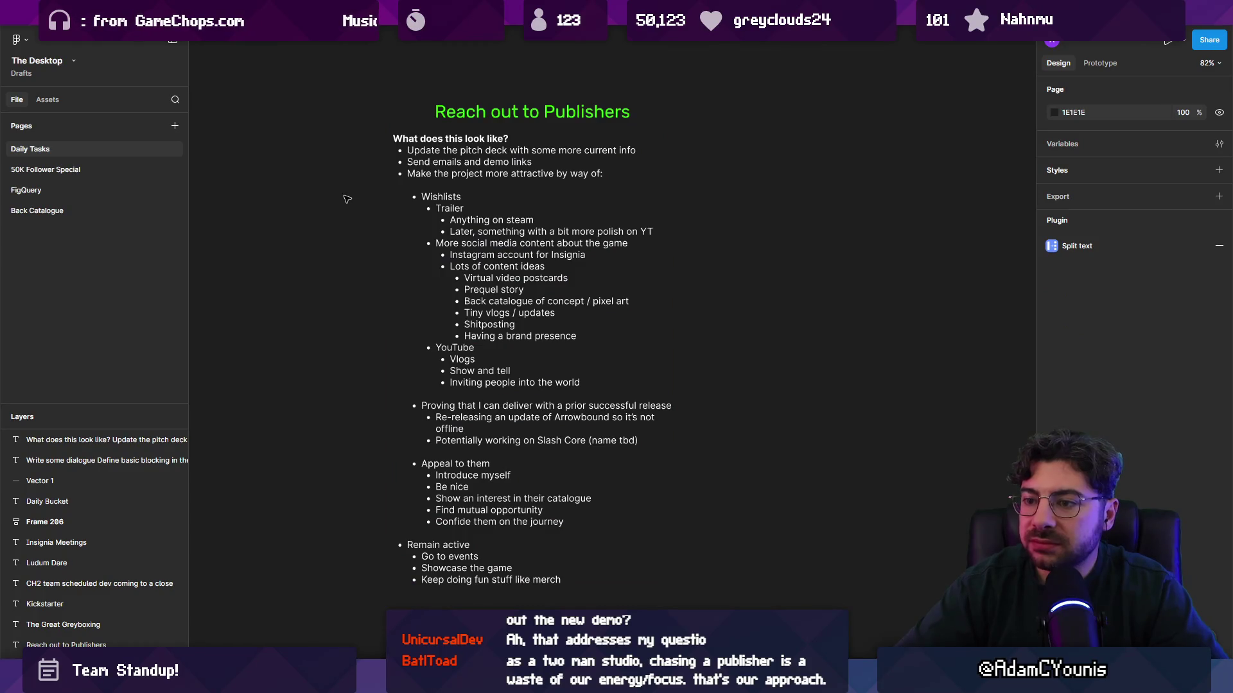
# Bold the headings Wishlists, Proving that I can deliver, Appeal to them and Remain active
pyautogui.doubleClick(446, 196)
pyautogui.click(446, 196)
pyautogui.doubleClick(446, 197)
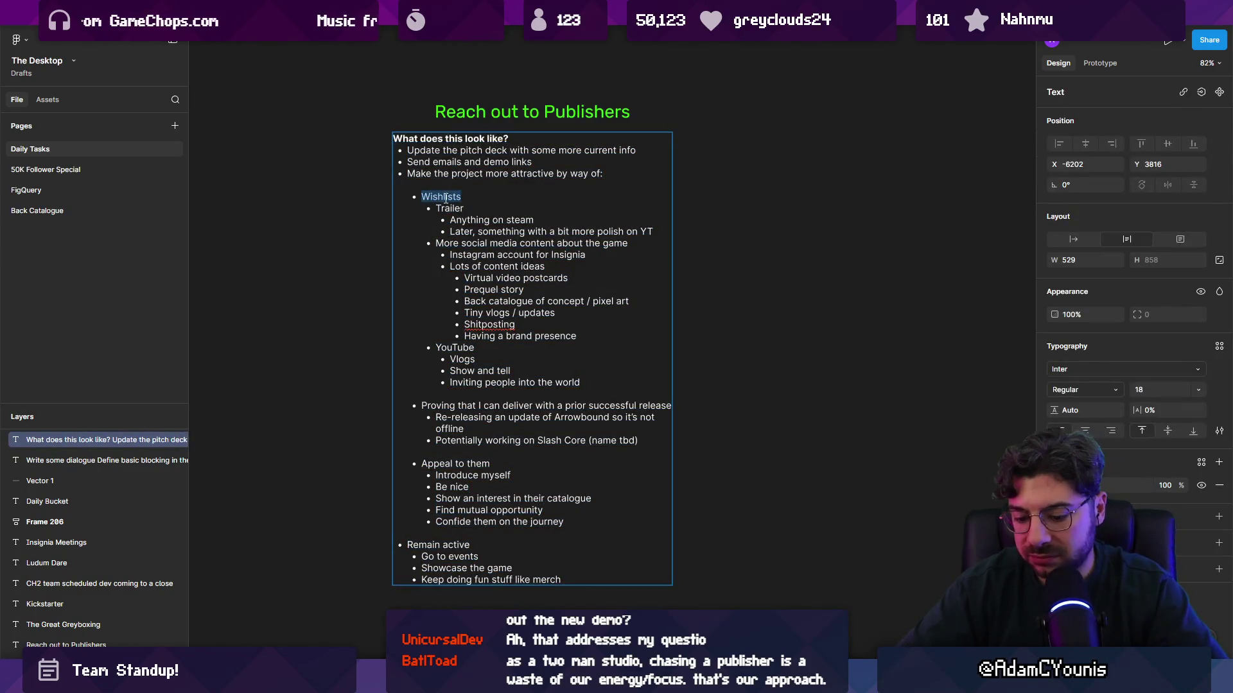
pyautogui.hotkey('ctrl', 'b')
pyautogui.tripleClick(456, 405)
pyautogui.hotkey('ctrl', 'b')
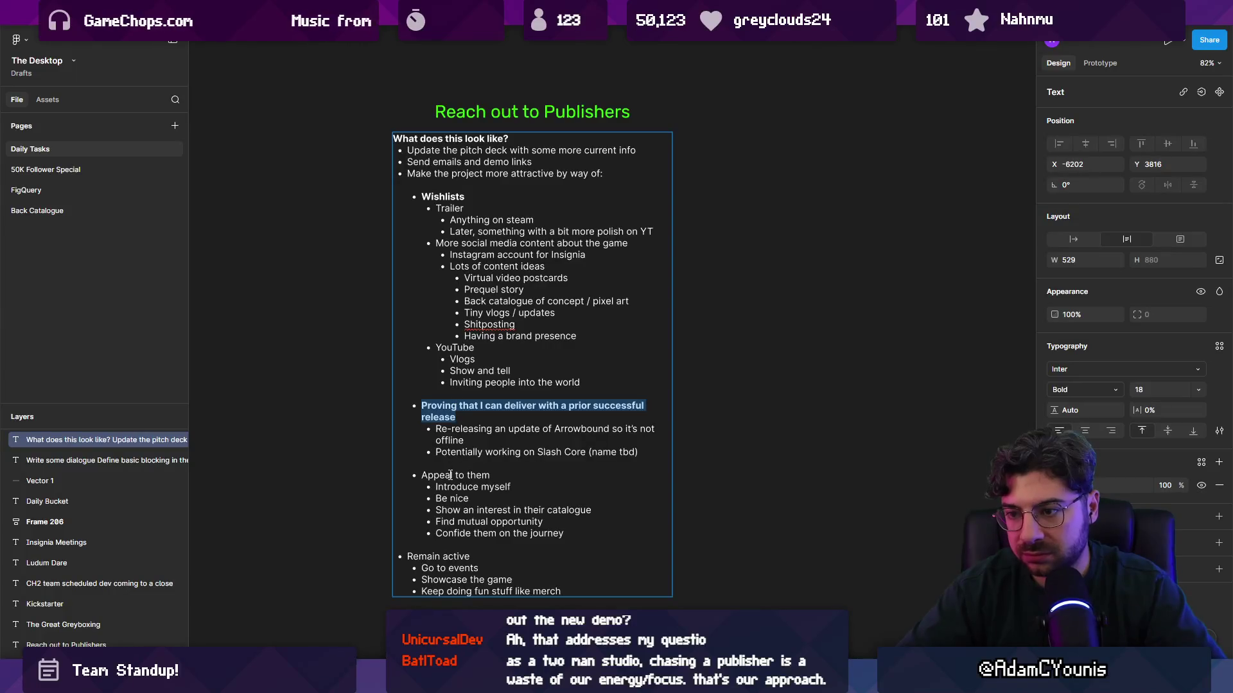
pyautogui.tripleClick(449, 475)
pyautogui.hotkey('ctrl', 'b')
pyautogui.tripleClick(443, 556)
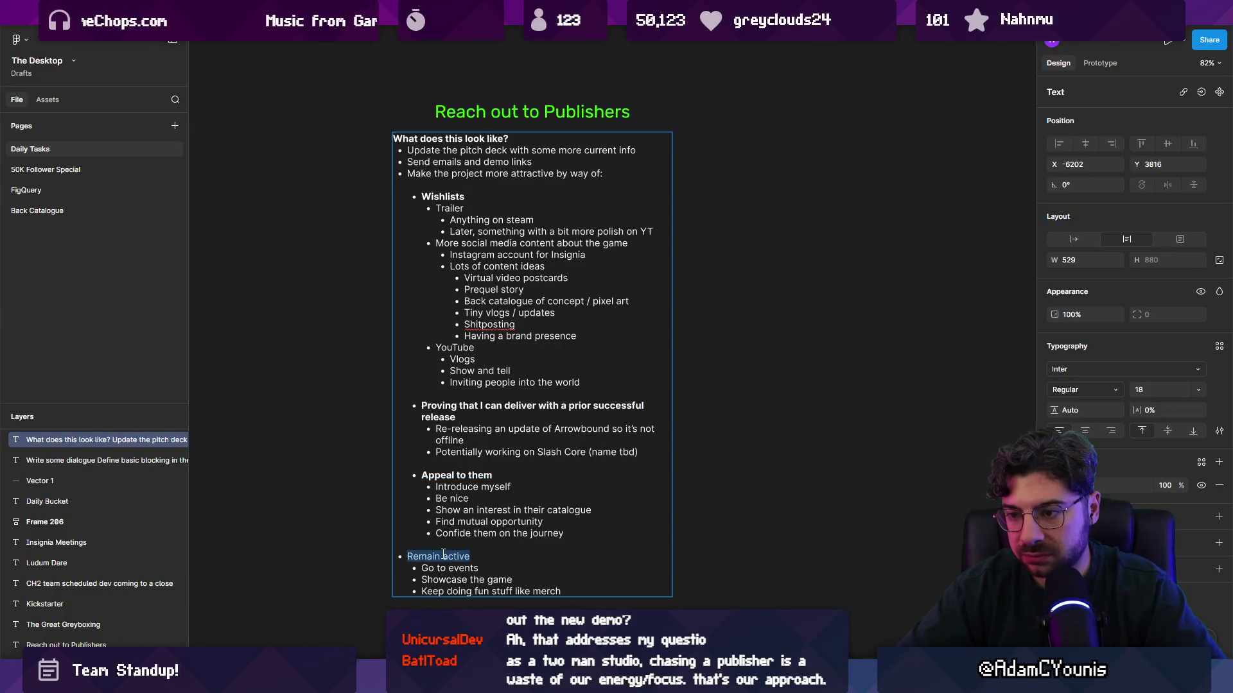
pyautogui.hotkey('ctrl', 'b')
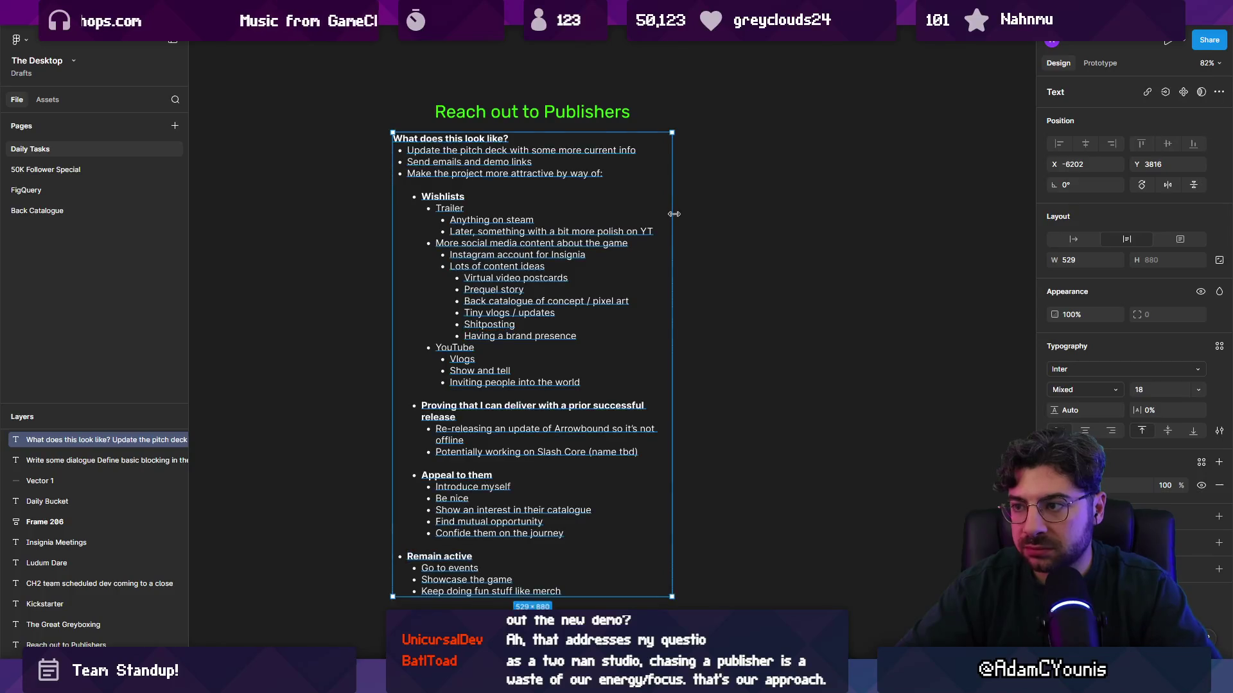
# Widen the text box so the Proving line fits on one line
pyautogui.press('Escape')
pyautogui.moveTo(672, 211); pyautogui.dragTo(773, 215)
pyautogui.click(812, 258)
pyautogui.scroll(-3, 618, 245)
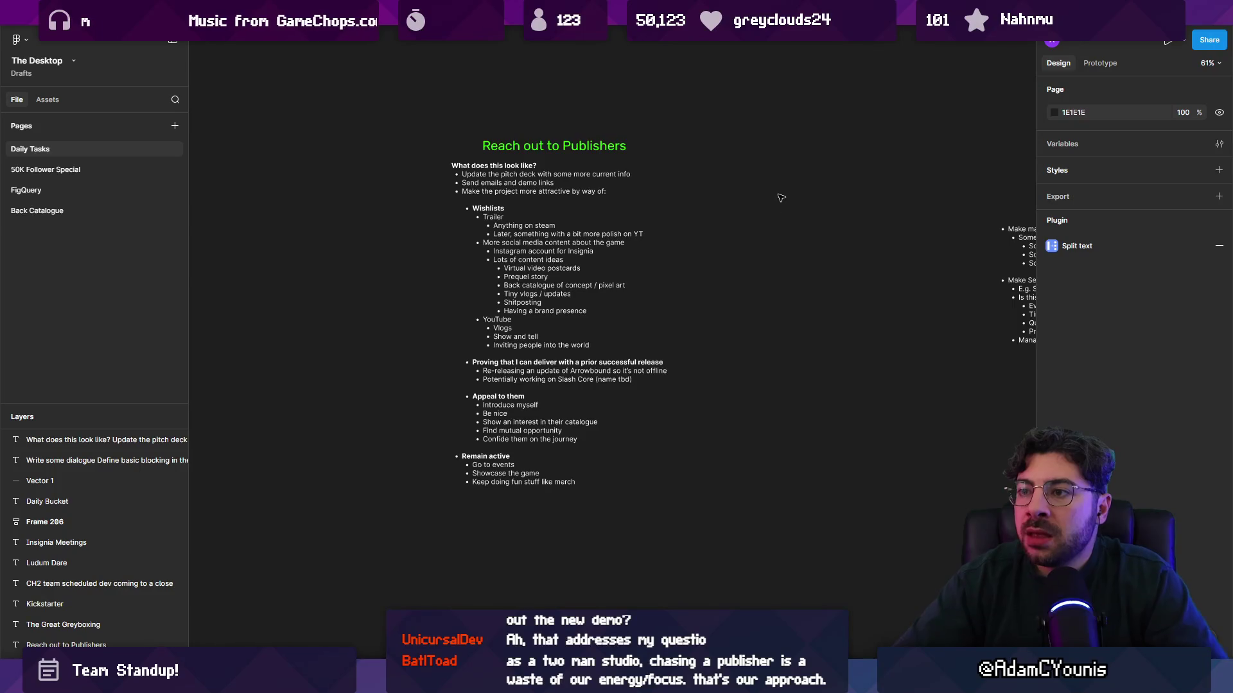
pyautogui.hscroll(3, 449, 199)
pyautogui.scroll(3, 281, 172)
pyautogui.scroll(-1, 499, 96)
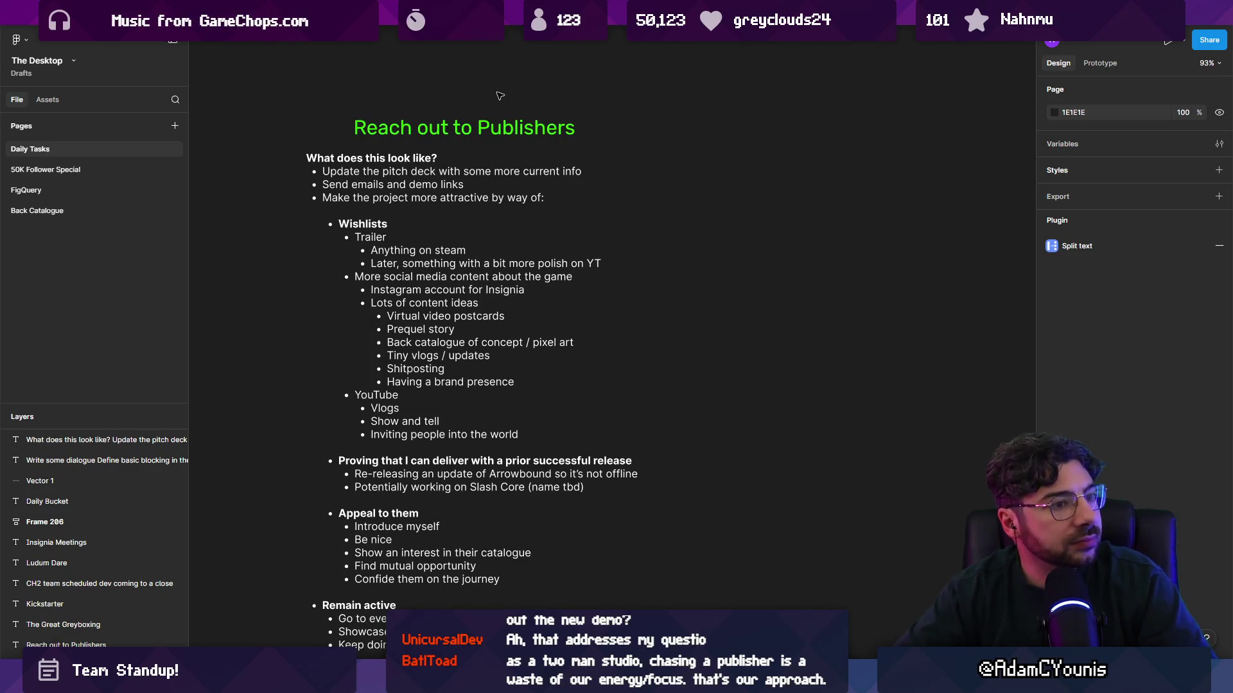
pyautogui.scroll(-2, 707, 456)
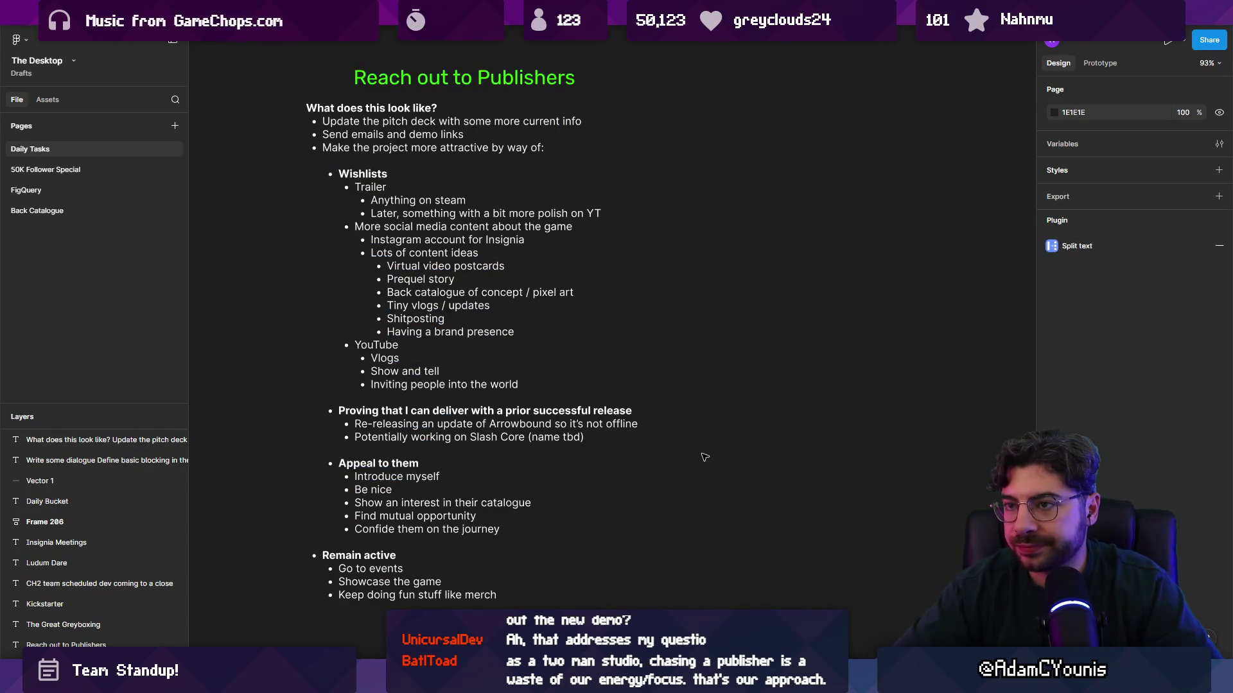
pyautogui.scroll(-2, 276, 69)
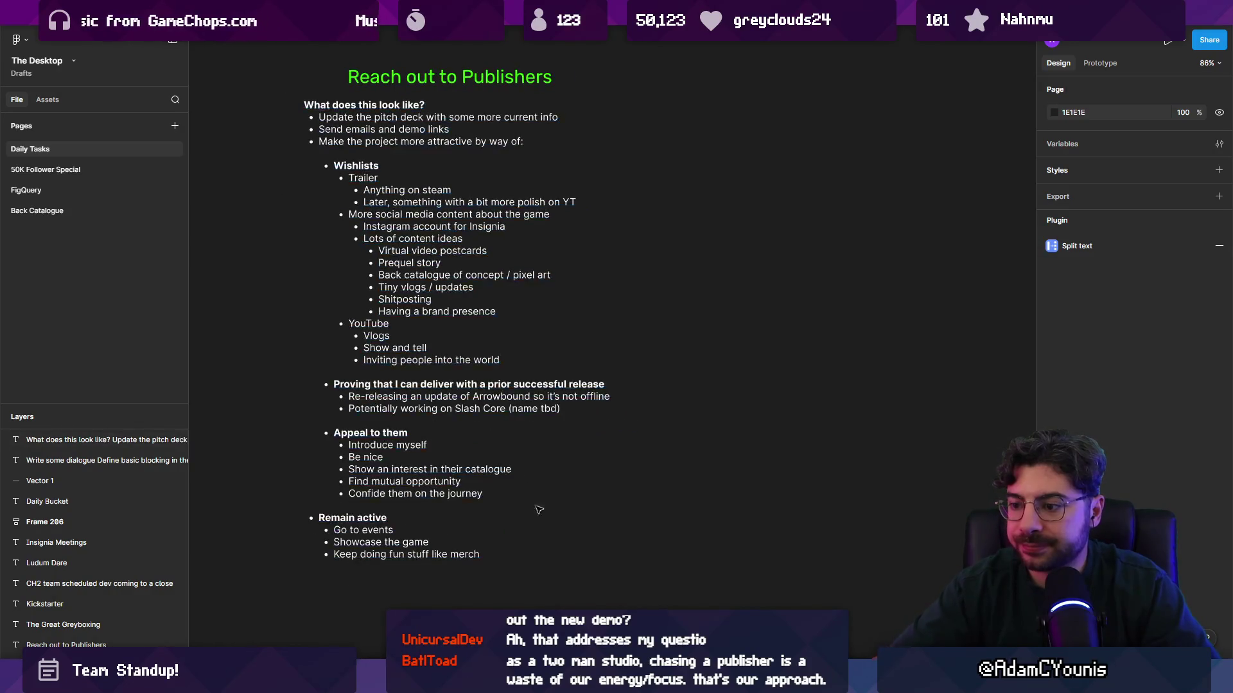
# Nest 'Challenge and Opportunity' under 'Update the pitch deck with some more current info'
pyautogui.click(596, 404)
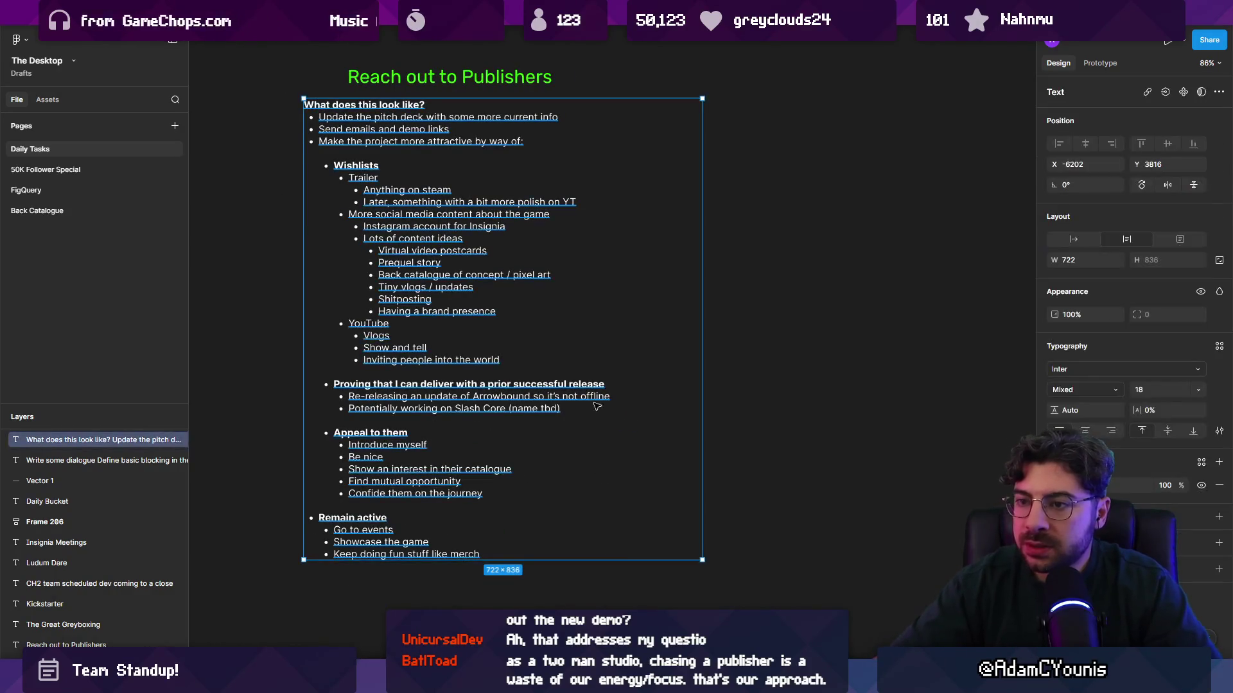
pyautogui.scroll(5, 366, 152)
pyautogui.scroll(-1, 446, 250)
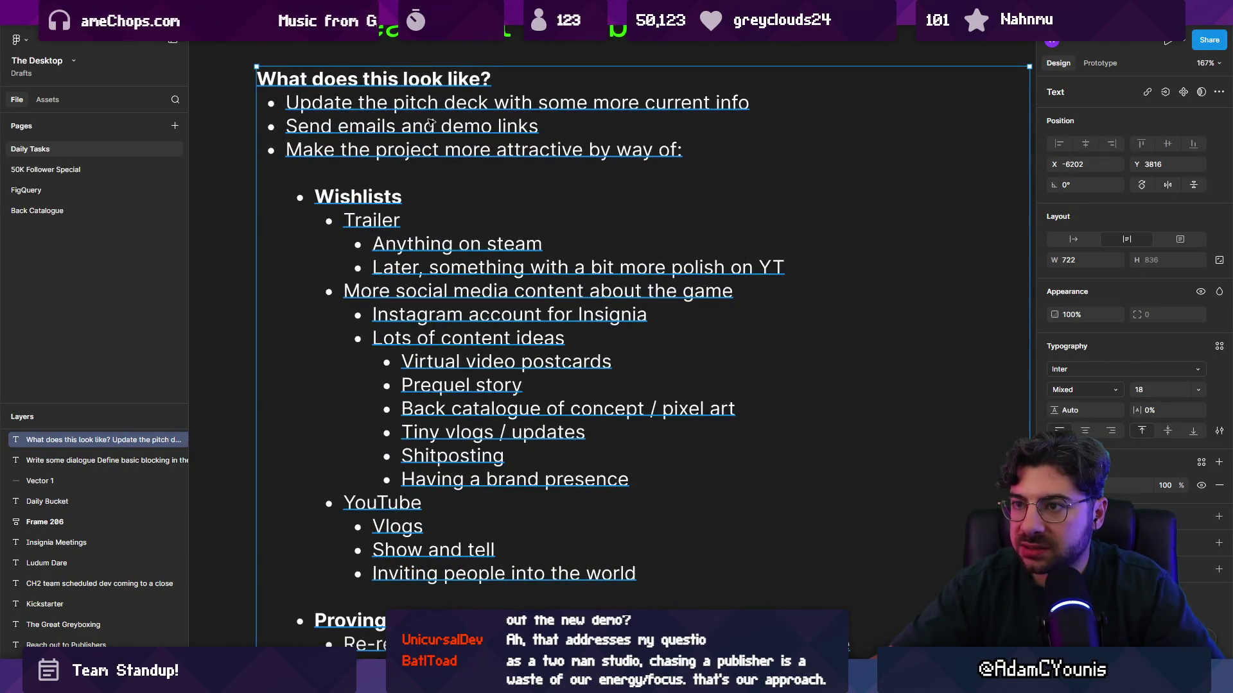
pyautogui.doubleClick(559, 103)
pyautogui.click(805, 101)
pyautogui.press('Return')
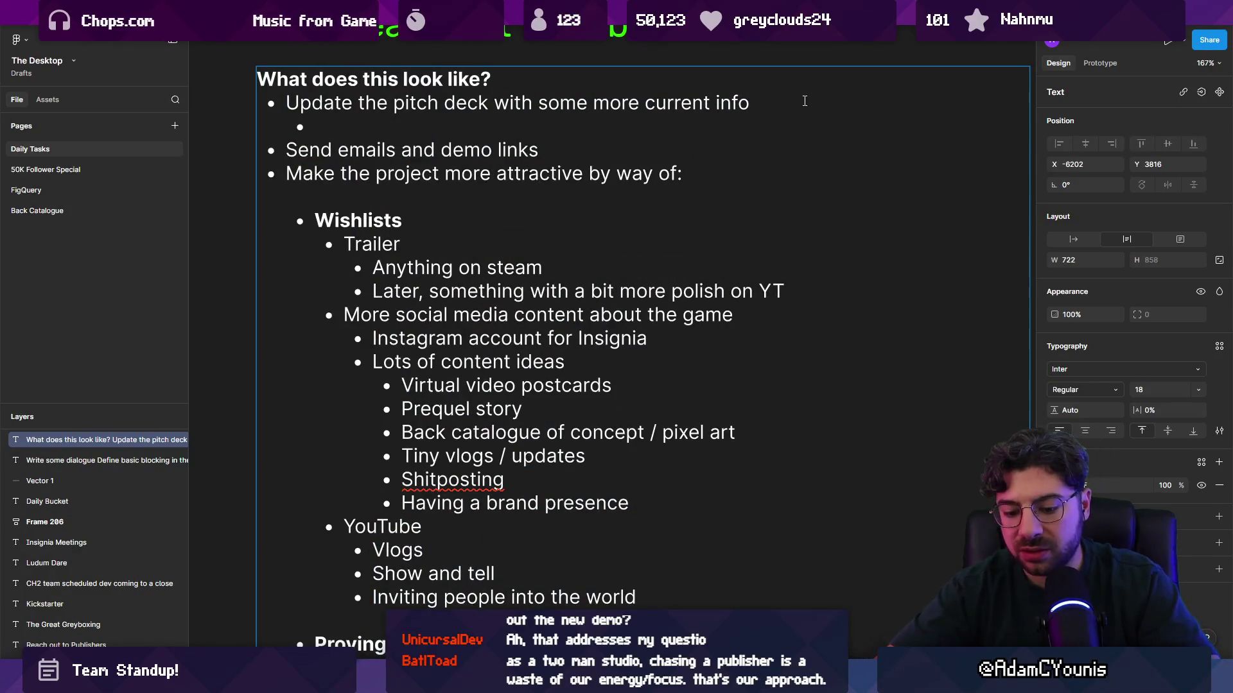
pyautogui.write('Wh')
pyautogui.press('BackSpace')
pyautogui.press('BackSpace')
pyautogui.write('Challenge ')
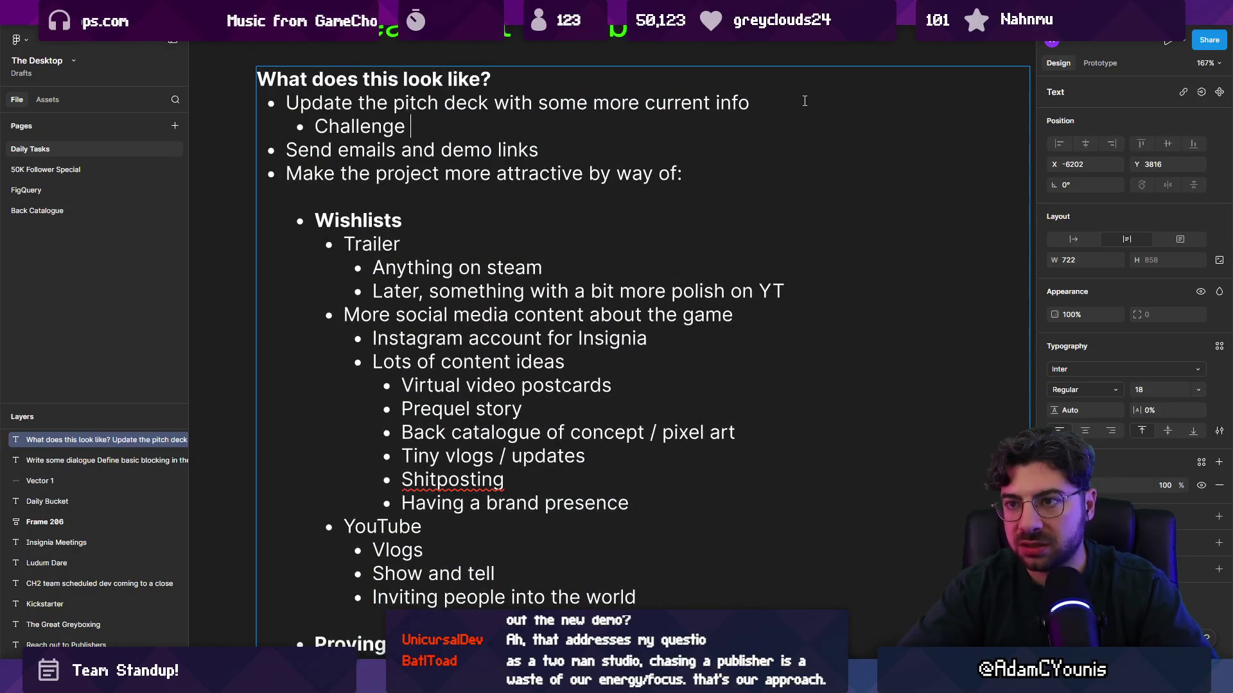
pyautogui.write('and Opportunity')
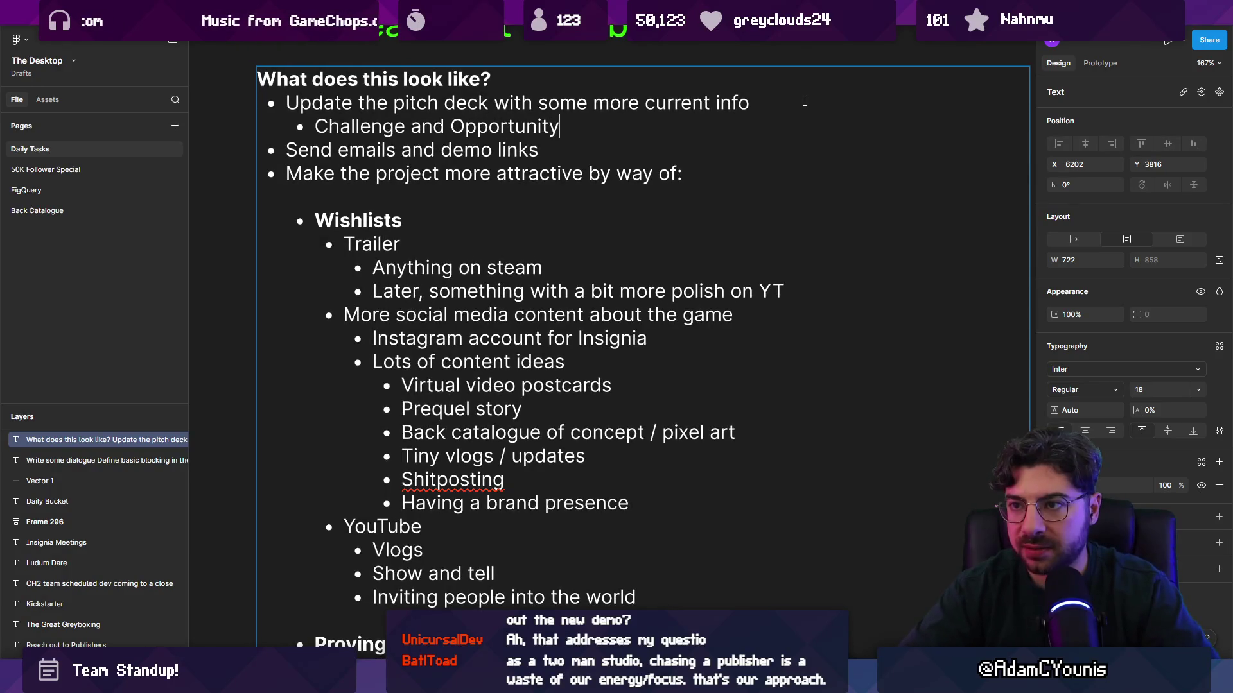
pyautogui.press('Return')
pyautogui.press('BackSpace')
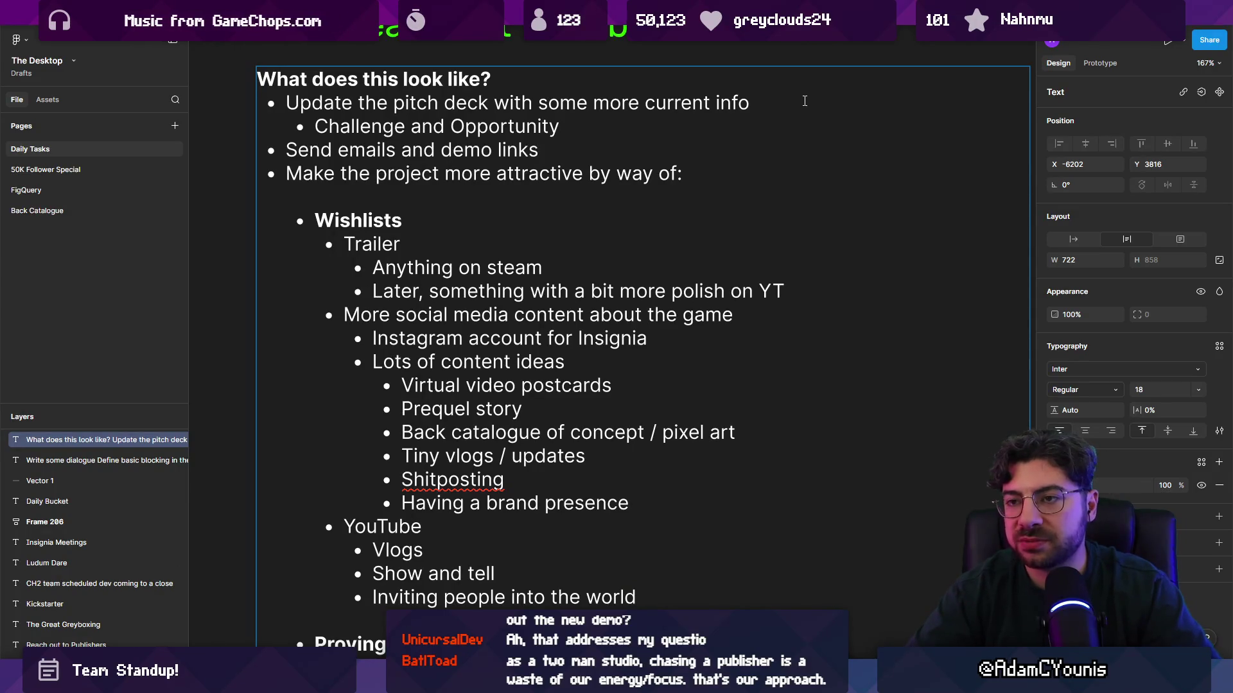
pyautogui.moveTo(561, 127); pyautogui.dragTo(315, 135)
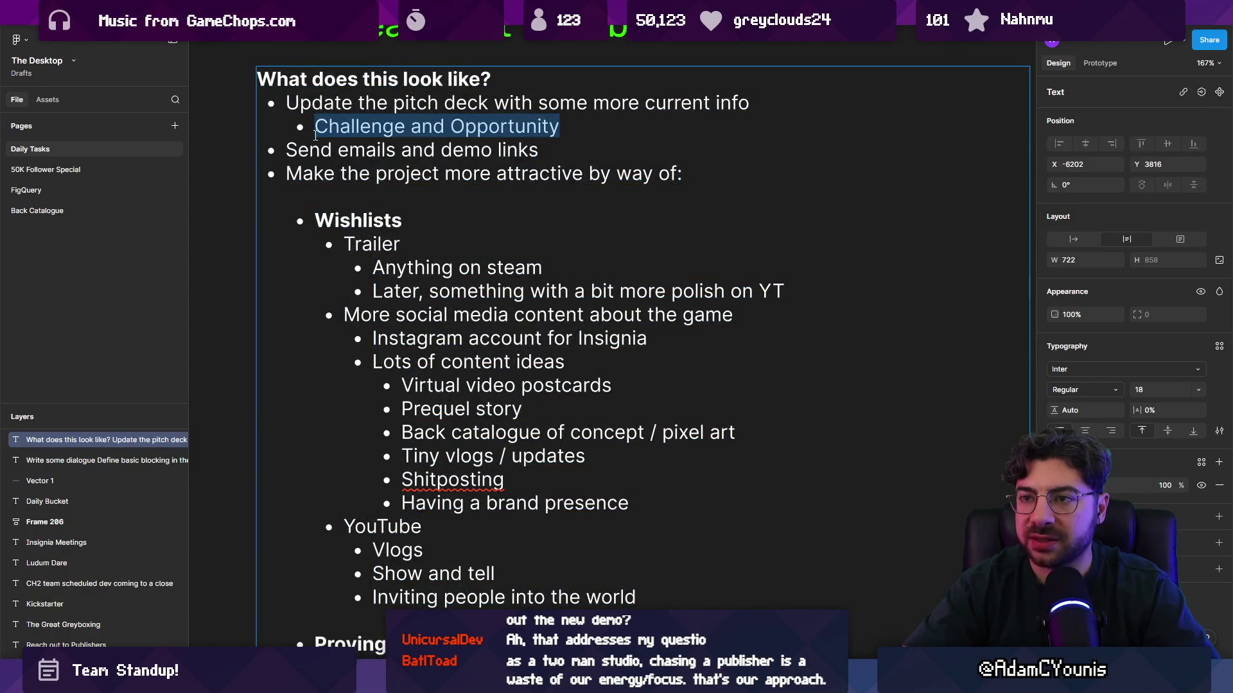
pyautogui.click(239, 140)
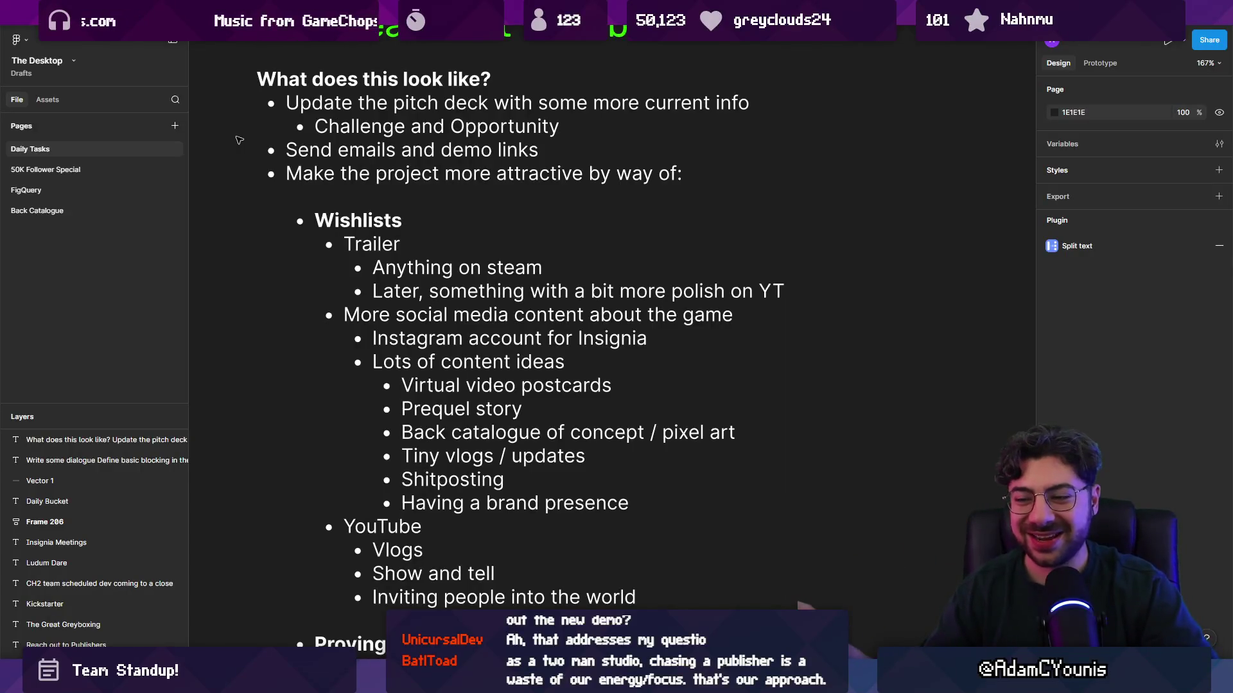
# Narrow the 'What does this look like?' notes box to 571 wide and reselect it
pyautogui.scroll(-2, 420, 50)
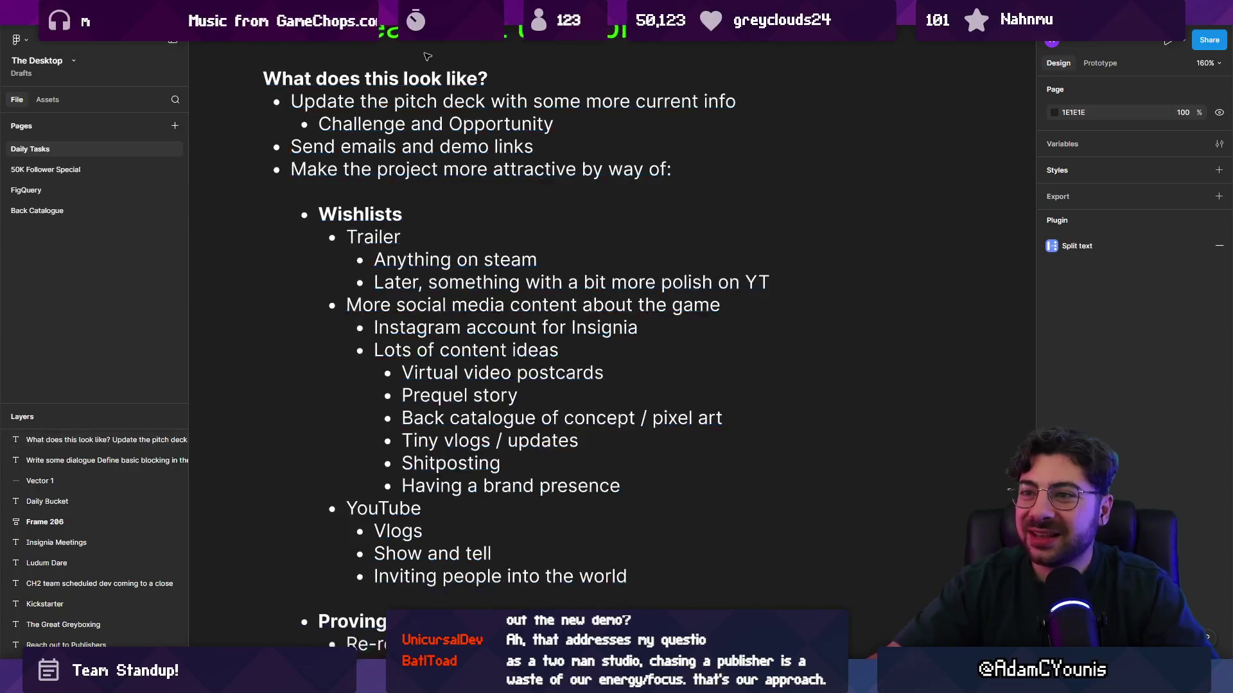
pyautogui.scroll(-5, 436, 61)
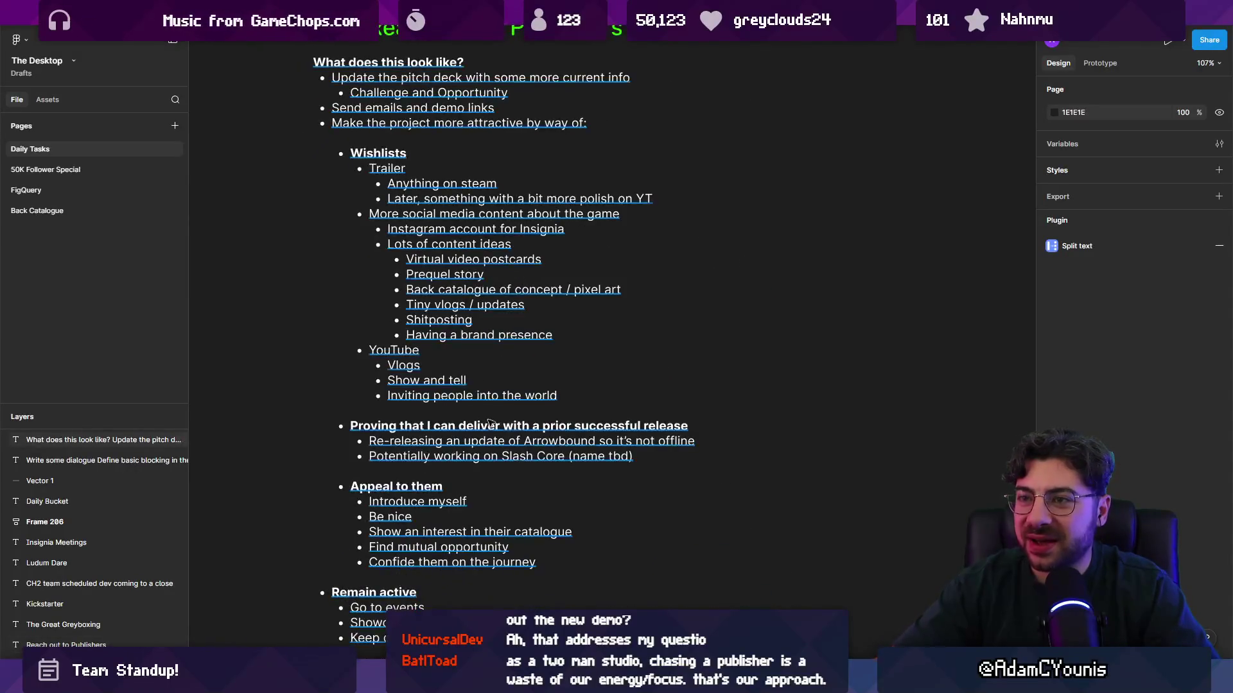
pyautogui.scroll(10, 436, 60)
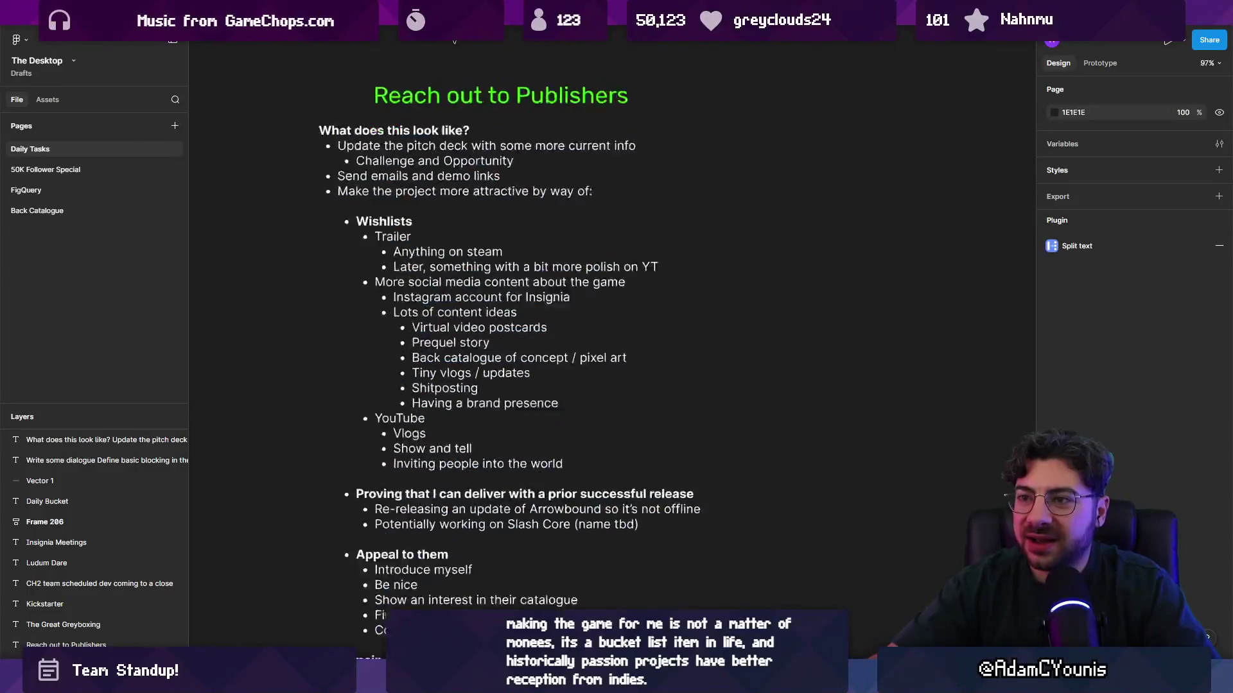
pyautogui.scroll(-10, 500, 205)
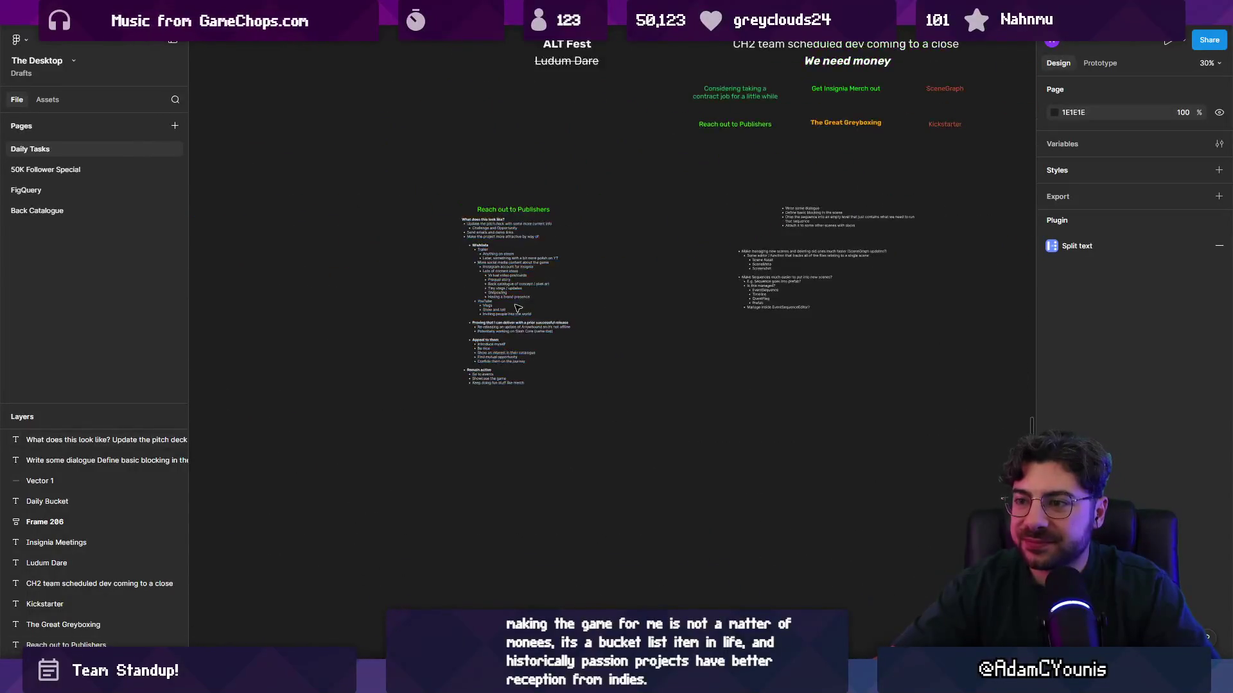
pyautogui.scroll(5, 505, 226)
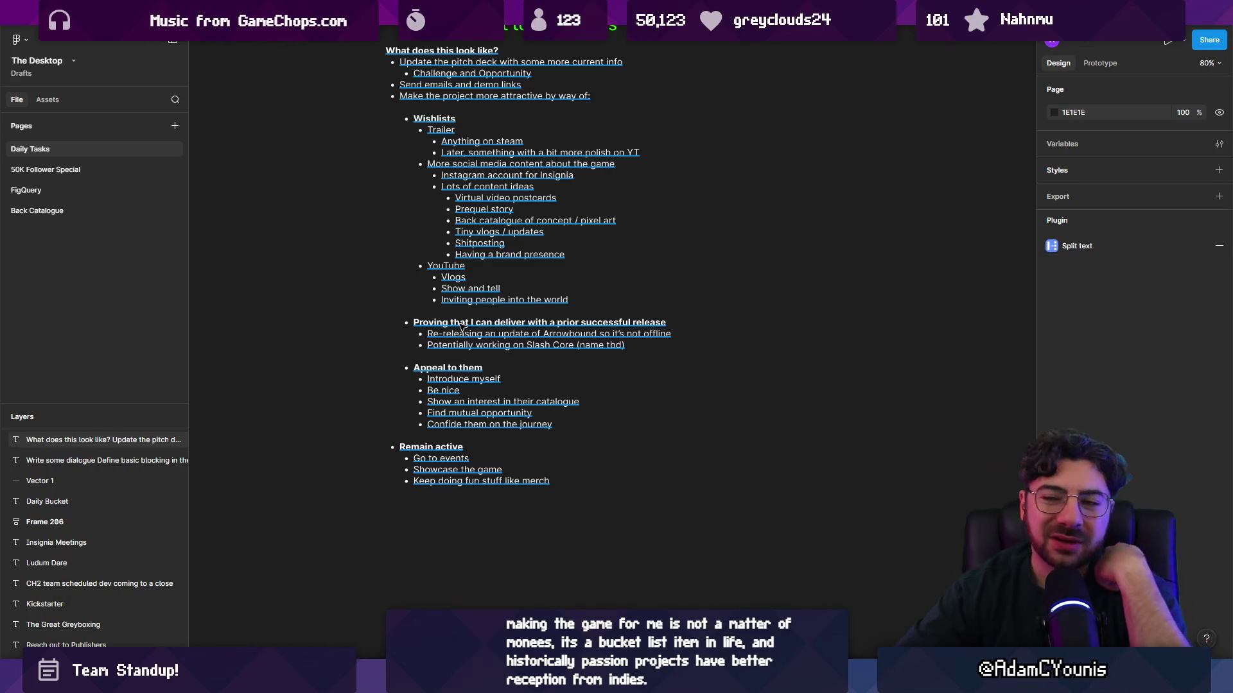
pyautogui.scroll(2, 464, 184)
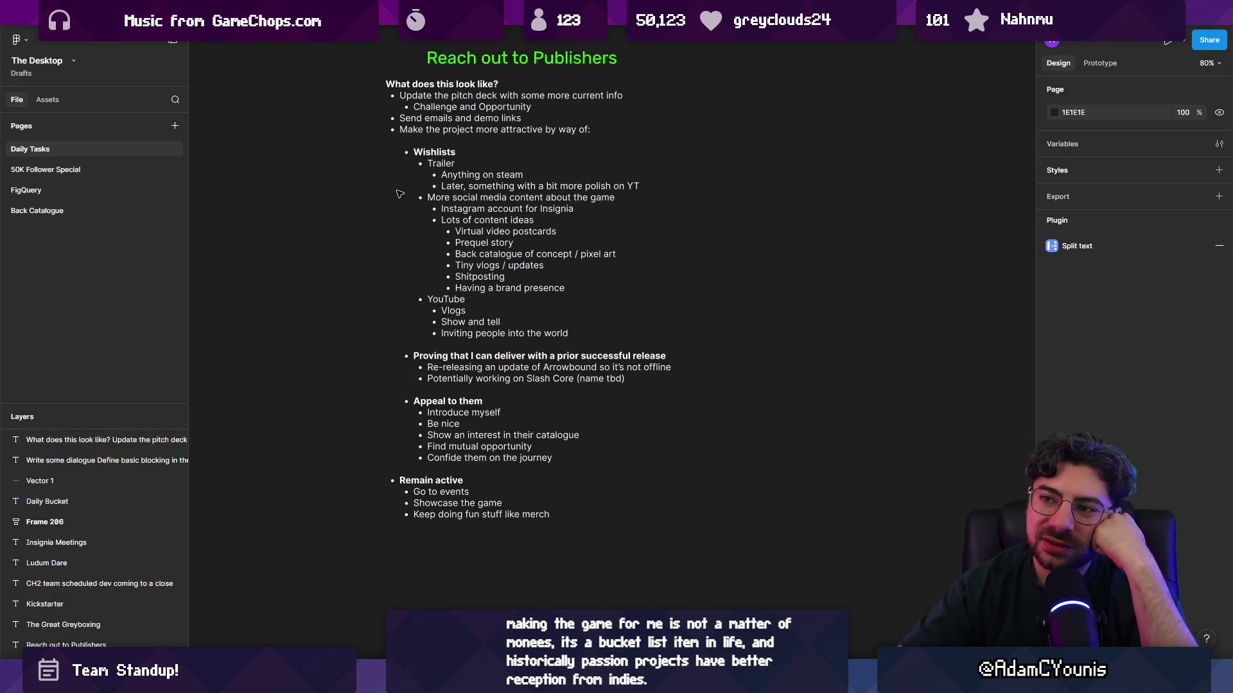
pyautogui.click(464, 184)
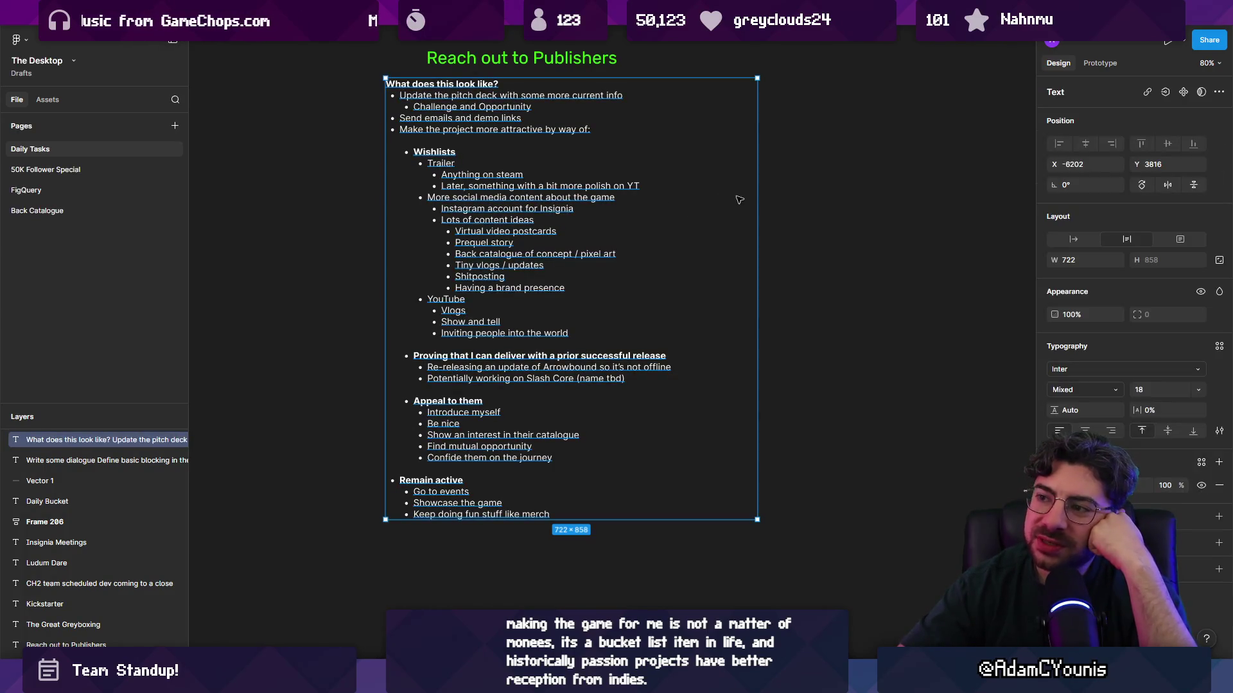
pyautogui.moveTo(754, 193); pyautogui.dragTo(683, 193)
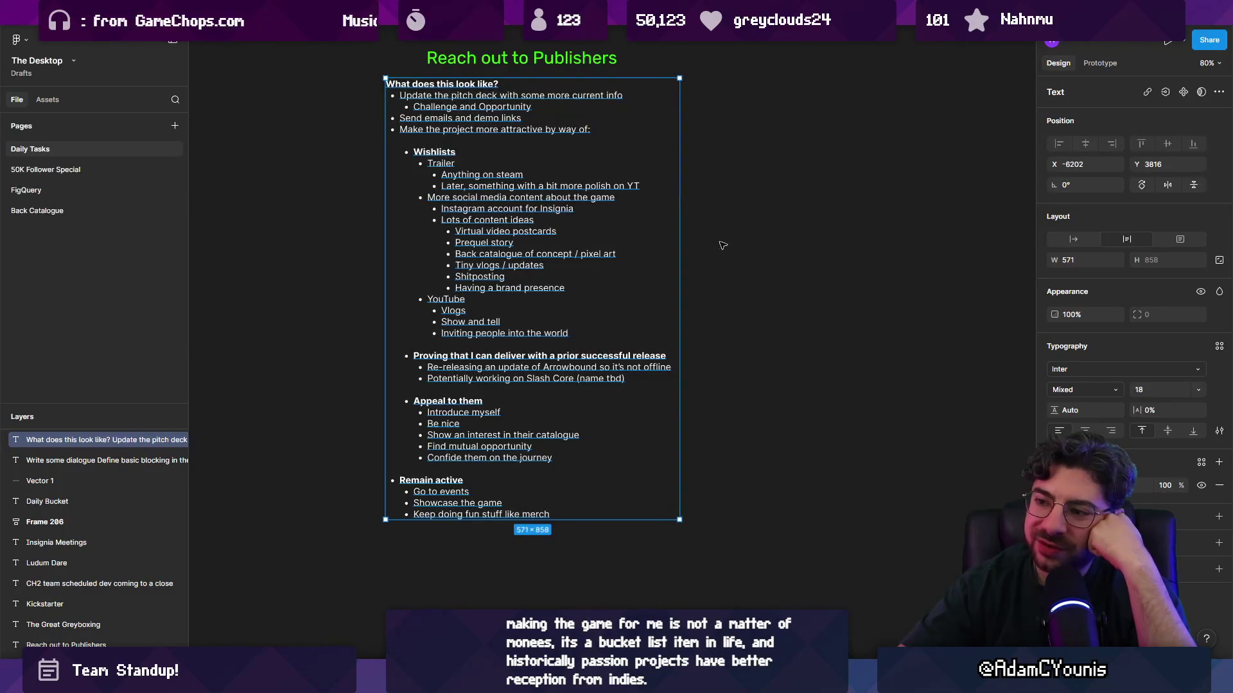
pyautogui.click(724, 246)
pyautogui.click(509, 199)
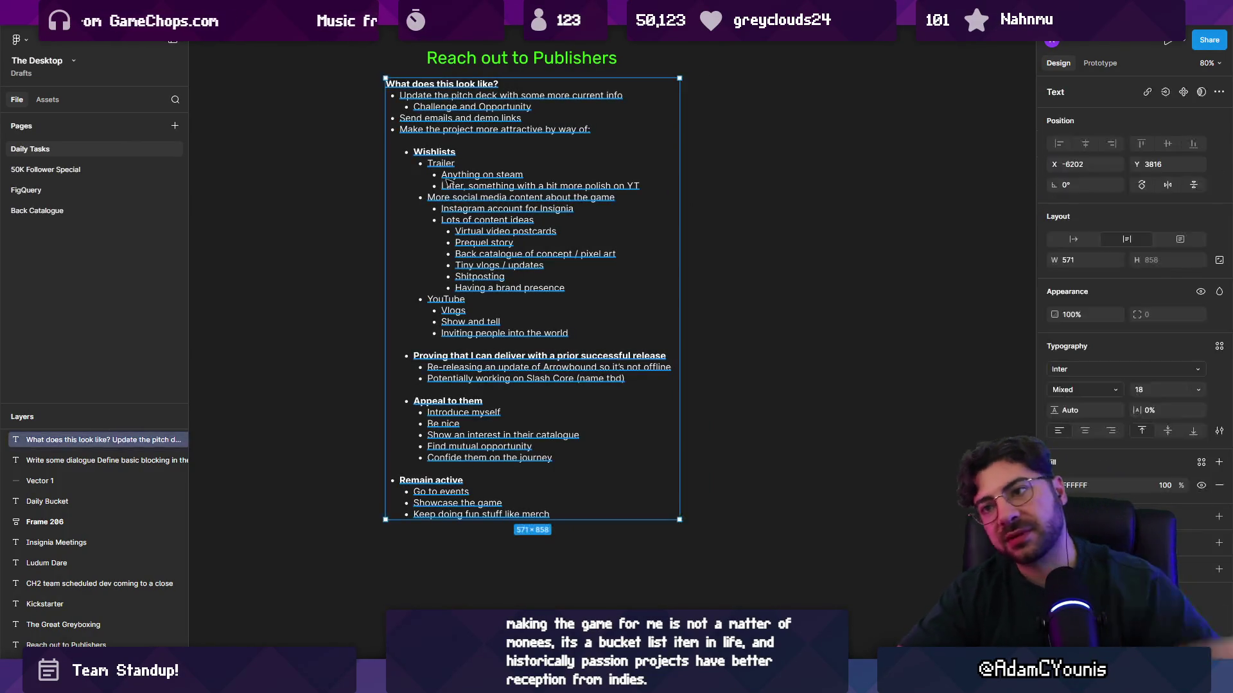
pyautogui.scroll(-5, 456, 173)
# Replace the copied box's text with the question about the smallest insignia version you'd be happy with
pyautogui.keyDown('alt'); pyautogui.moveTo(456, 174); pyautogui.dragTo(570, 335); pyautogui.keyUp('alt')
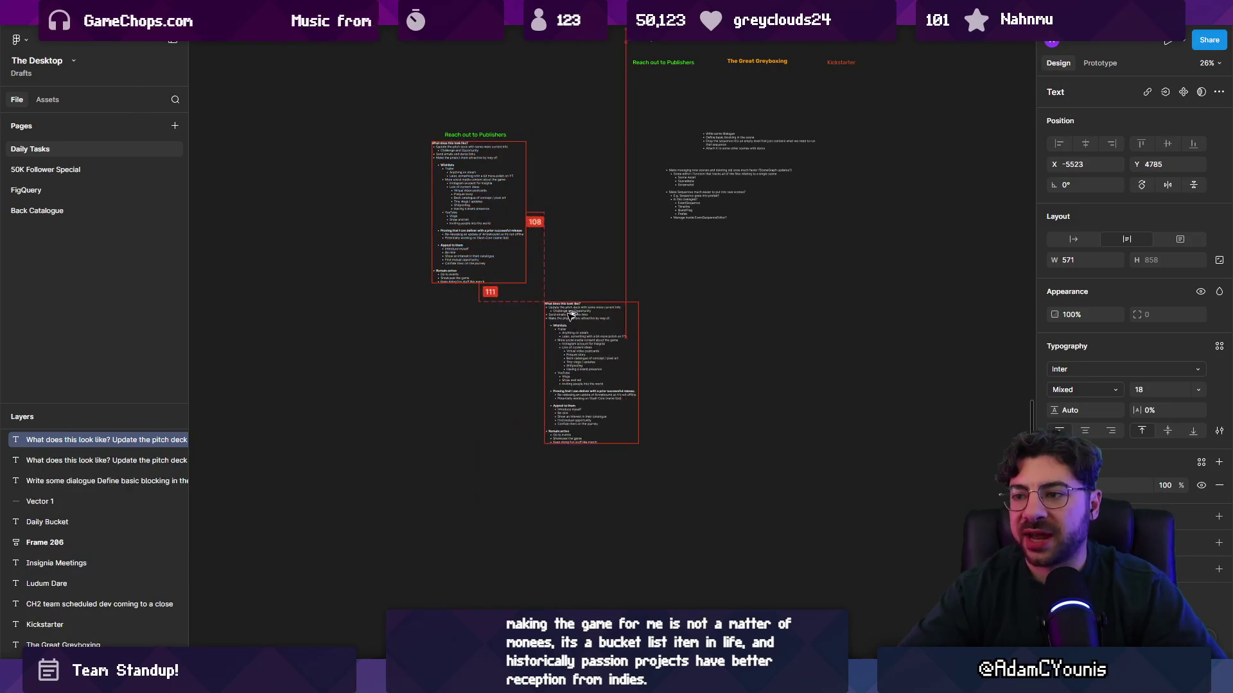
pyautogui.scroll(4, 570, 335)
pyautogui.press('Return')
pyautogui.write('What')
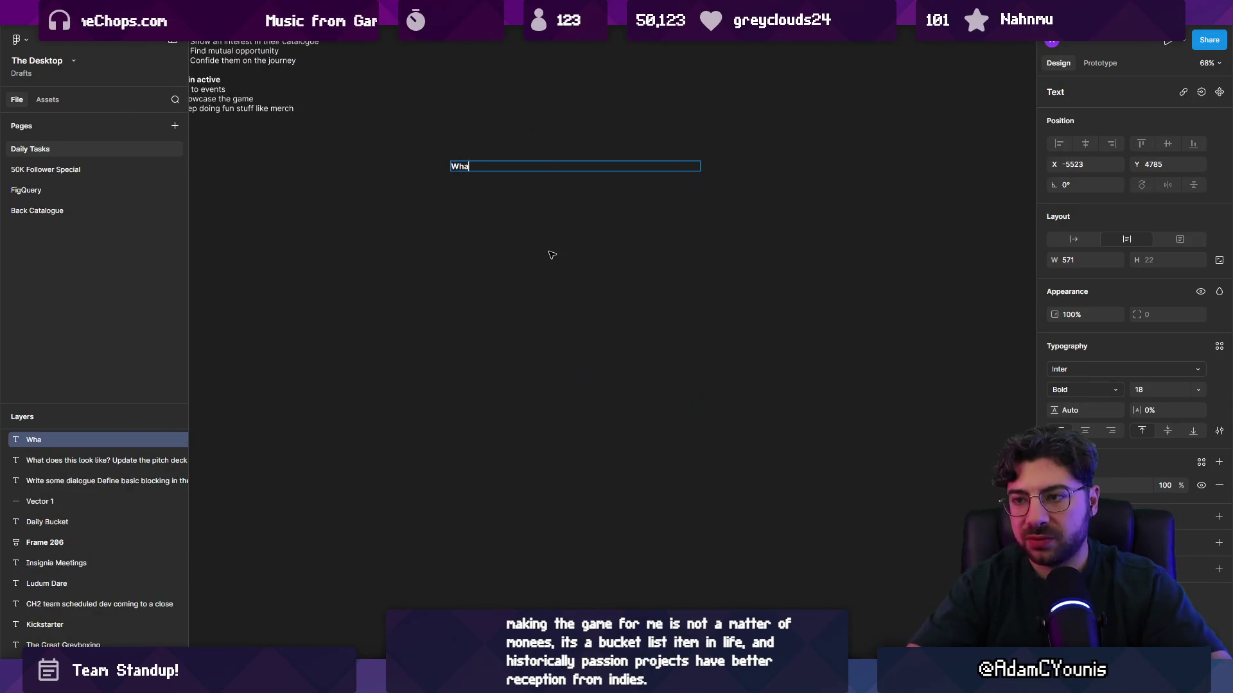
pyautogui.scroll(5, 514, 189)
pyautogui.write(' is')
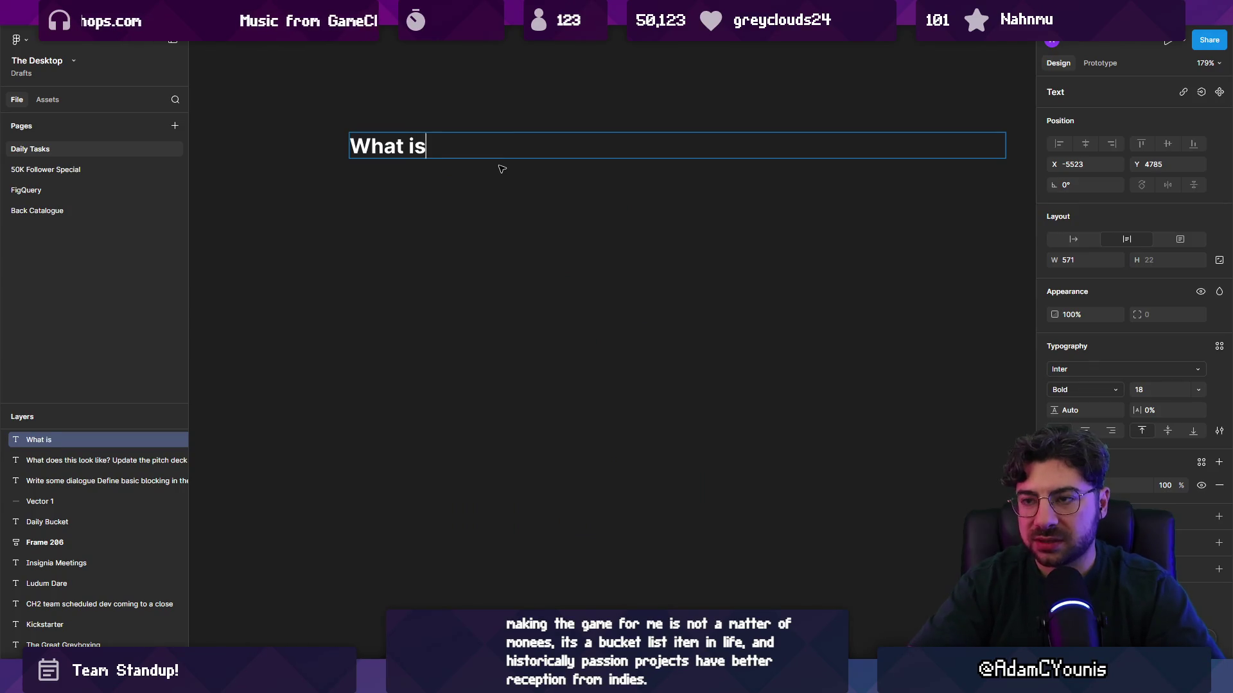
pyautogui.write(' the smallest er')
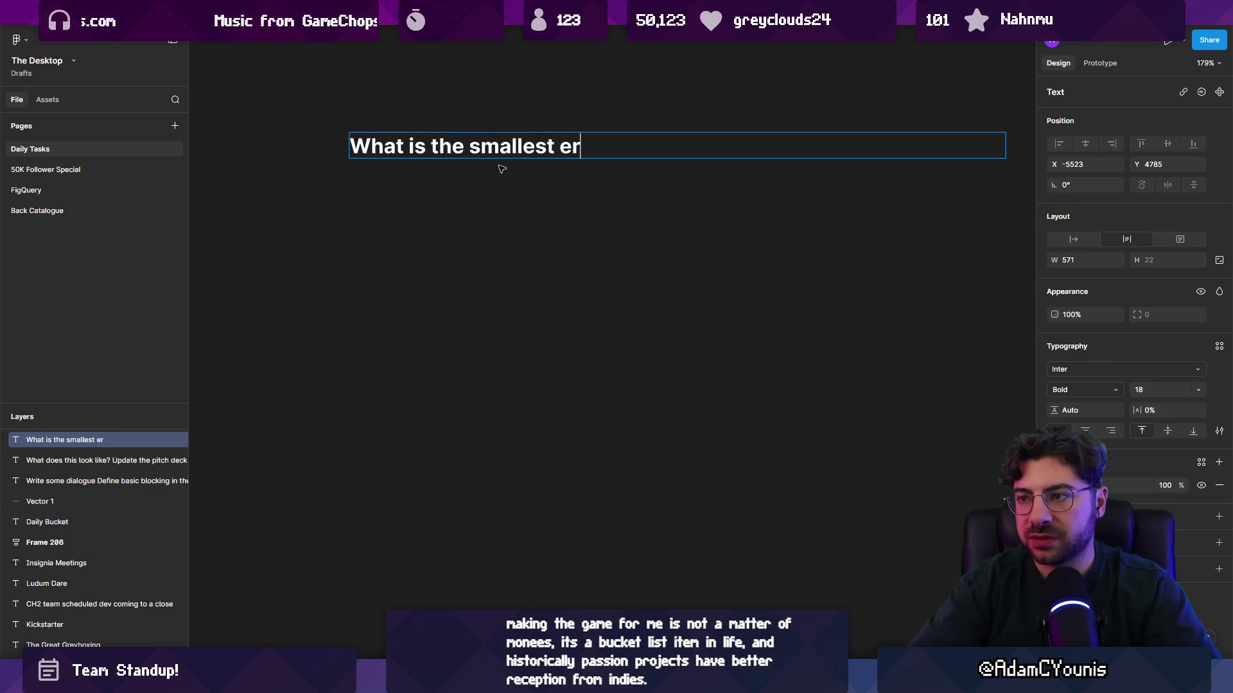
pyautogui.write('vcer')
pyautogui.press('BackSpace')
pyautogui.press('BackSpace')
pyautogui.press('BackSpace')
pyautogui.write('ersion ')
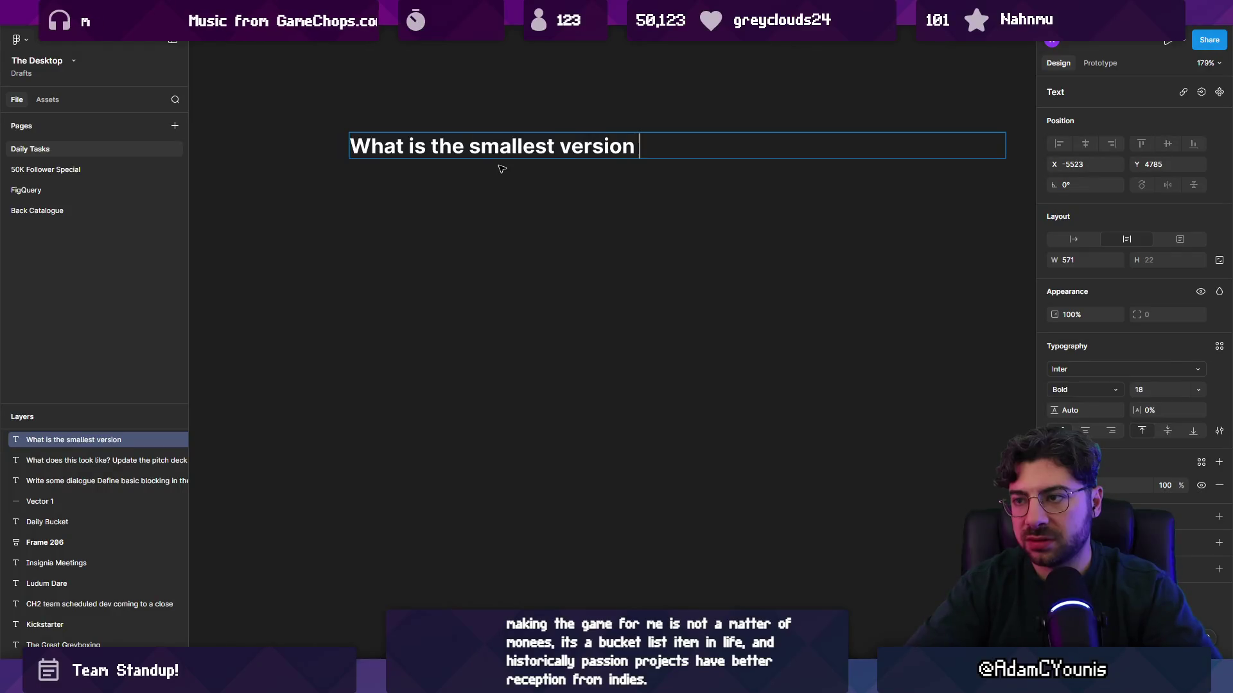
pyautogui.write('of insignia ')
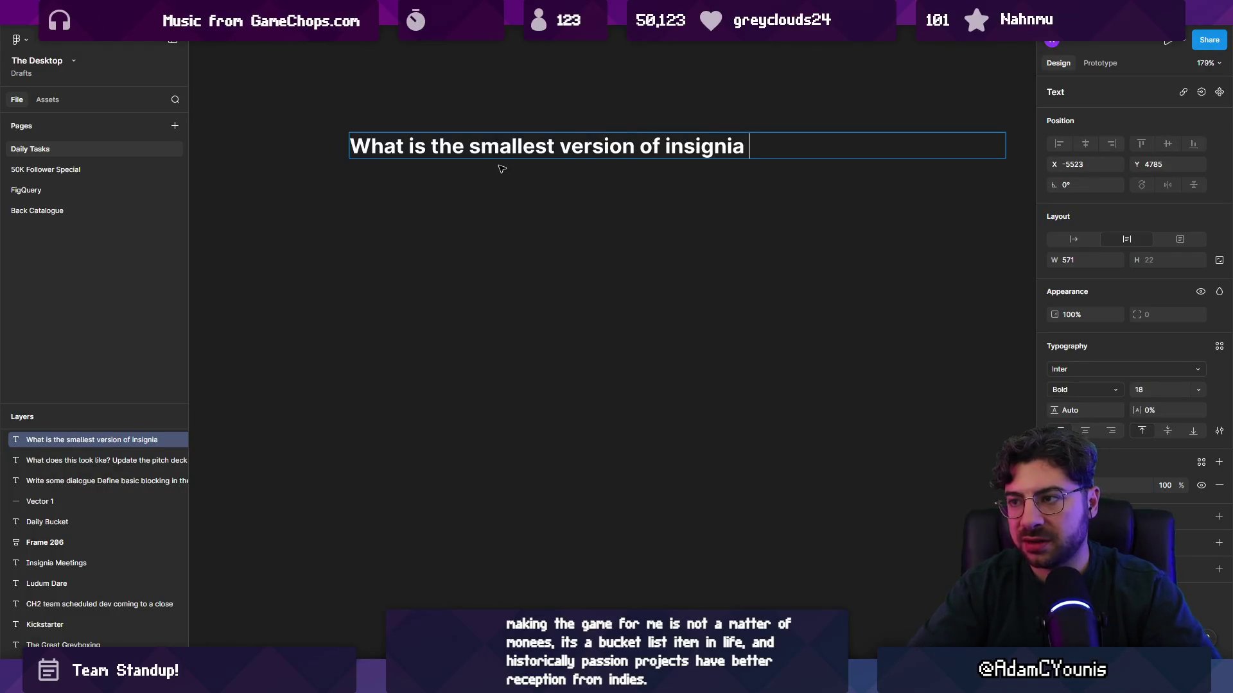
pyautogui.write('that I could pos')
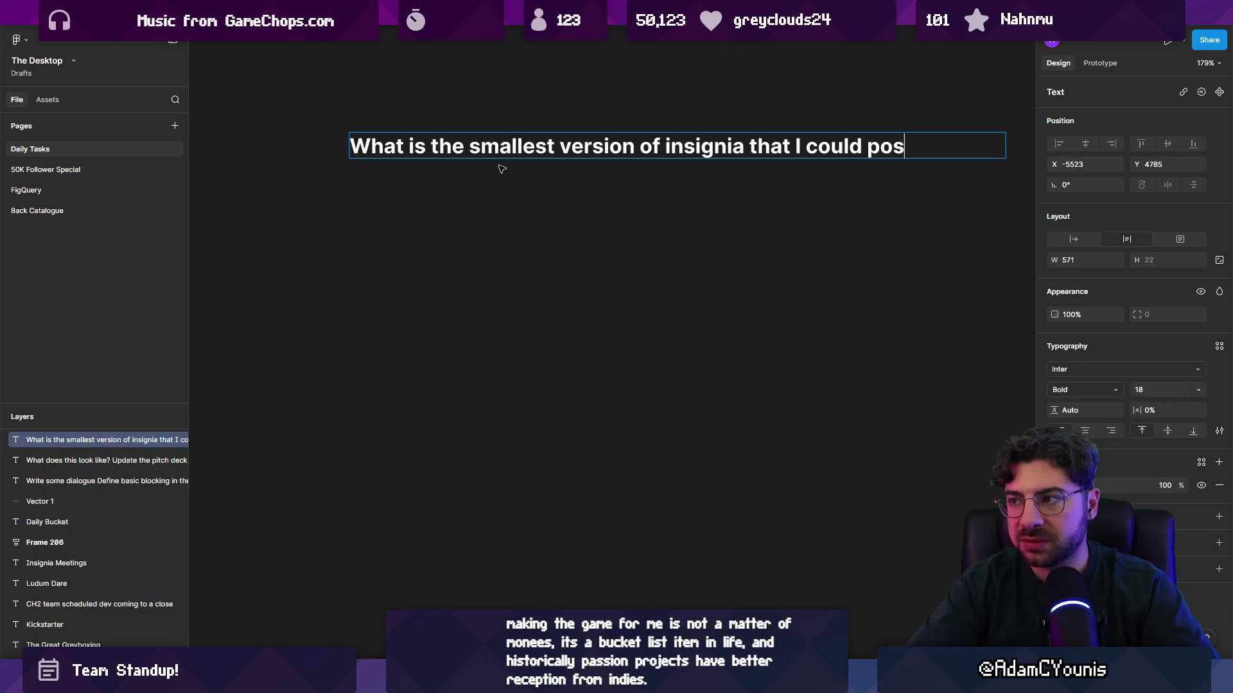
pyautogui.write('sibly make and be')
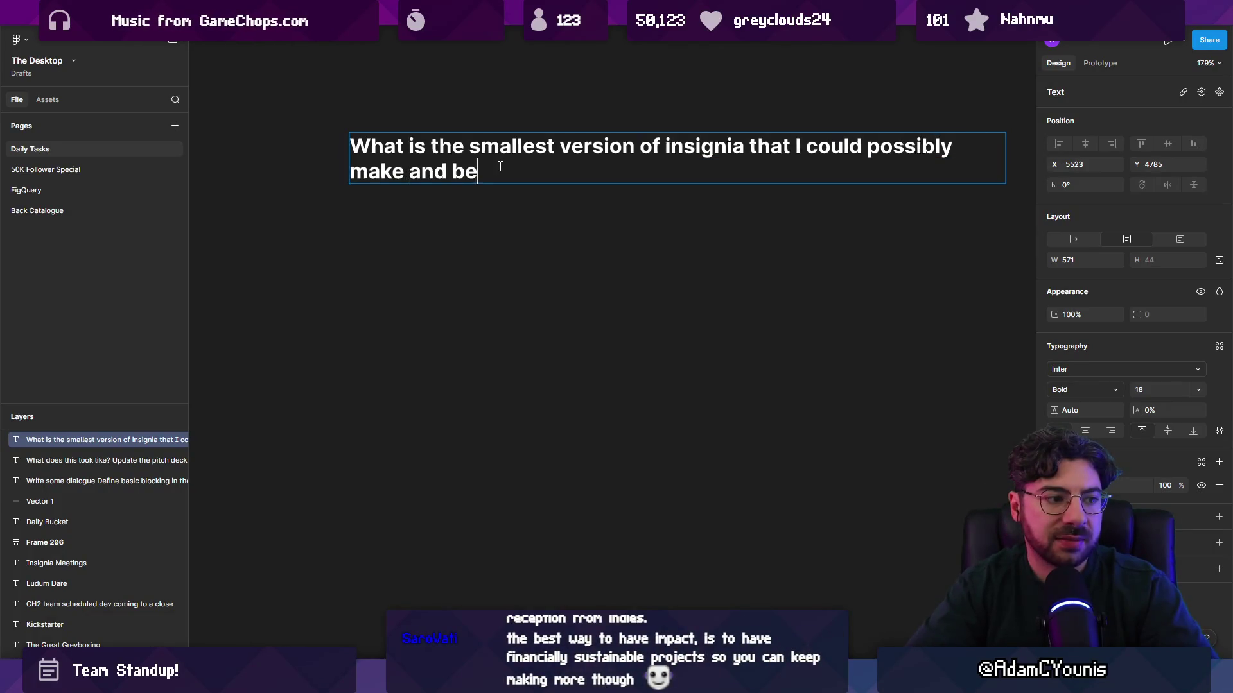
pyautogui.write(' happy with it.')
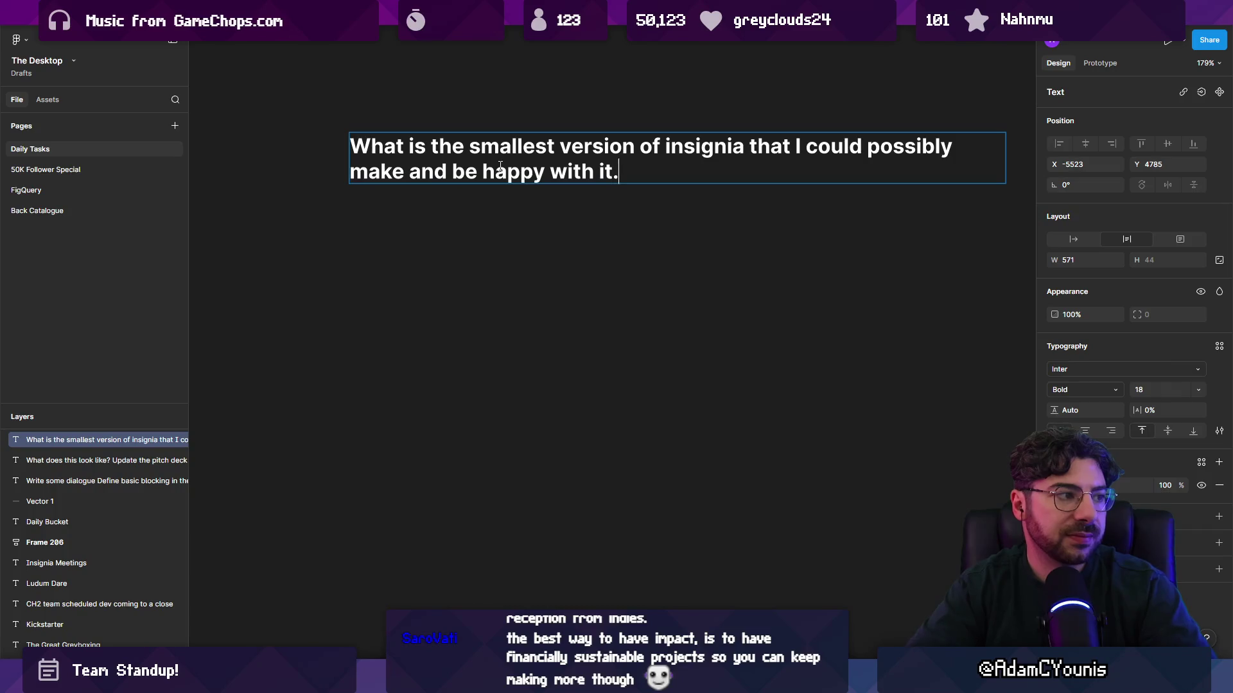
pyautogui.press('Escape')
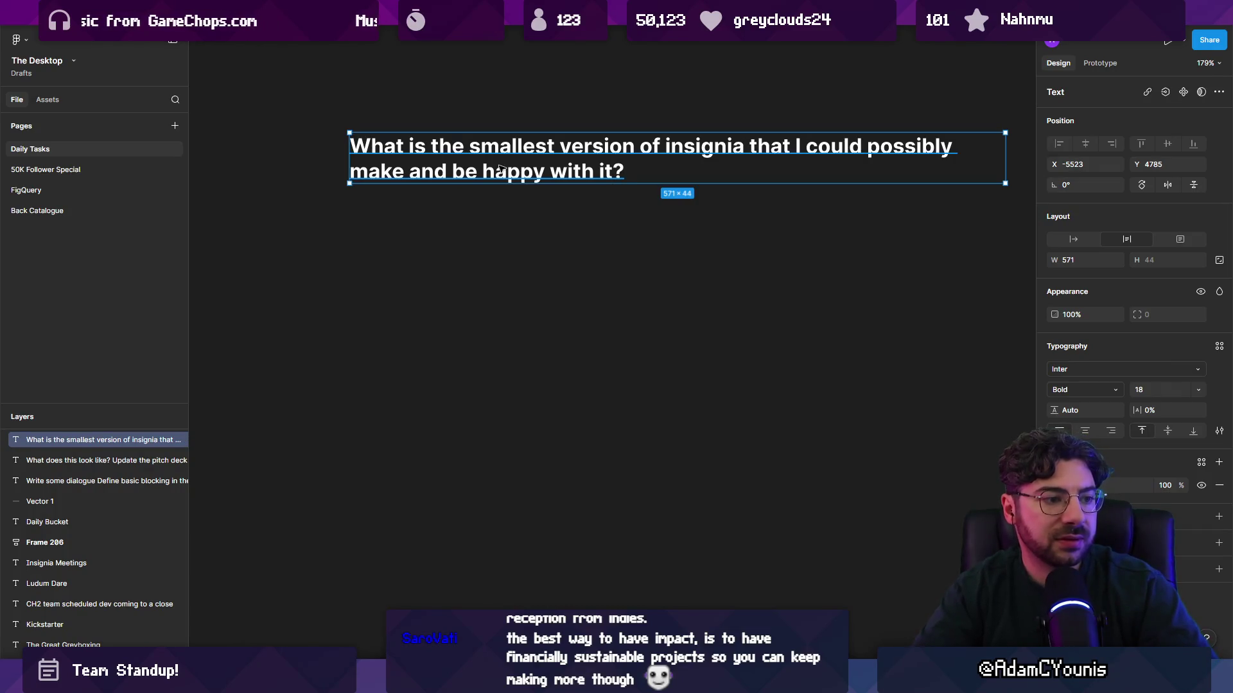
# Hide the side panels with Ctrl+\ and add blank lines below the question
pyautogui.hscroll(3, 435, 154)
pyautogui.hscroll(-2, 487, 156)
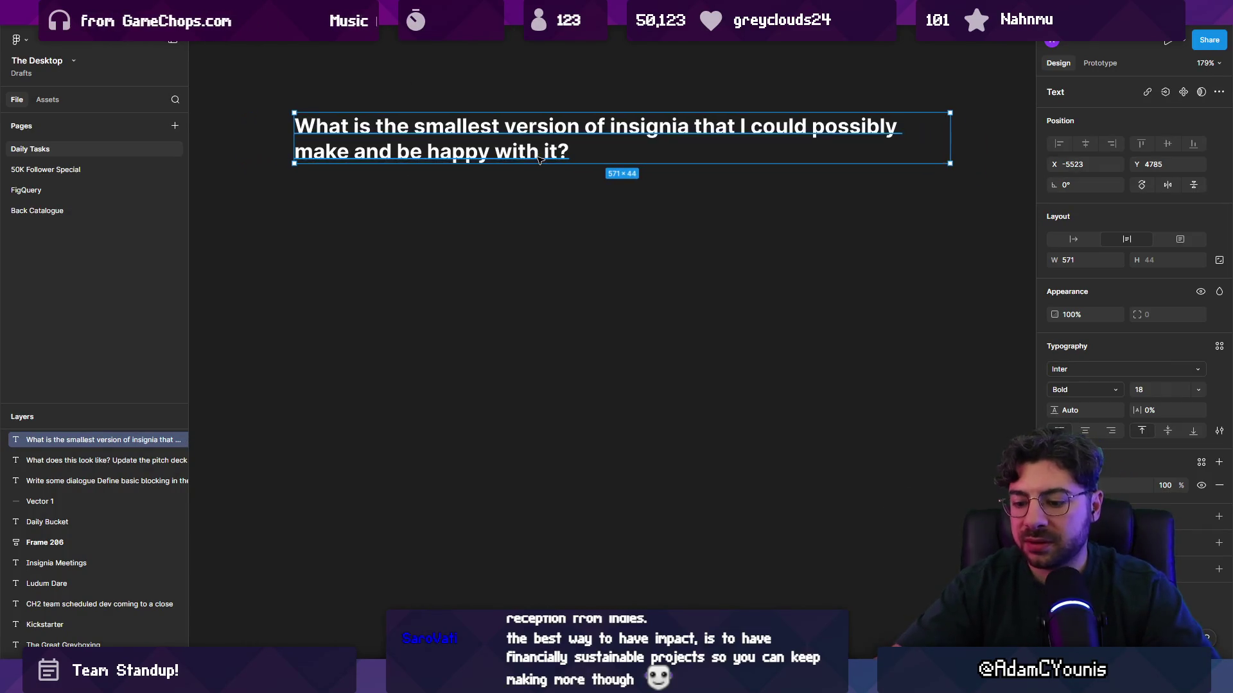
pyautogui.hotkey('ctrl', '\\')
pyautogui.press('Return')
pyautogui.click(593, 156)
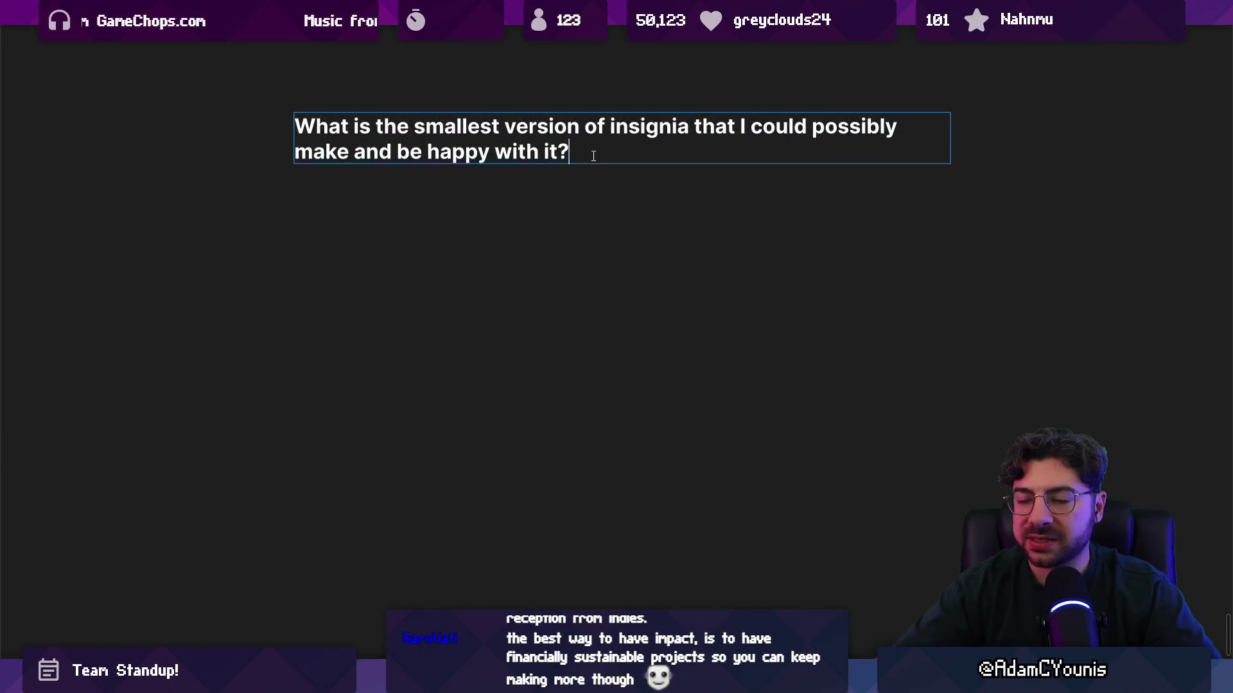
pyautogui.press('Return')
pyautogui.press('Return')
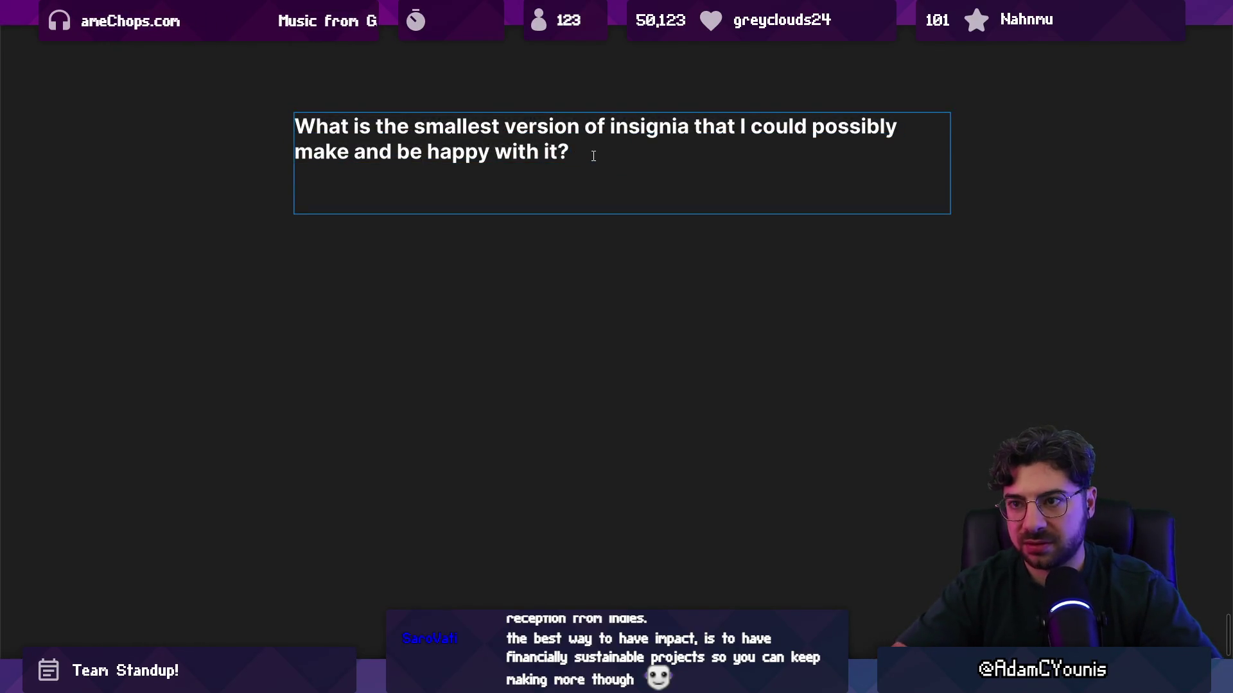
# Add a plain, non-bold, non-italic 'What is success?' line with a new line below it
pyautogui.write('/')
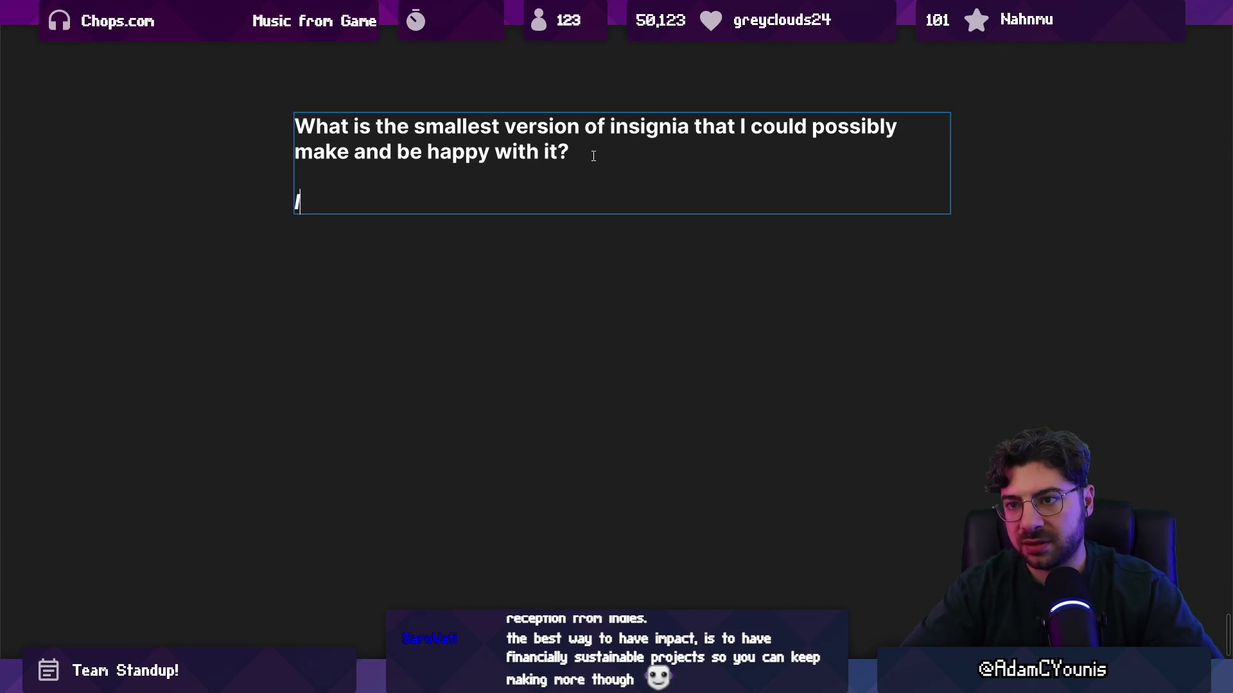
pyautogui.press('BackSpace')
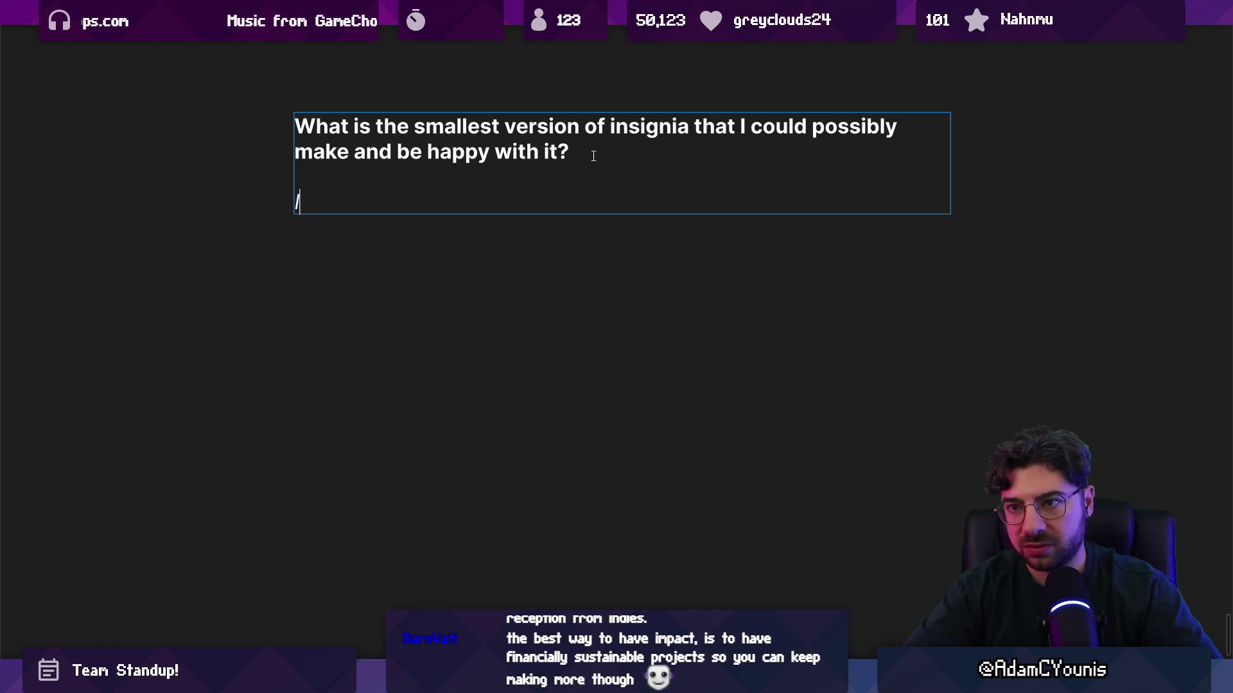
pyautogui.write('What is su')
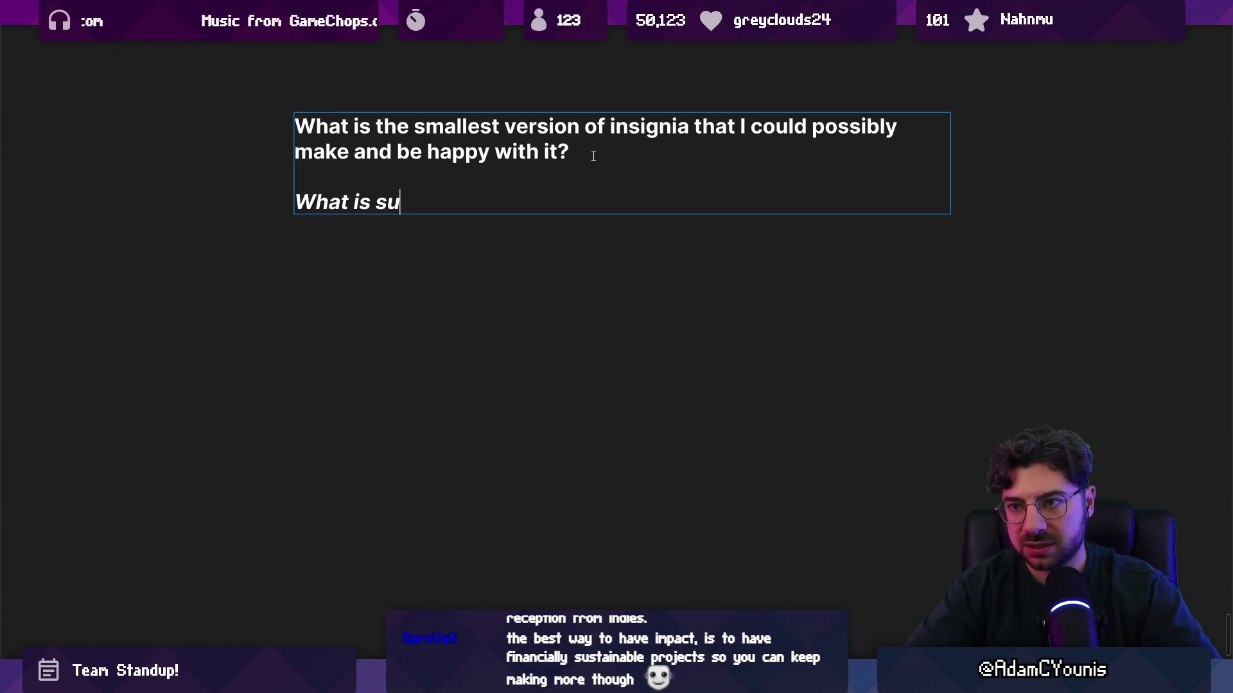
pyautogui.write('ccess?')
pyautogui.hotkey('shift', 'Home')
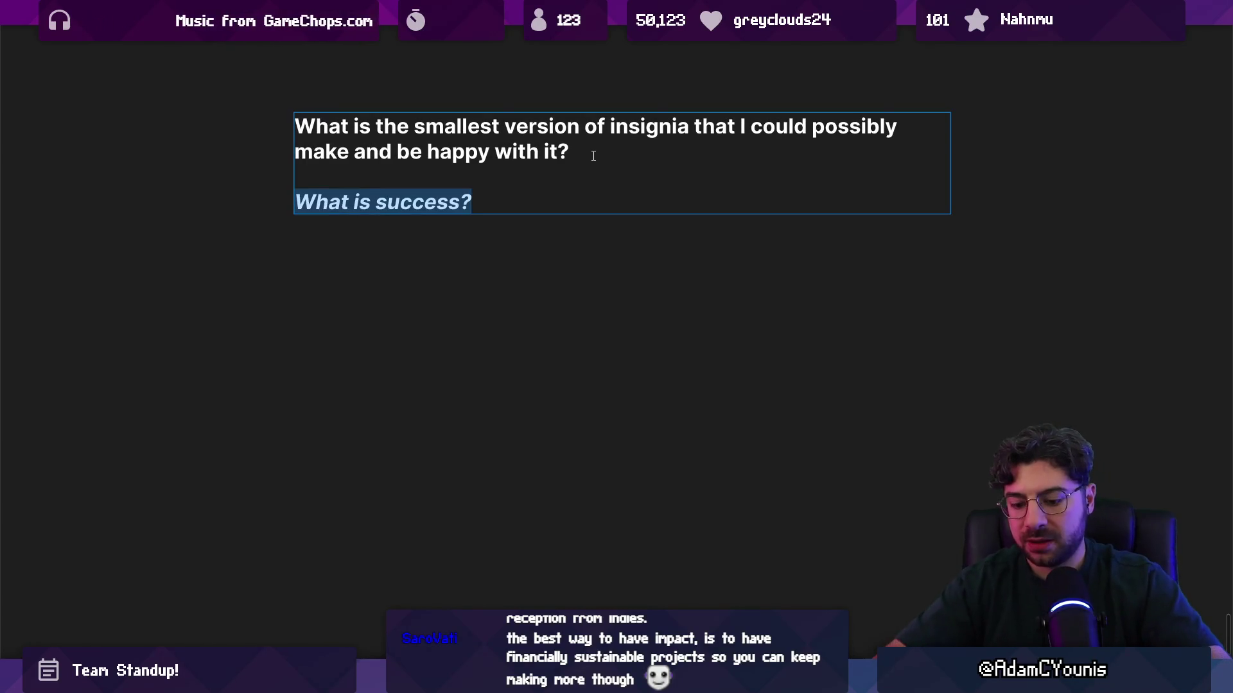
pyautogui.hotkey('ctrl', 'b')
pyautogui.press('Escape')
pyautogui.click(593, 156)
pyautogui.hotkey('shift', 'Home')
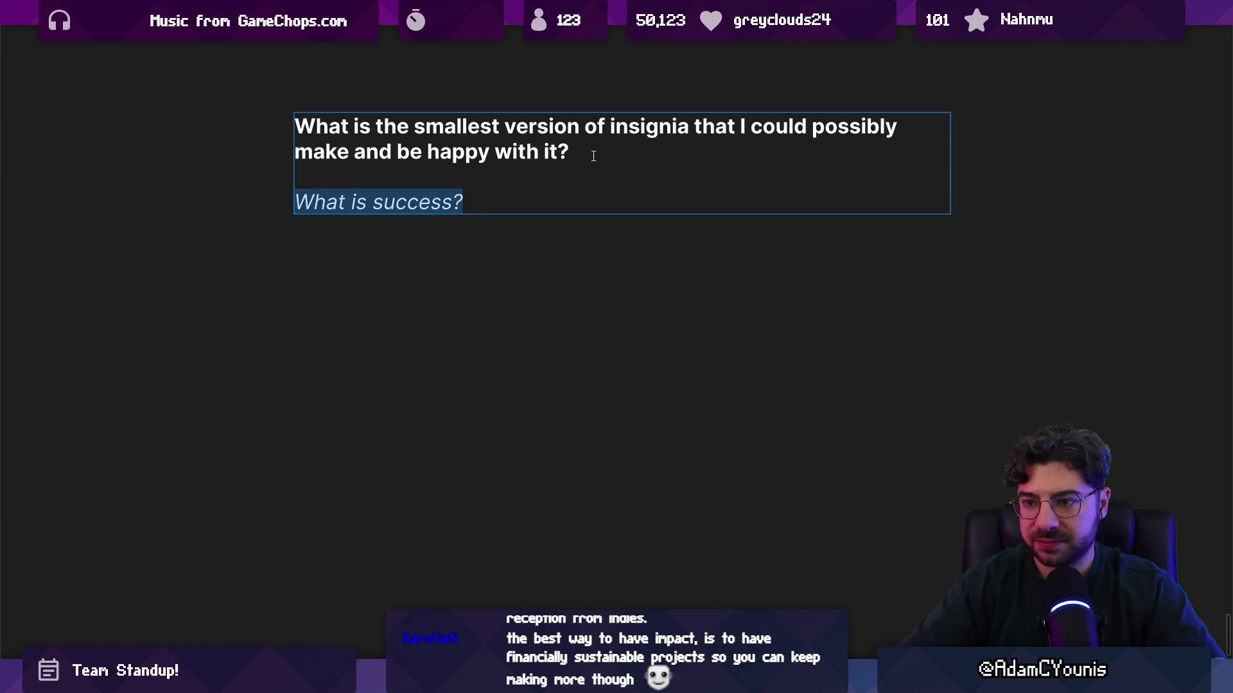
pyautogui.hotkey('ctrl', 'i')
pyautogui.press('End')
pyautogui.press('Return')
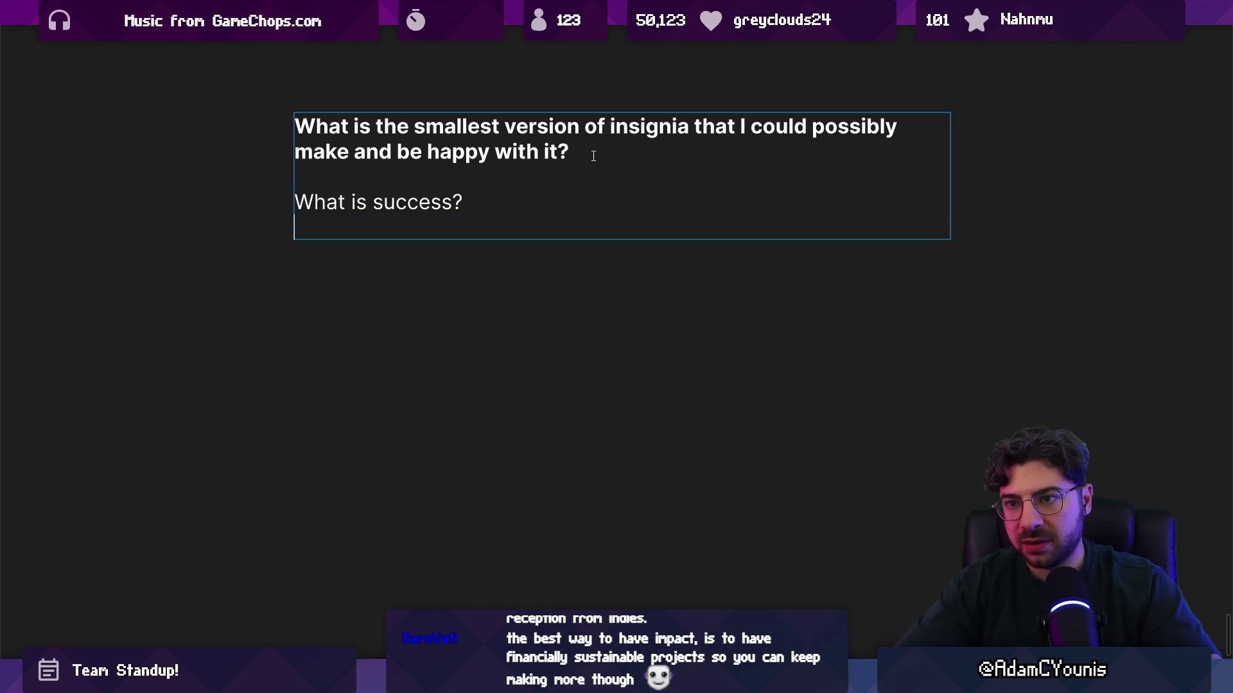
# Type the answer 'I would love to make a profit on my time spent.'
pyautogui.write('F')
pyautogui.press('BackSpace')
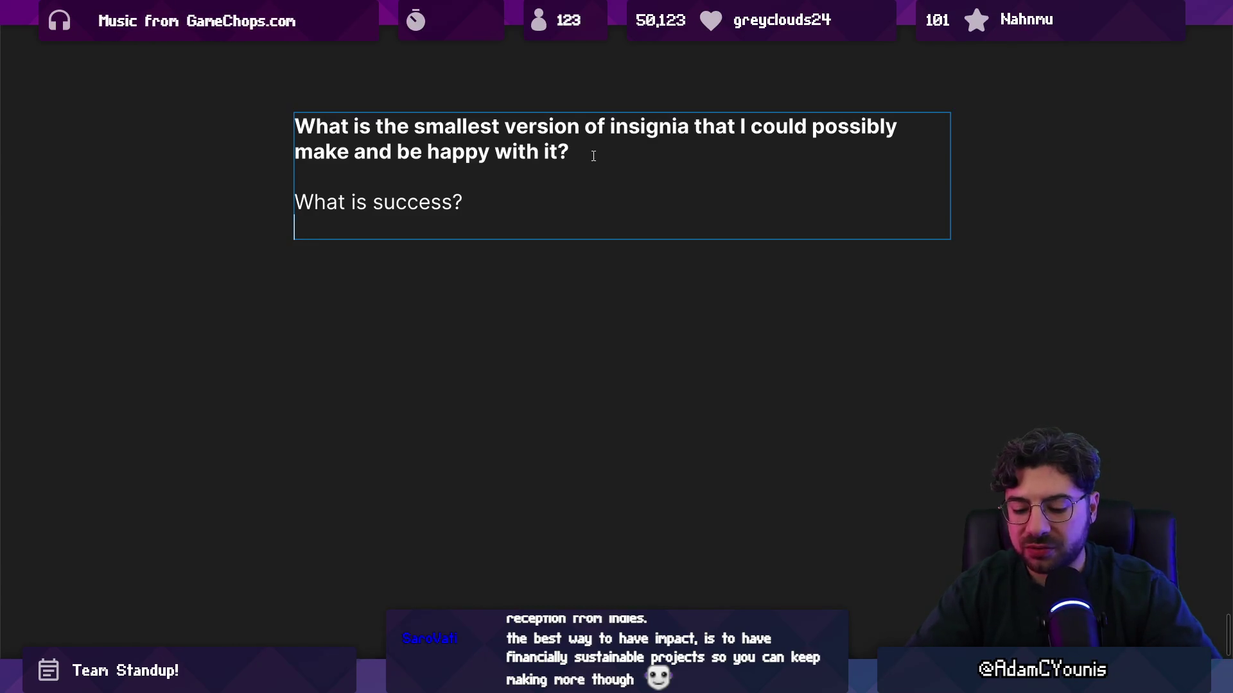
pyautogui.write('Iwop')
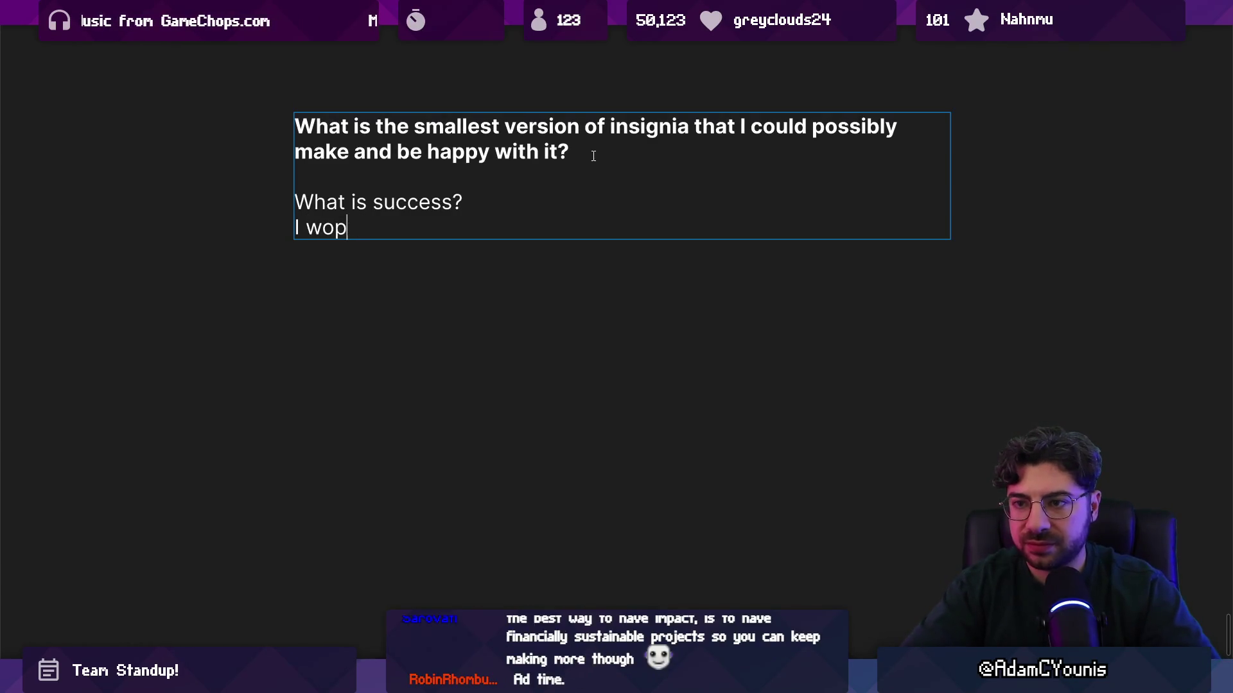
pyautogui.press('BackSpace')
pyautogui.write('uld love to make a pr')
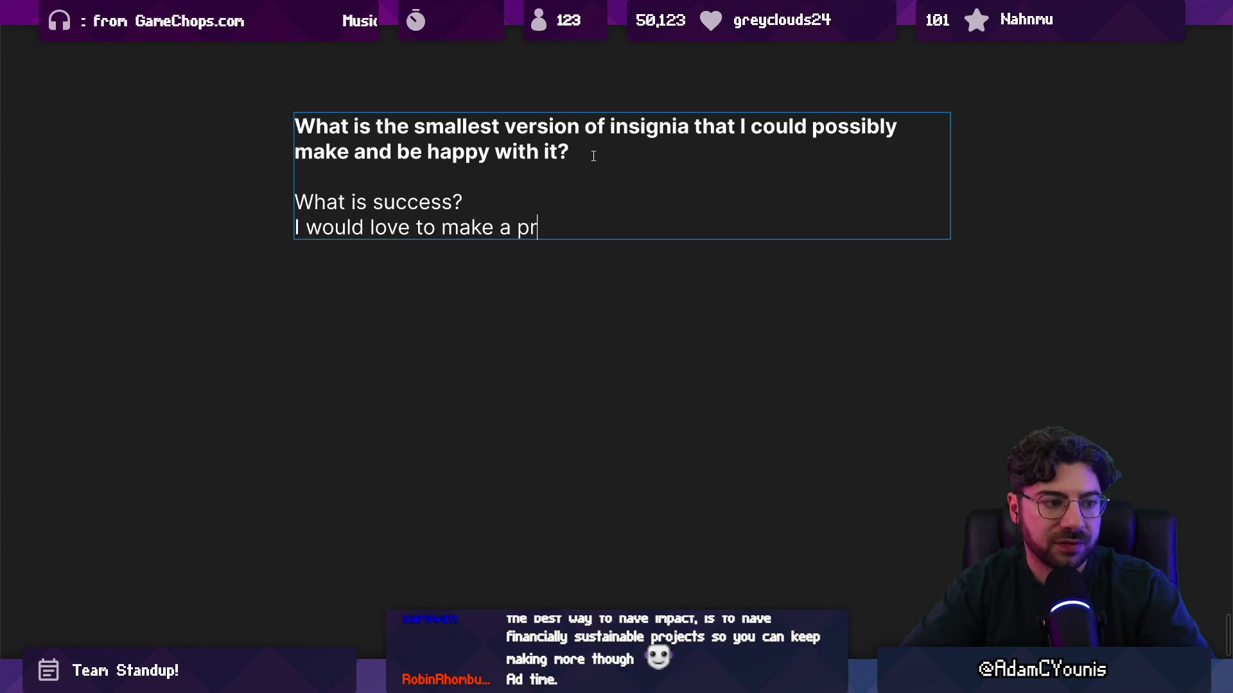
pyautogui.write('ro')
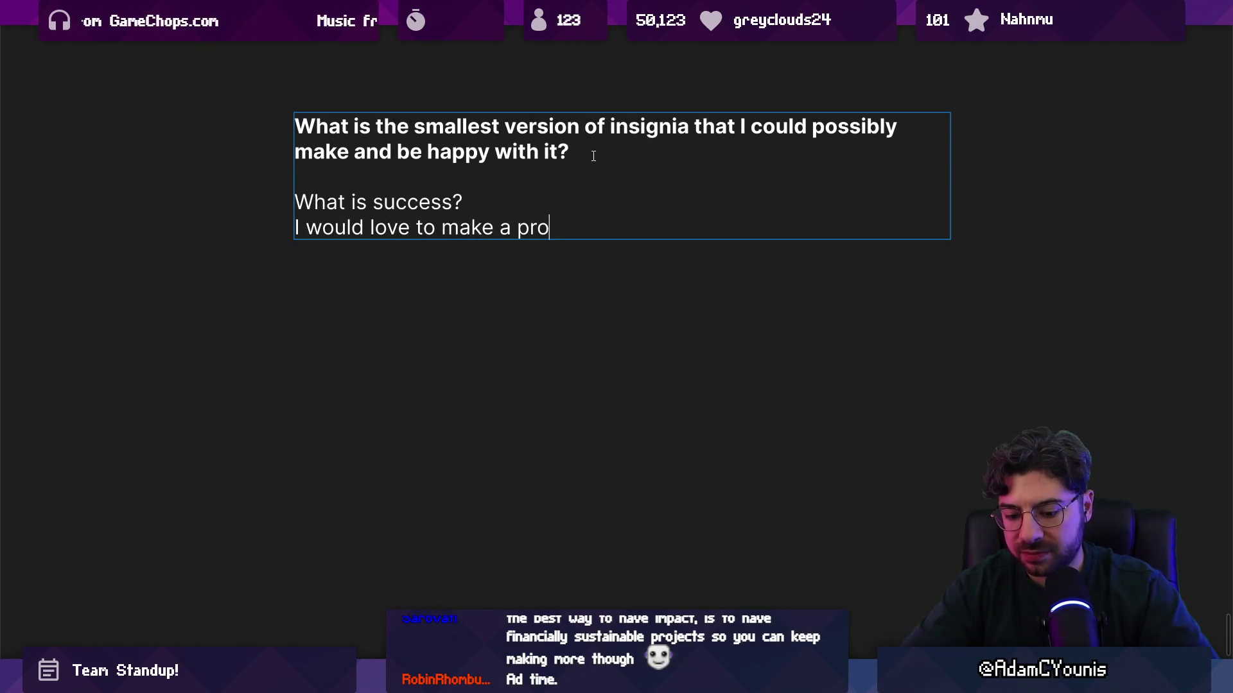
pyautogui.write('ifit on my time spnt')
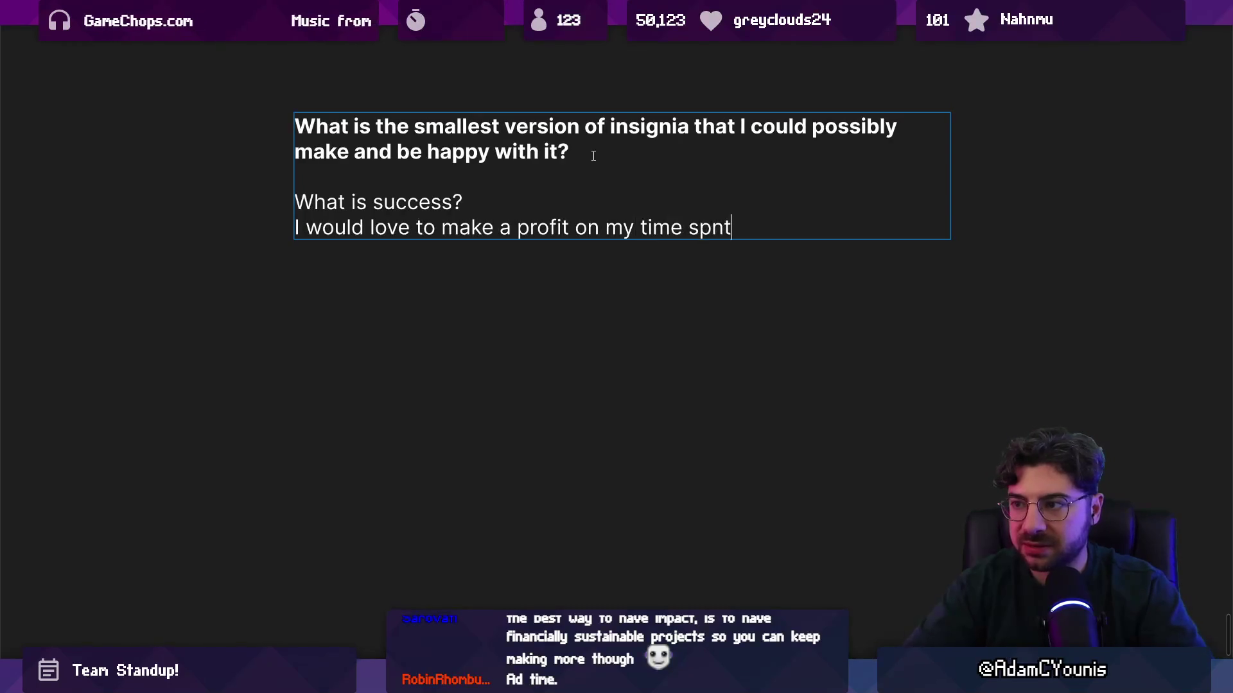
pyautogui.press('BackSpace')
pyautogui.press('BackSpace')
pyautogui.write('ent.')
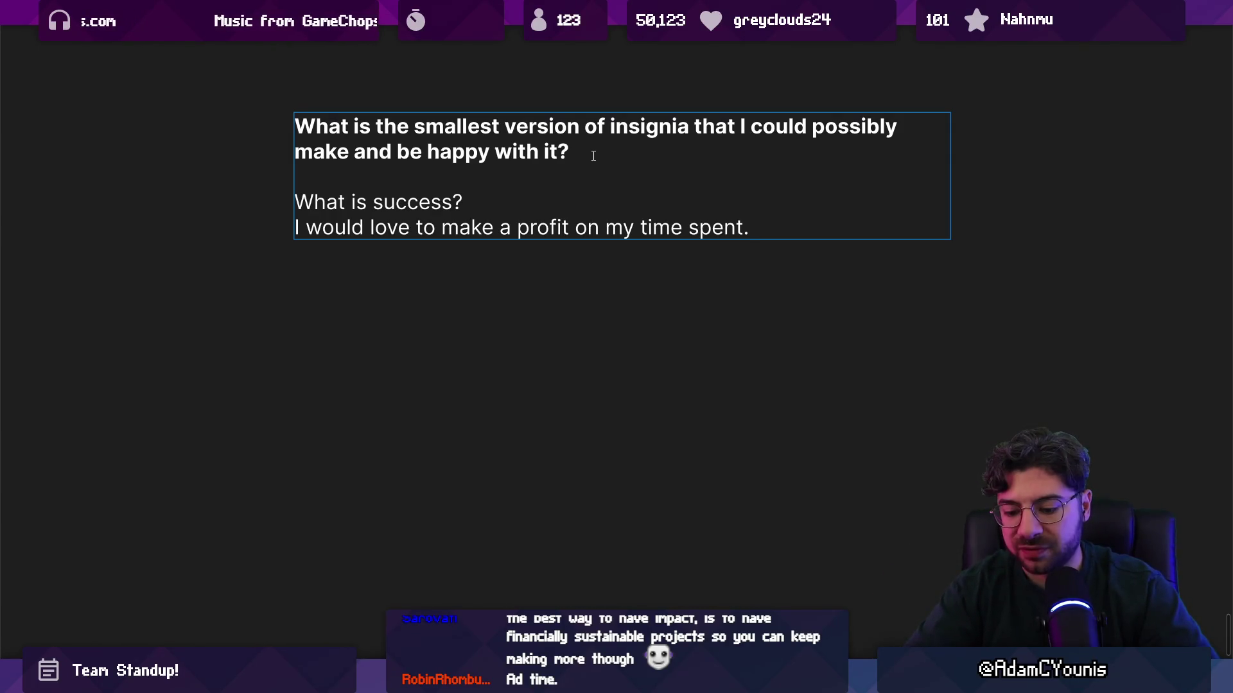
# Continue the answer with the $100k per year goal, ending with '$1M AUD' and a new line
pyautogui.write(' (sew')
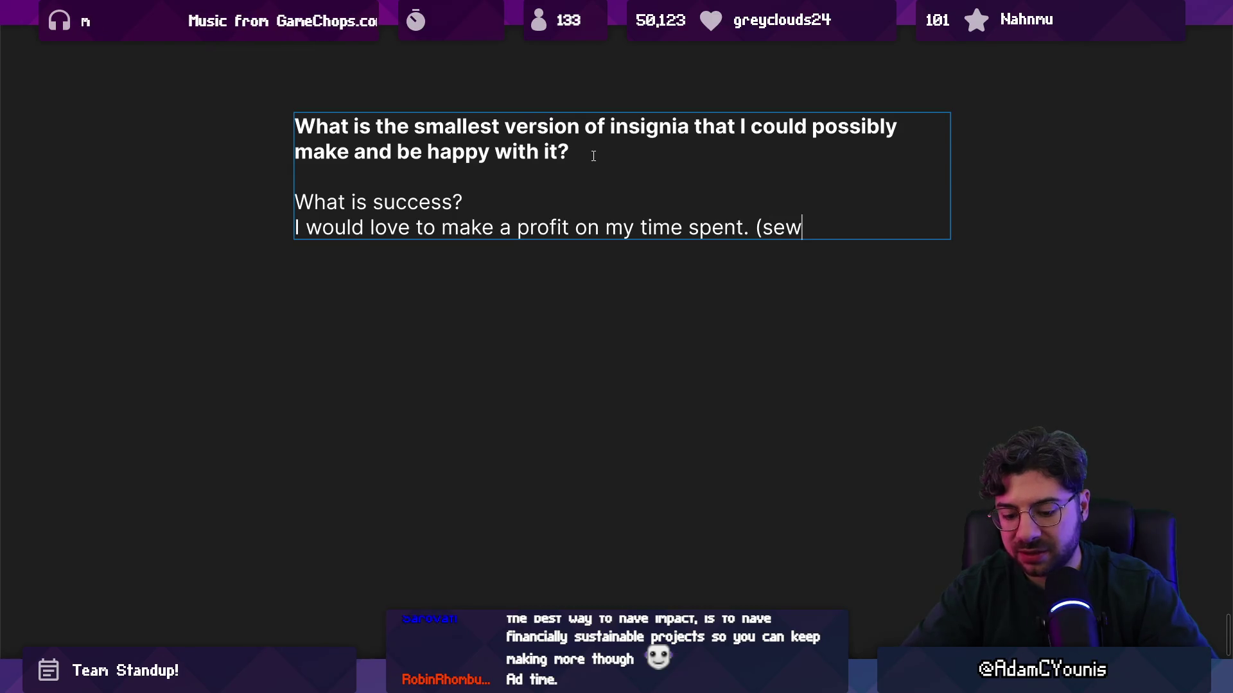
pyautogui.press('BackSpace')
pyautogui.write('lfishl')
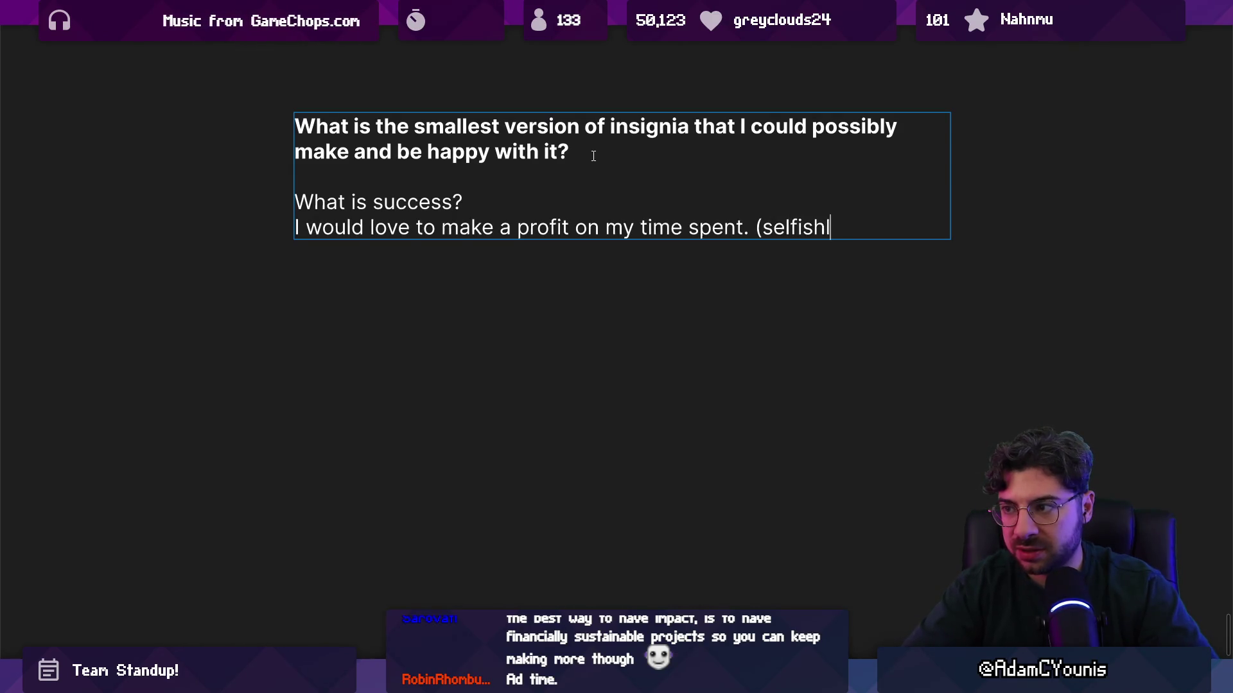
pyautogui.write('y,$100')
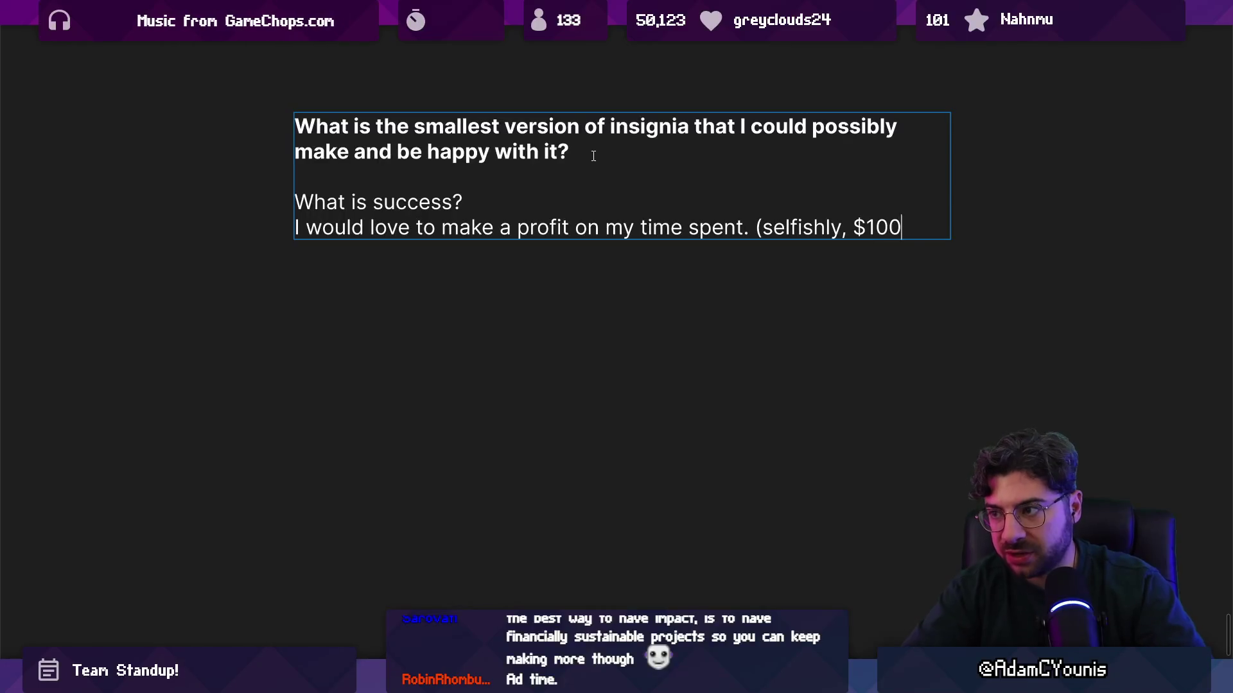
pyautogui.write('kfor everyu ye')
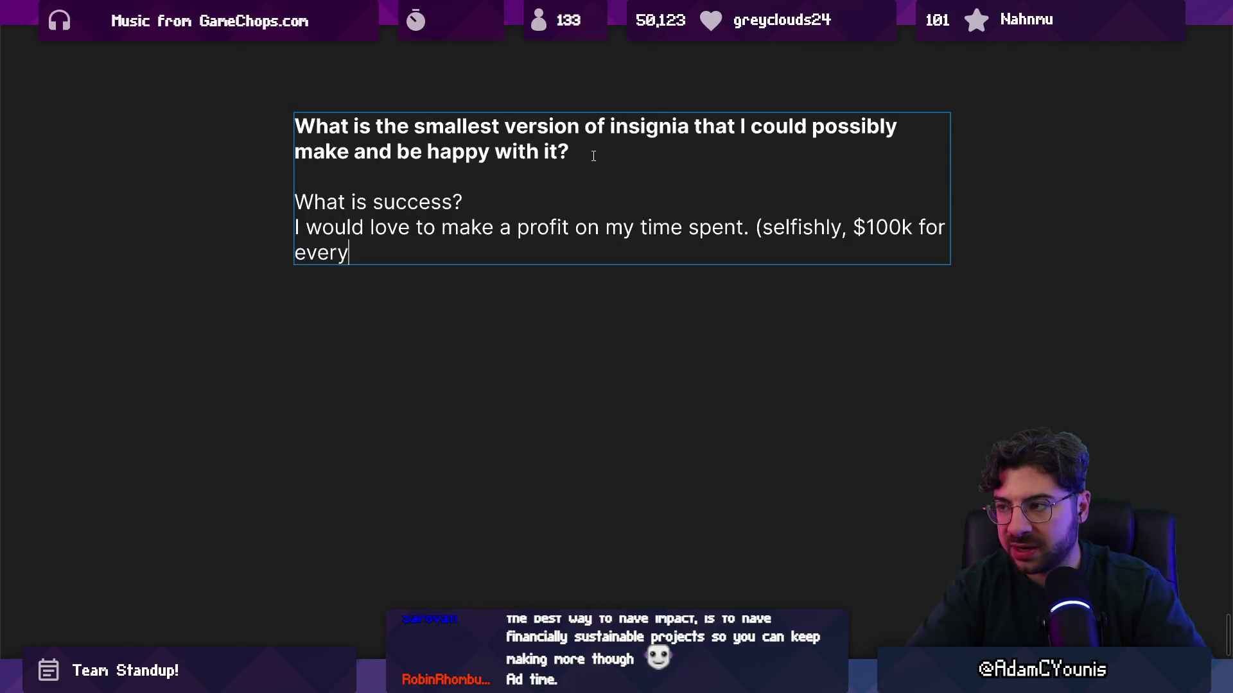
pyautogui.press('BackSpace')
pyautogui.press('BackSpace')
pyautogui.press('BackSpace')
pyautogui.write('yas')
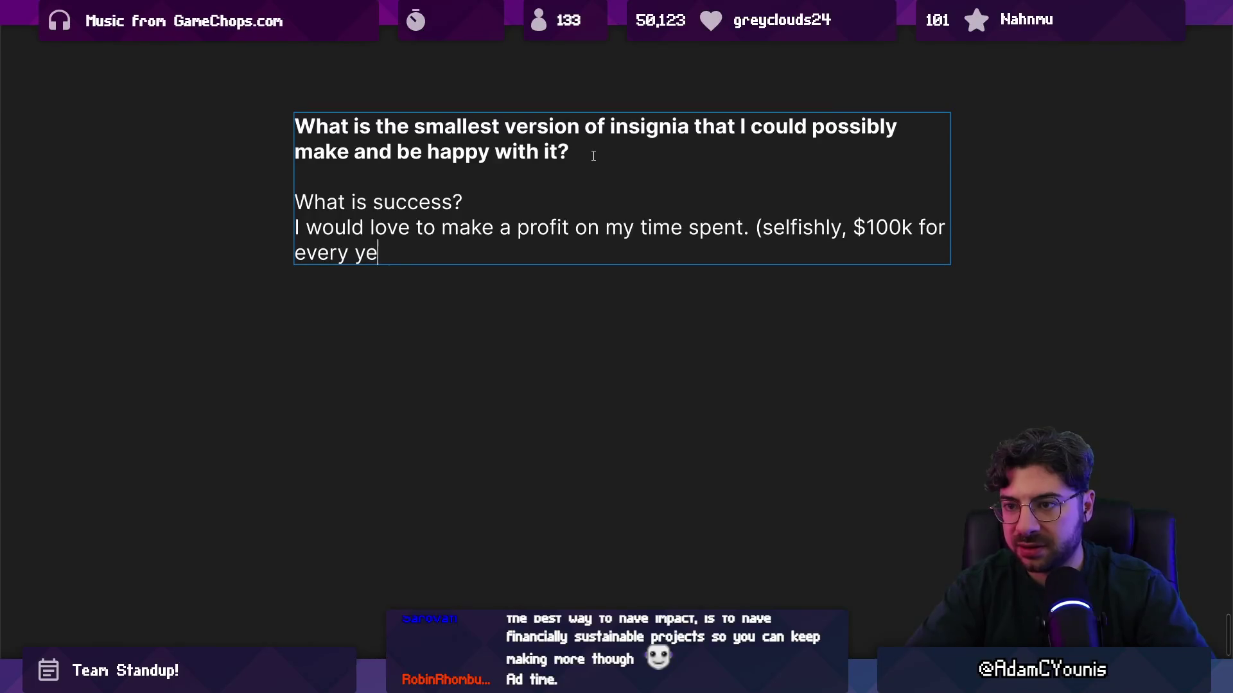
pyautogui.write('asr i')
pyautogui.write(' in d')
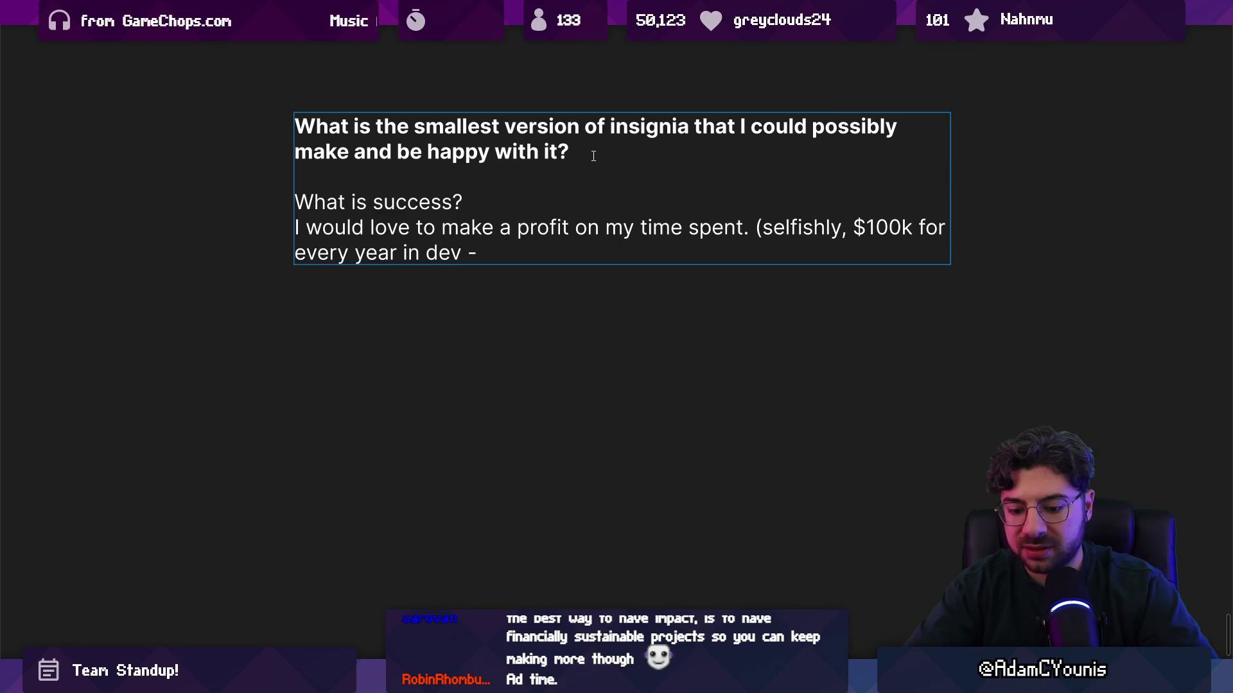
pyautogui.write('what I’ve e')
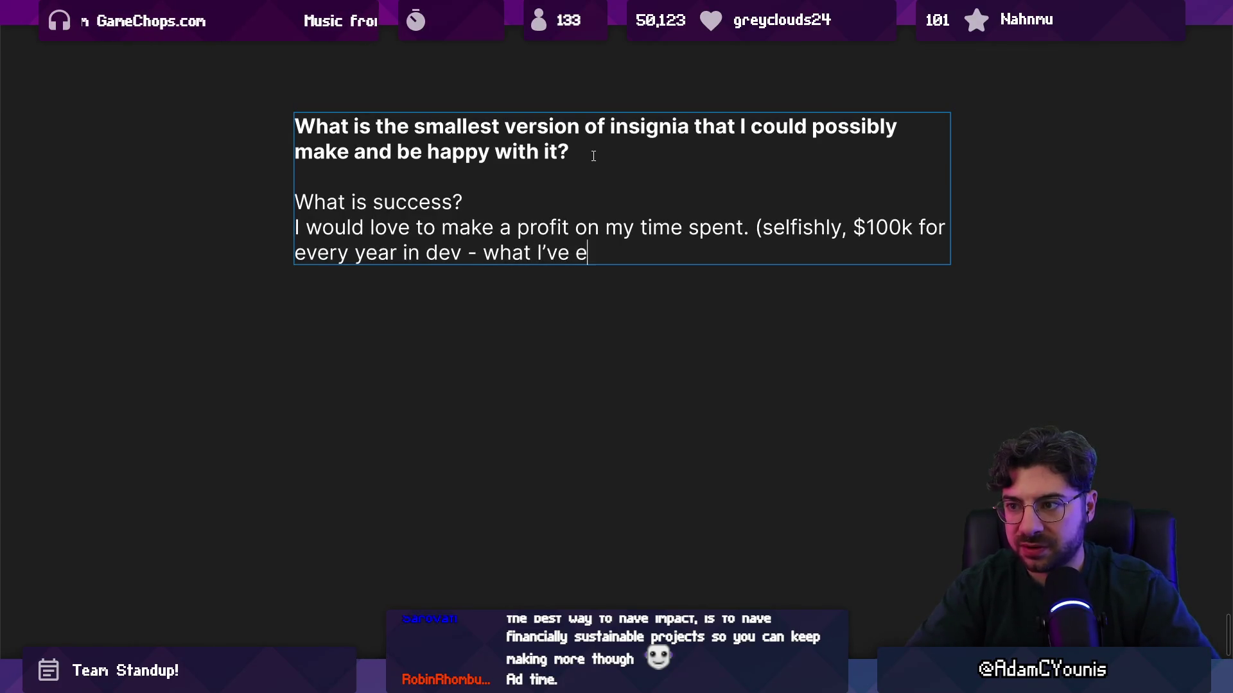
pyautogui.write('arned in content cre')
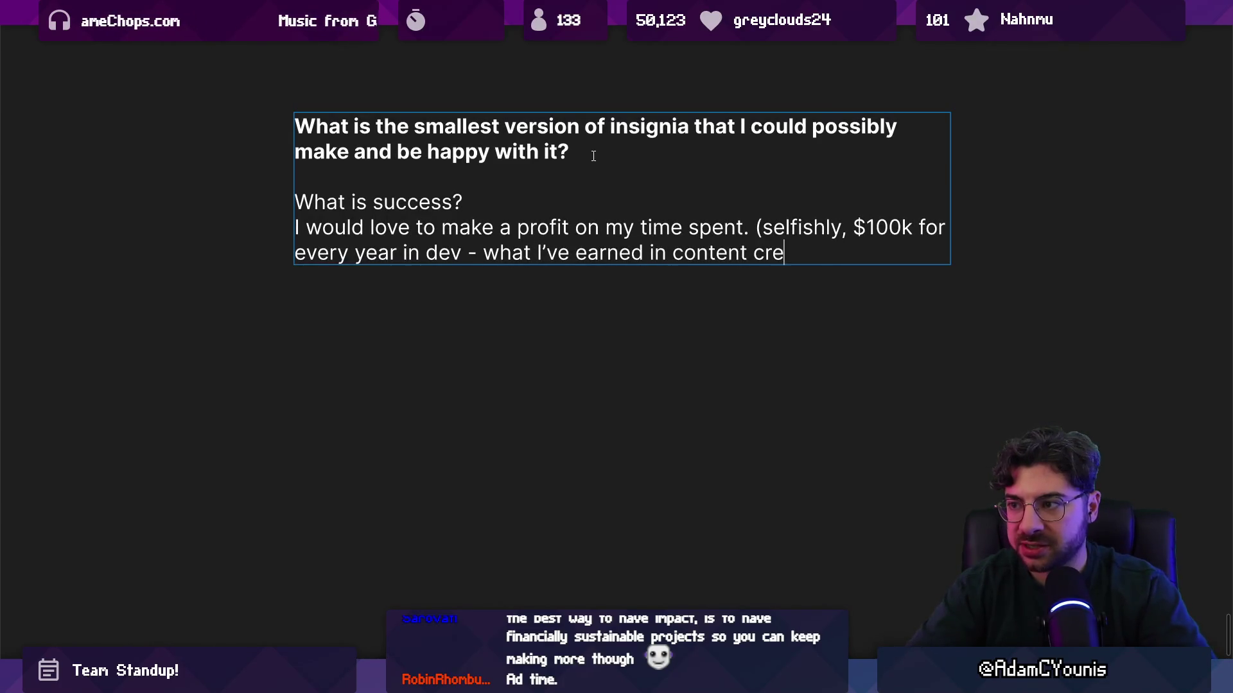
pyautogui.write('ation). ')
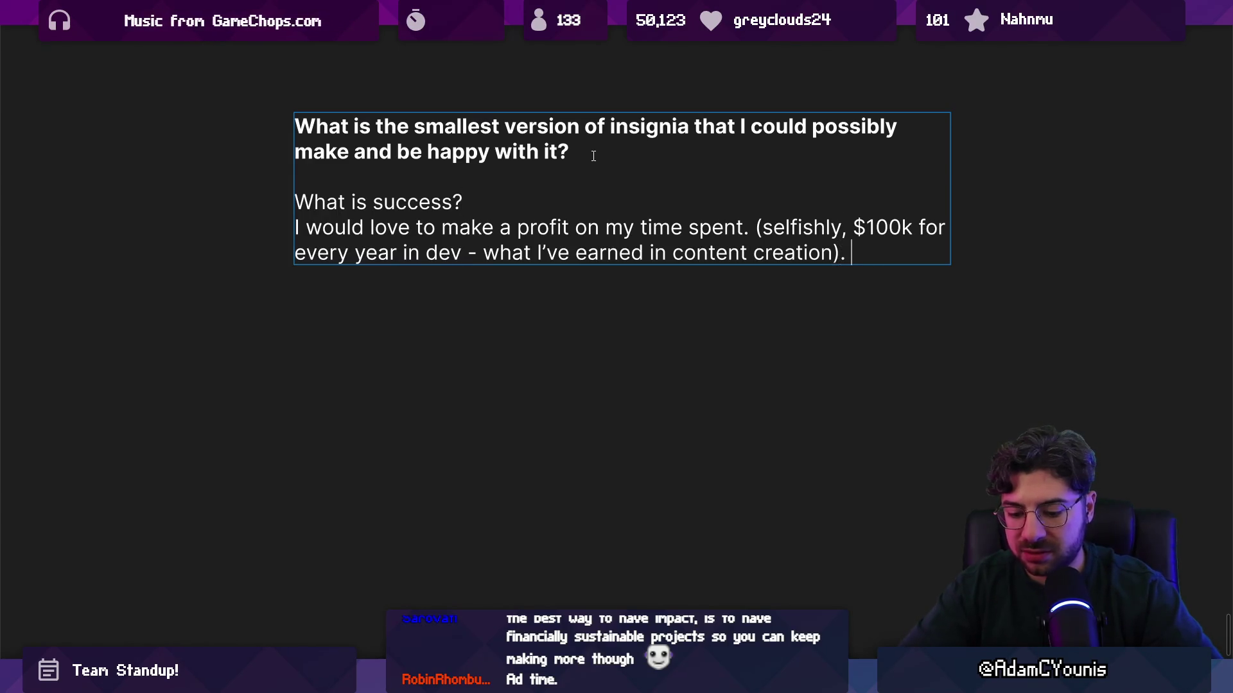
pyautogui.write('$1M')
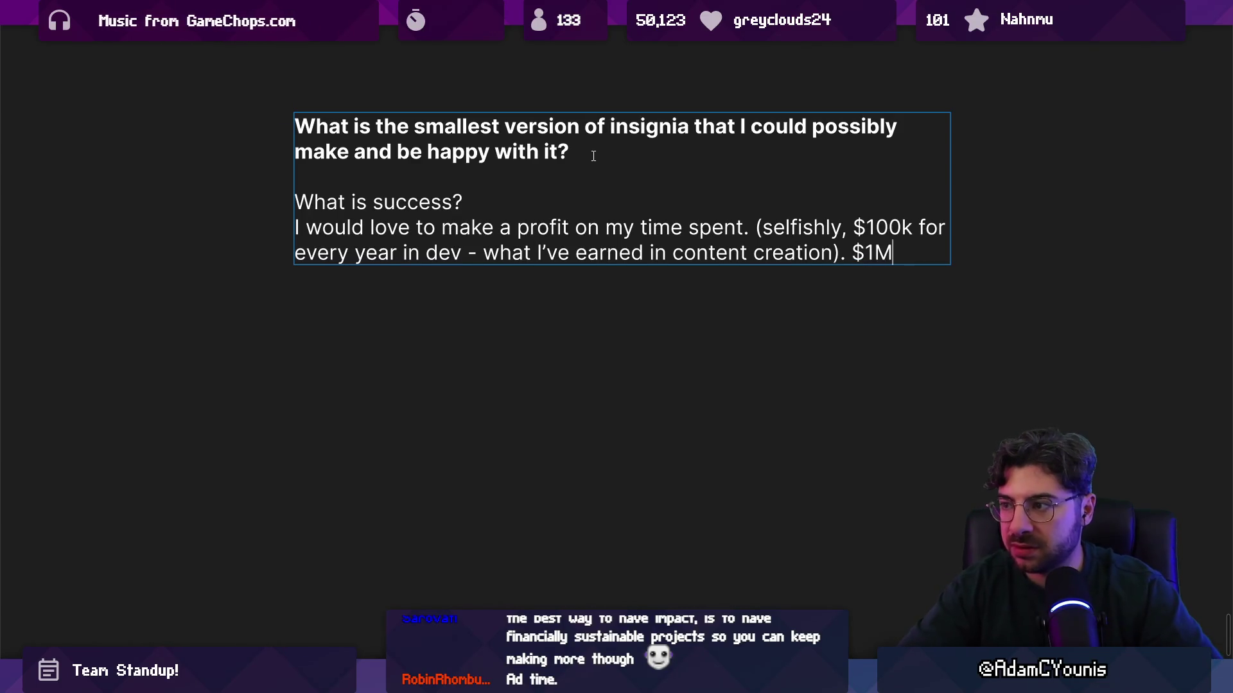
pyautogui.write('u')
pyautogui.press('BackSpace')
pyautogui.write('UD')
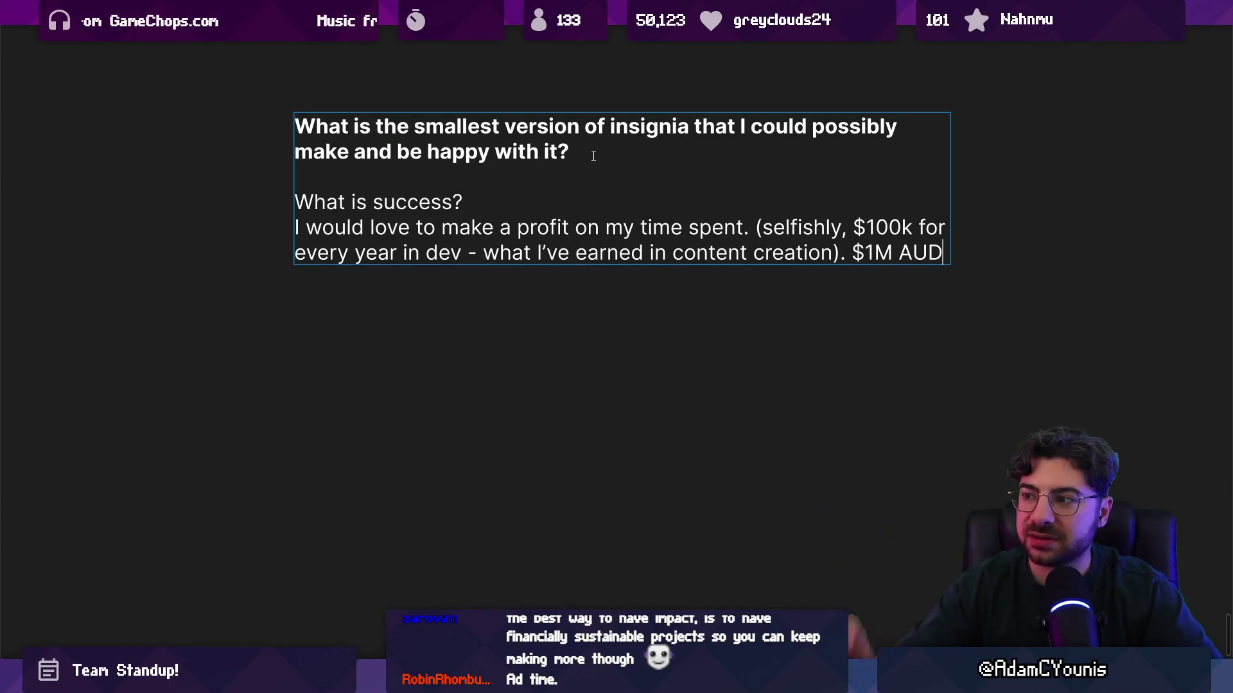
pyautogui.press('Return')
pyautogui.press('Return')
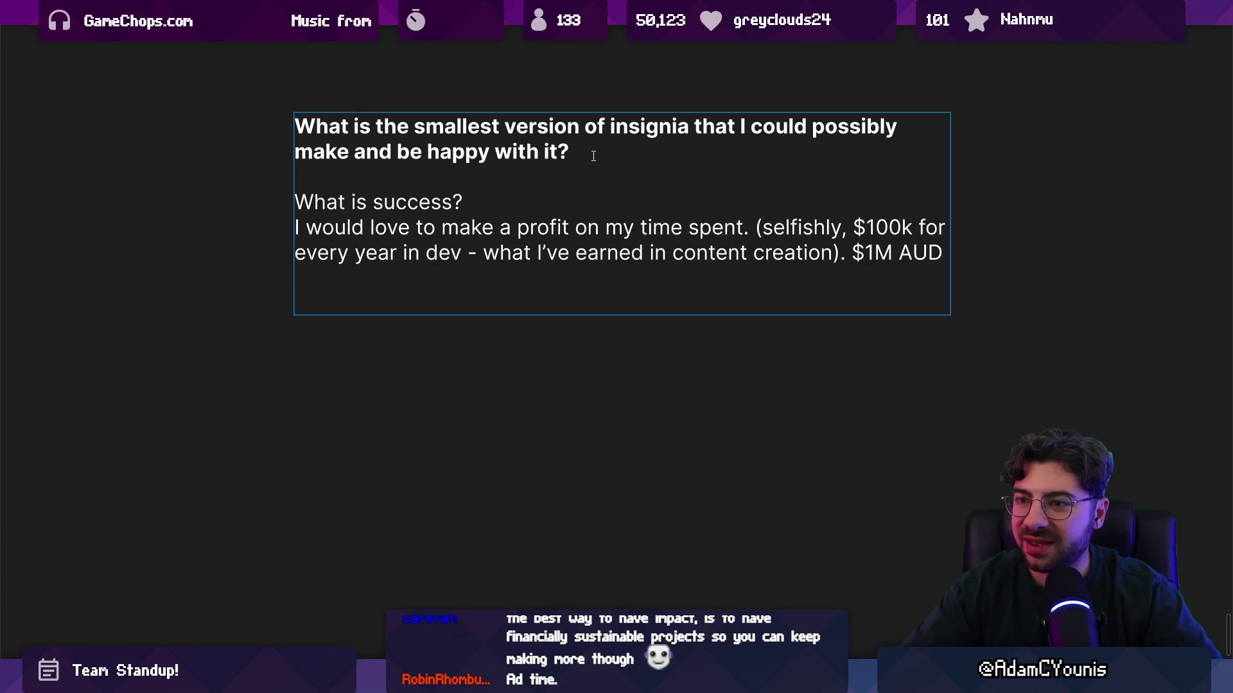
# Bold 'What is success?', insert a blank line above the answer, and start a '- Story' bullet
pyautogui.hotkey('shift', 'Up')
pyautogui.hotkey('ctrl', 'b')
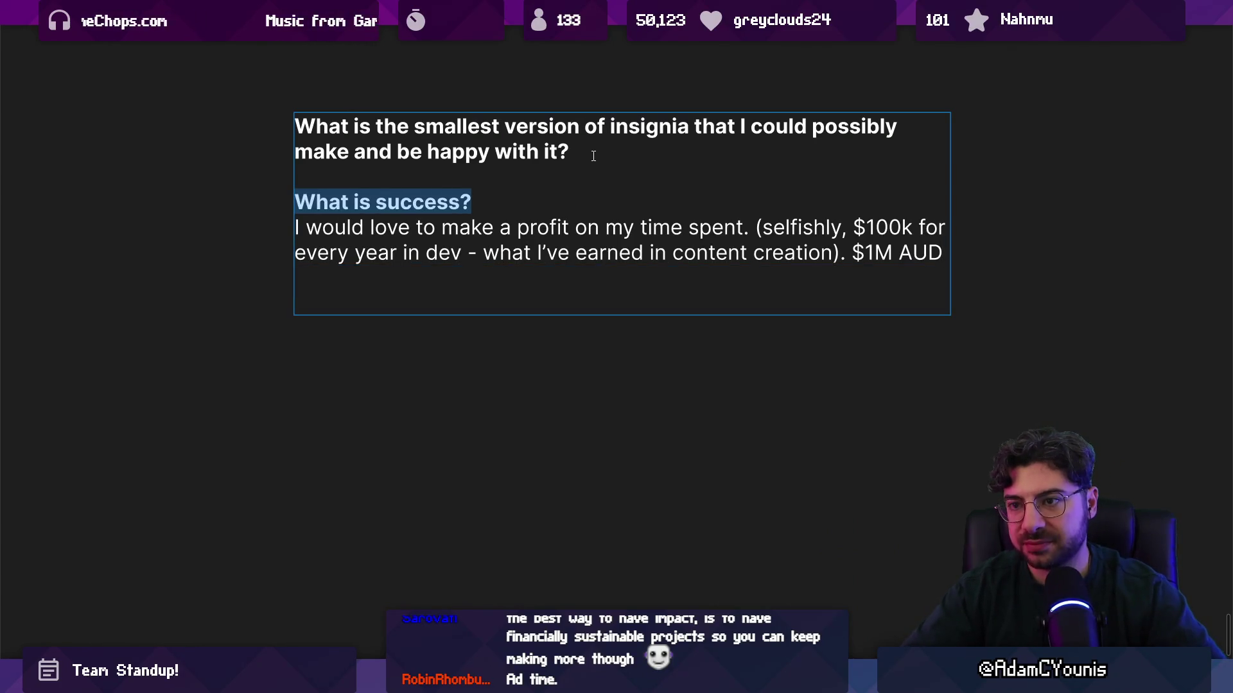
pyautogui.press('Down')
pyautogui.press('Down')
pyautogui.press('Down')
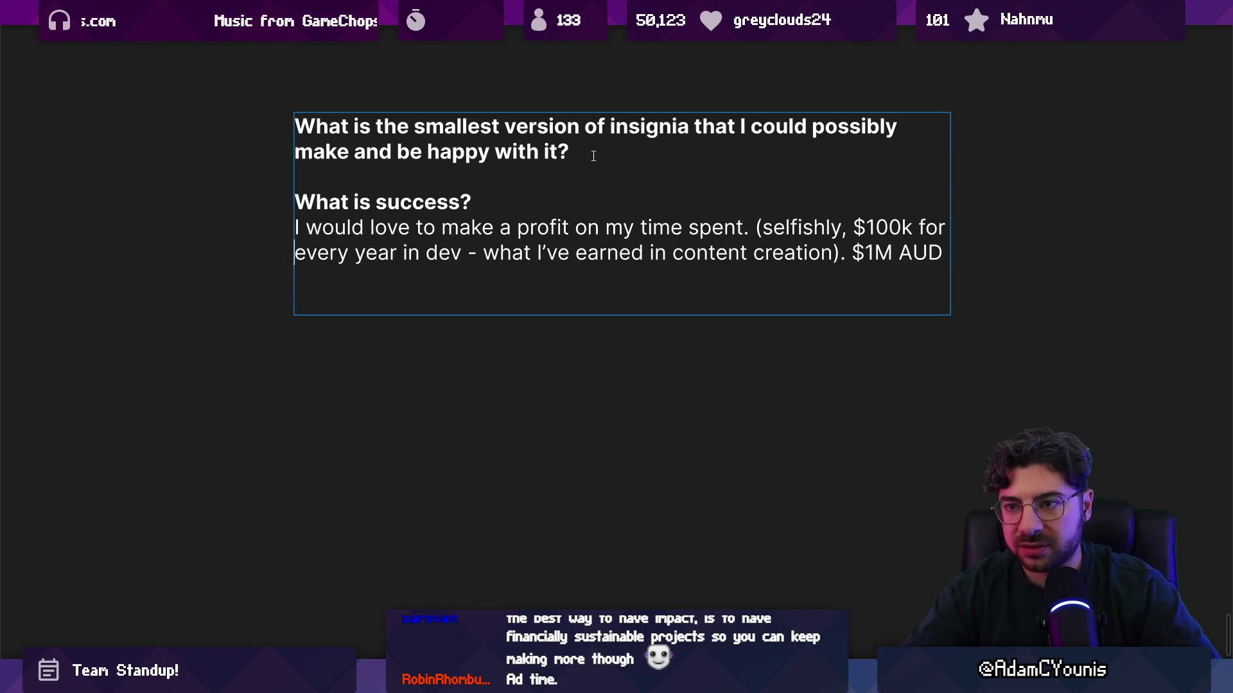
pyautogui.press('Up')
pyautogui.press('Return')
pyautogui.write('- ')
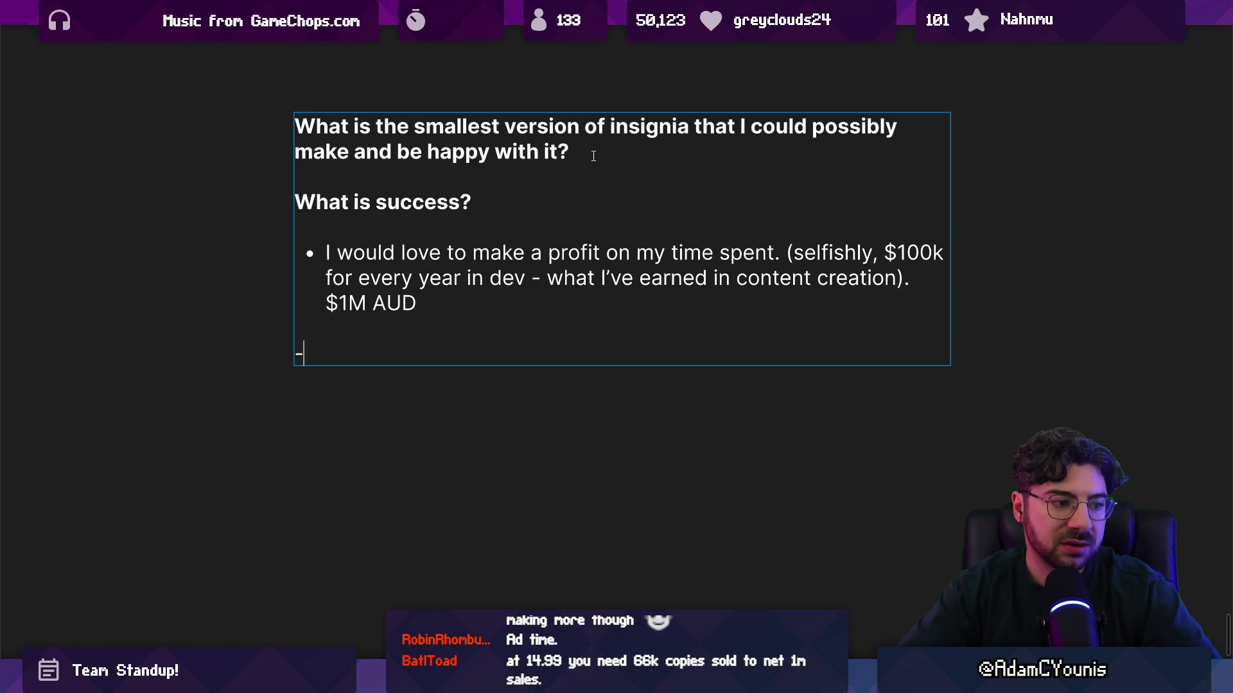
pyautogui.write('tory')
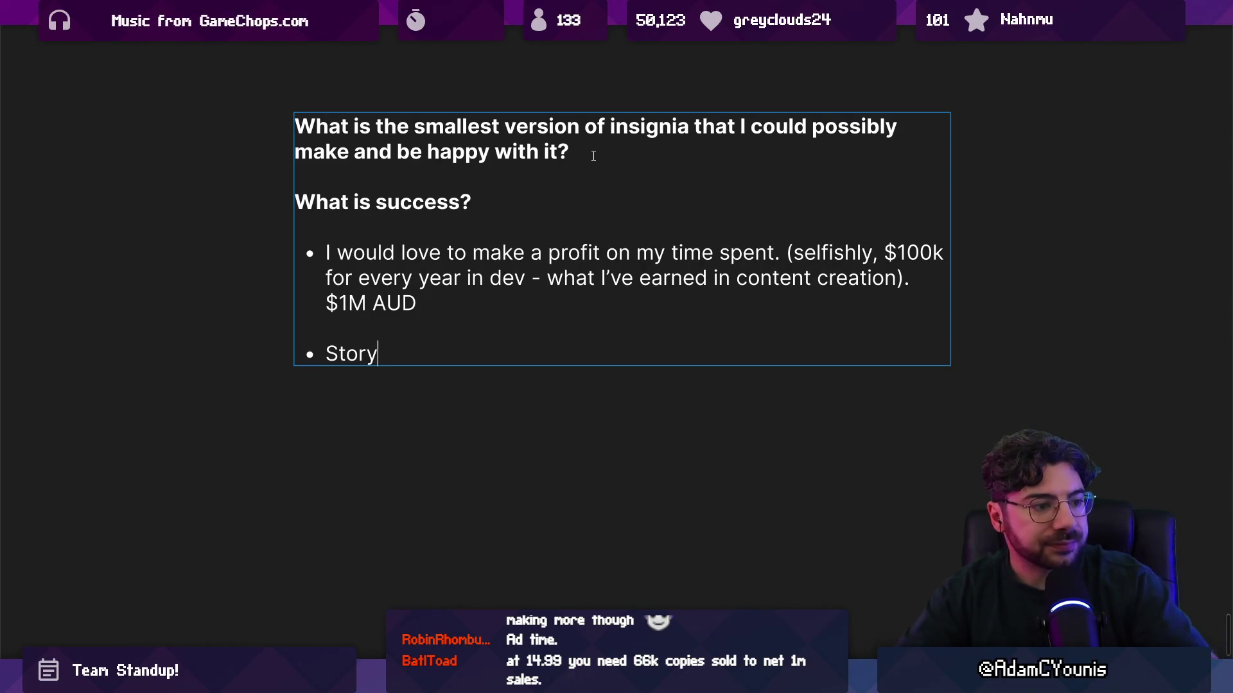
# Open Windows Calculator and compute 15 × 66000, giving 990,000
pyautogui.rightClick(520, 146)
pyautogui.click(430, 459)
pyautogui.press('super')
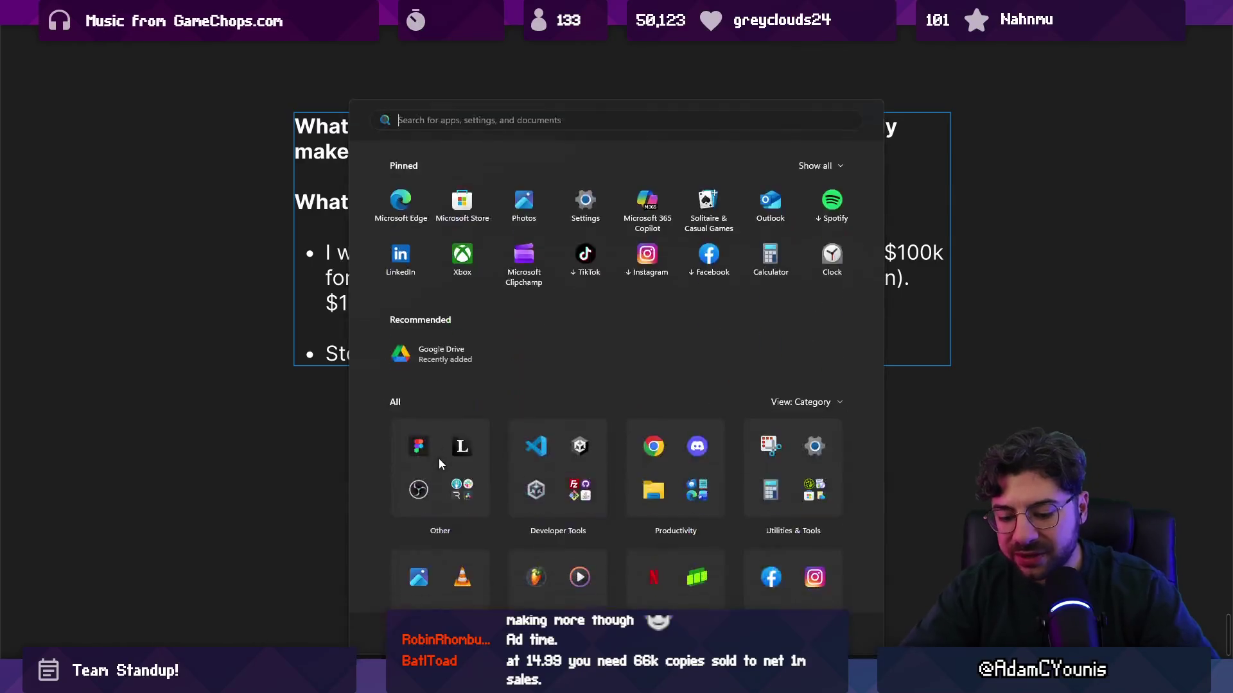
pyautogui.write('calc')
pyautogui.press('Return')
pyautogui.write('15')
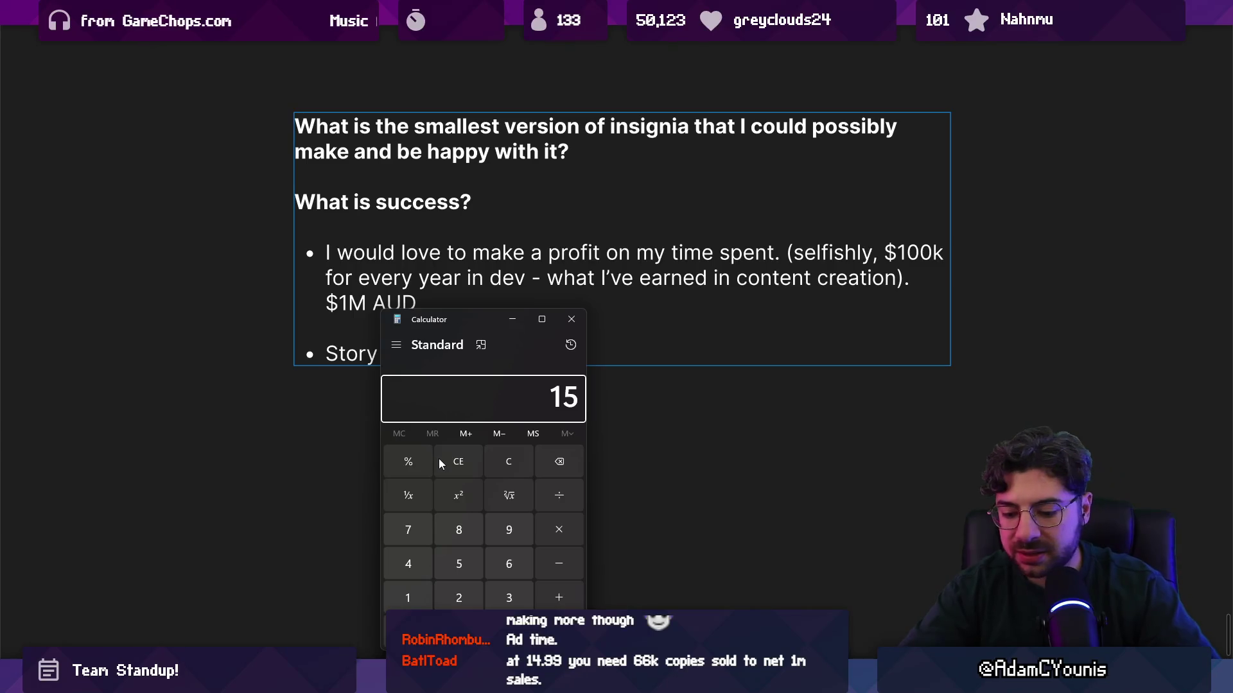
pyautogui.write('*6600')
pyautogui.write('000')
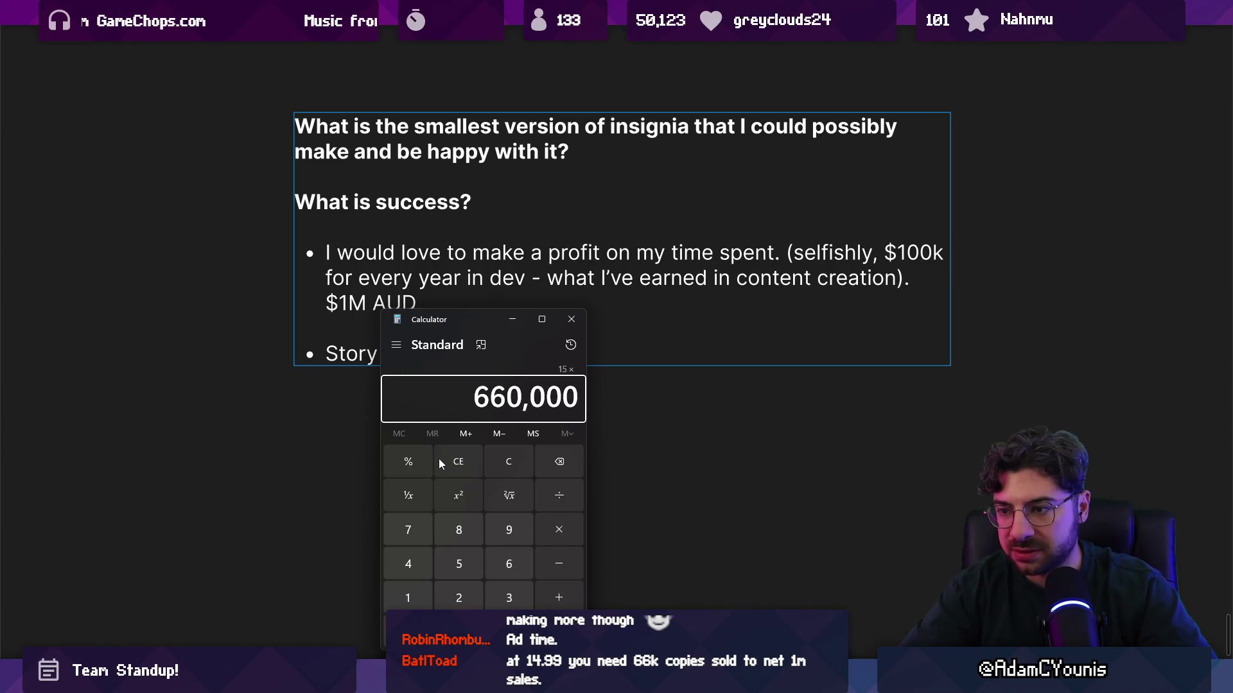
pyautogui.press('BackSpace')
pyautogui.press('Return')
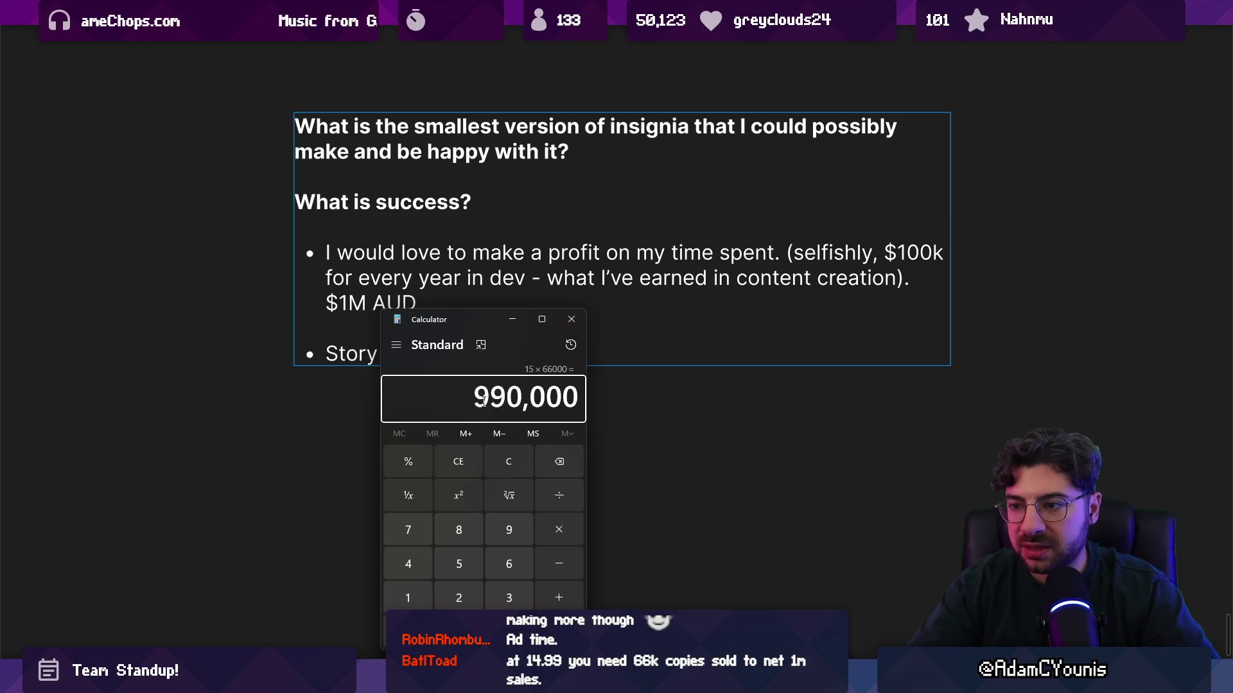
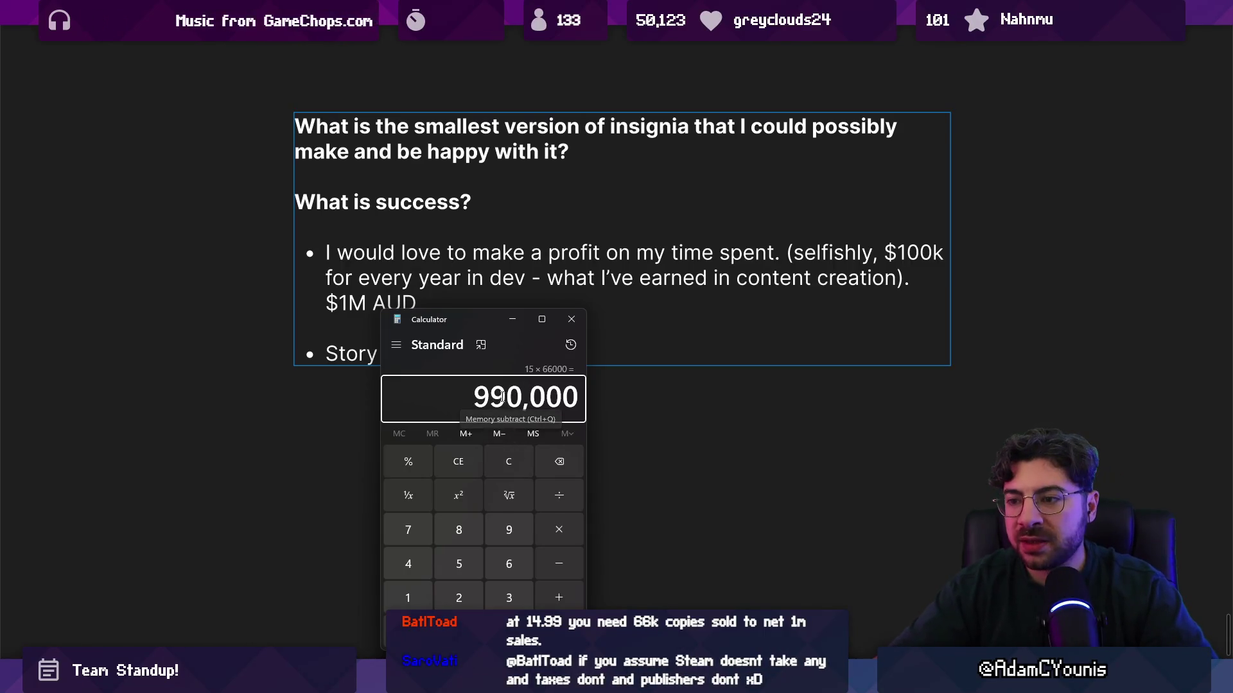
# Calculate 30 × 60,000 in Windows Calculator to get 1,800,000, then close the calculator
pyautogui.click(556, 467)
pyautogui.click(407, 594)
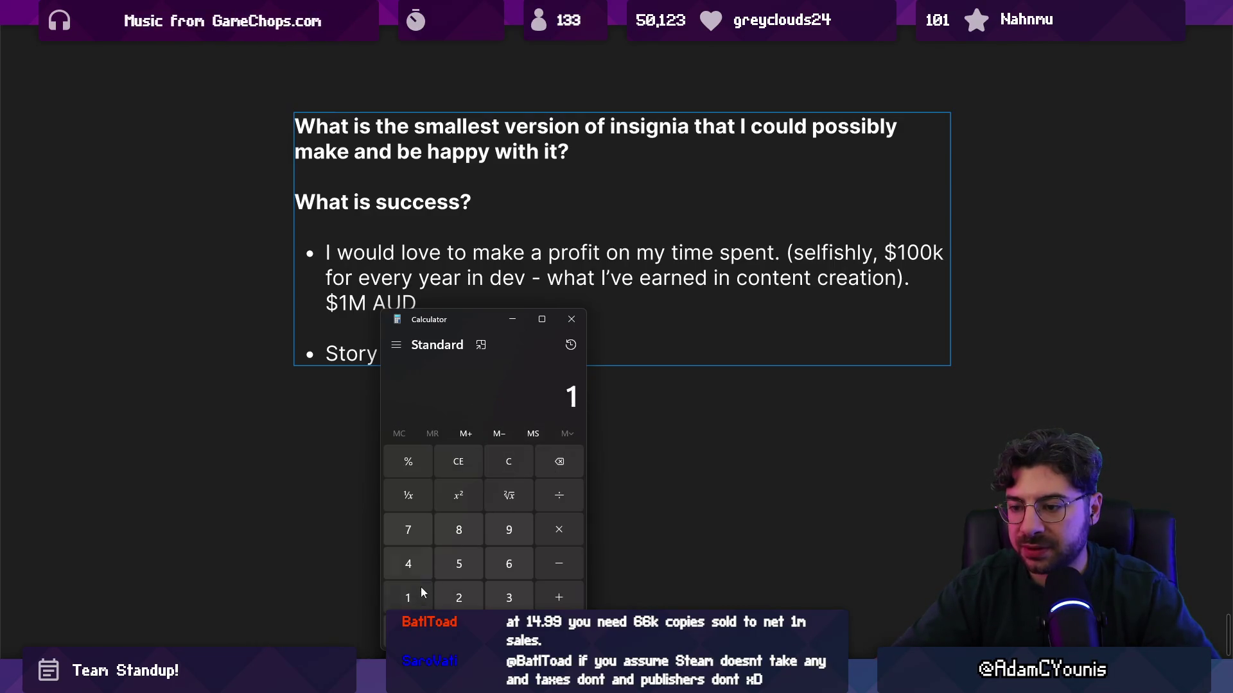
pyautogui.click(452, 564)
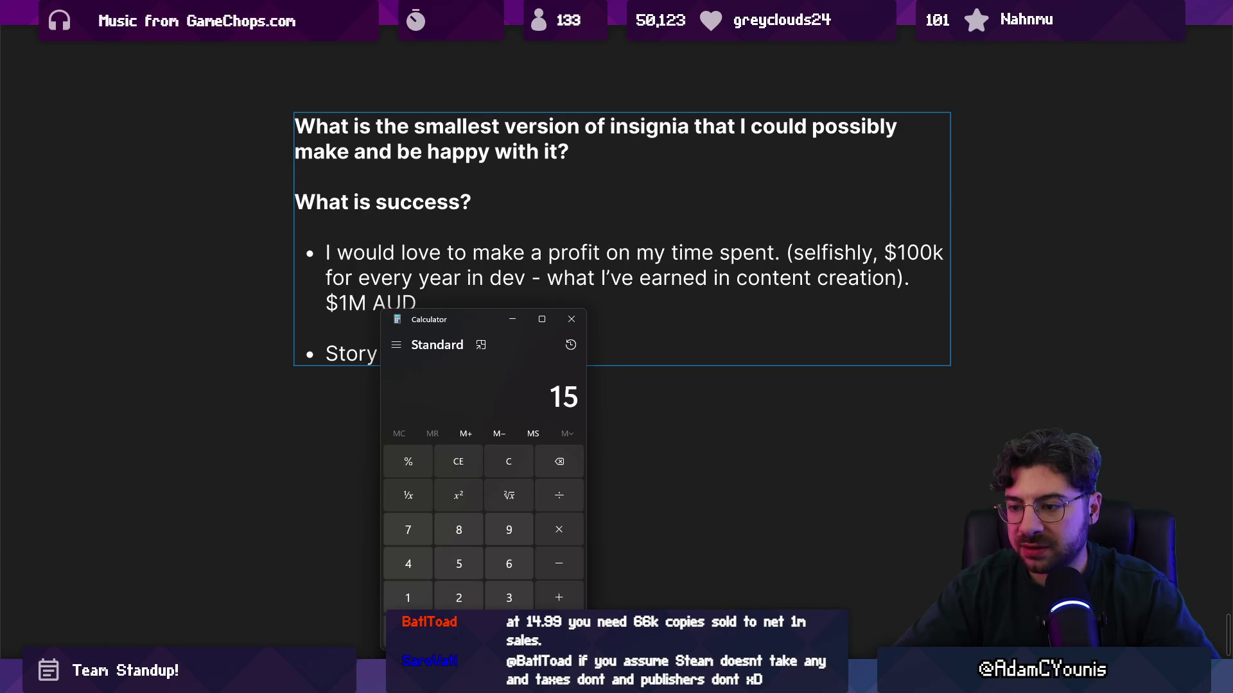
pyautogui.click(503, 463)
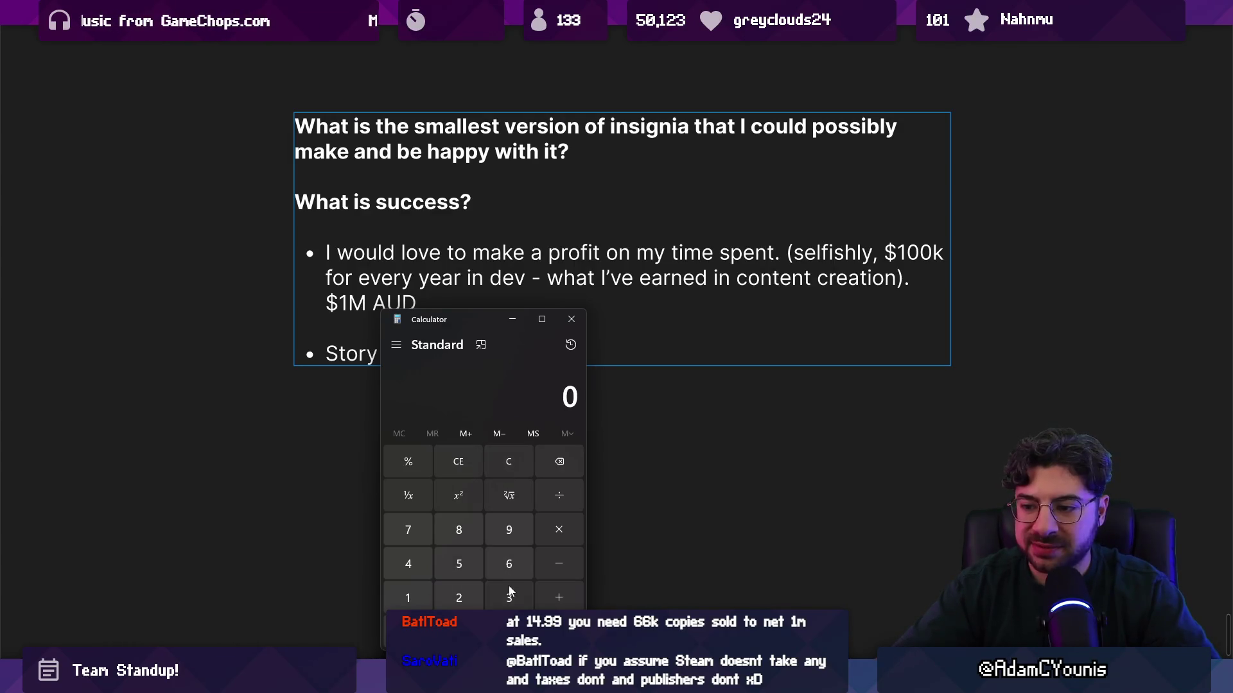
pyautogui.click(508, 586)
pyautogui.click(458, 632)
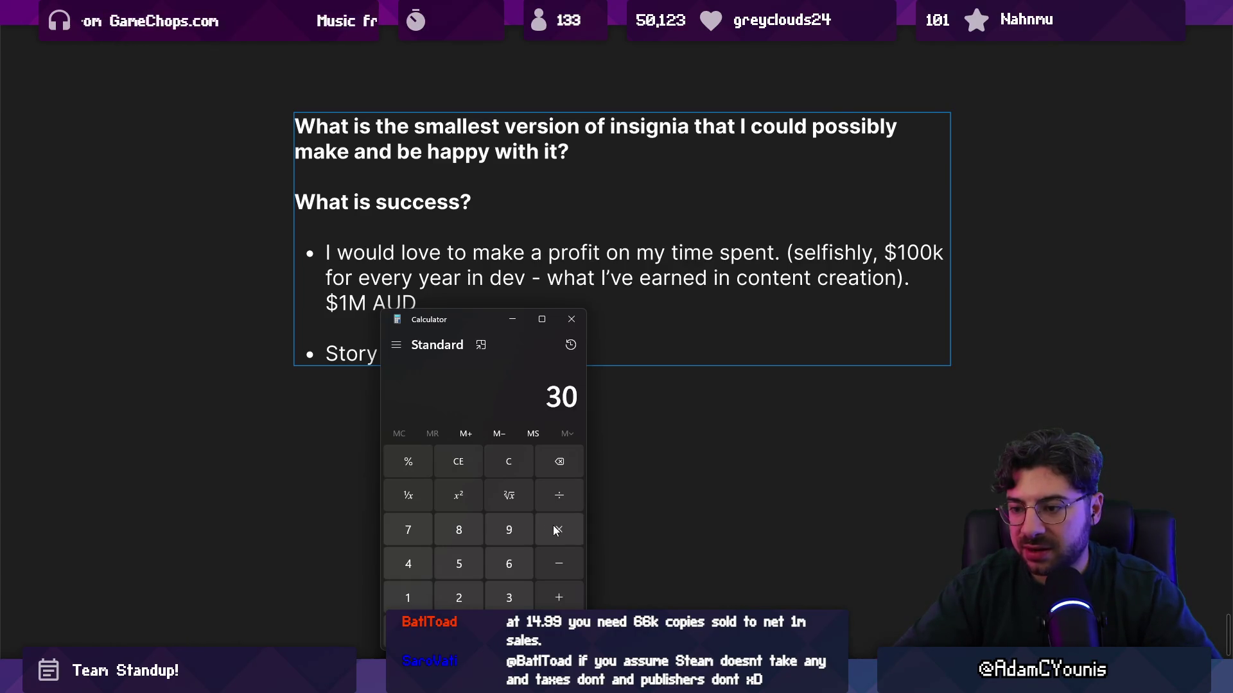
pyautogui.click(553, 525)
pyautogui.click(508, 564)
pyautogui.doubleClick(458, 631)
pyautogui.doubleClick(459, 632)
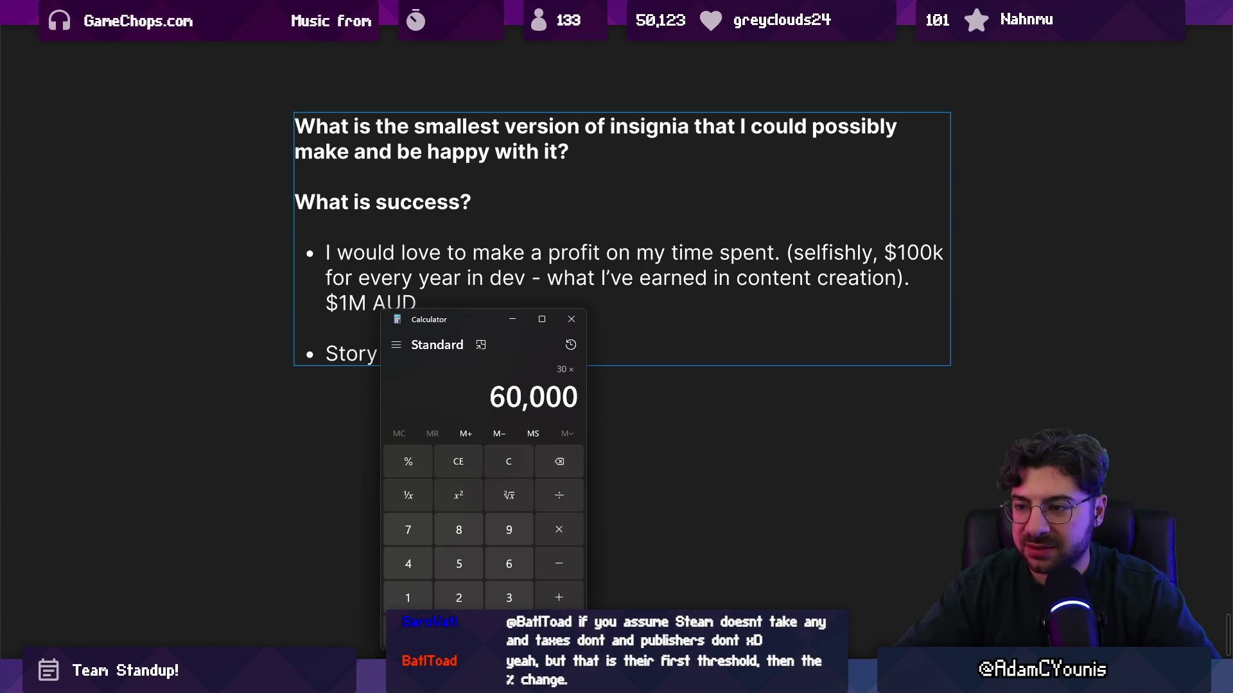
pyautogui.click(558, 631)
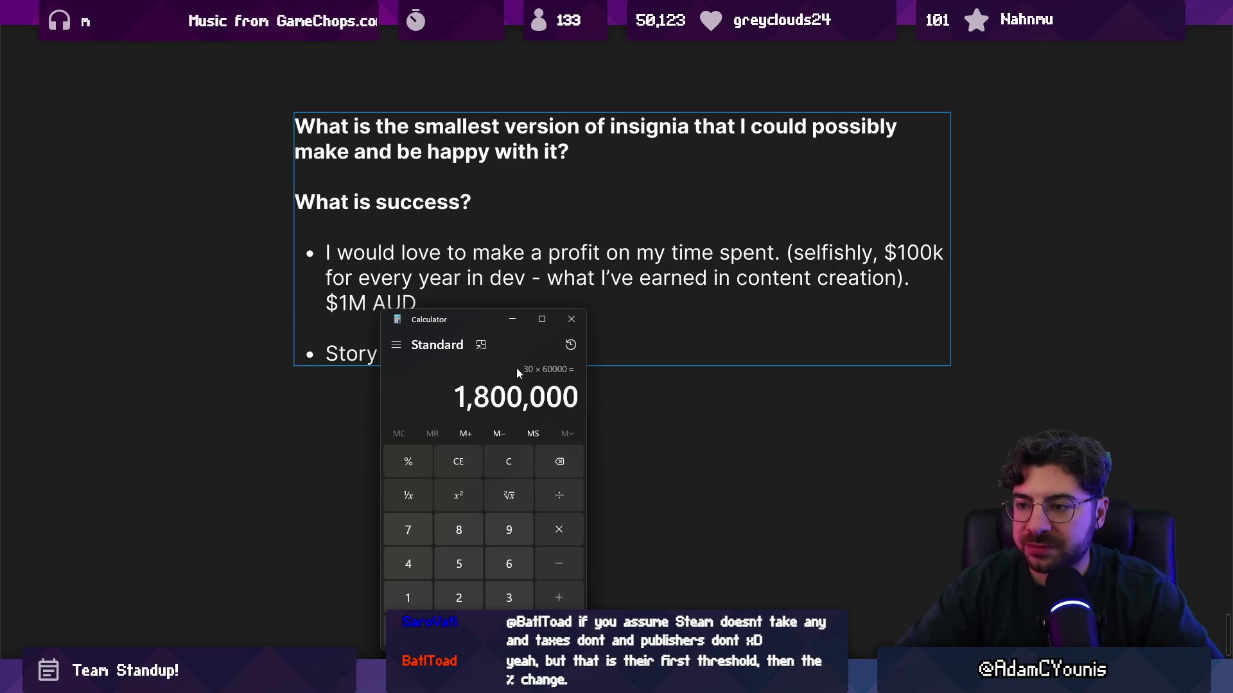
pyautogui.click(582, 322)
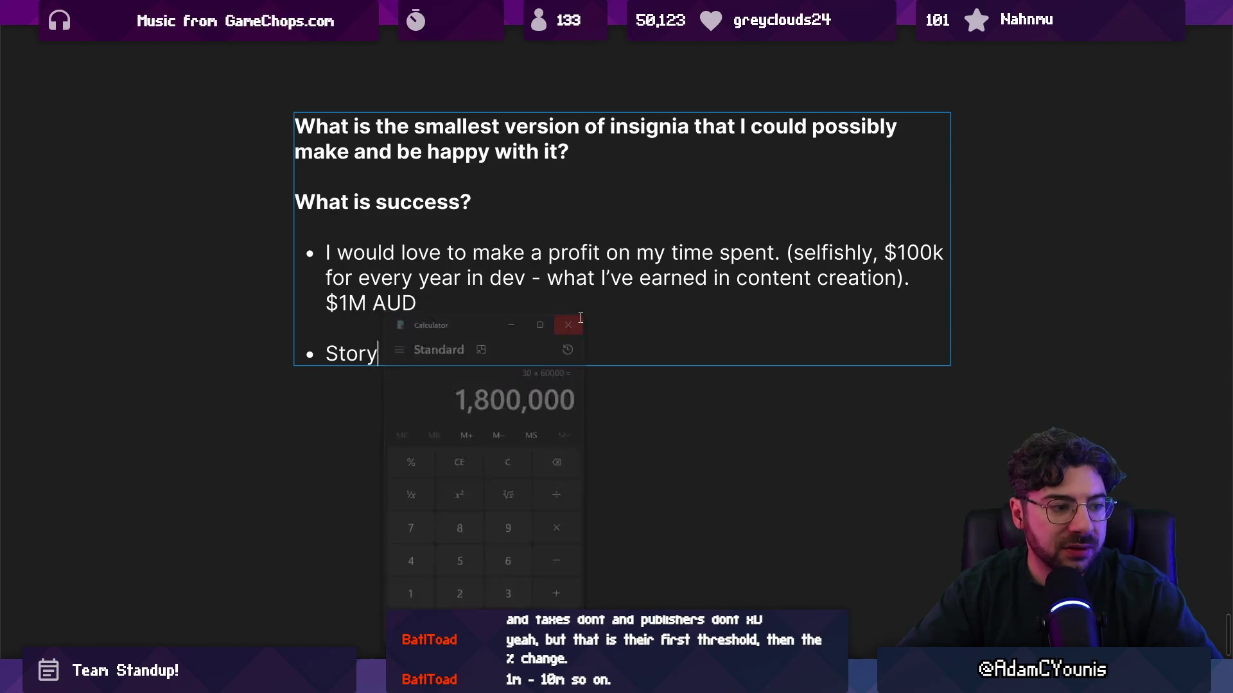
# Replace the word Story with 'Reaching my audience, (100k players)'
pyautogui.click(371, 353)
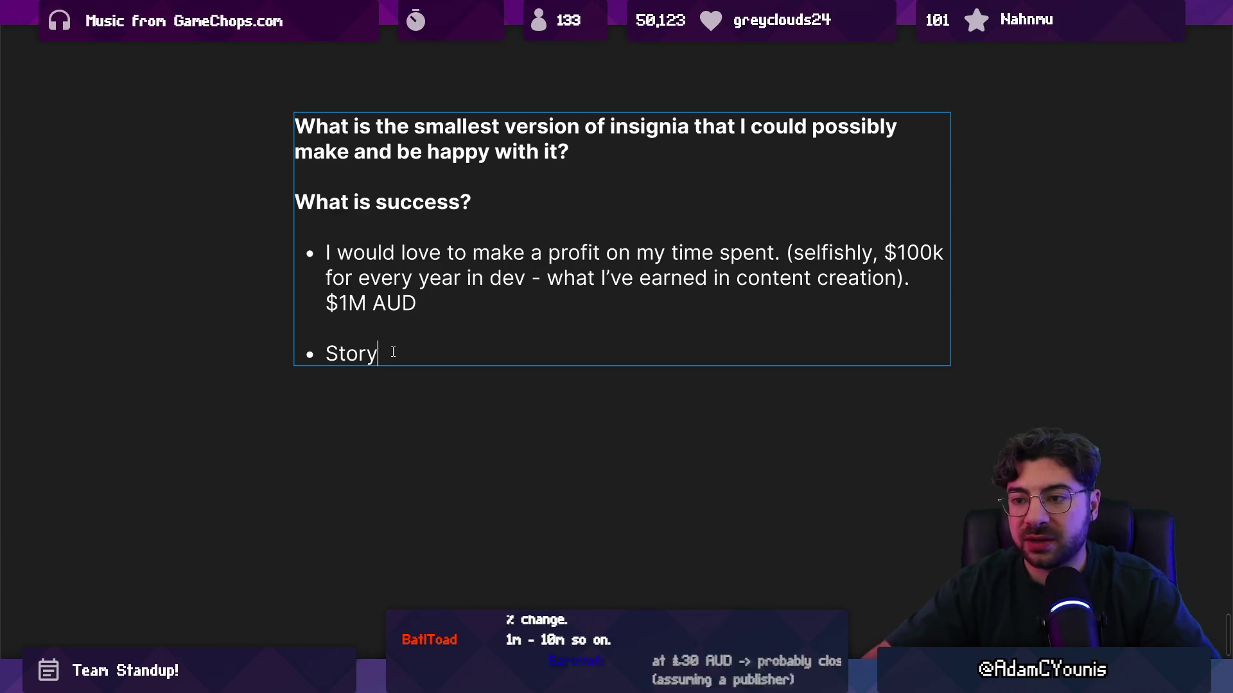
pyautogui.doubleClick(393, 352)
pyautogui.write('Reachinh')
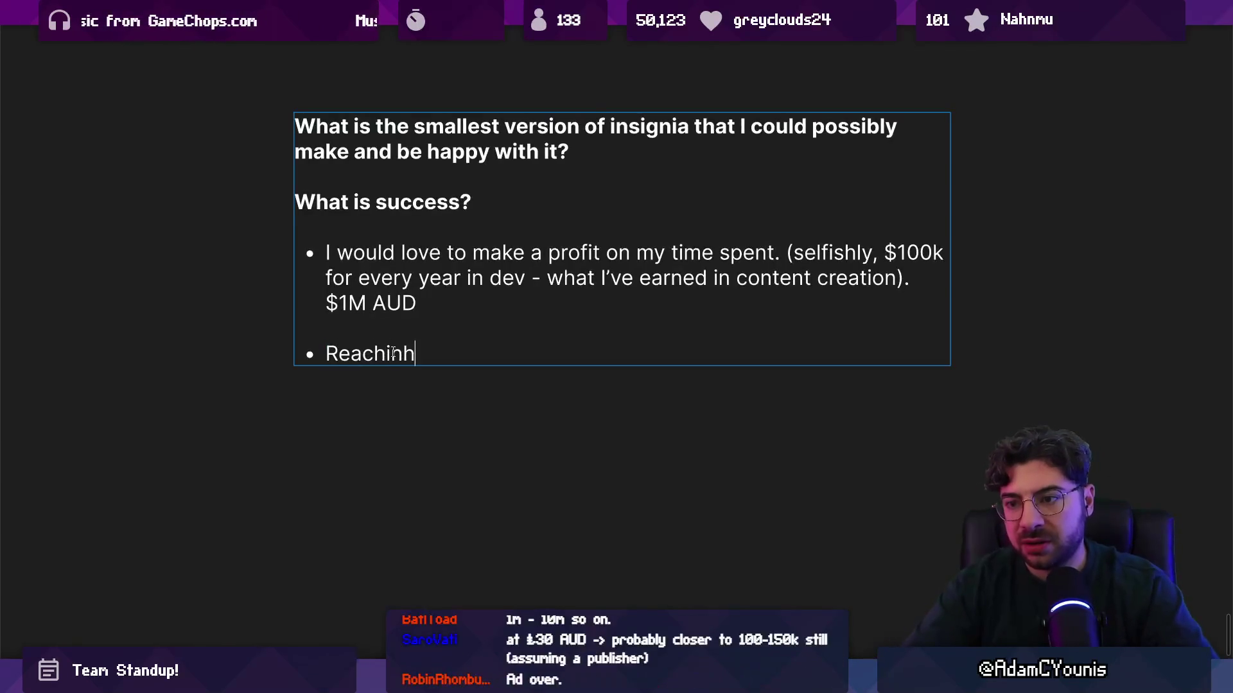
pyautogui.write('g')
pyautogui.press('BackSpace')
pyautogui.press('BackSpace')
pyautogui.write('g my audien')
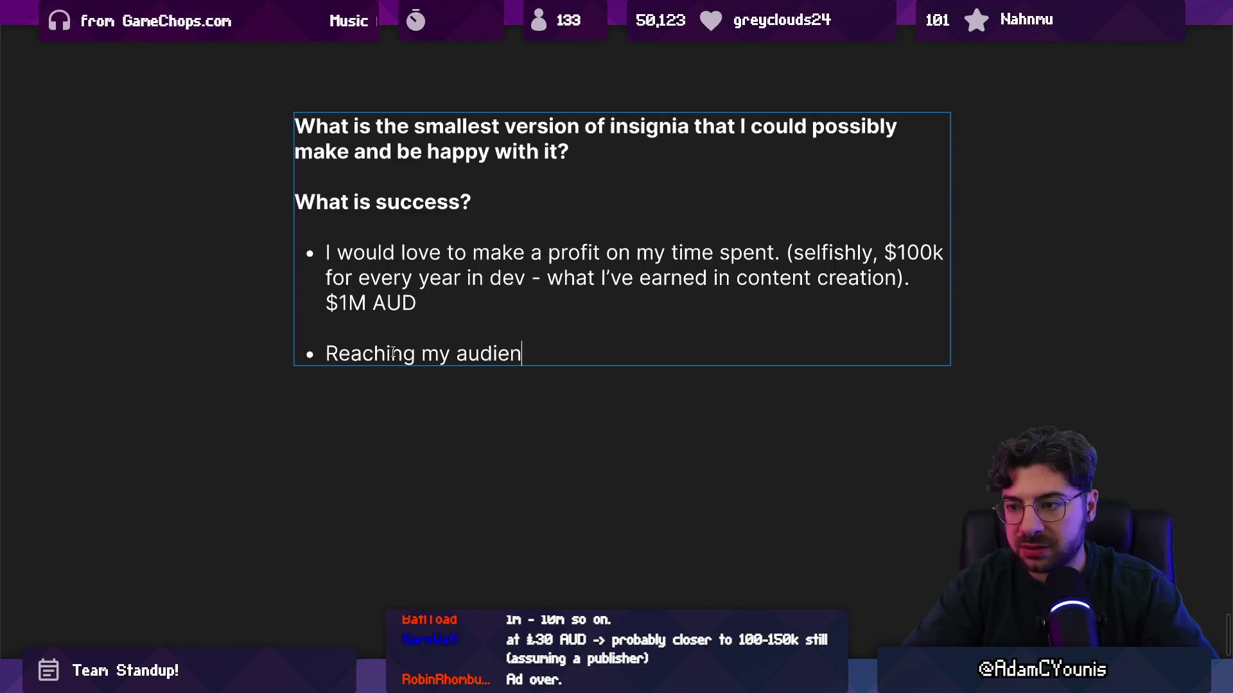
pyautogui.write('ce,')
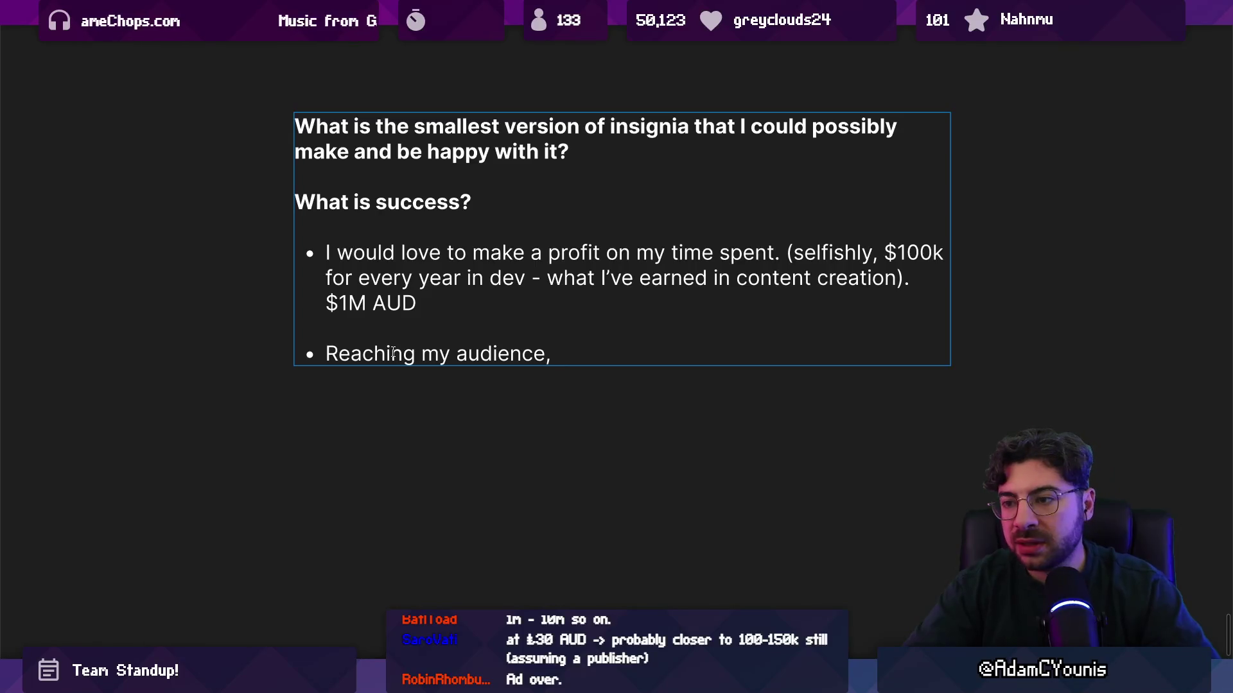
pyautogui.write(' (100')
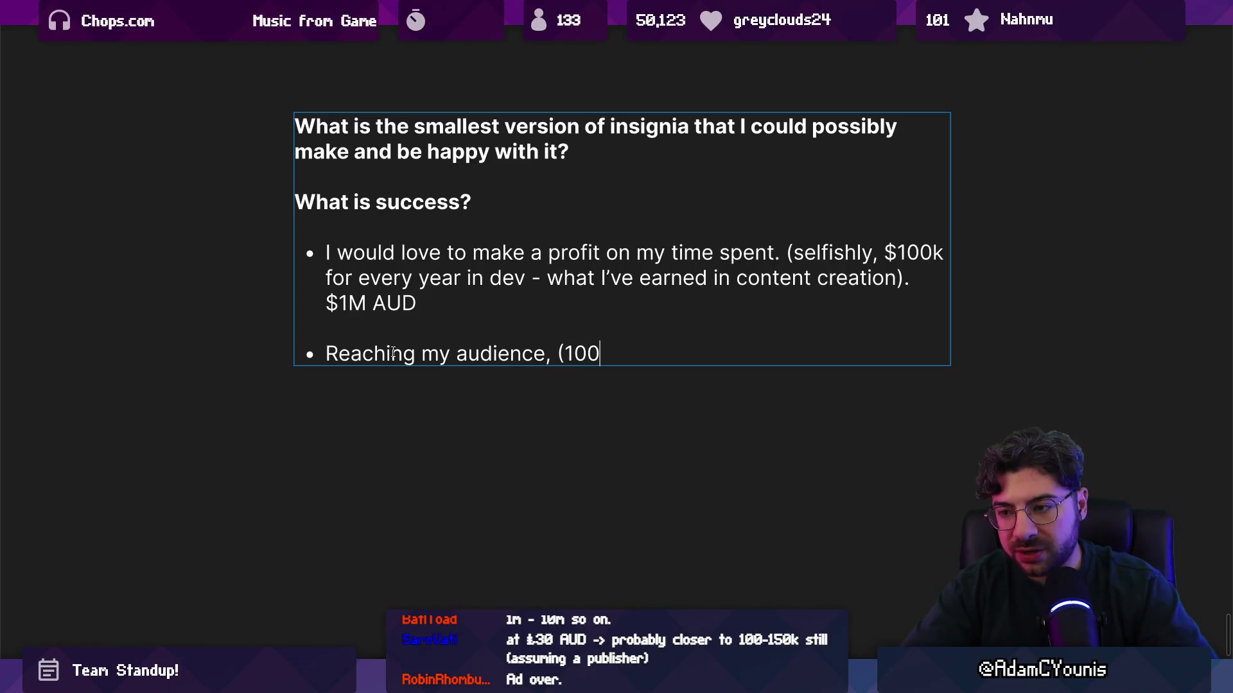
pyautogui.write('k players')
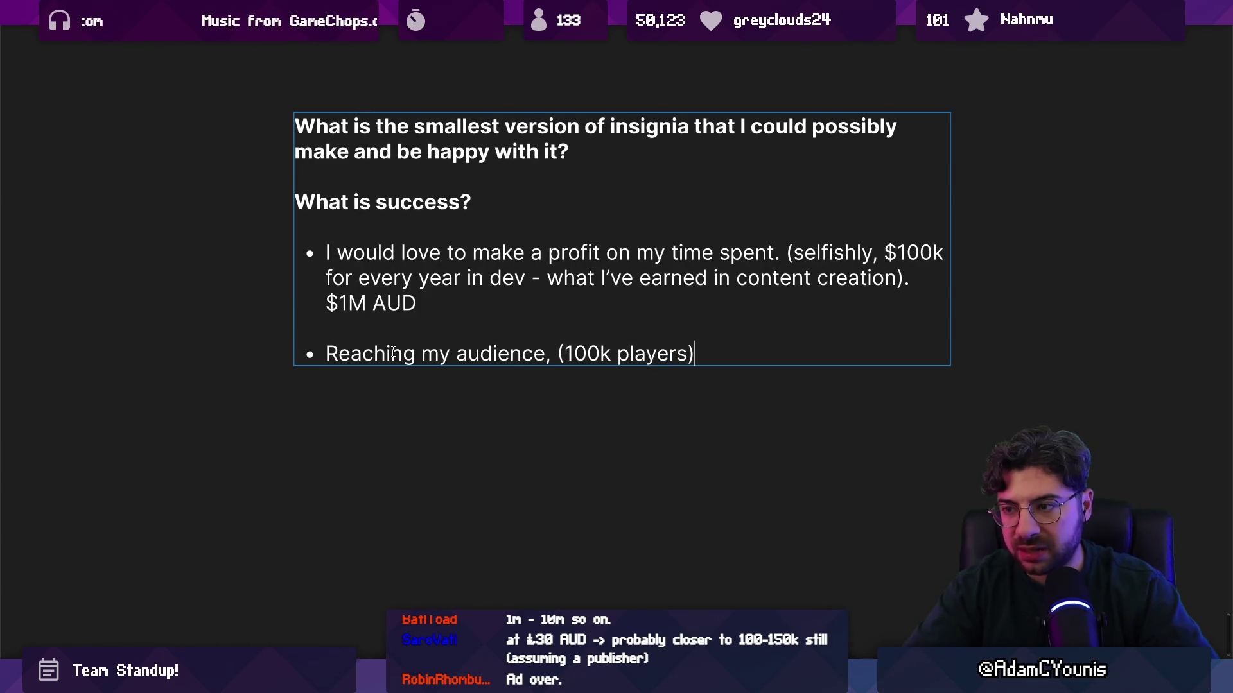
# Add a 'Telling the game's intended story' bullet with an empty sub-bullet beneath it
pyautogui.press('Return')
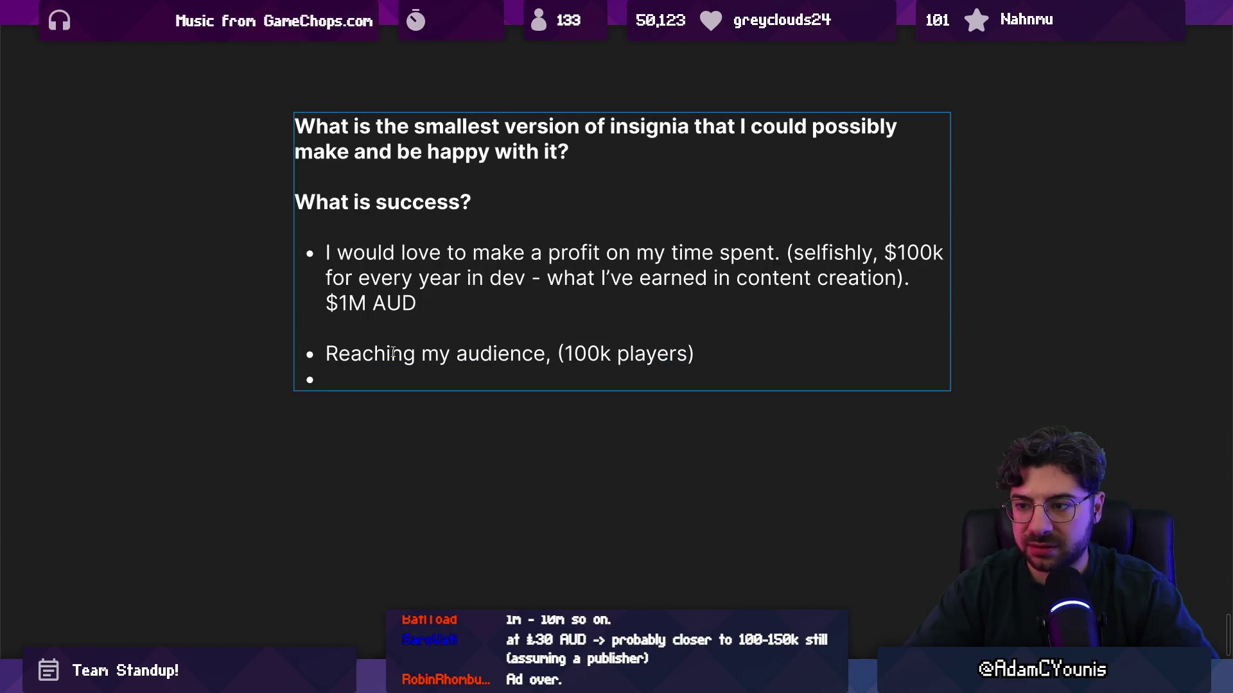
pyautogui.press('Return')
pyautogui.write('Telling mys tor')
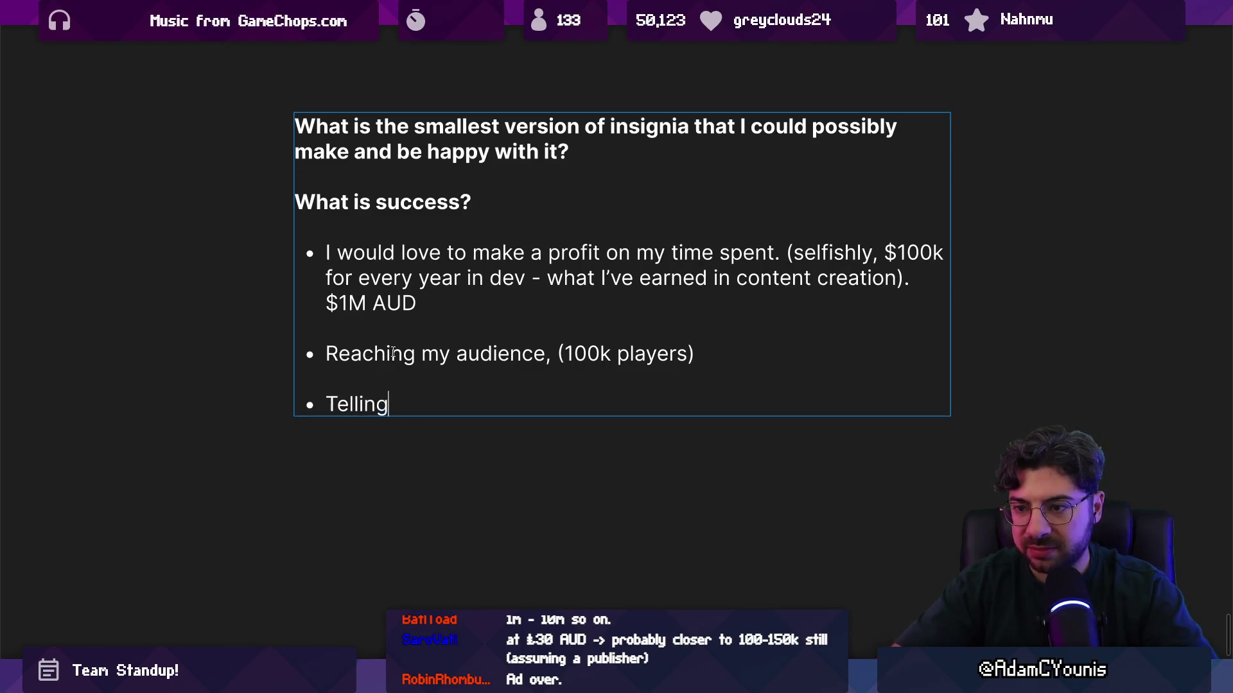
pyautogui.press('BackSpace')
pyautogui.write('story')
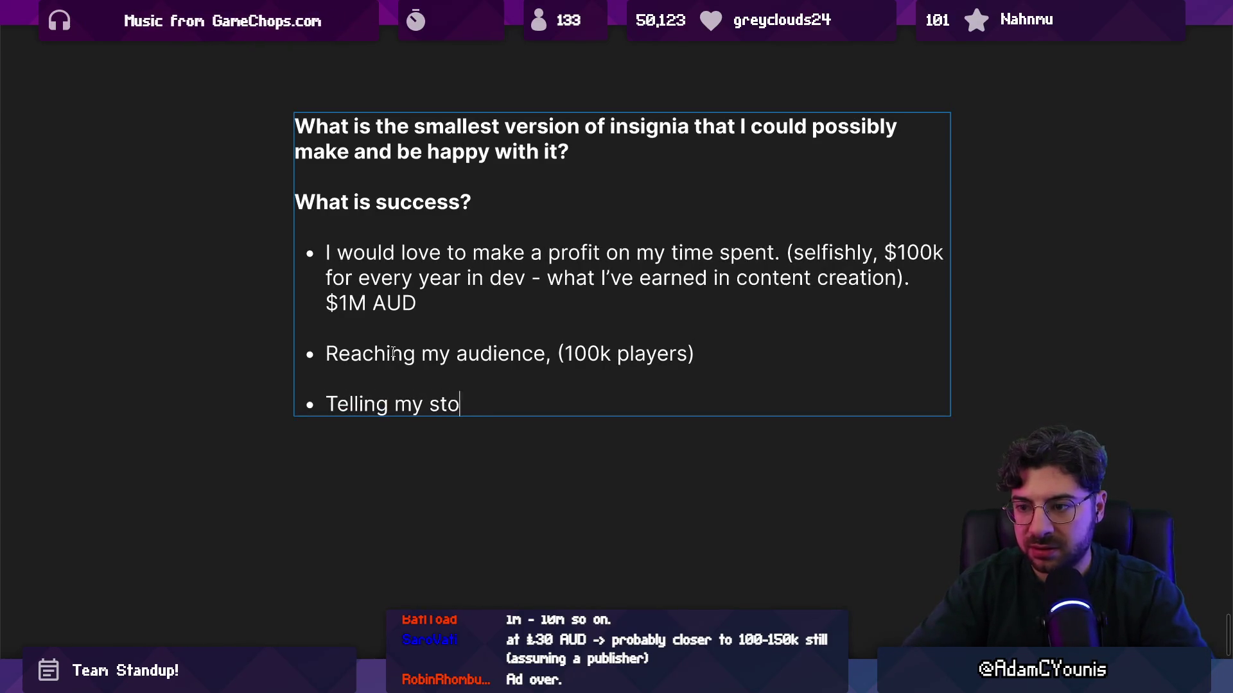
pyautogui.press('Return')
pyautogui.press('Tab')
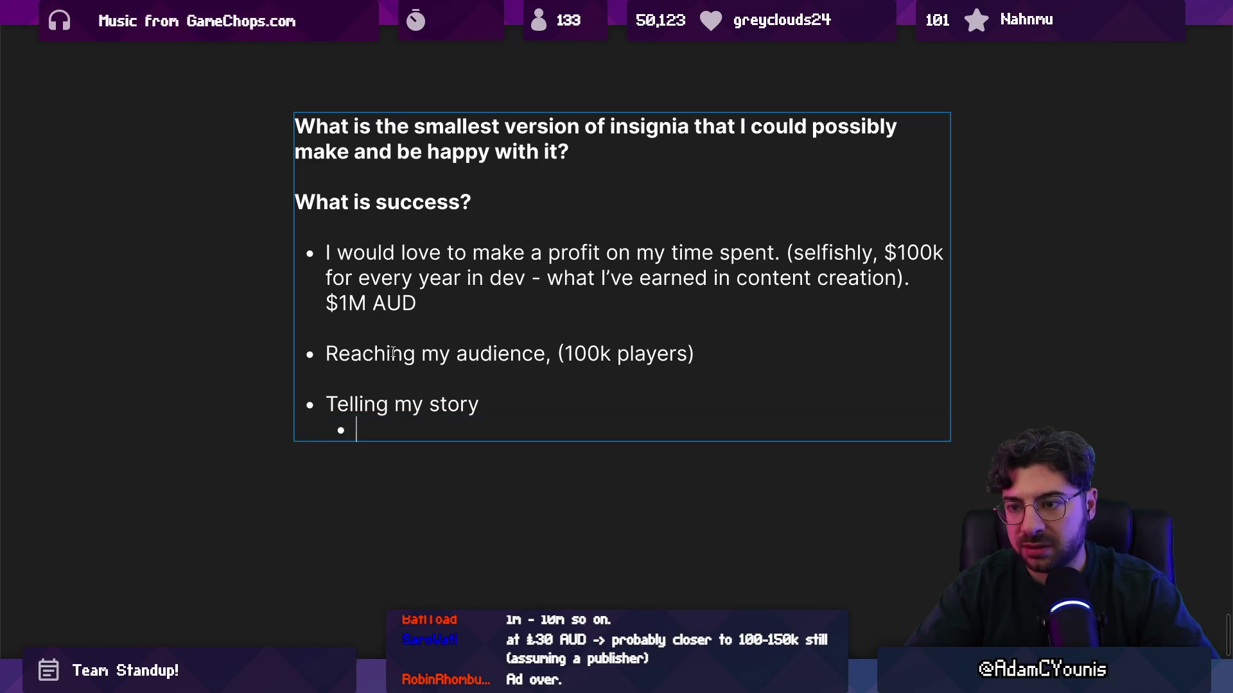
pyautogui.write('the')
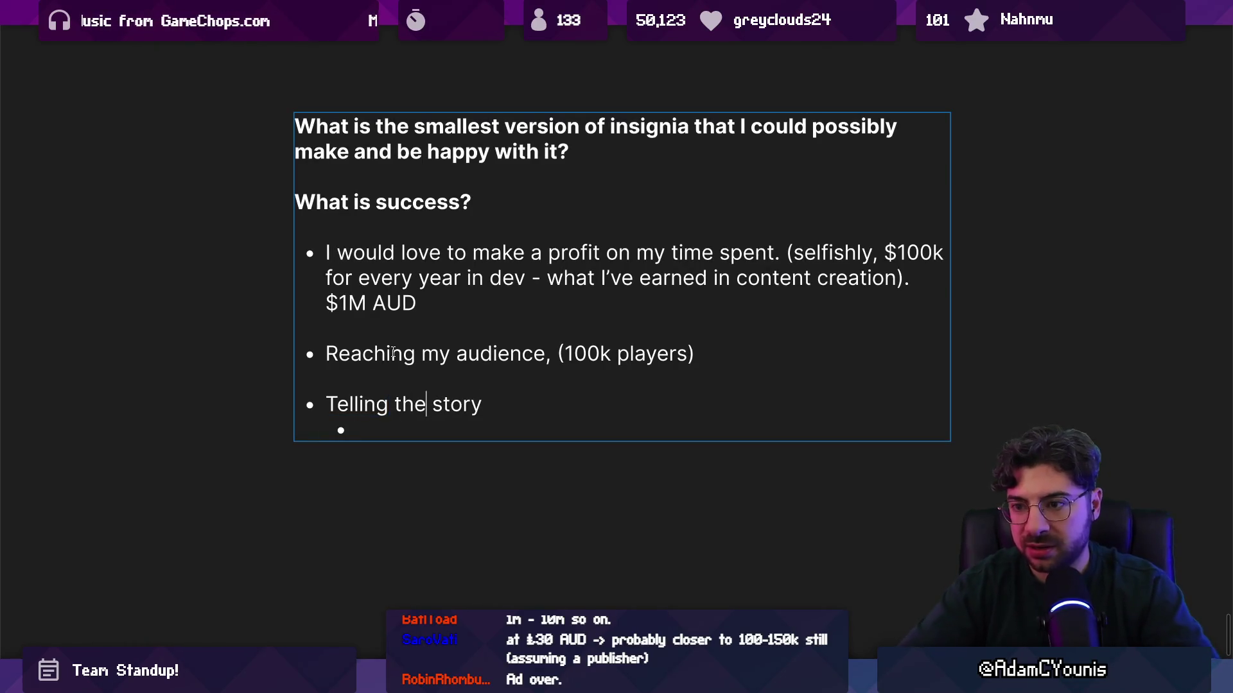
pyautogui.write(" game's i")
pyautogui.hotkey('ctrl', 't')
pyautogui.write('er')
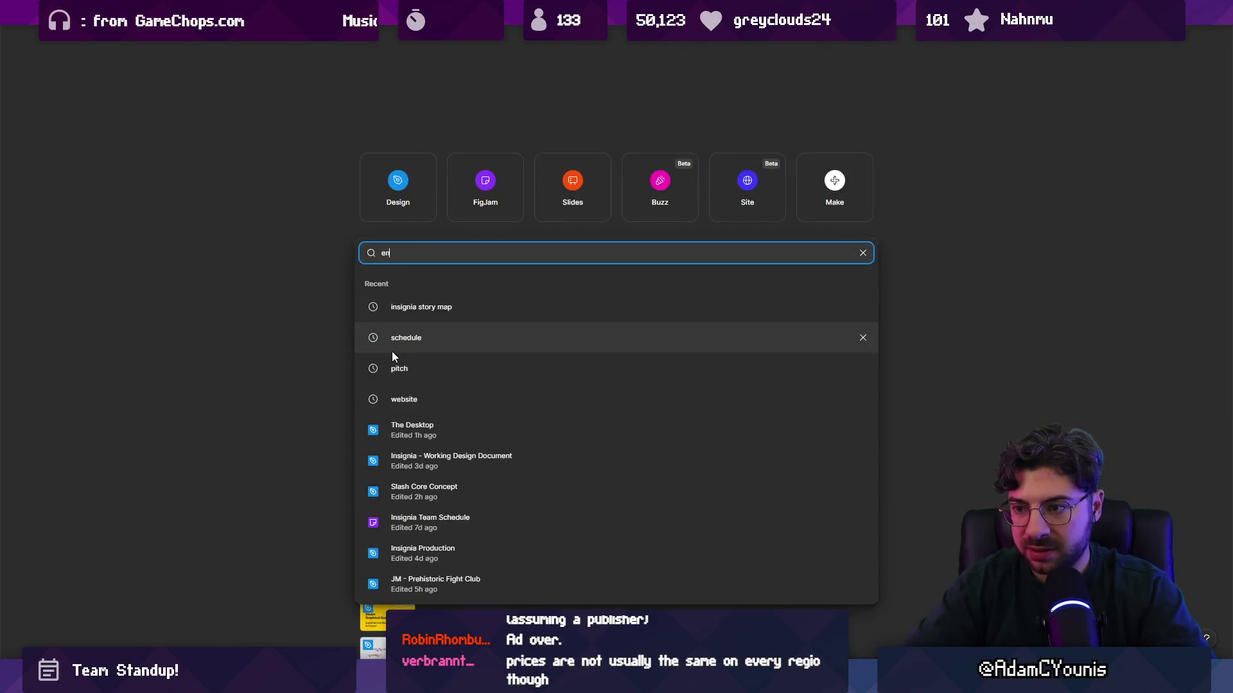
pyautogui.hotkey('ctrl', 'w')
pyautogui.write('n')
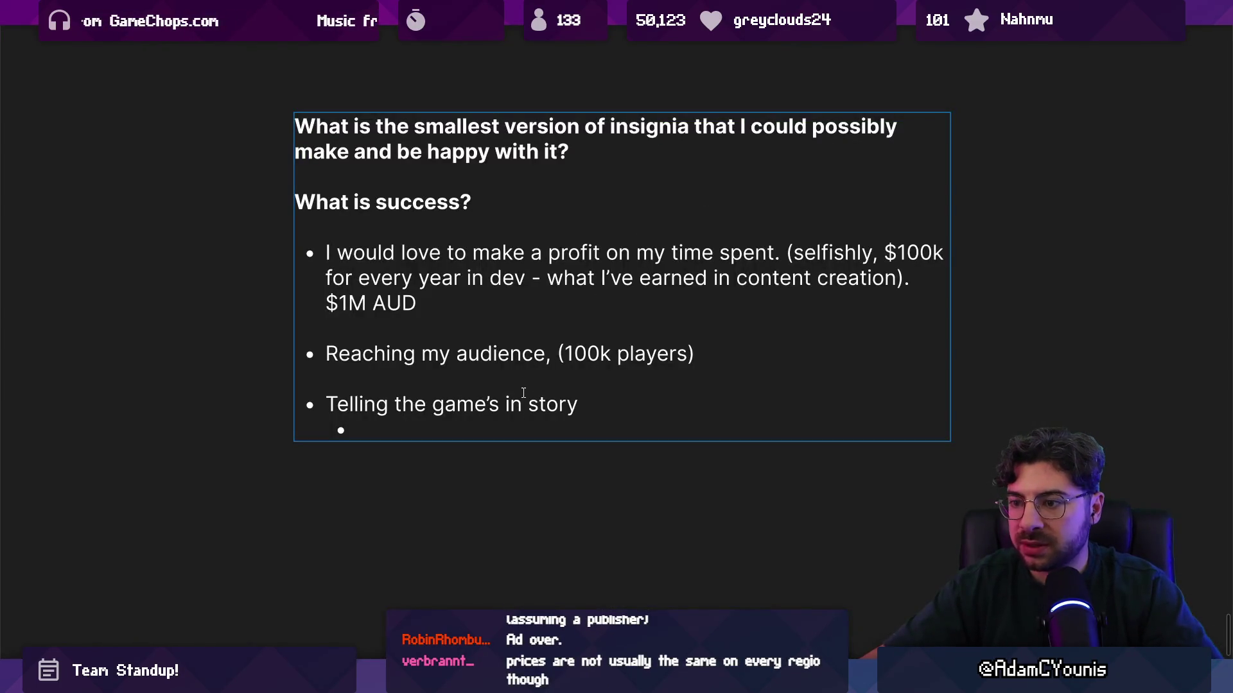
pyautogui.write('tendede')
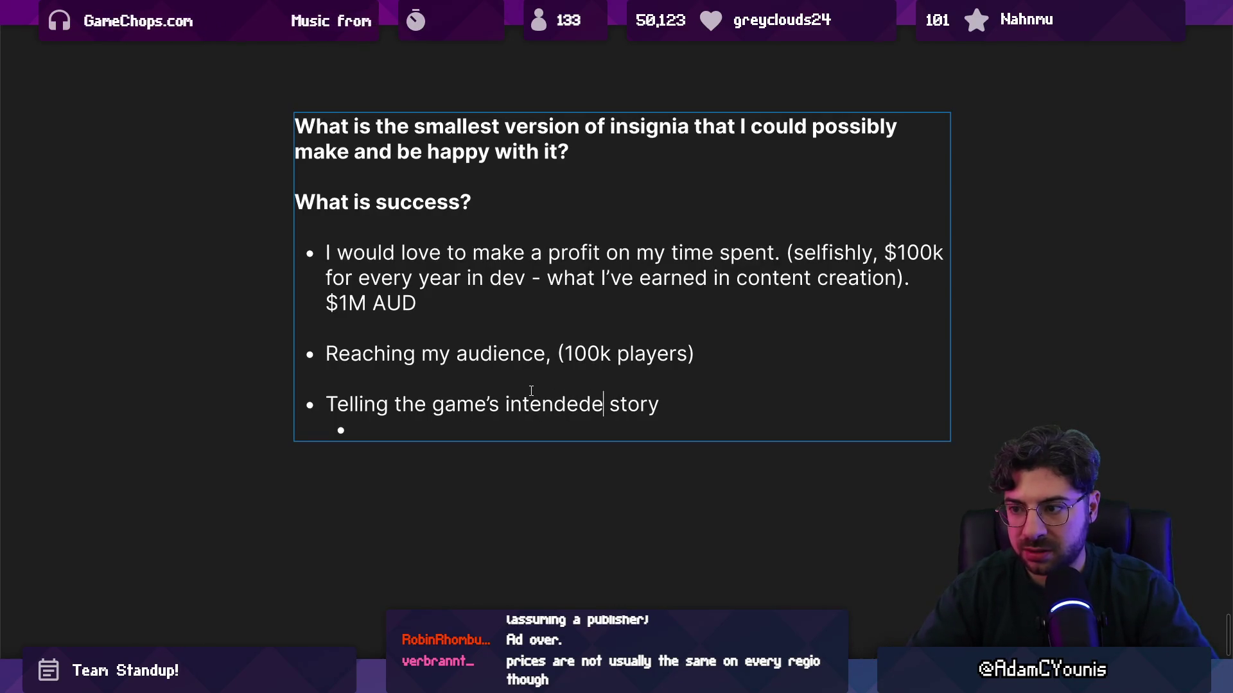
pyautogui.press('BackSpace')
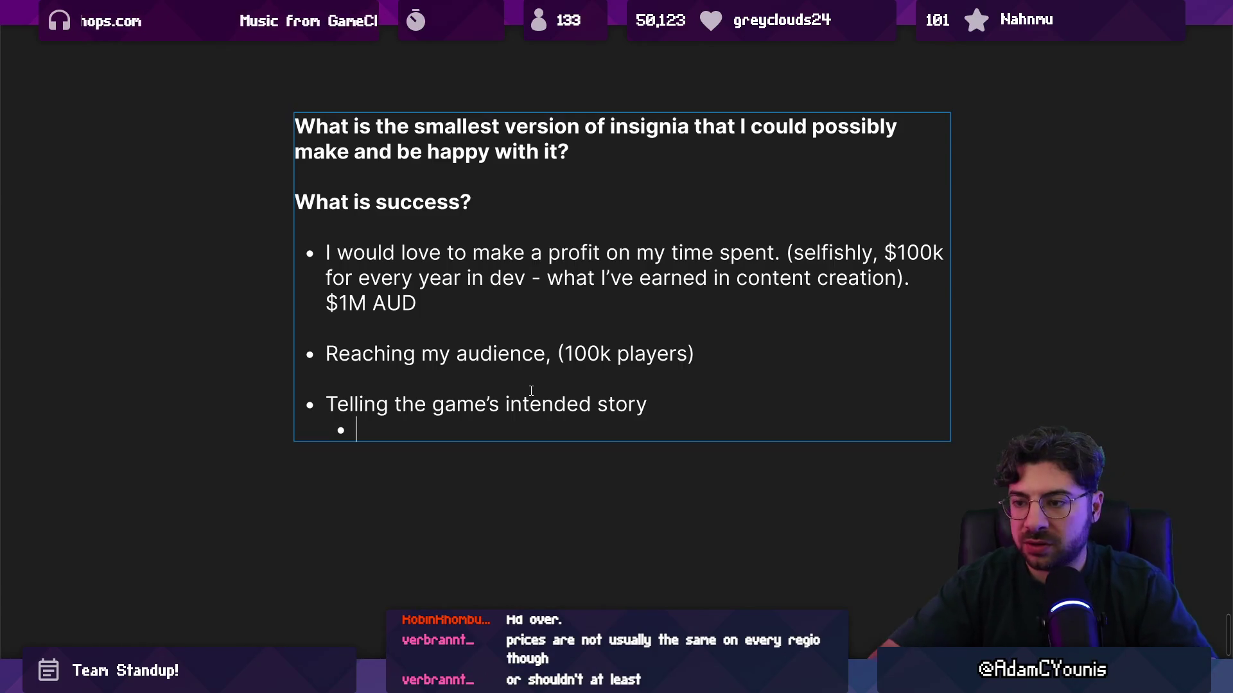
# Add sub-bullets '5 chapters', 'full narrative arc' and 'single release'
pyautogui.write('5 chaop')
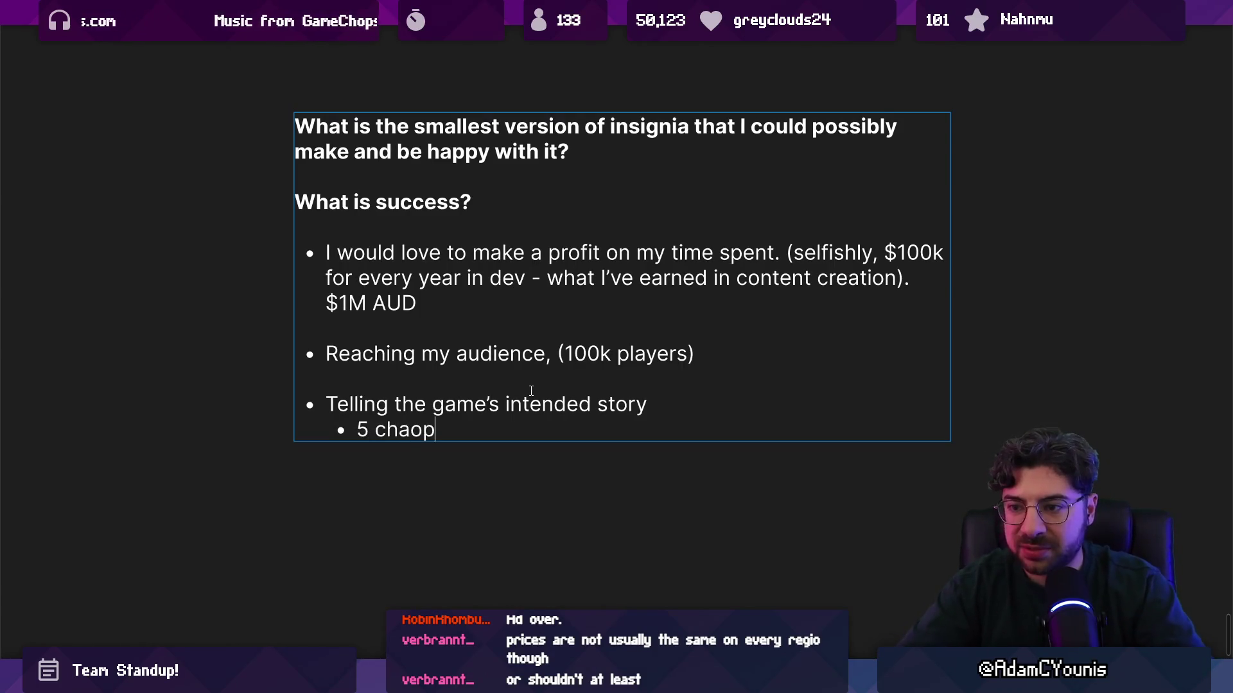
pyautogui.press('BackSpace')
pyautogui.press('BackSpace')
pyautogui.write('pters')
pyautogui.press('Return')
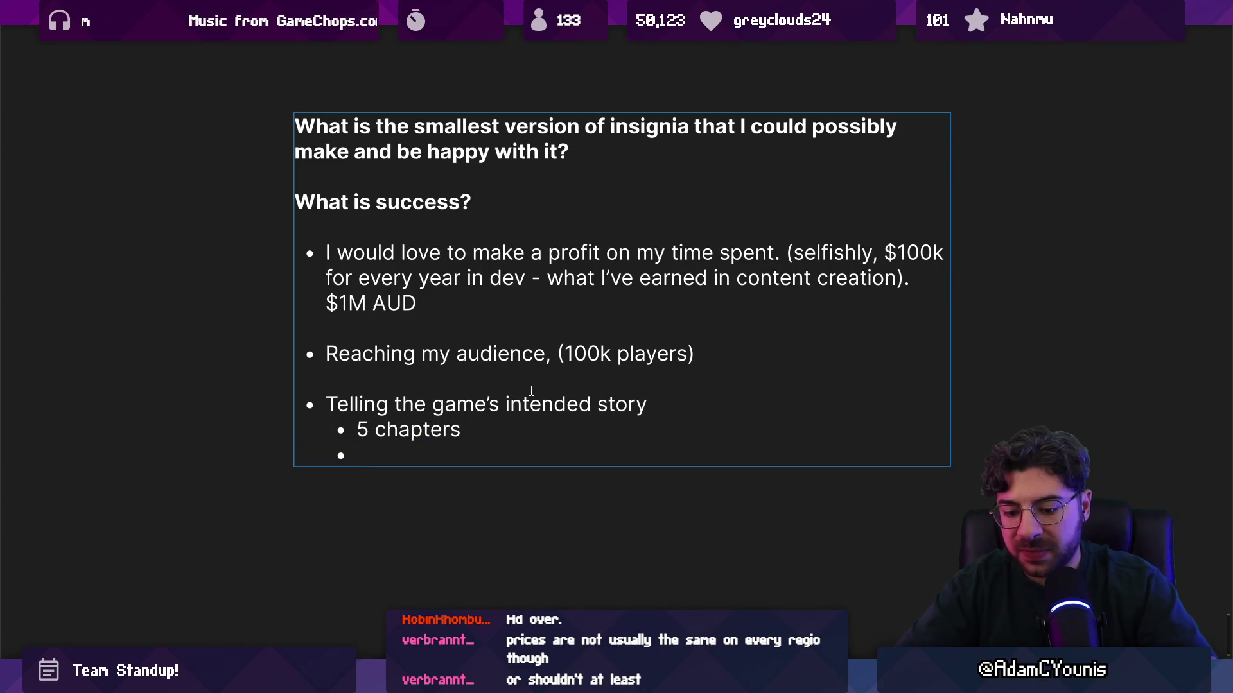
pyautogui.write('full na')
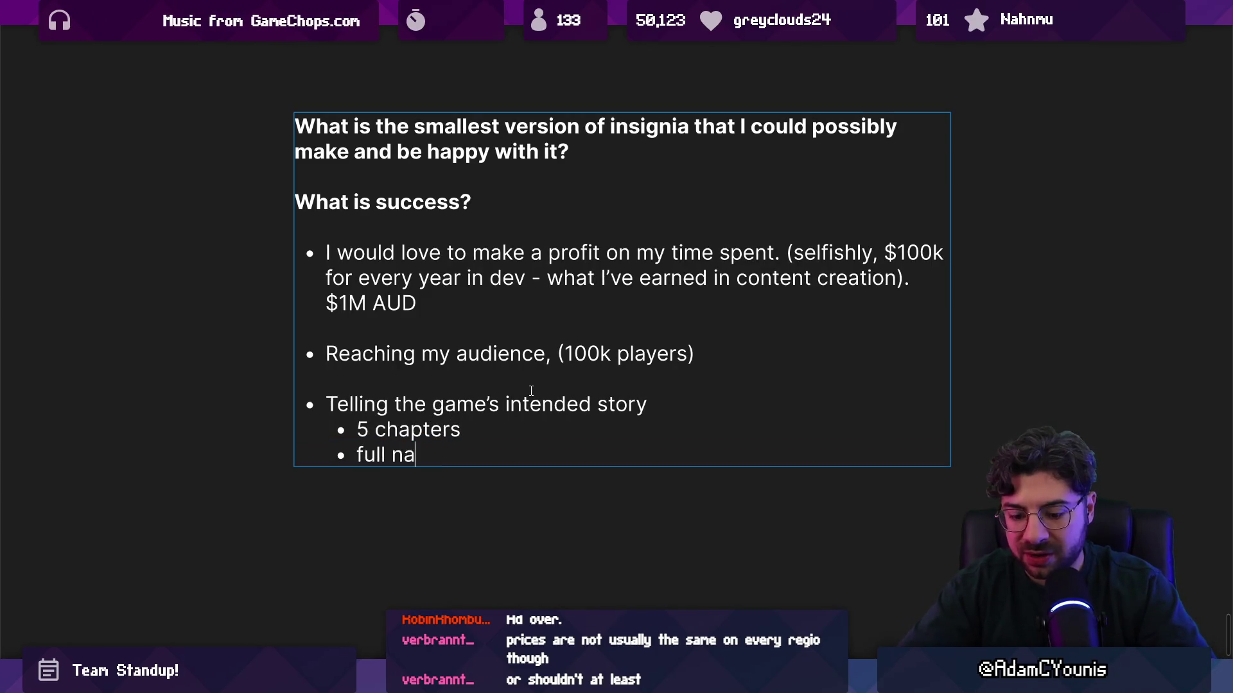
pyautogui.write('rrative arc')
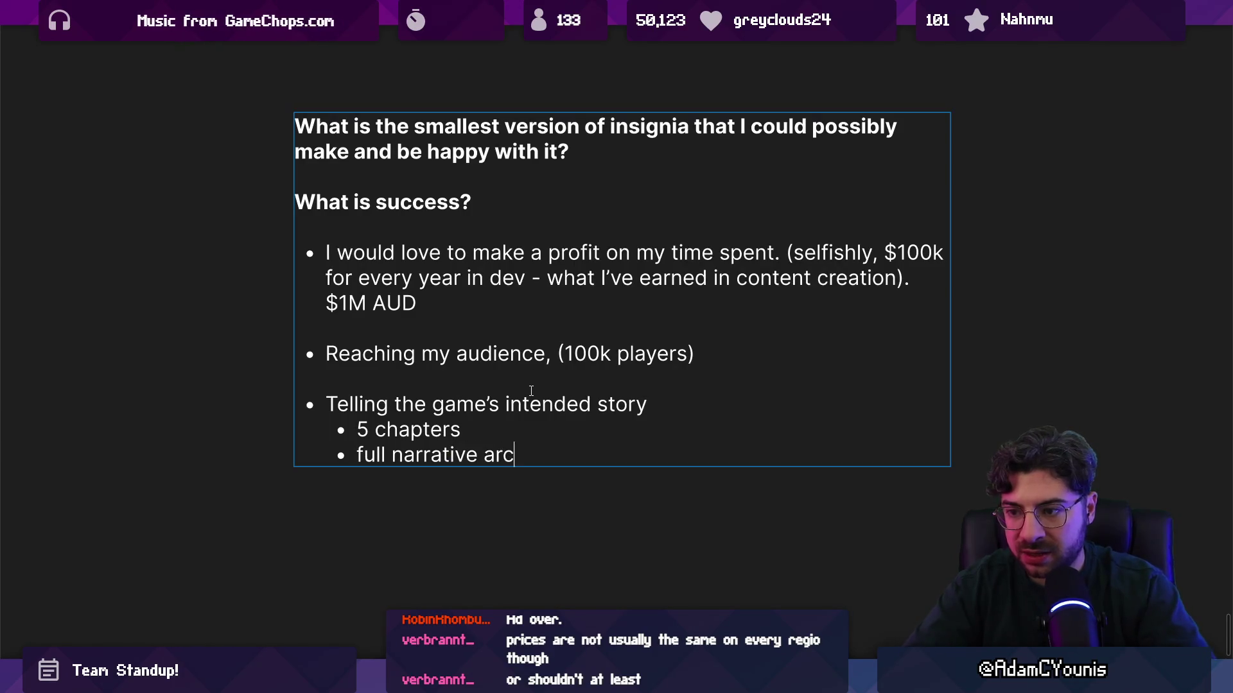
pyautogui.press('Return')
pyautogui.write('single release')
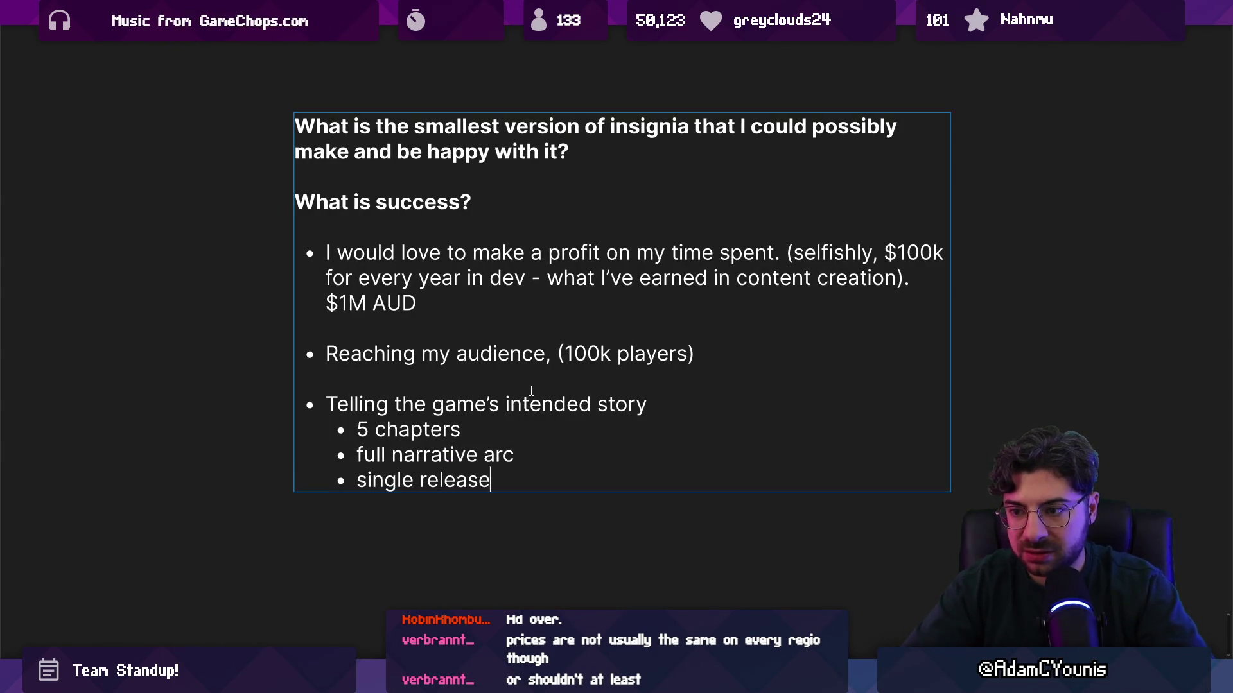
pyautogui.press('Return')
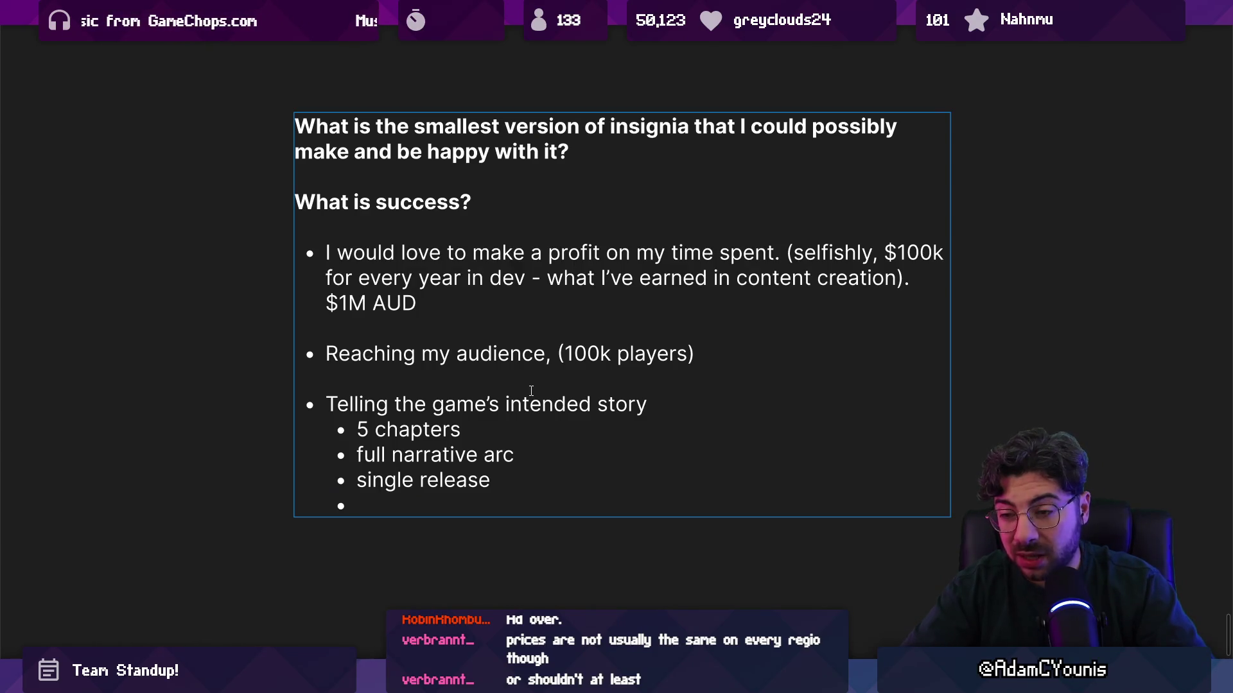
# Add bullets for 10 bosses and 30 enemies
pyautogui.write('10bosses')
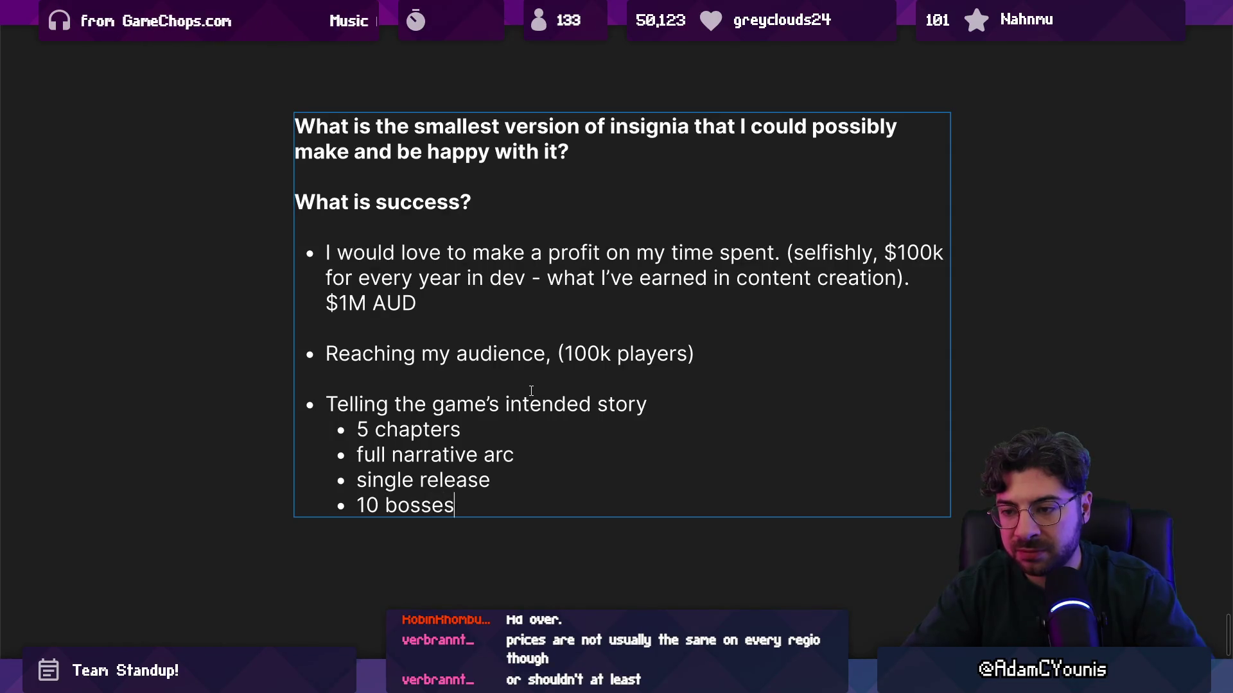
pyautogui.press('Return')
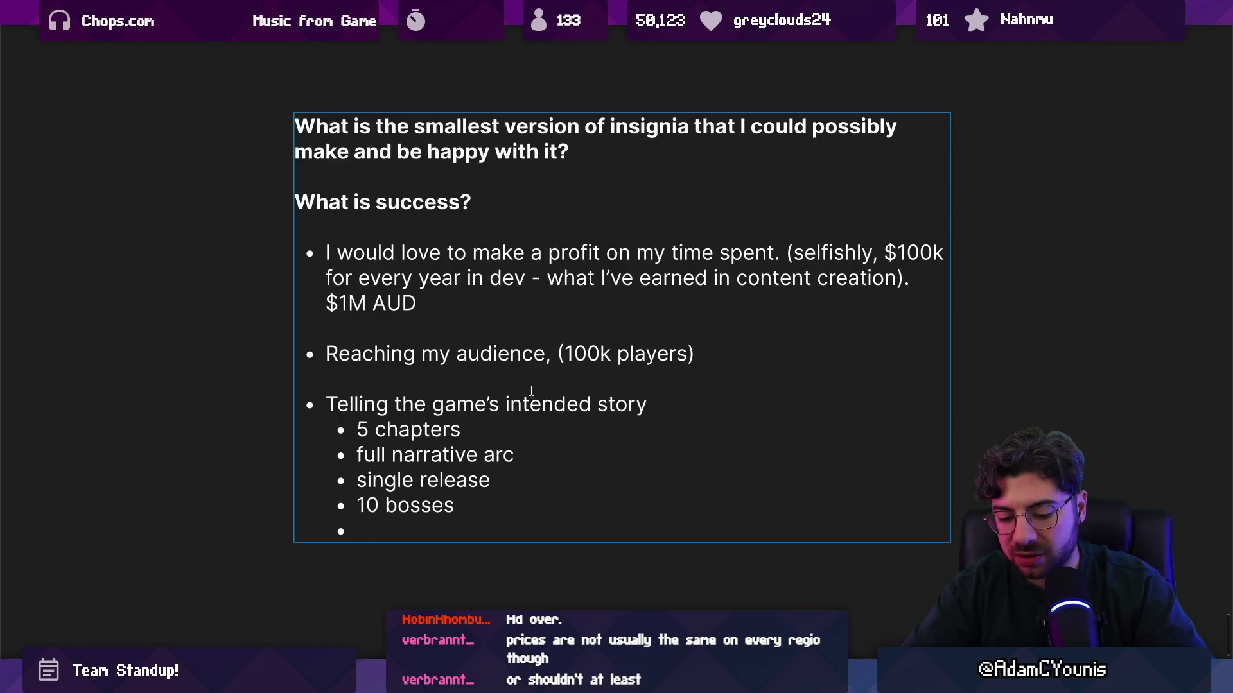
pyautogui.write('20')
pyautogui.press('BackSpace')
pyautogui.press('BackSpace')
pyautogui.write('30 enemies')
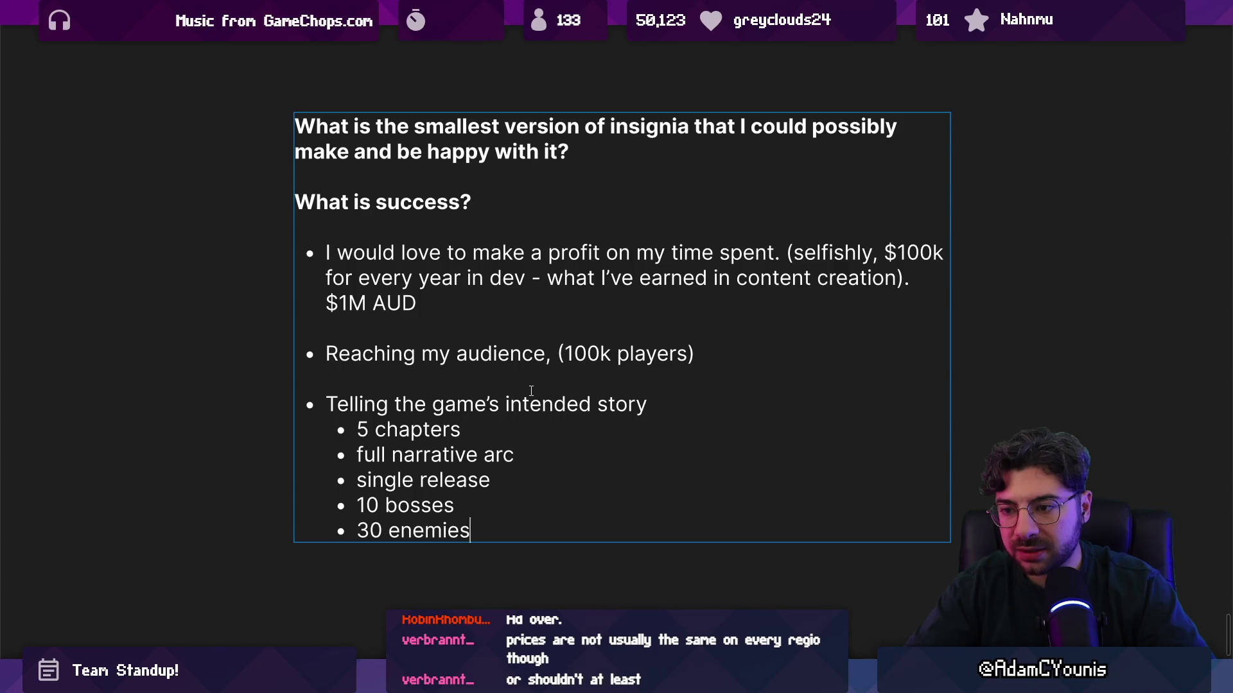
pyautogui.press('Return')
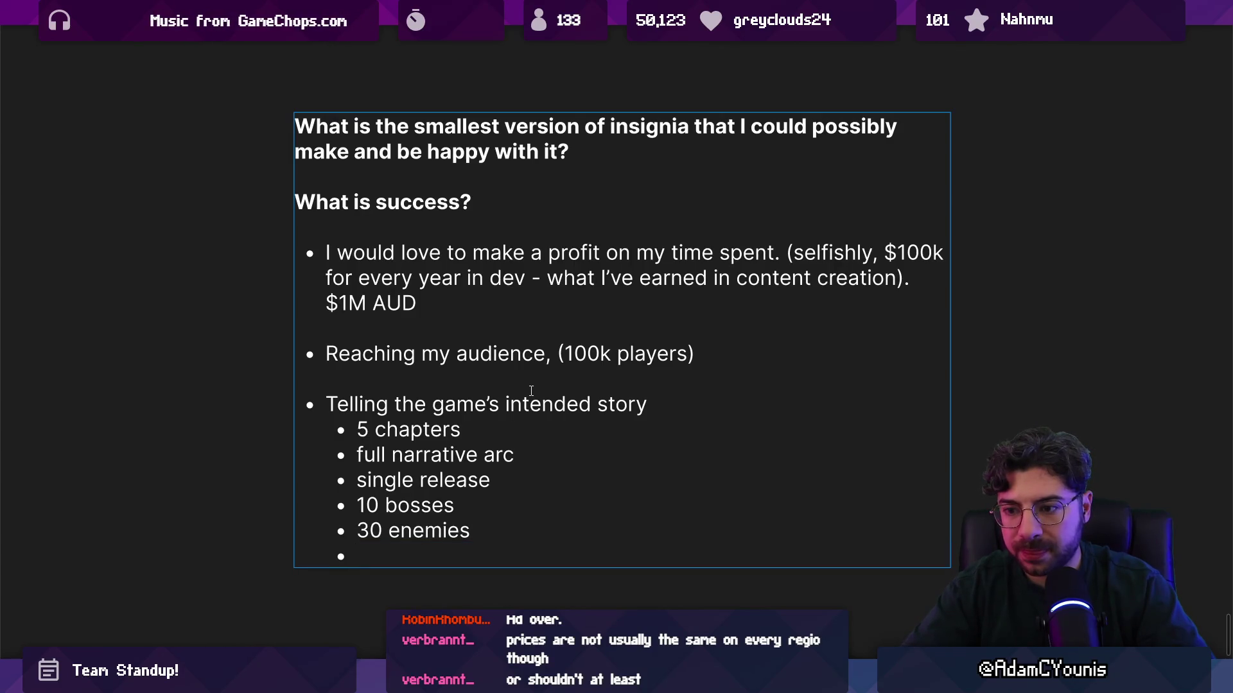
# Add 'explorable world with backtracking and extra paths in CH5'
pyautogui.write('ep')
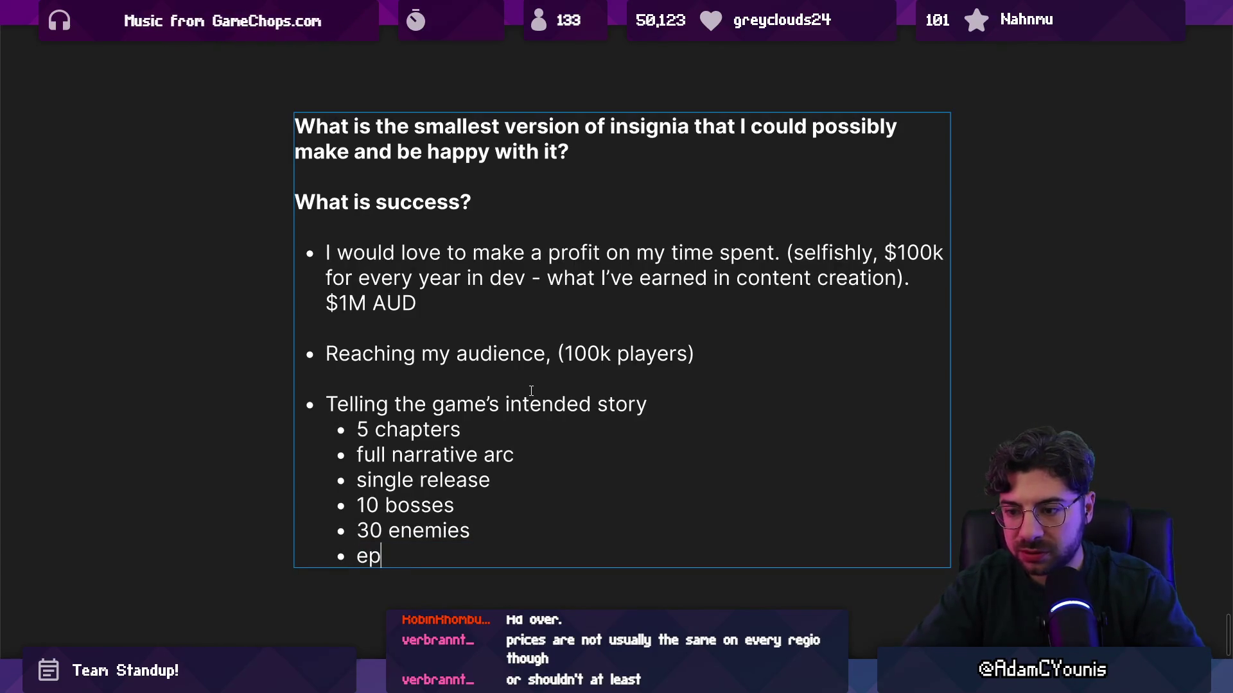
pyautogui.write('xlolo')
pyautogui.press('BackSpace')
pyautogui.press('BackSpace')
pyautogui.press('BackSpace')
pyautogui.write('xplorabl')
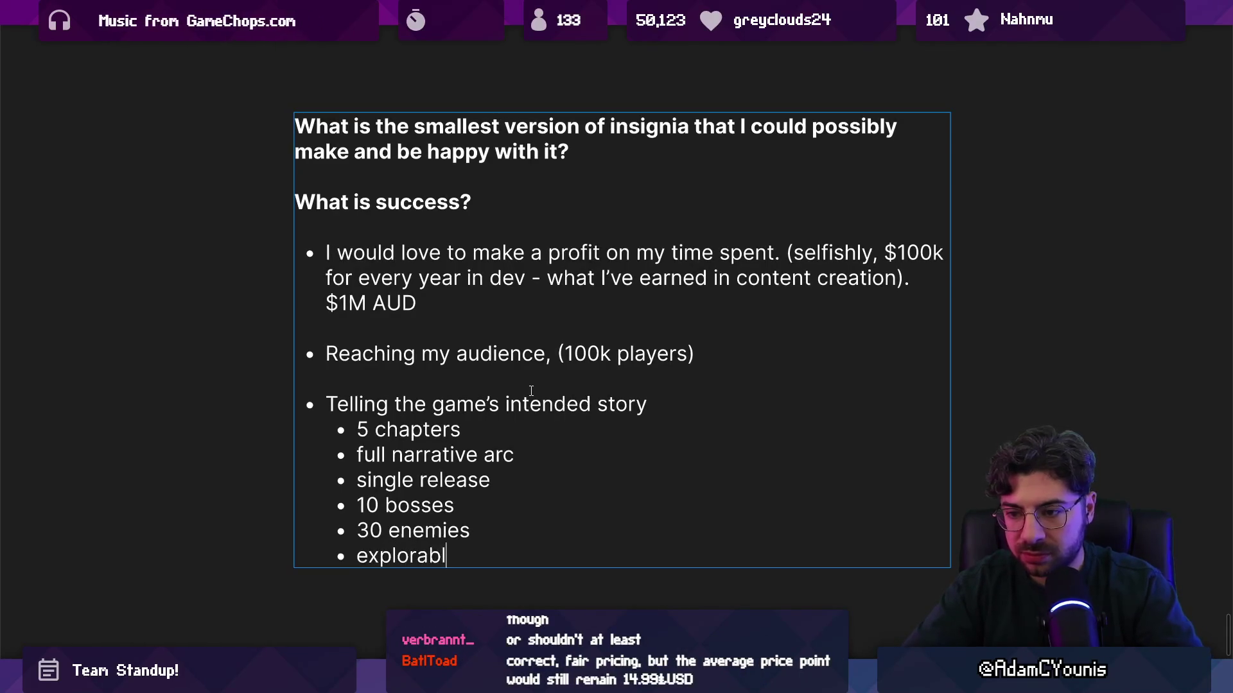
pyautogui.write('e world with')
pyautogui.press('BackSpace')
pyautogui.press('BackSpace')
pyautogui.press('BackSpace')
pyautogui.write('orld with b')
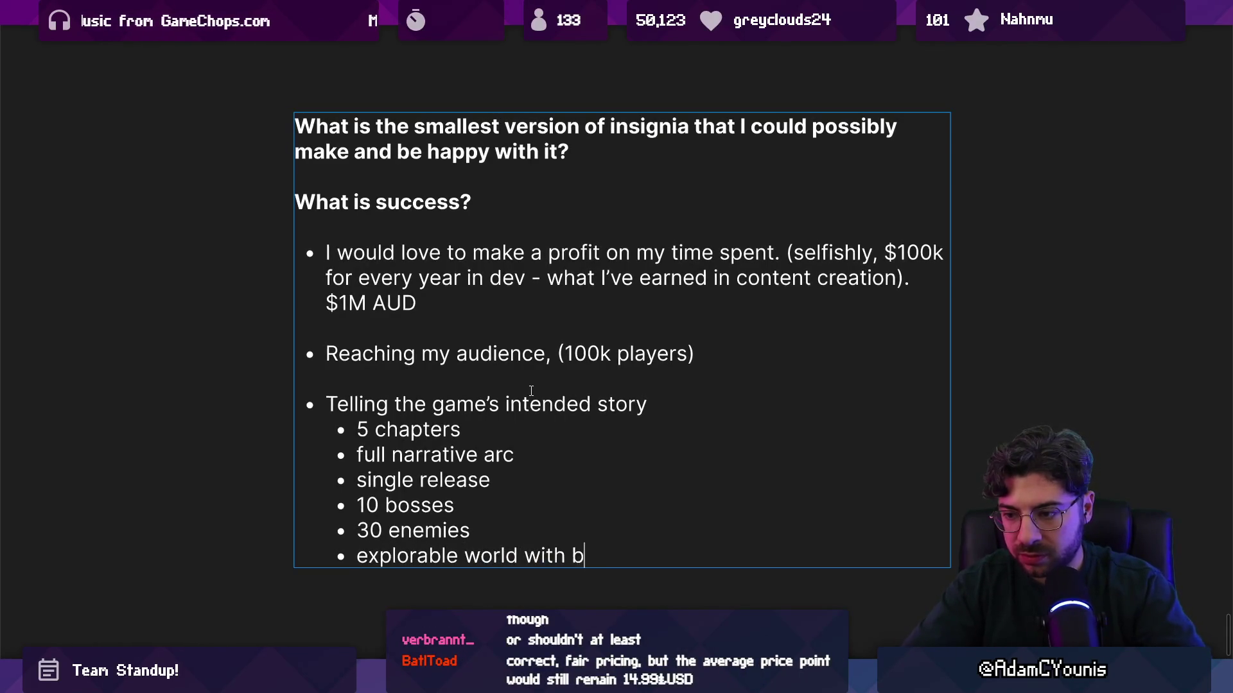
pyautogui.write('ackground')
pyautogui.press('BackSpace')
pyautogui.press('BackSpace')
pyautogui.press('BackSpace')
pyautogui.write('tr')
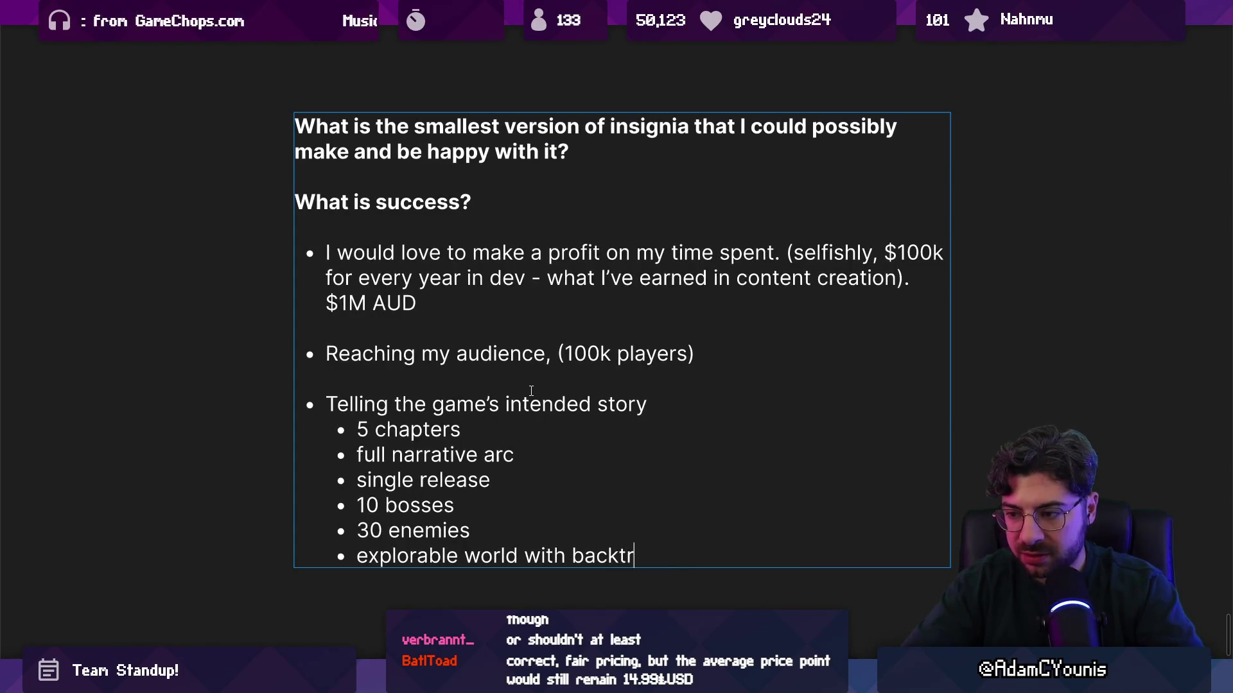
pyautogui.write('acking')
pyautogui.press('BackSpace')
pyautogui.press('BackSpace')
pyautogui.press('BackSpace')
pyautogui.write('king an')
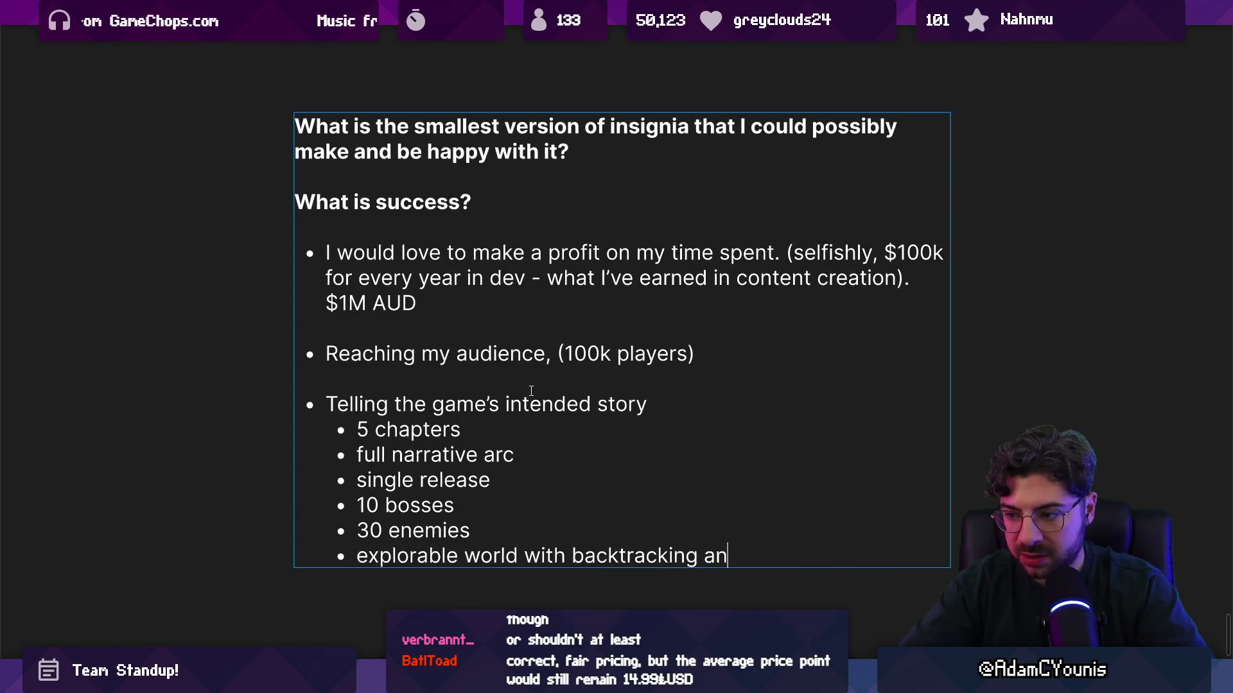
pyautogui.write('d extra')
pyautogui.press('BackSpace')
pyautogui.write('ra paths i')
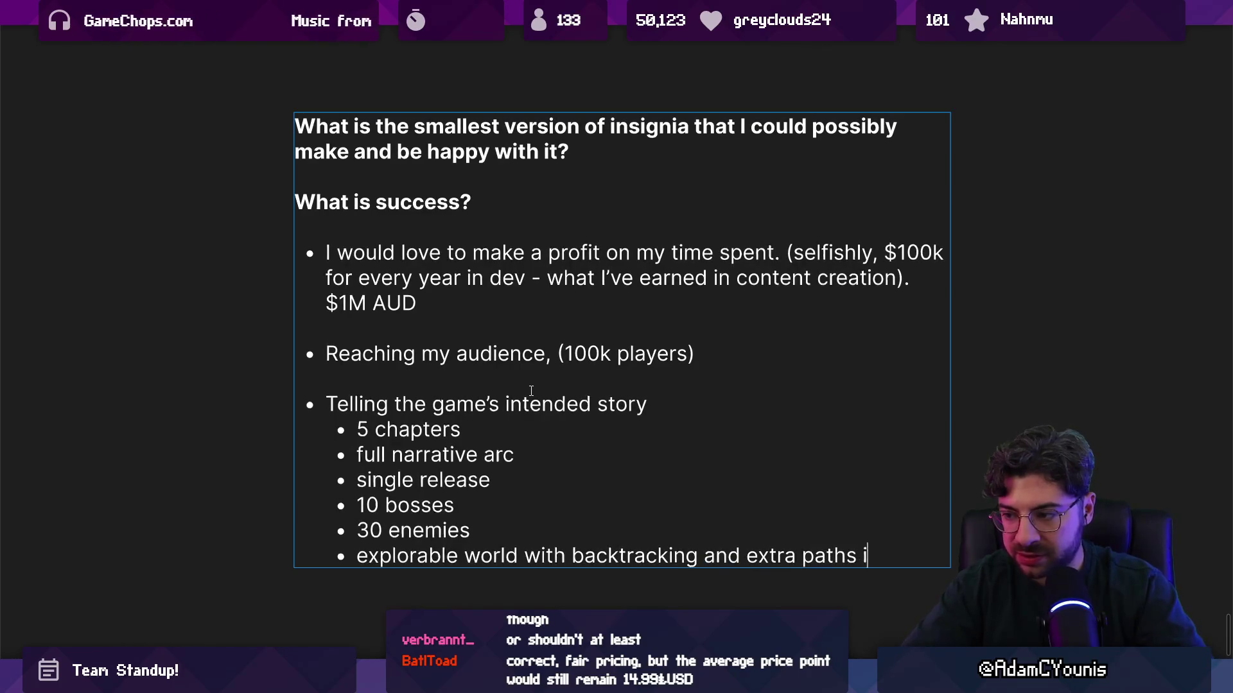
pyautogui.write('n CH5')
pyautogui.press('Return')
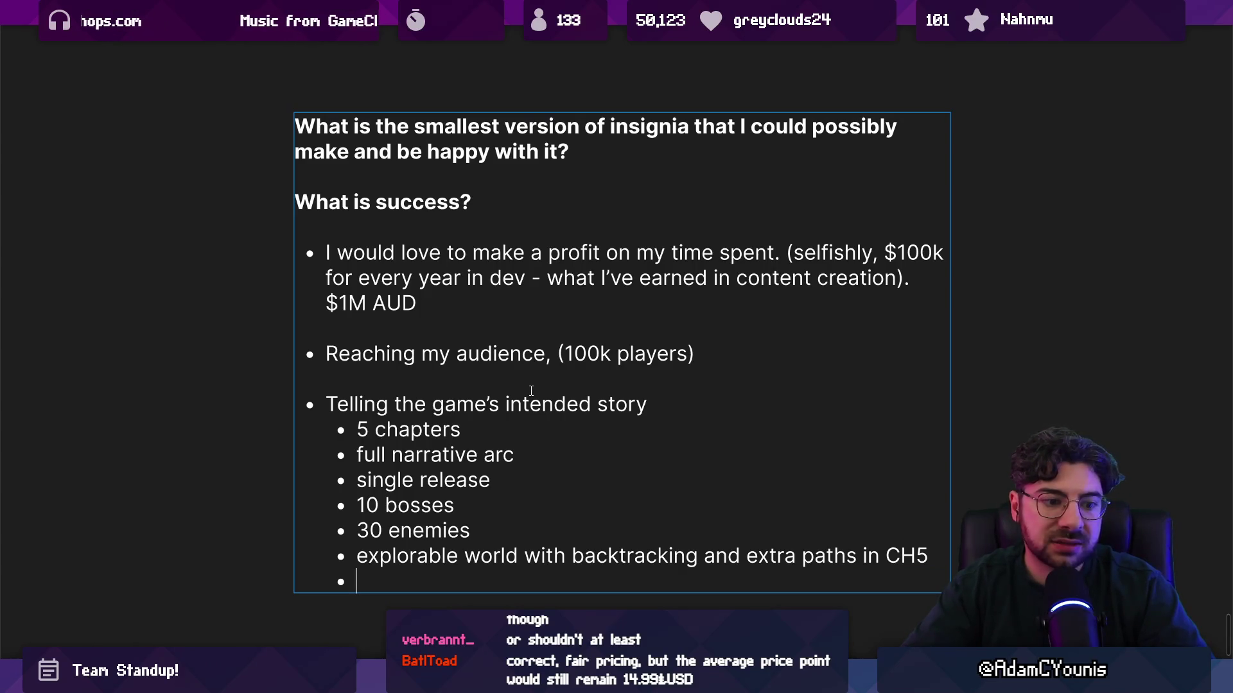
# Add 'End game content (new quests) across the world in CH5'
pyautogui.write('End ')
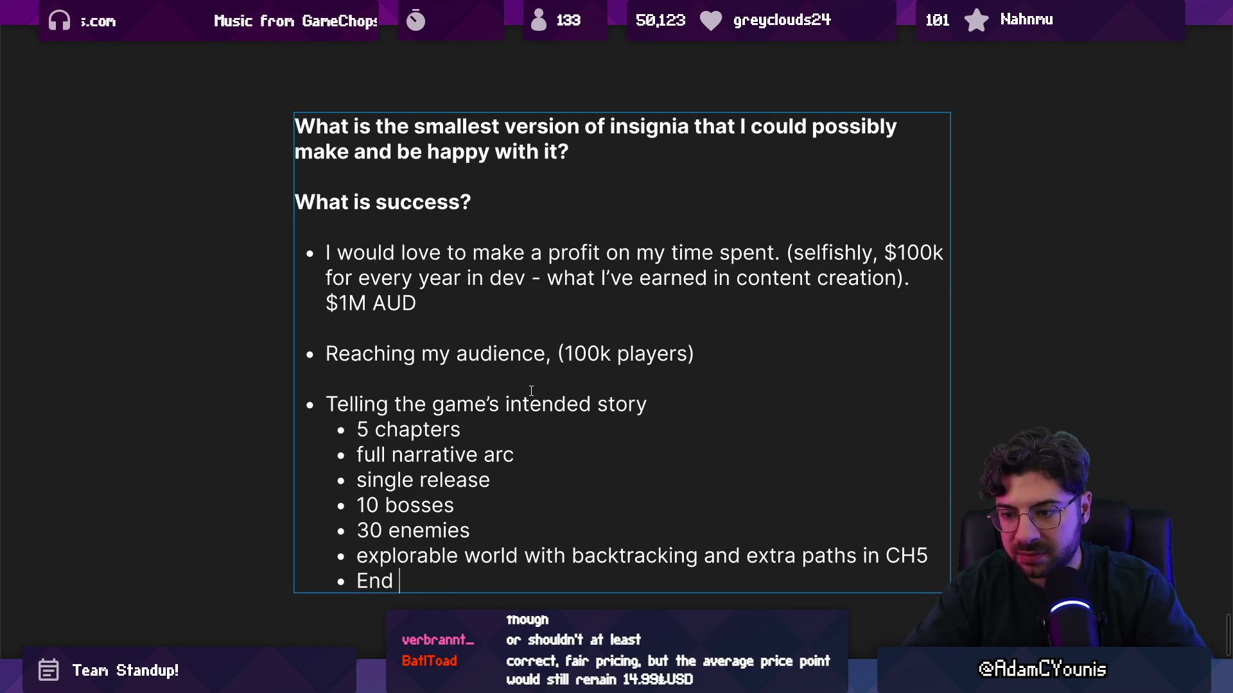
pyautogui.write('game content ')
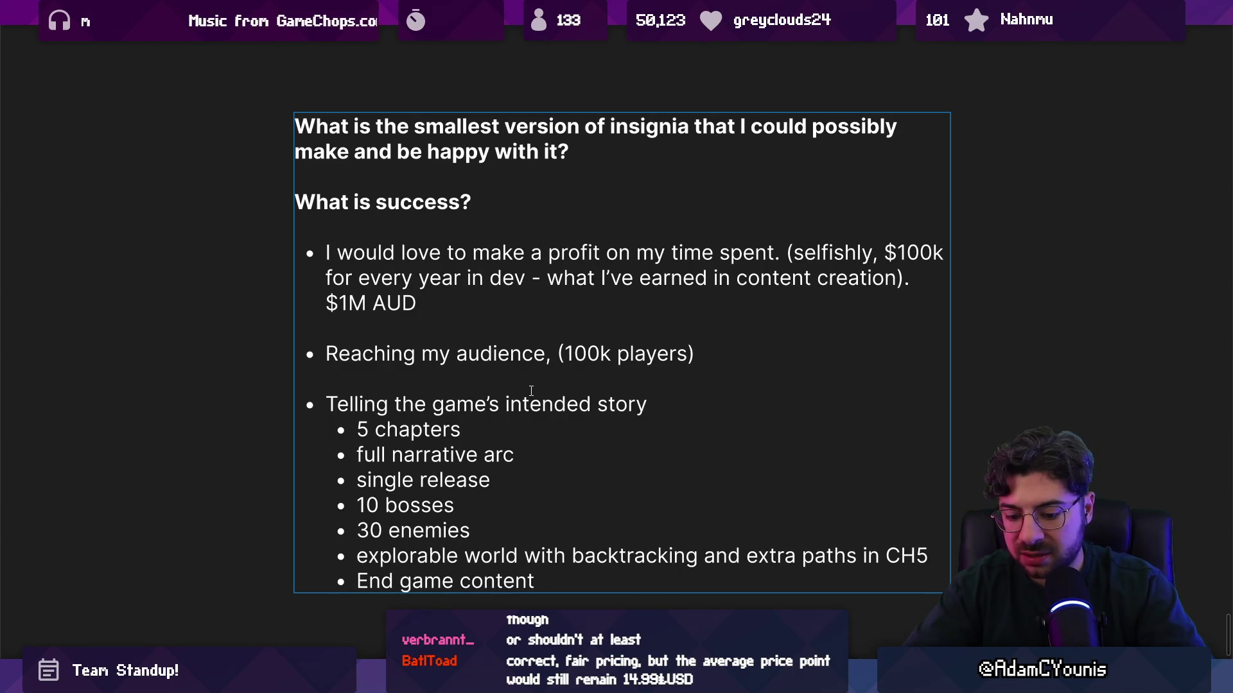
pyautogui.write('across th')
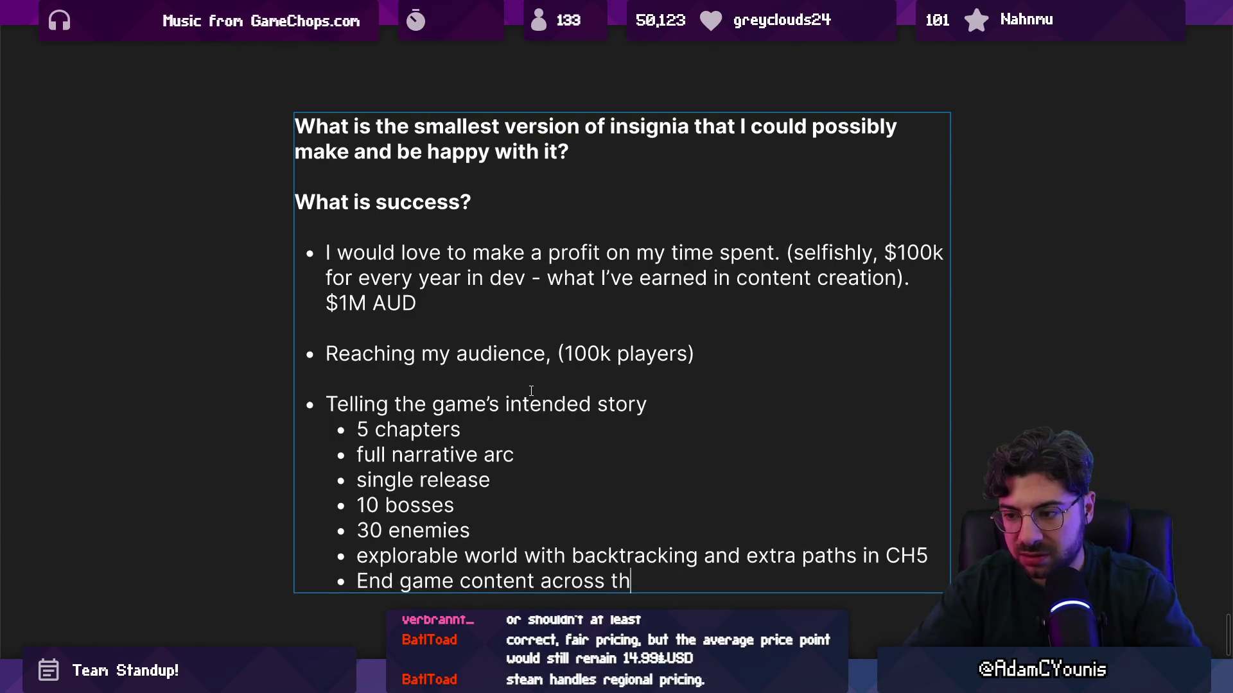
pyautogui.write('e world in')
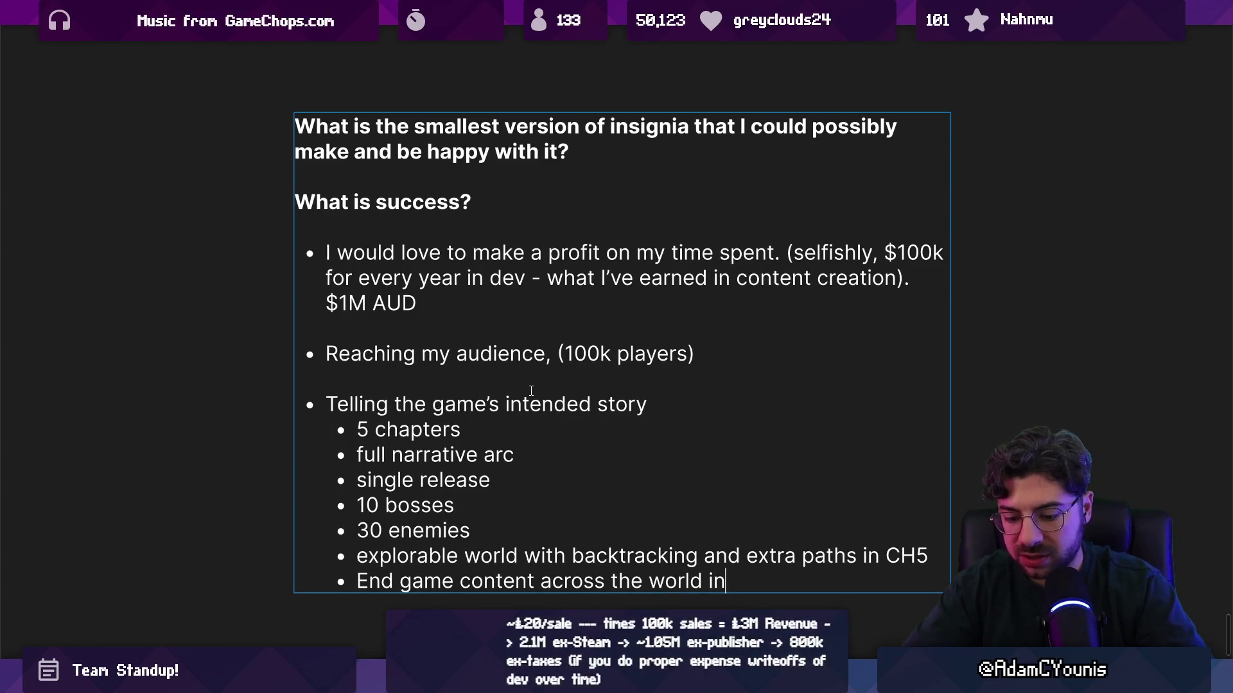
pyautogui.write(' CH5')
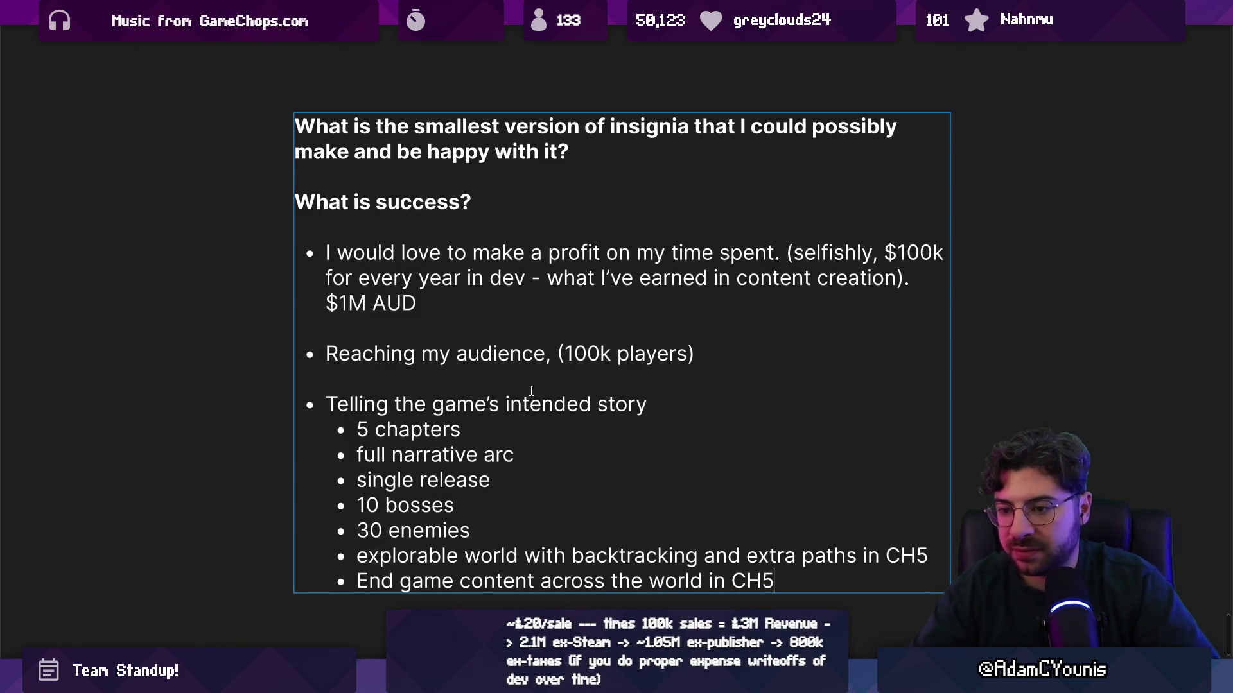
pyautogui.hotkey('ctrl', 'shift', 'Left')
pyautogui.hotkey('ctrl', 'shift', 'Left')
pyautogui.hotkey('ctrl', 'shift', 'Left')
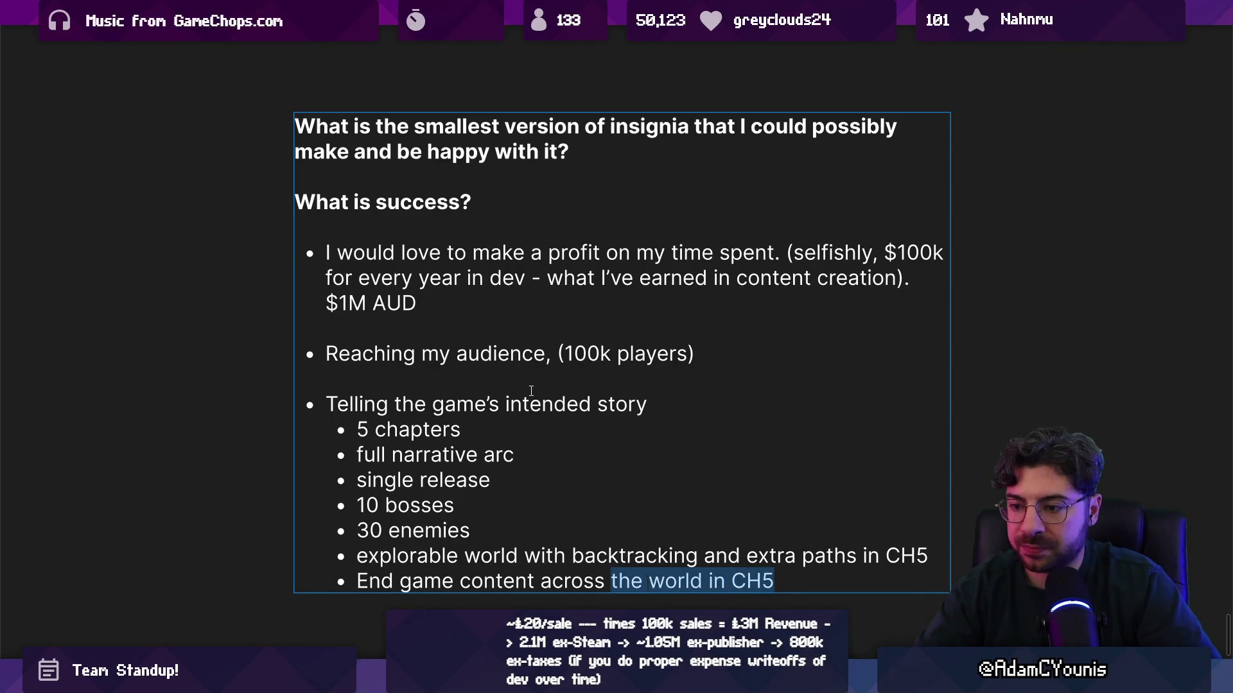
pyautogui.press('Left')
pyautogui.hotkey('ctrl', 'shift', 'Left')
pyautogui.press('Left')
pyautogui.write('(new que')
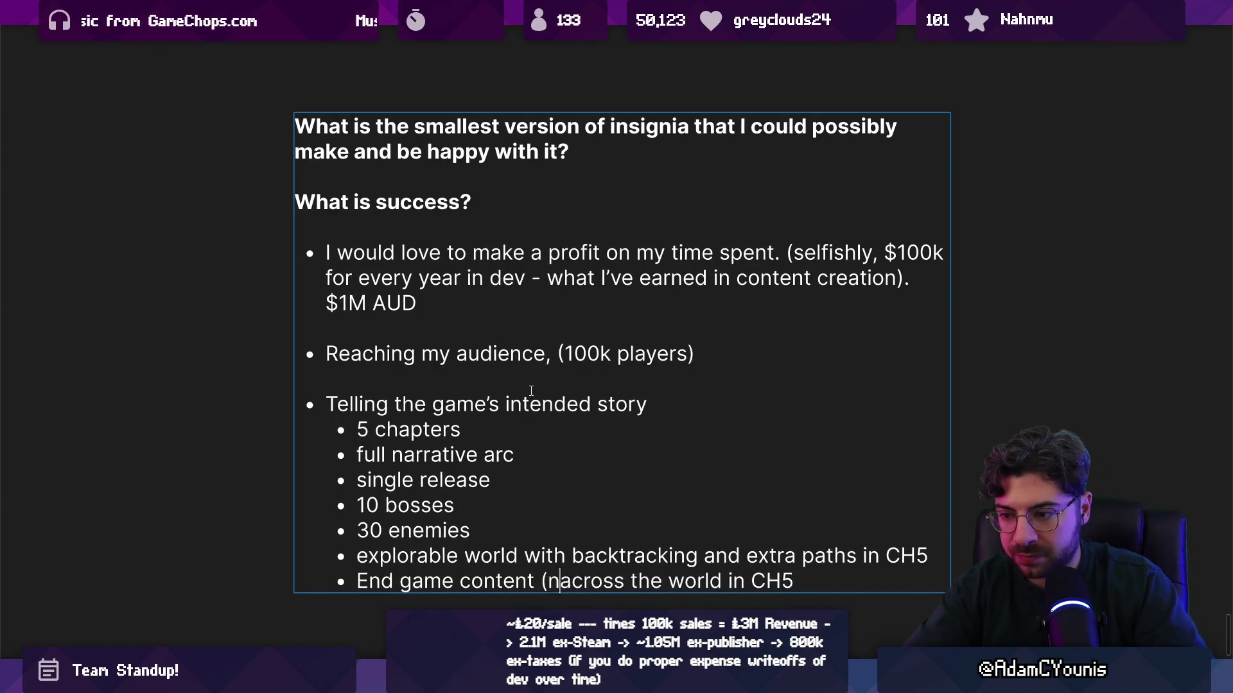
pyautogui.write('sts)')
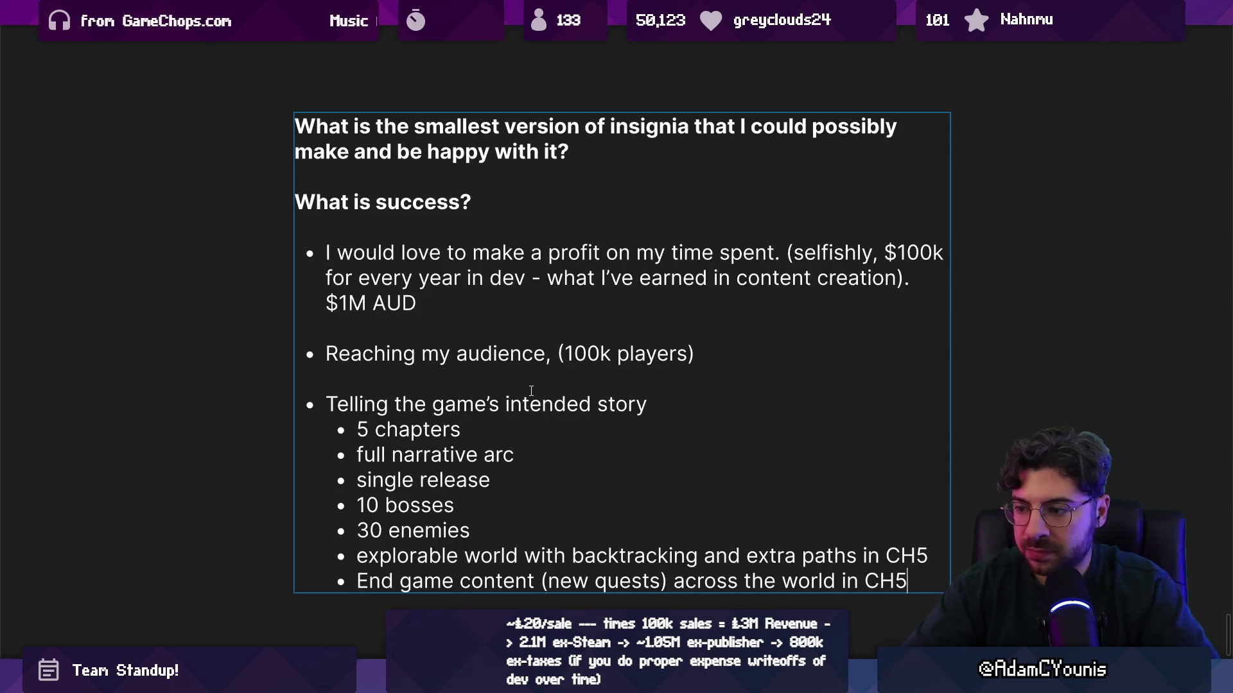
pyautogui.press('End')
pyautogui.press('Return')
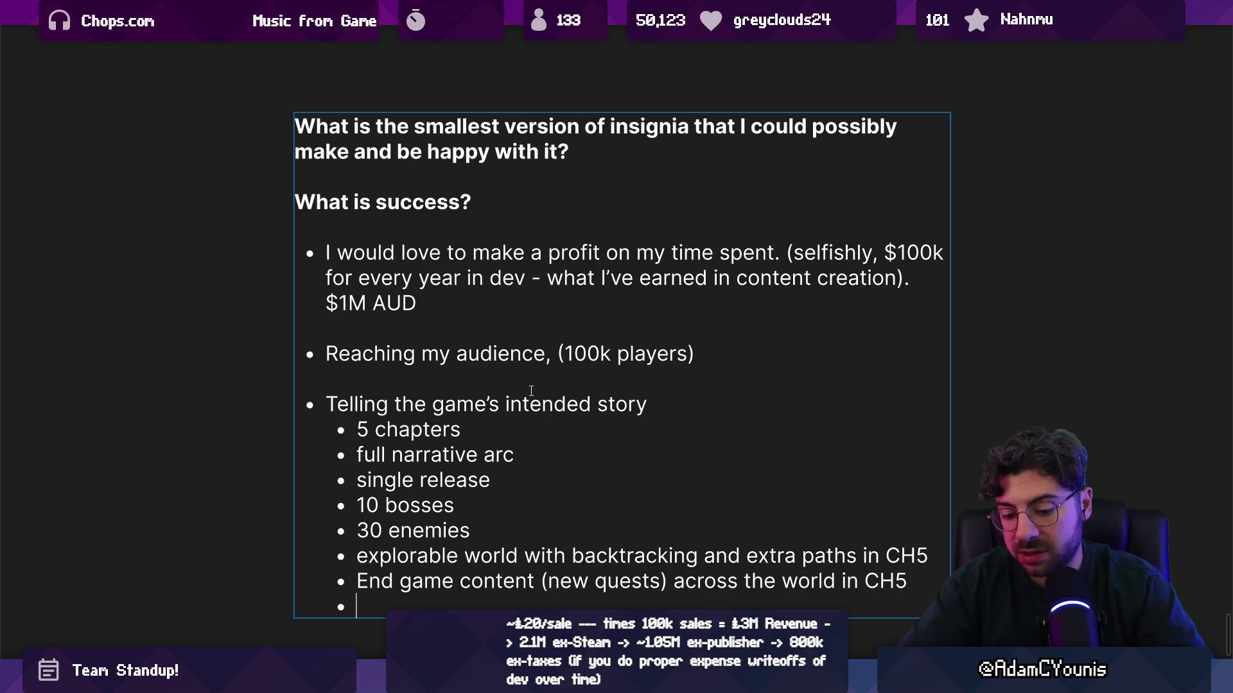
# Add 'In game animated scenes' with nested Intro, Outro, Before bosses and Pivotal moments
pyautogui.write('In game')
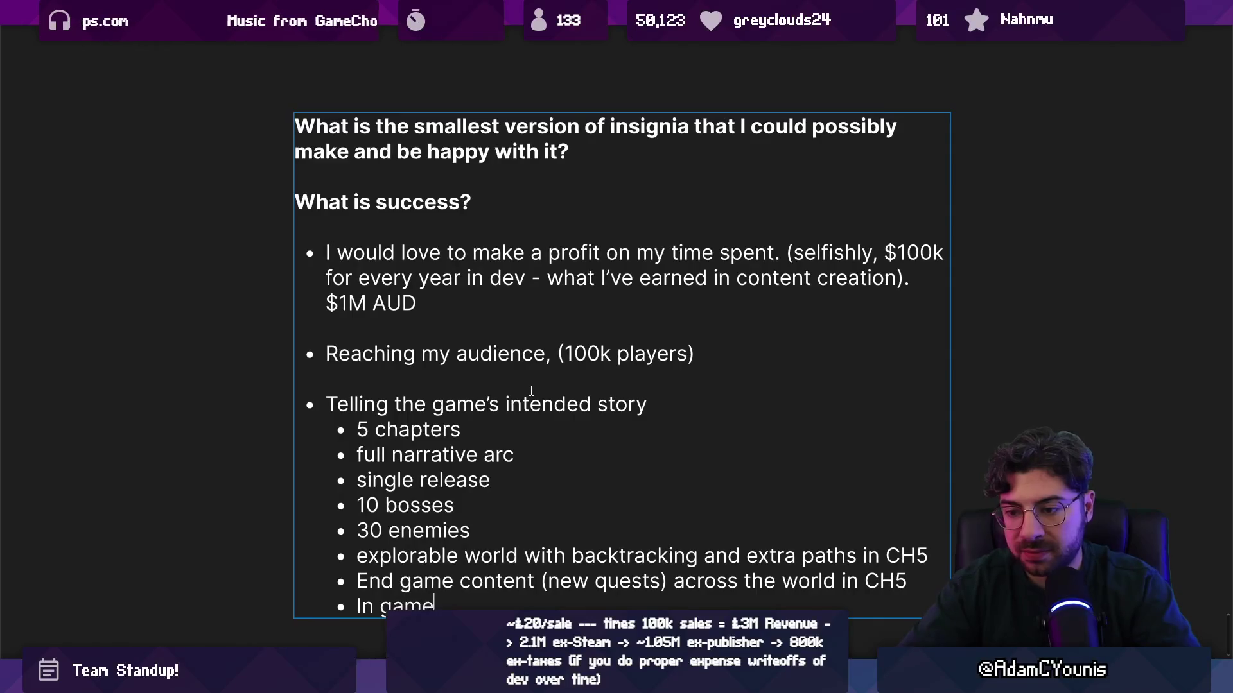
pyautogui.write(' cutscenes')
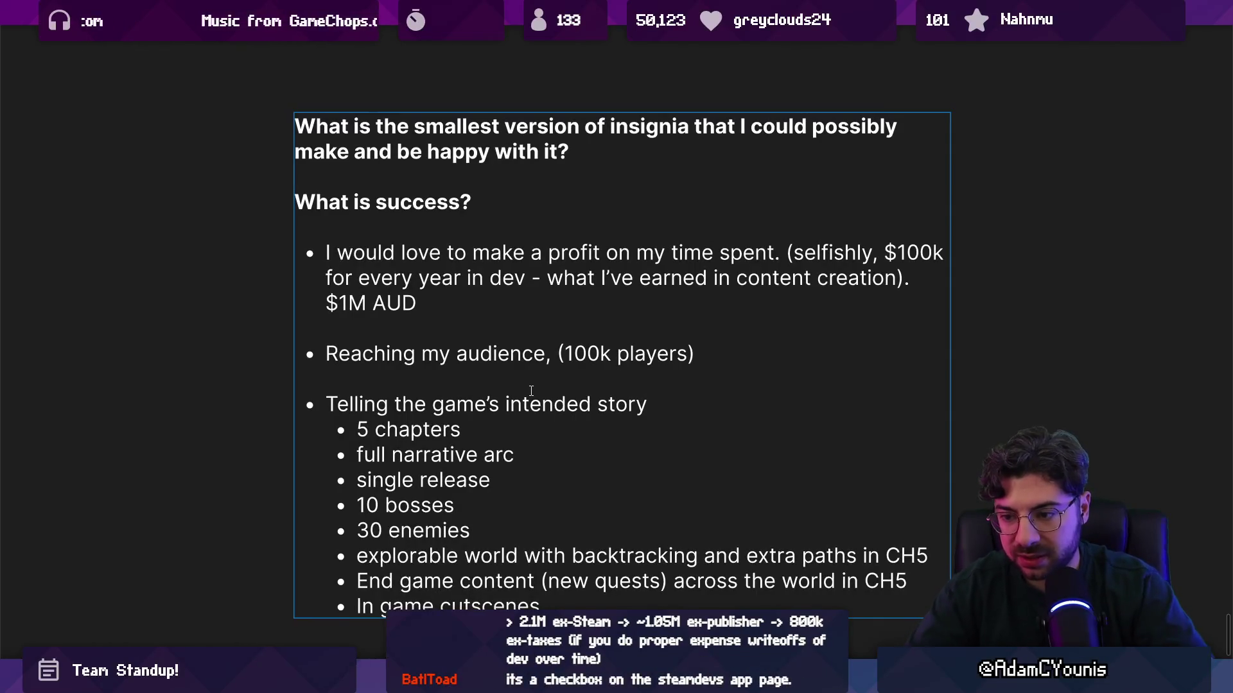
pyautogui.hotkey('ctrl', 'shift', 'Left')
pyautogui.write('animatio')
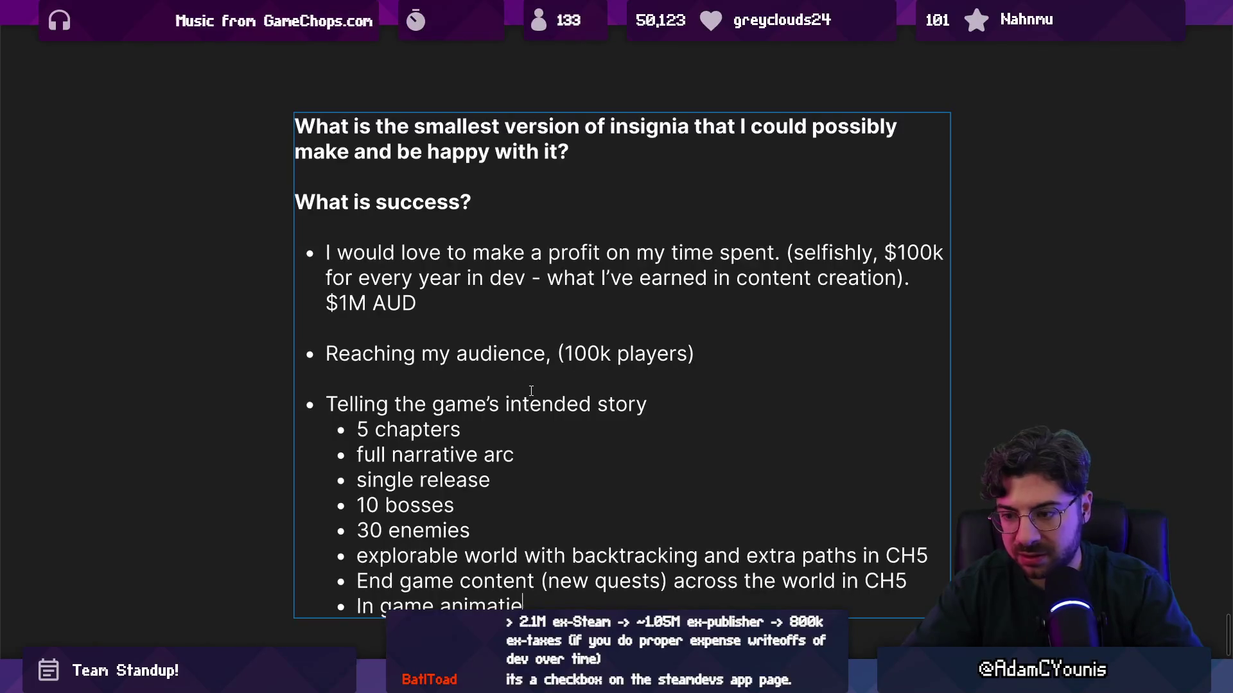
pyautogui.write('cenes')
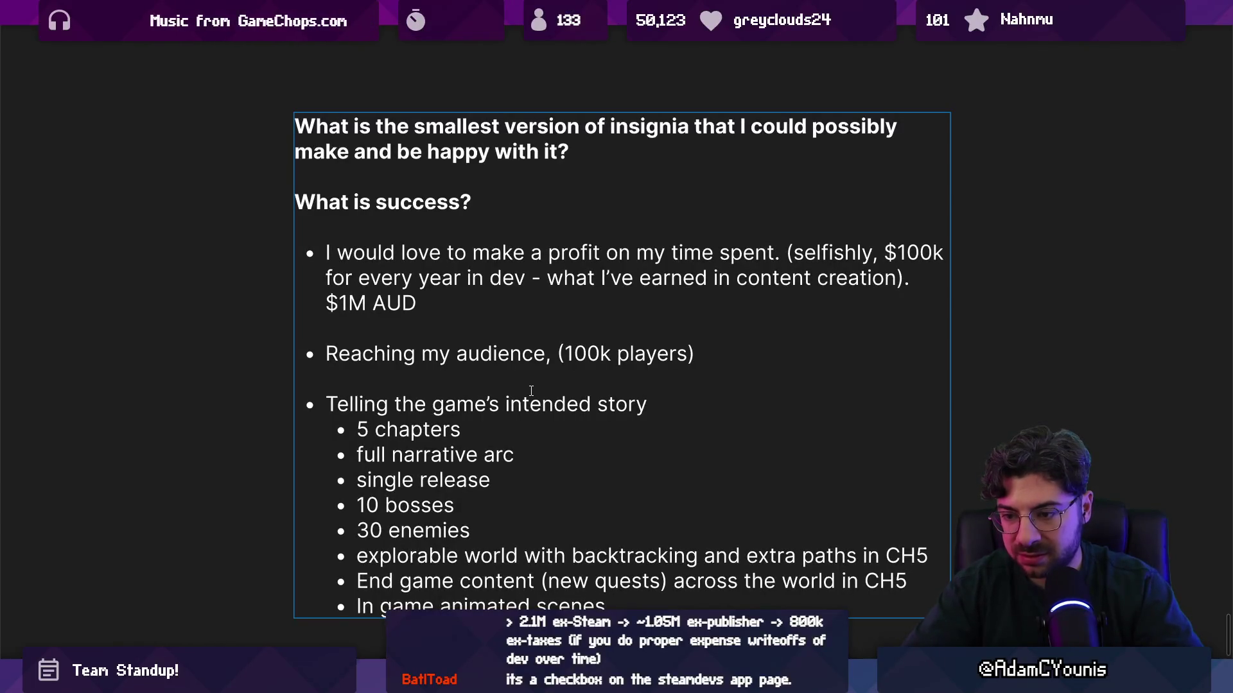
pyautogui.press('Return')
pyautogui.press('Tab')
pyautogui.press('Return')
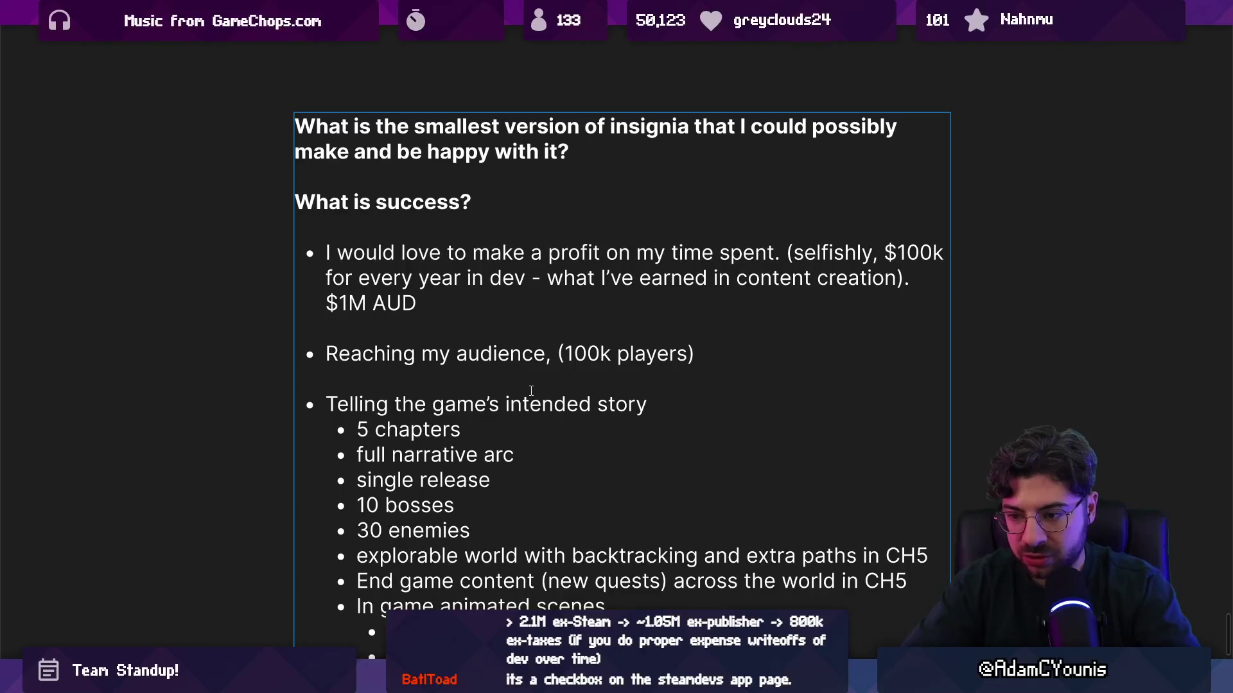
pyautogui.scroll(-3, 529, 353)
pyautogui.press('Return')
pyautogui.write('Bef')
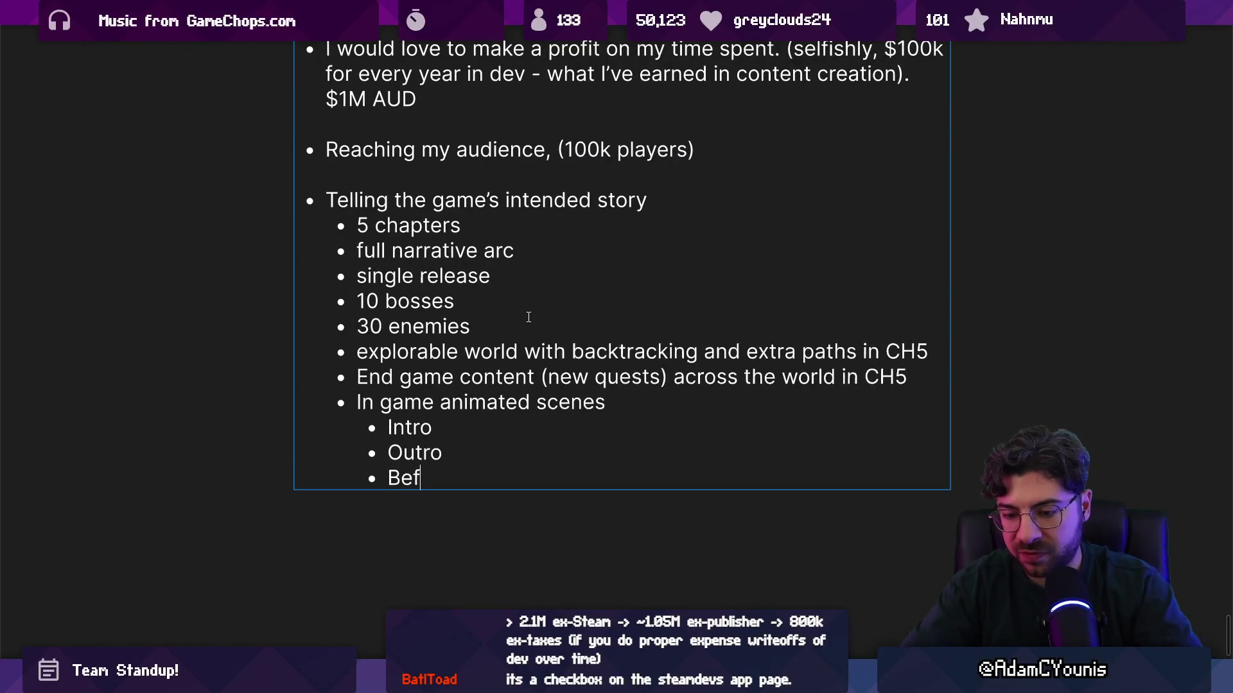
pyautogui.write('ore boss')
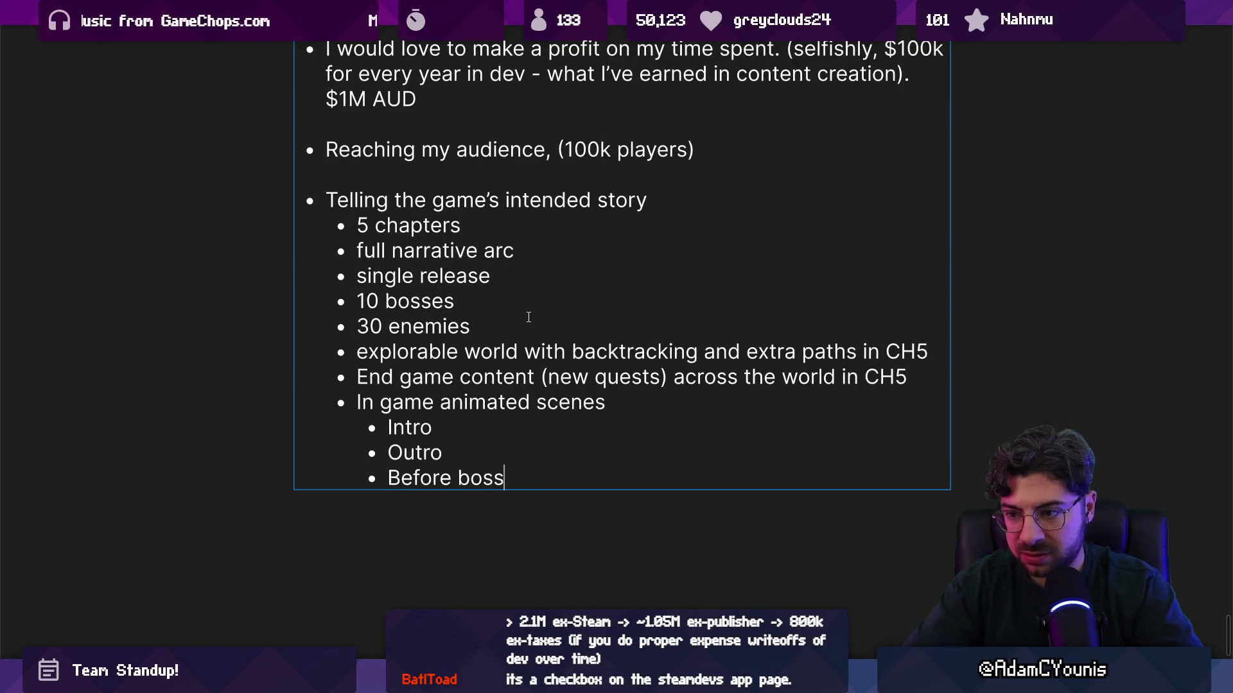
pyautogui.write('es')
pyautogui.press('Return')
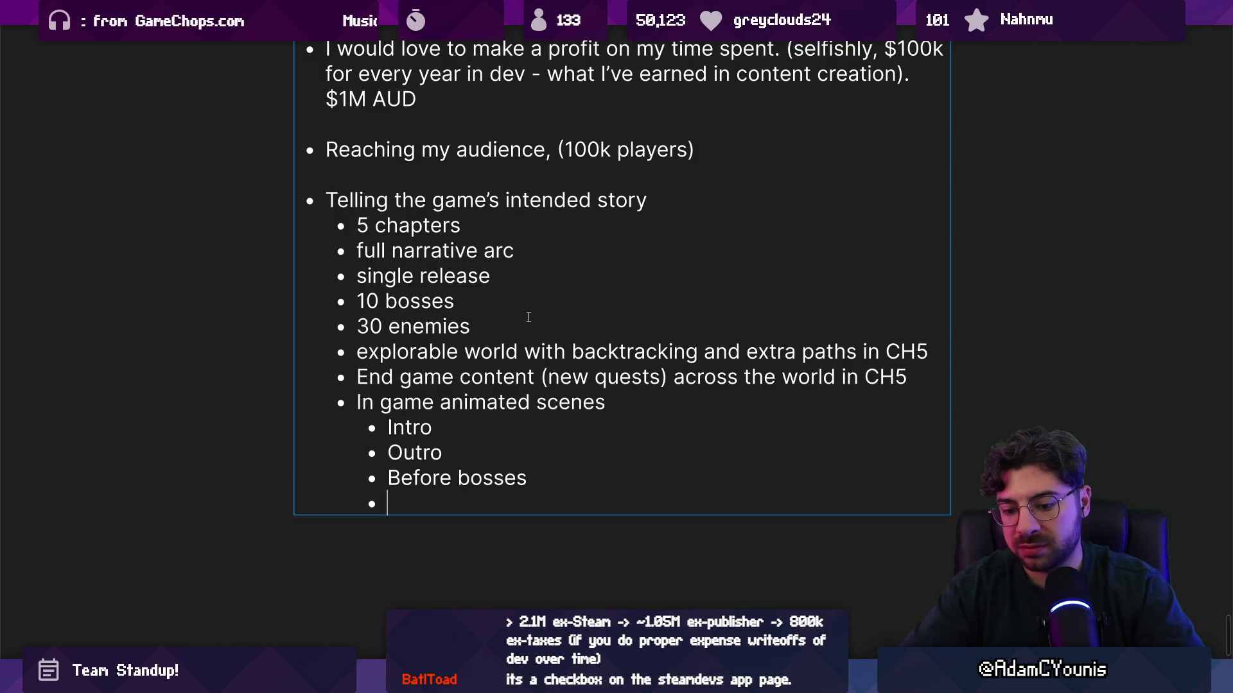
pyautogui.write('Pivotal moments')
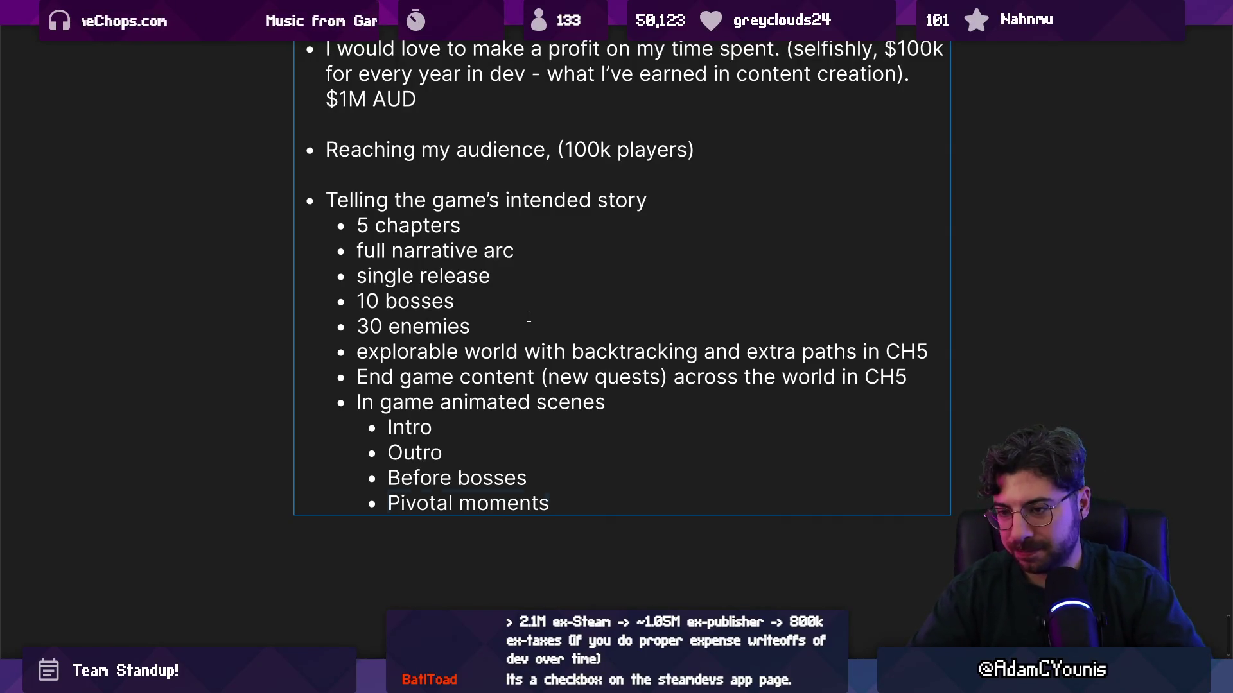
pyautogui.hotkey('shift', 'Up')
pyautogui.hotkey('shift', 'Up')
pyautogui.hotkey('shift', 'Up')
# Strike through the animated scenes bullet and delete its four sub-items
pyautogui.hotkey('shift', 'Home')
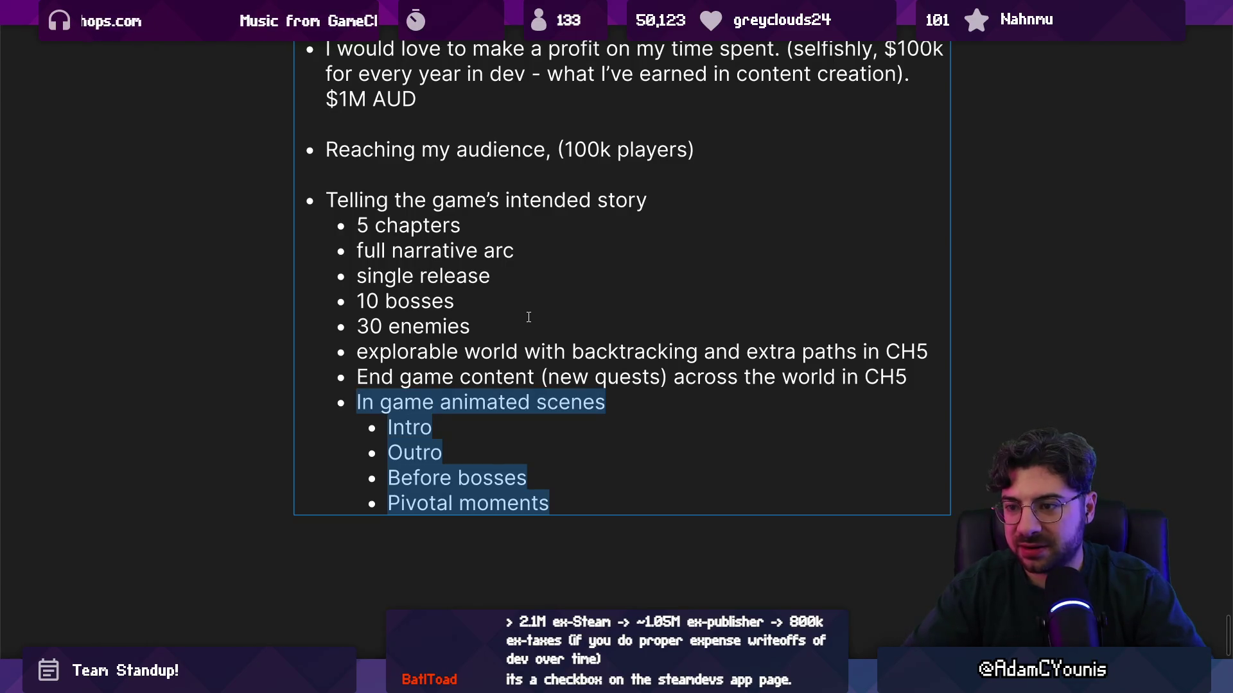
pyautogui.hotkey('ctrl', 'shift', 's')
pyautogui.click(488, 429)
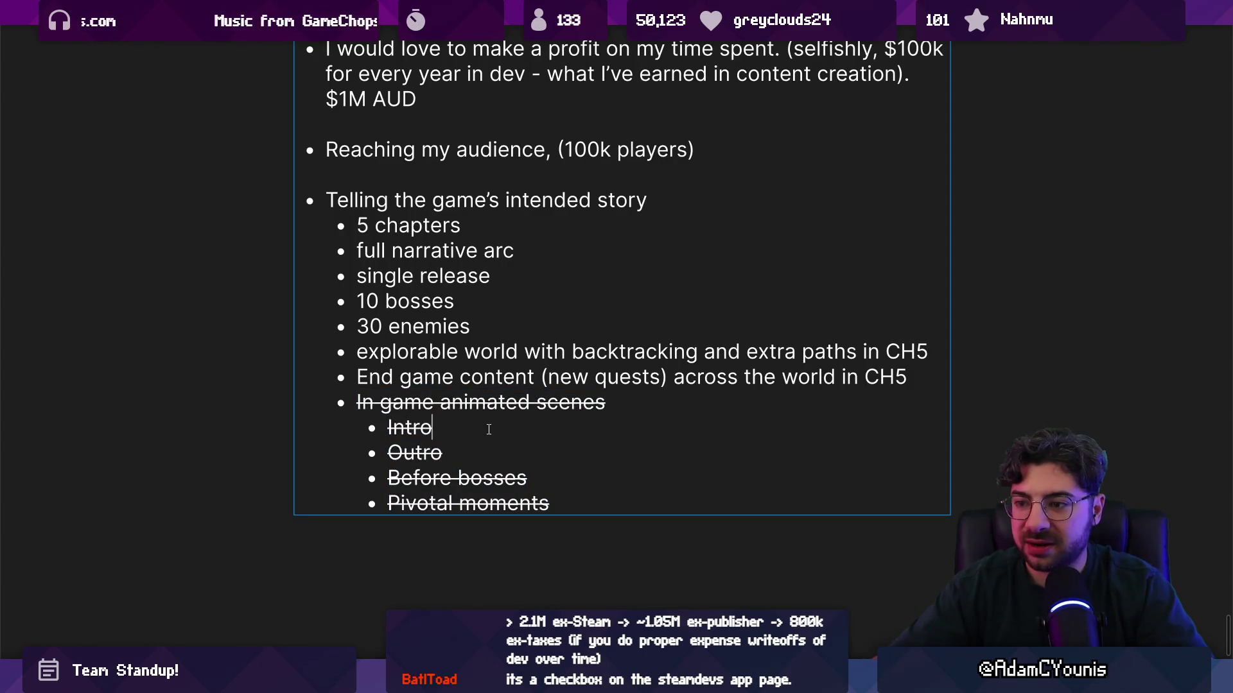
pyautogui.moveTo(388, 427); pyautogui.dragTo(551, 503)
pyautogui.press('BackSpace')
pyautogui.press('BackSpace')
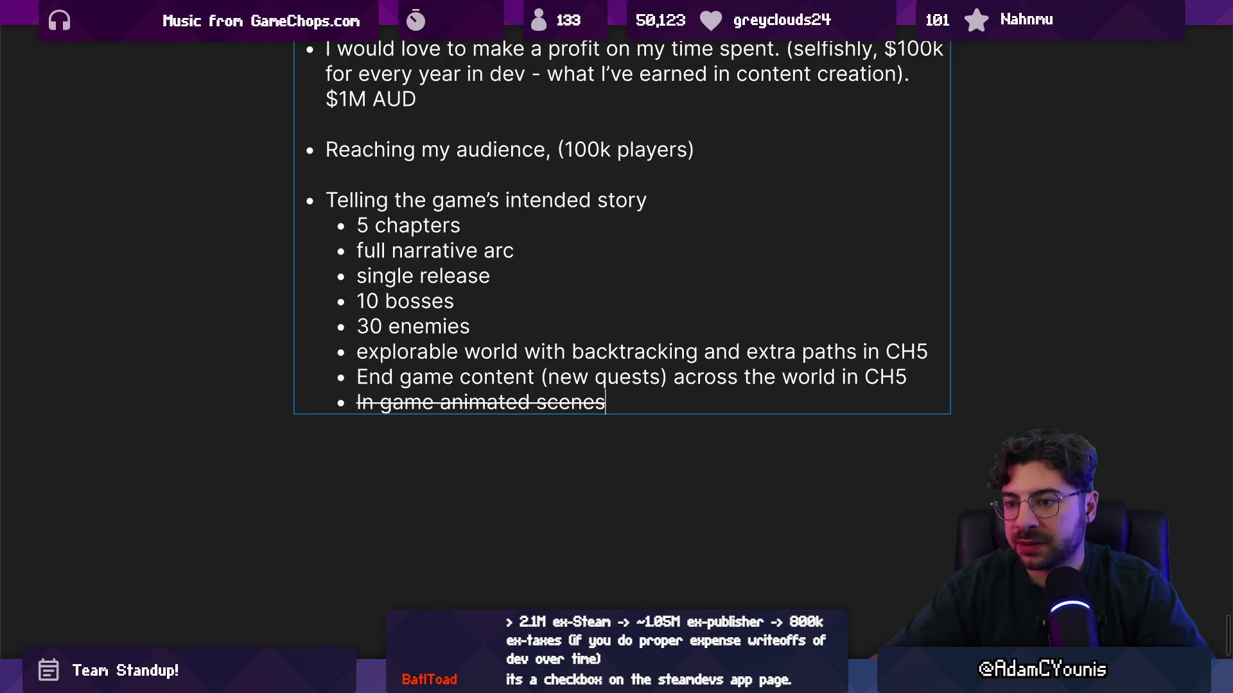
# Try striking through the End game content line, undo it, and select both CH5 lines
pyautogui.press('Up')
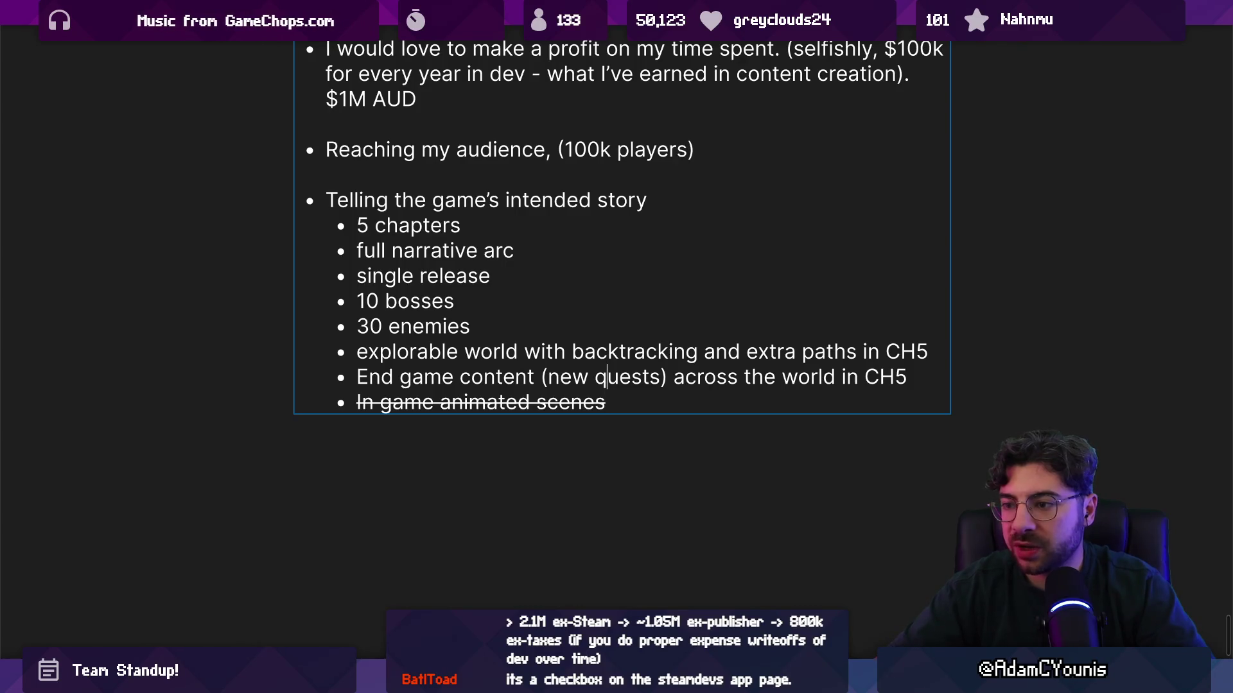
pyautogui.hotkey('ctrl', 'shift', 'Left')
pyautogui.hotkey('ctrl', 'shift', 'Left')
pyautogui.hotkey('ctrl', 'shift', 'Left')
pyautogui.hotkey('ctrl', 'shift', 'Left')
pyautogui.hotkey('ctrl', 'shift', 'Left')
pyautogui.press('Home')
pyautogui.hotkey('shift', 'End')
pyautogui.hotkey('ctrl', 'shift', 'x')
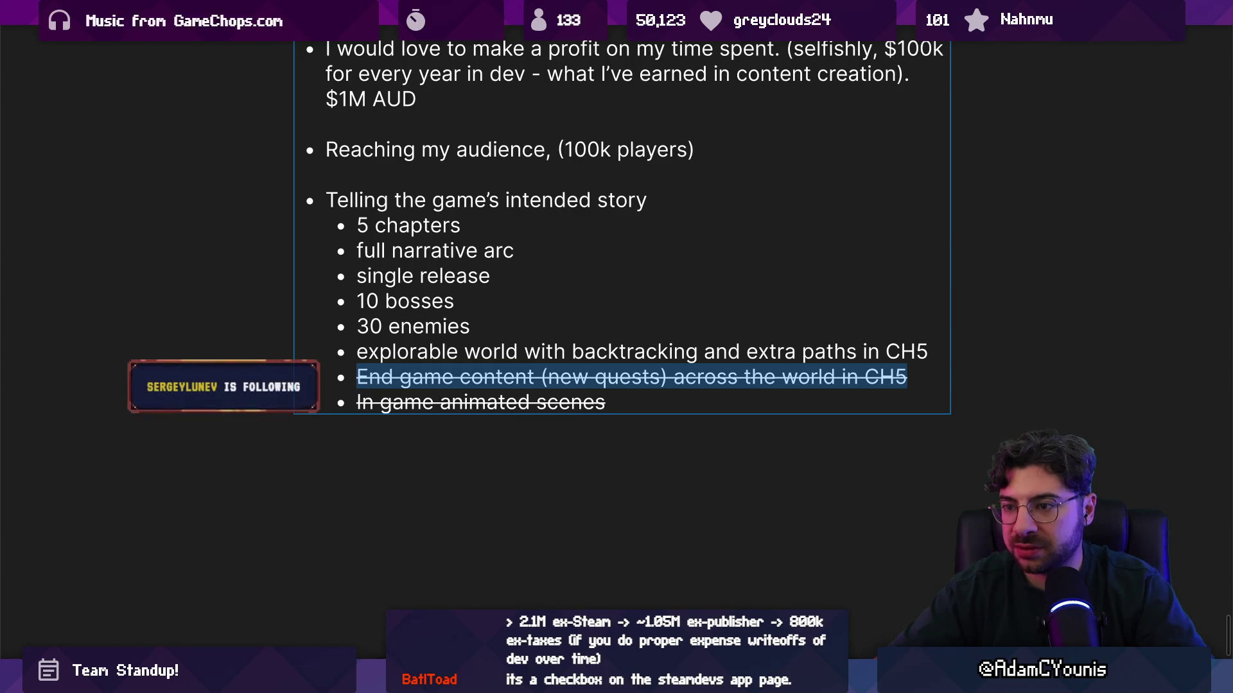
pyautogui.hotkey('ctrl', 'z')
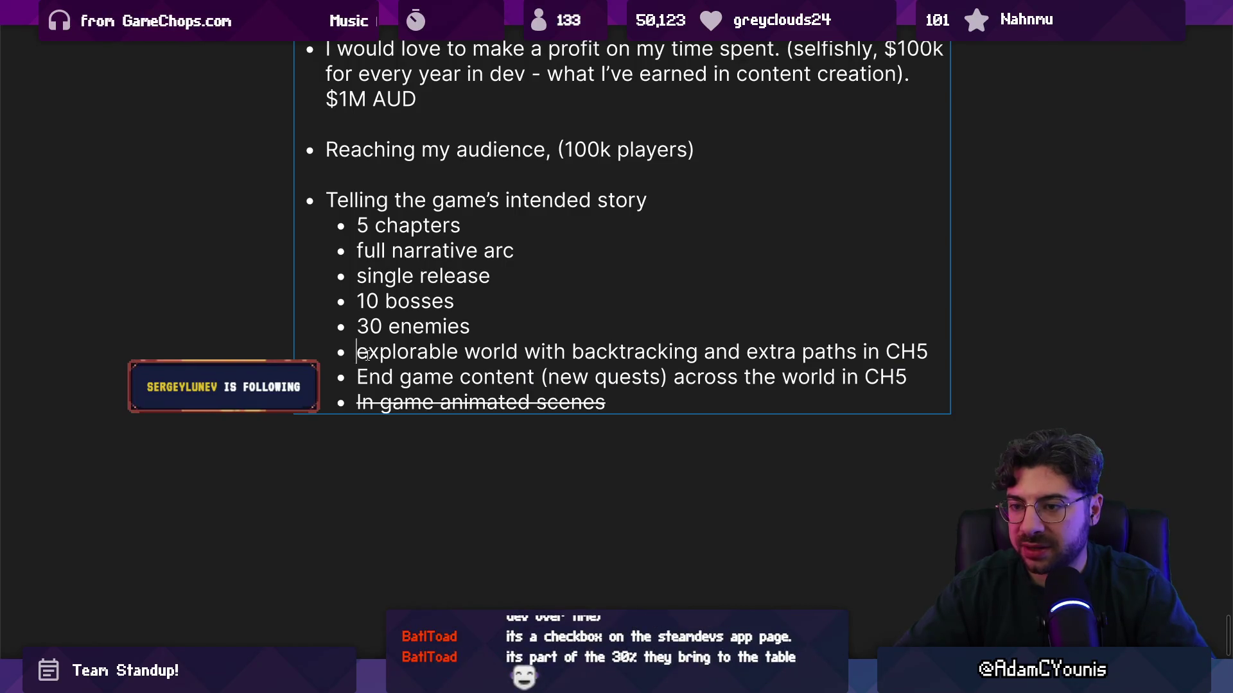
pyautogui.moveTo(357, 352); pyautogui.dragTo(921, 375)
# Show the side panels, colour the two CH5 lines orange and the animated scenes line red
pyautogui.hotkey('ctrl', '\\')
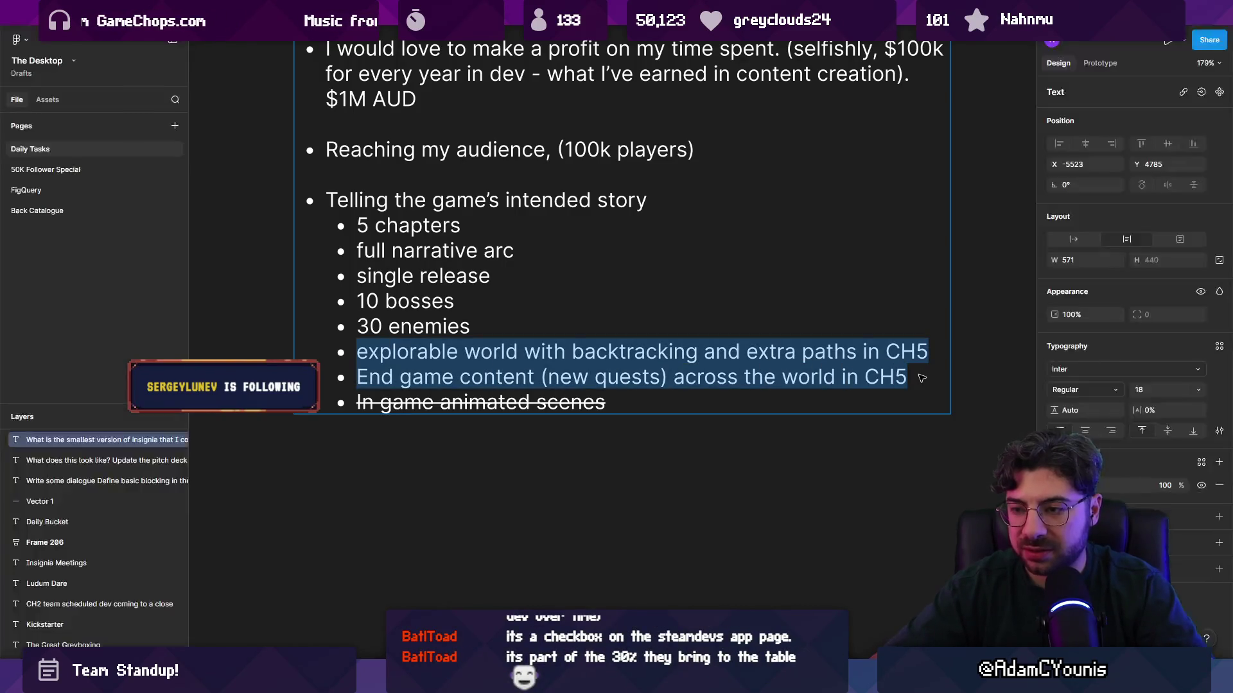
pyautogui.click(1054, 486)
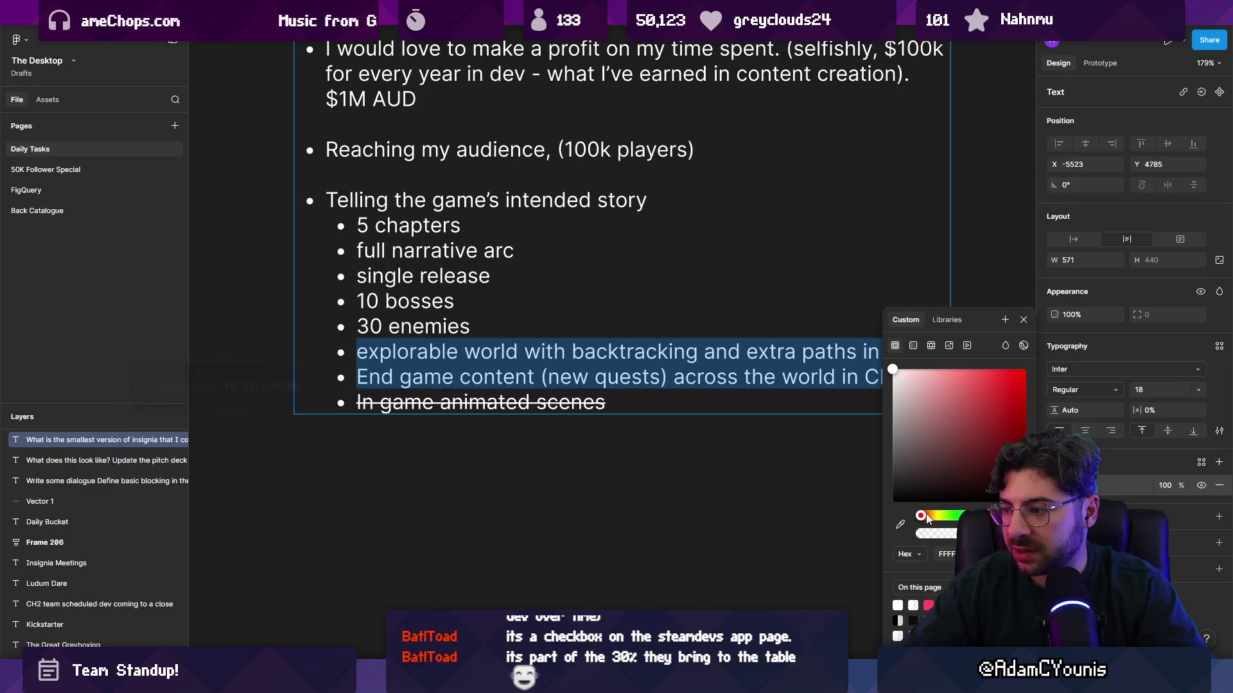
pyautogui.moveTo(976, 418); pyautogui.dragTo(977, 376)
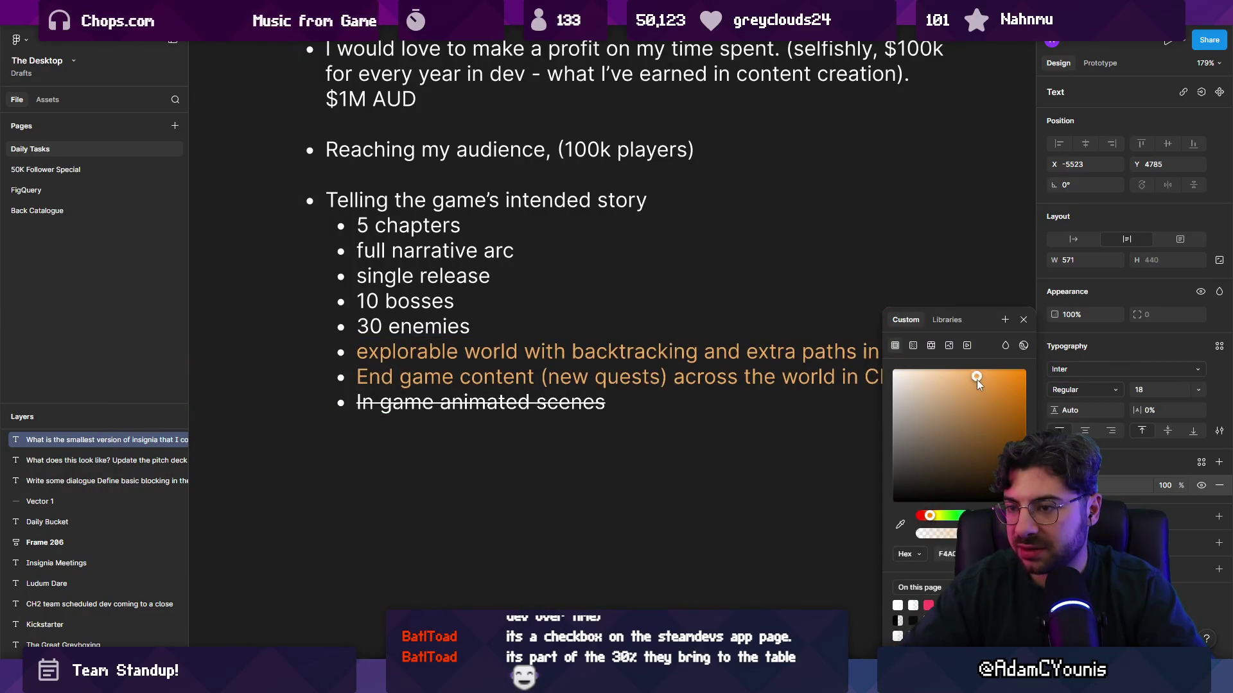
pyautogui.tripleClick(620, 405)
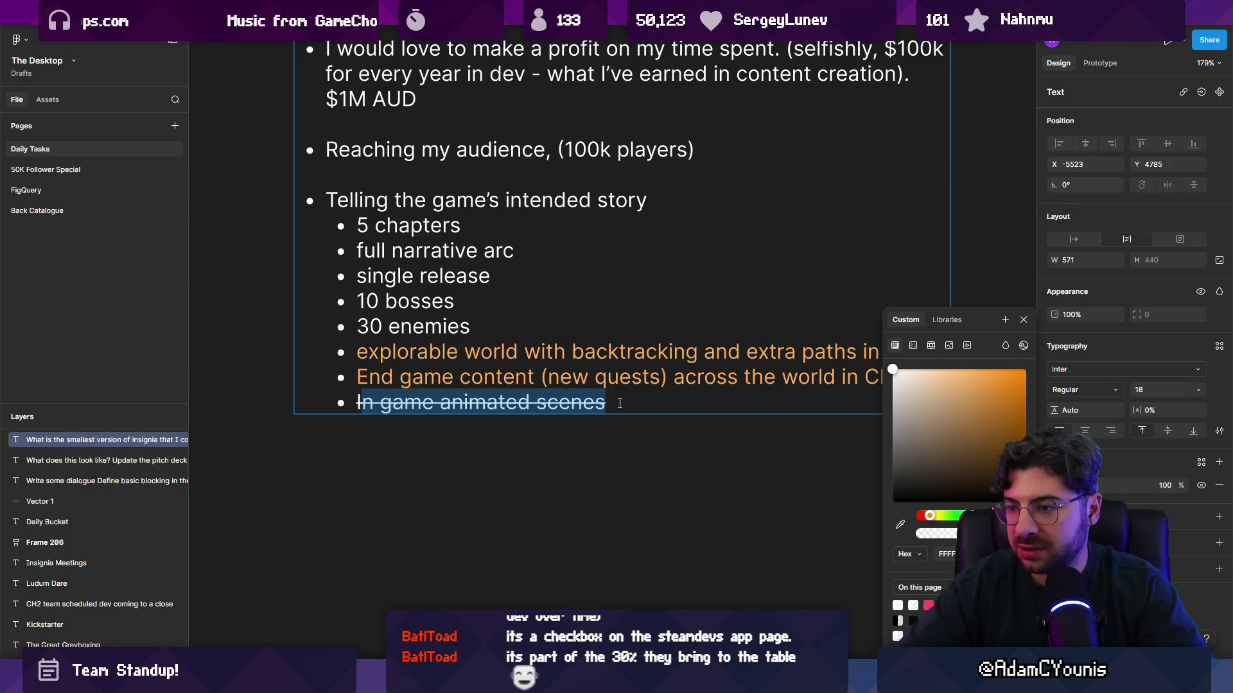
pyautogui.moveTo(938, 514); pyautogui.dragTo(920, 515)
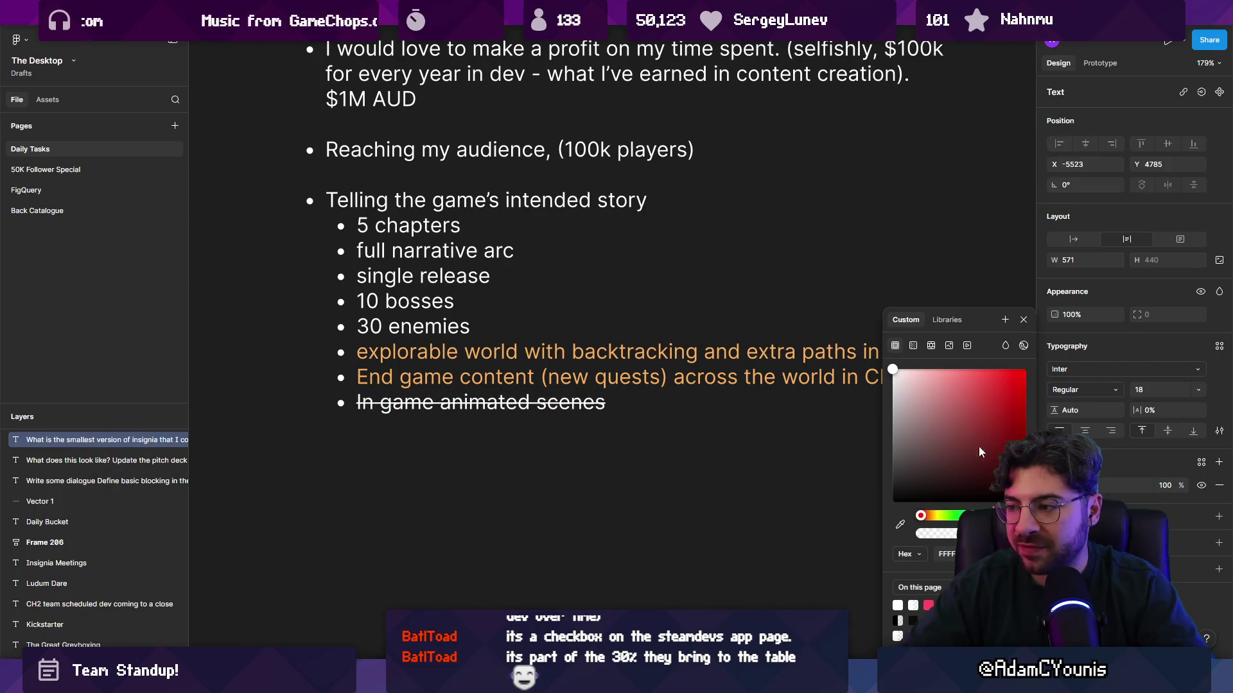
pyautogui.click(1025, 370)
# Append '-> 25' after 30 enemies and colour the 25 yellow
pyautogui.moveTo(491, 328); pyautogui.dragTo(357, 329)
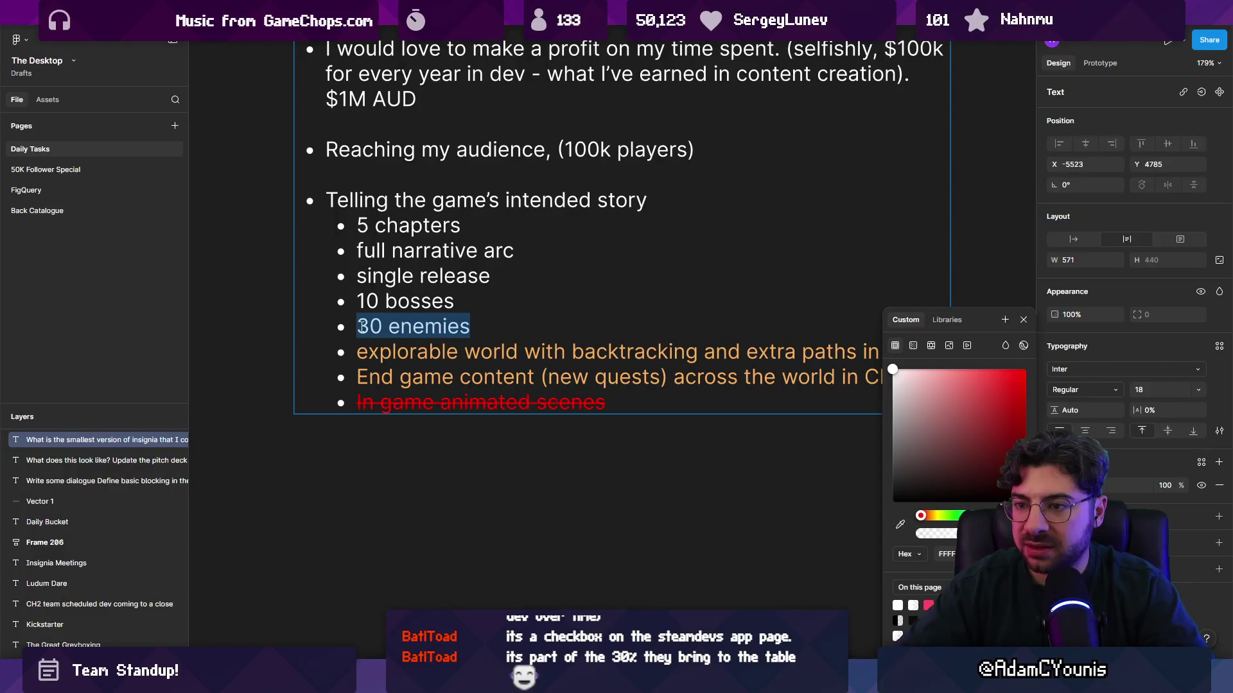
pyautogui.click(482, 330)
pyautogui.write('-> 25')
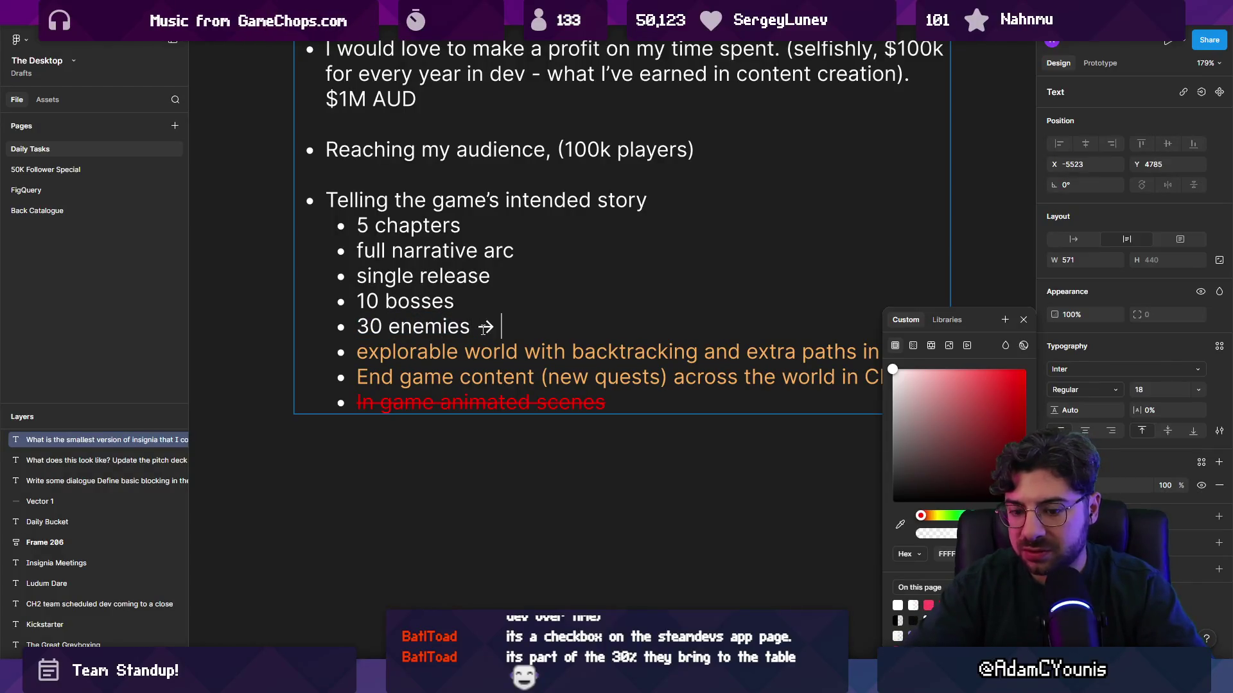
pyautogui.doubleClick(513, 326)
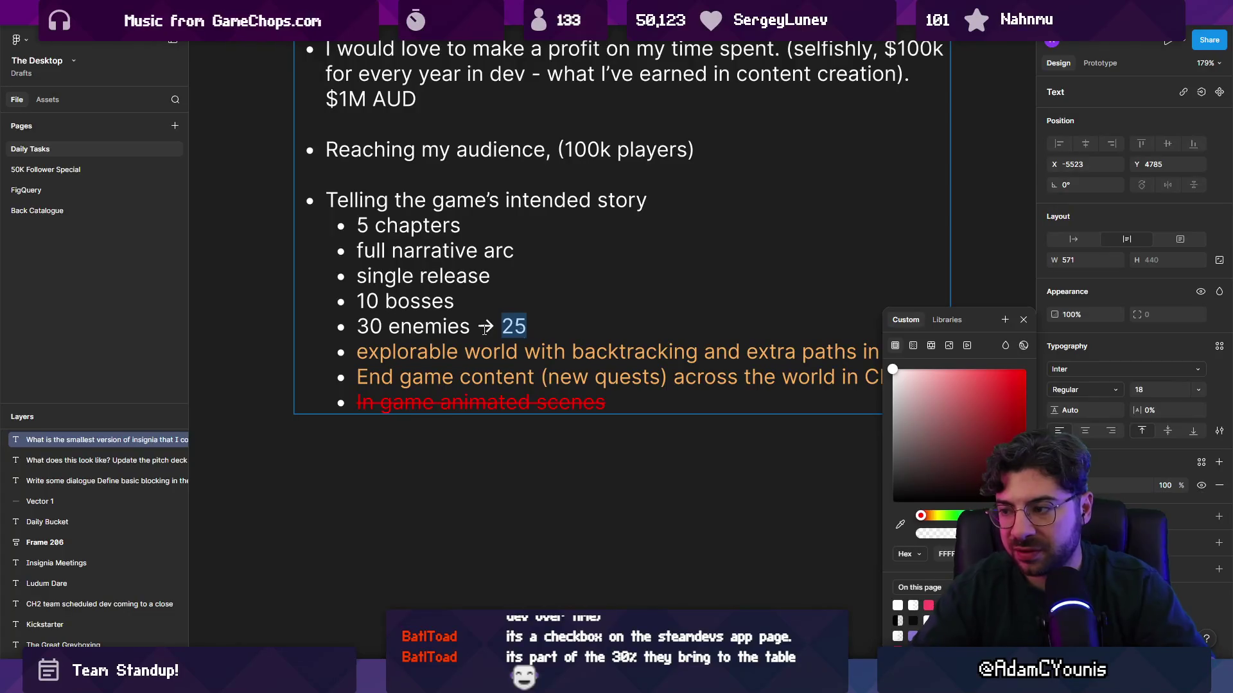
pyautogui.click(933, 517)
pyautogui.click(1025, 370)
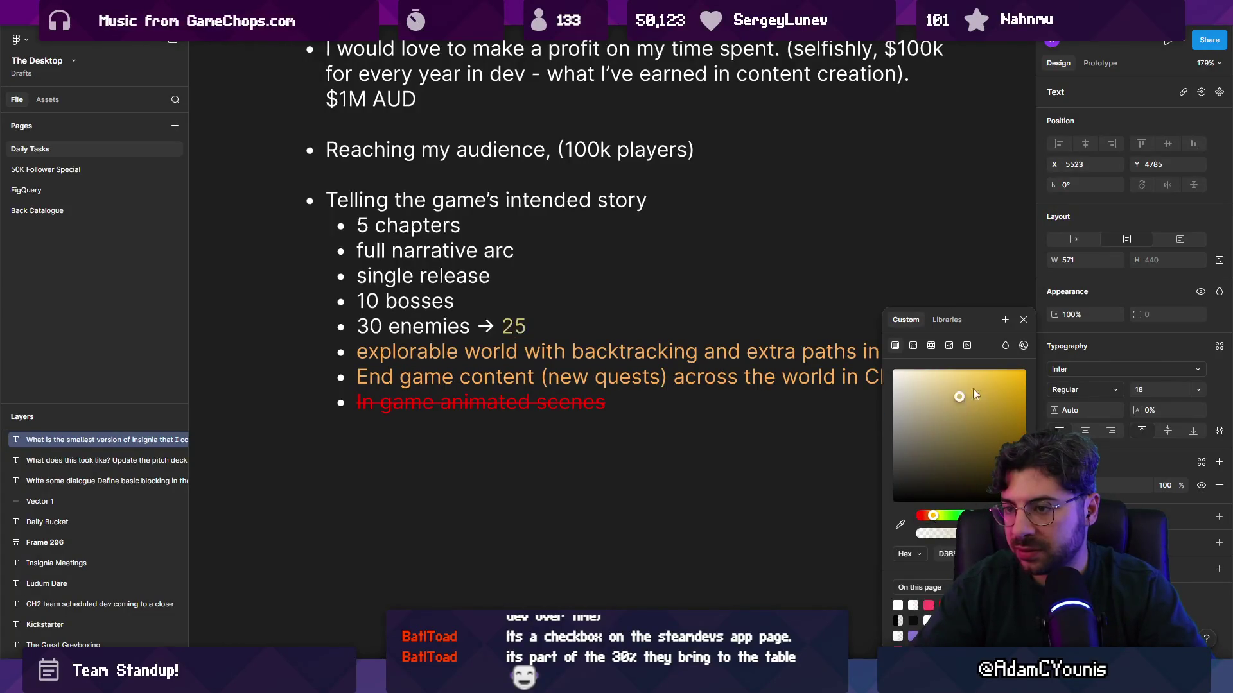
# Revise 10 bosses to read '→ 8' with the 8 coloured yellow-orange
pyautogui.click(455, 293)
pyautogui.write('->')
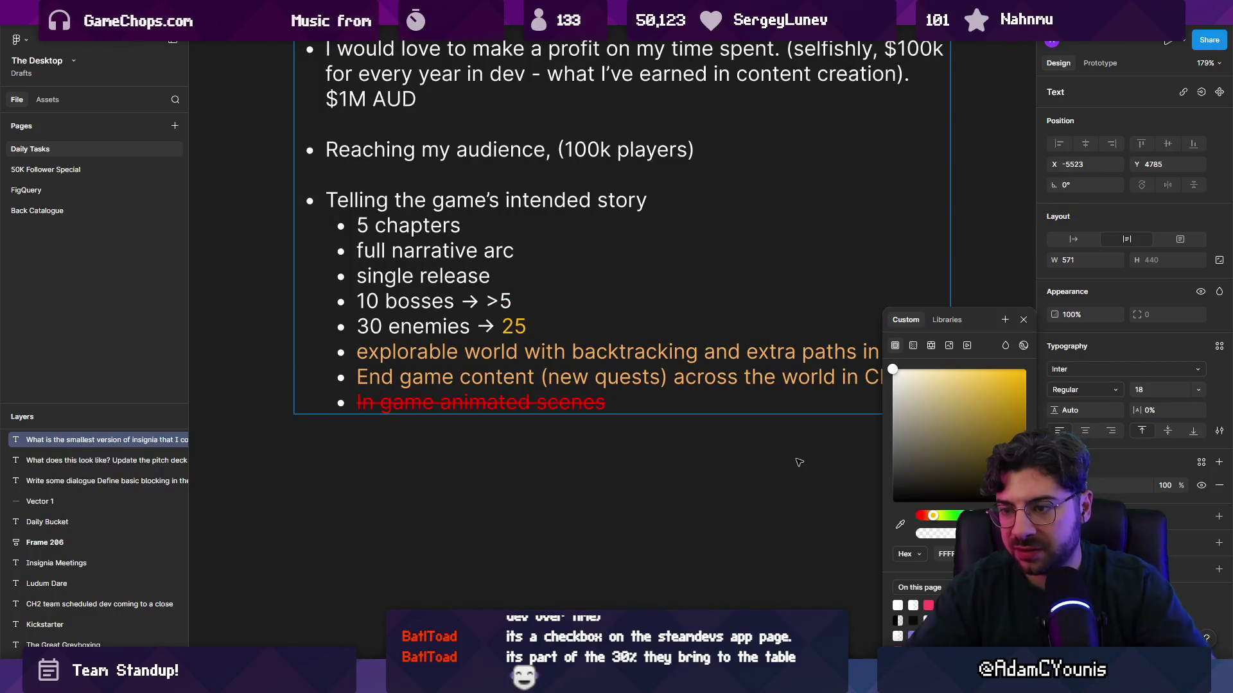
pyautogui.press('BackSpace')
pyautogui.write('8')
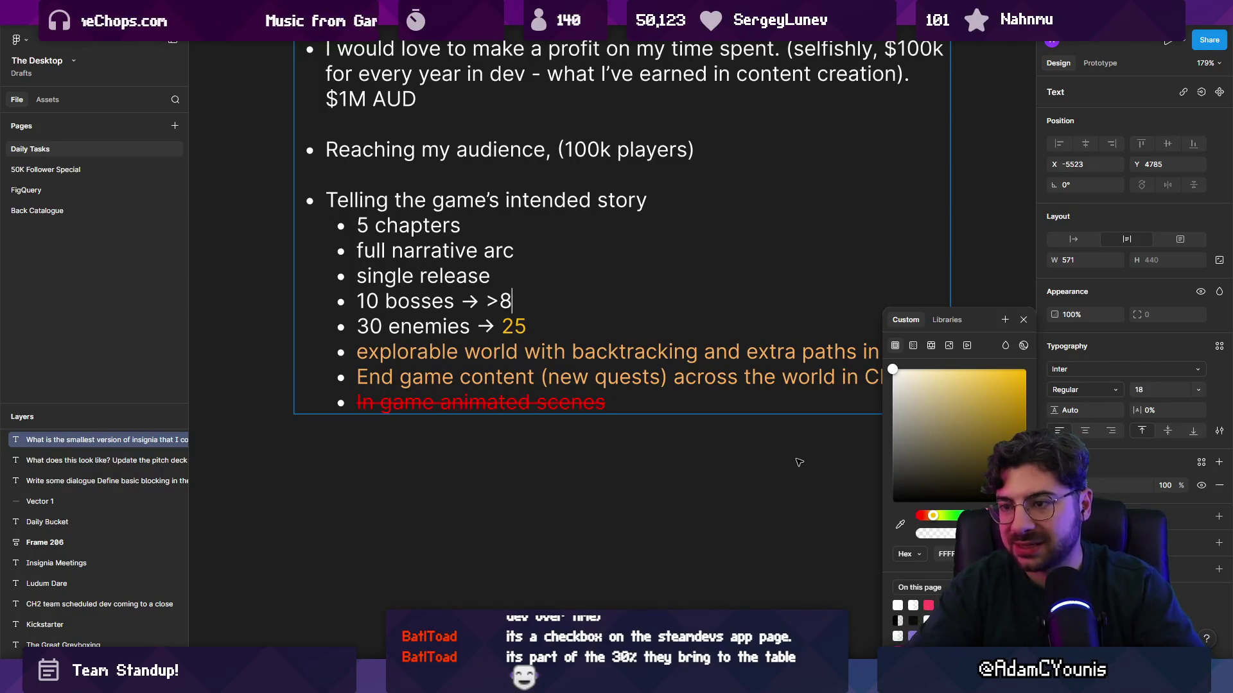
pyautogui.press('Left')
pyautogui.press('BackSpace')
pyautogui.click(1025, 369)
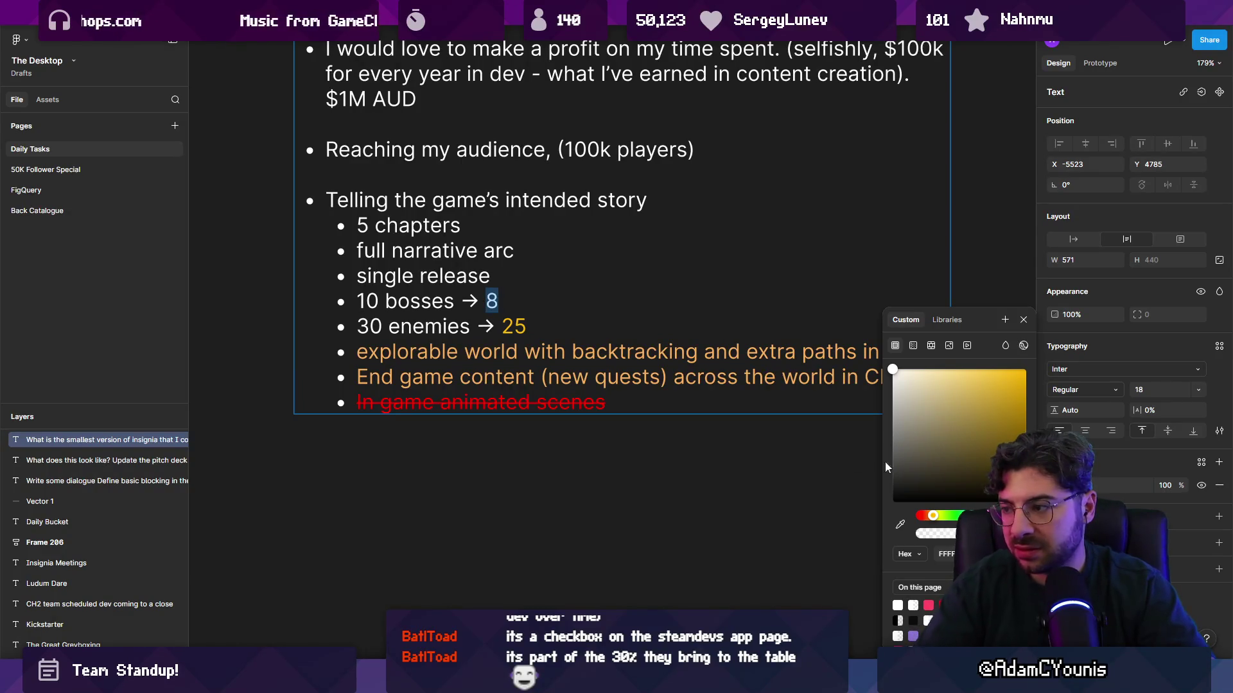
pyautogui.press('Up')
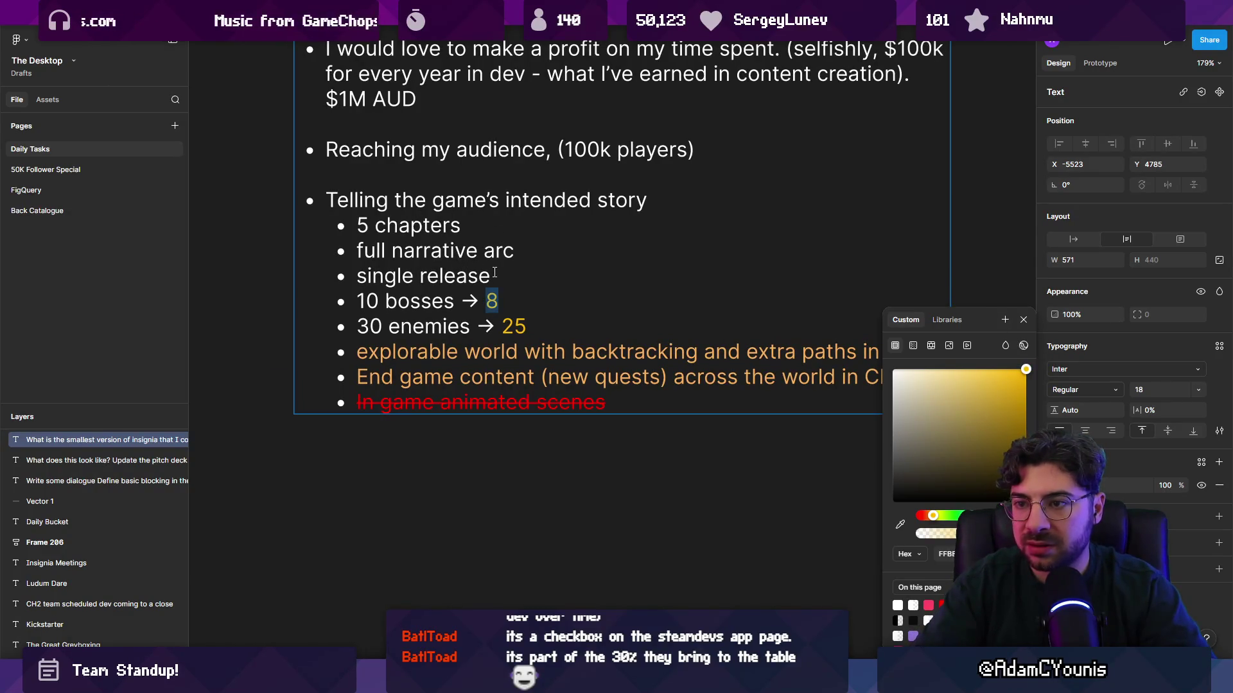
pyautogui.moveTo(505, 277); pyautogui.dragTo(366, 227)
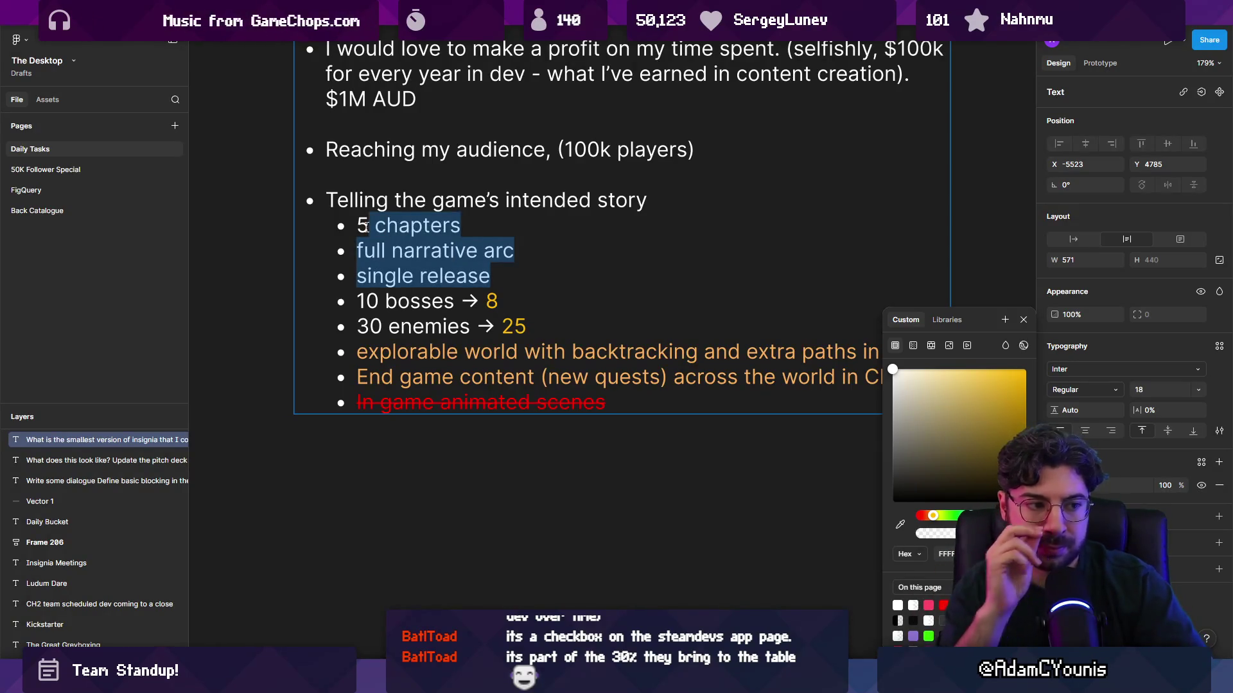
# Select the success-list text layer and scroll through it to review its bullets
pyautogui.press('Escape')
pyautogui.press('Escape')
pyautogui.keyDown('ctrl'); pyautogui.scroll(-5, 558, 388); pyautogui.keyUp('ctrl')
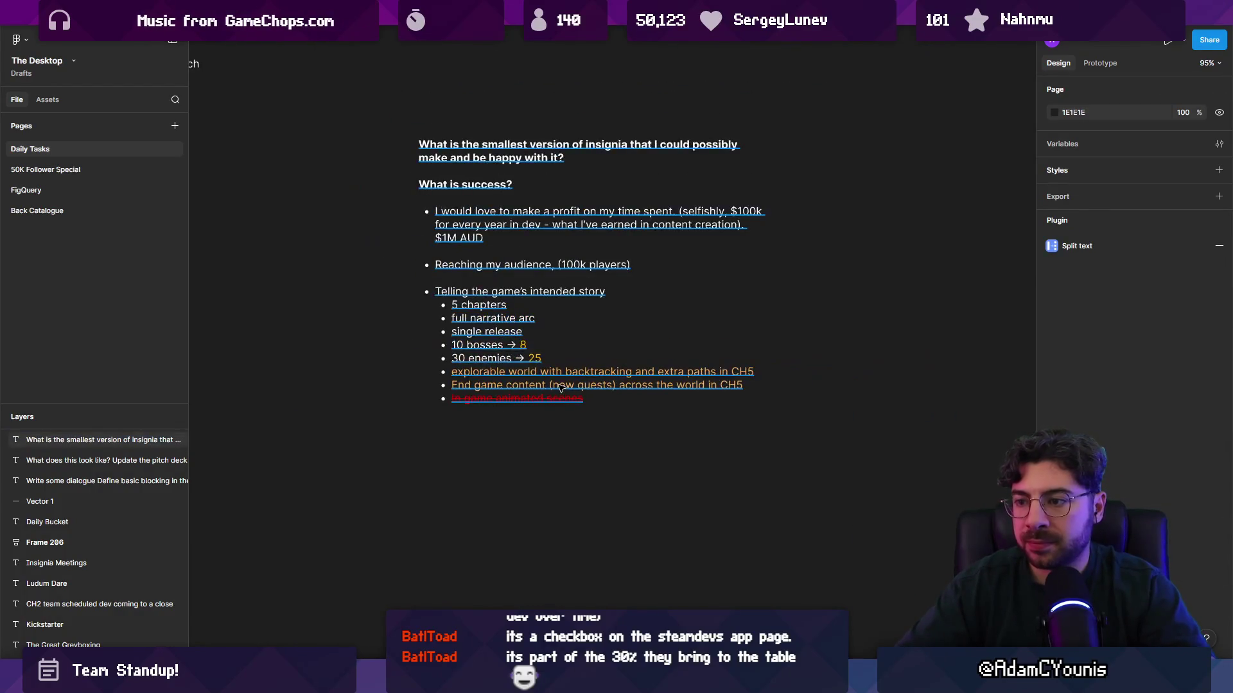
pyautogui.click(561, 385)
pyautogui.press('Return')
pyautogui.keyDown('ctrl'); pyautogui.scroll(3, 615, 380); pyautogui.keyUp('ctrl')
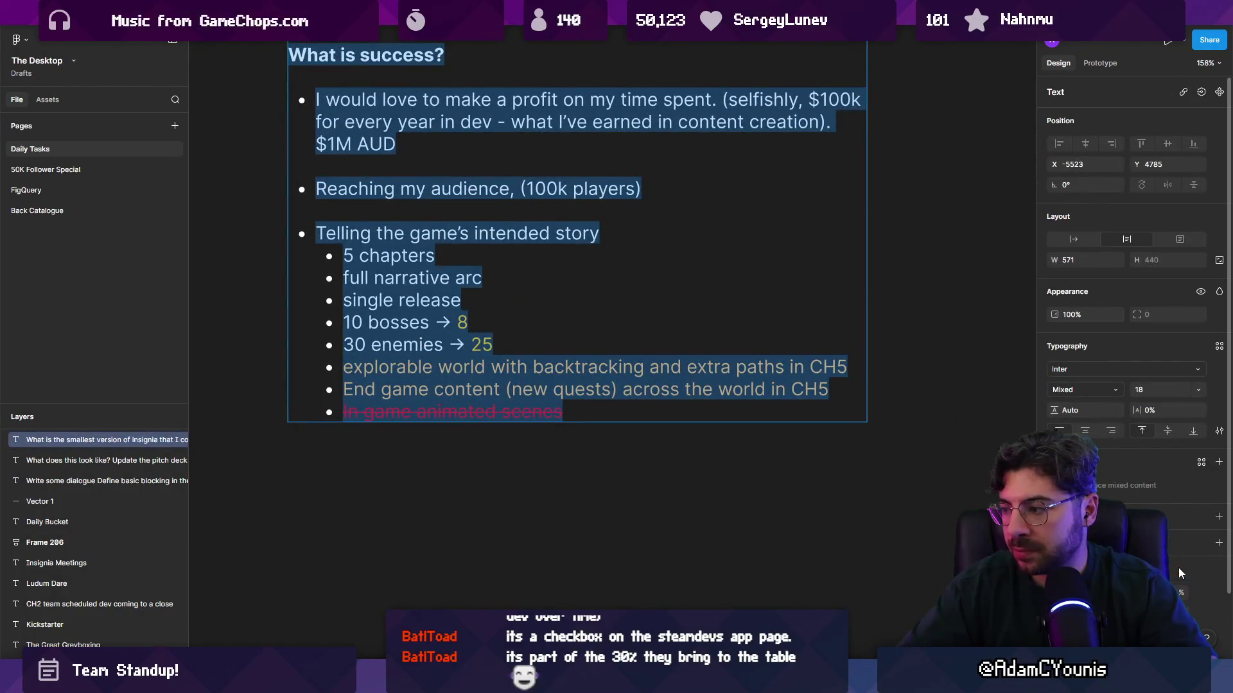
pyautogui.scroll(-2, 1130, 321)
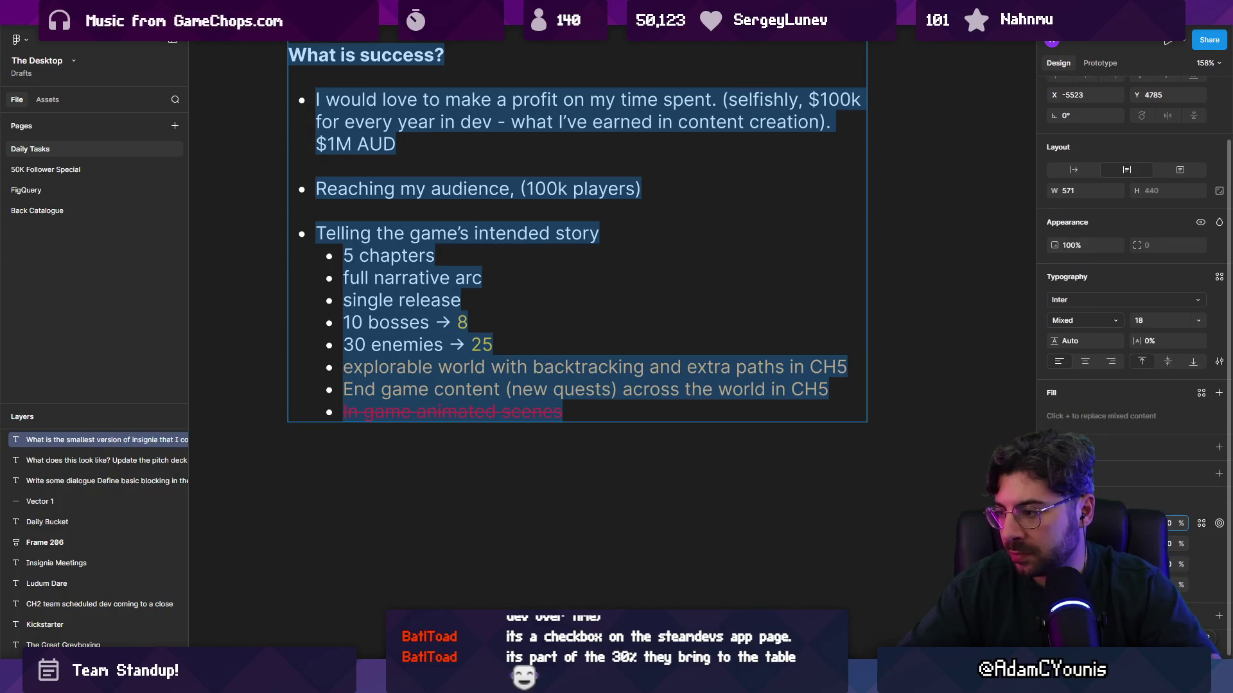
pyautogui.press('Escape')
pyautogui.press('Escape')
pyautogui.keyDown('ctrl'); pyautogui.scroll(-2, 596, 408); pyautogui.keyUp('ctrl')
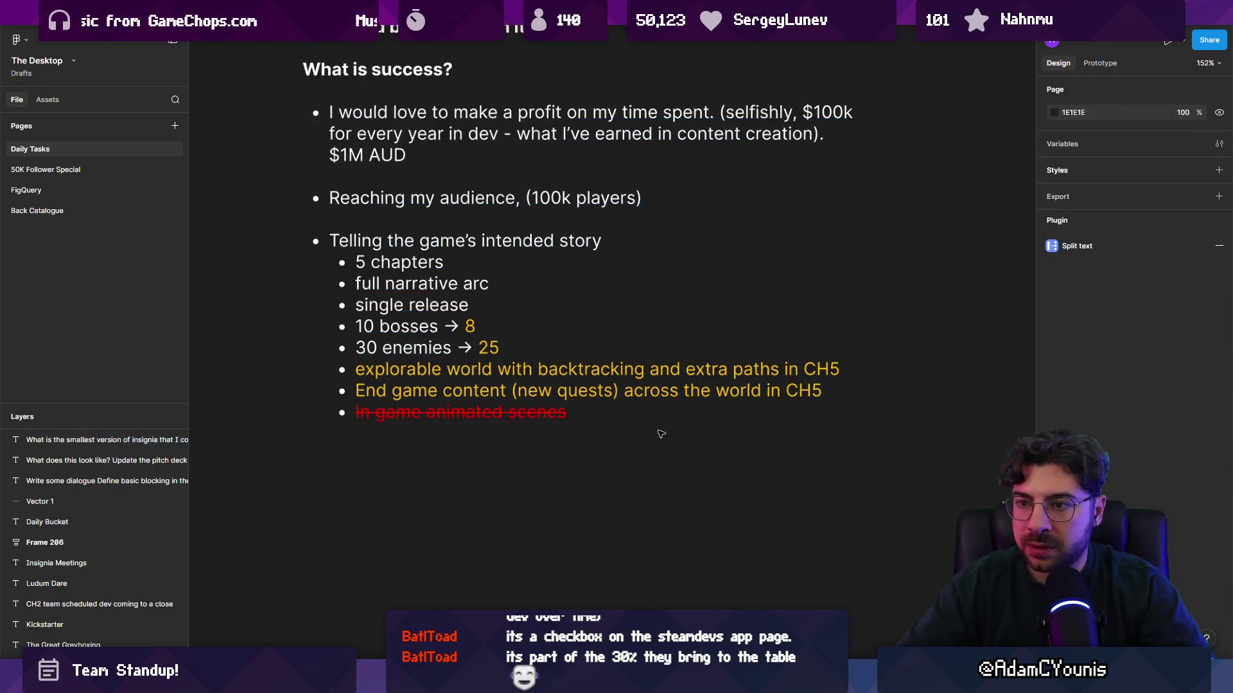
pyautogui.keyDown('ctrl'); pyautogui.scroll(2, 527, 380); pyautogui.keyUp('ctrl')
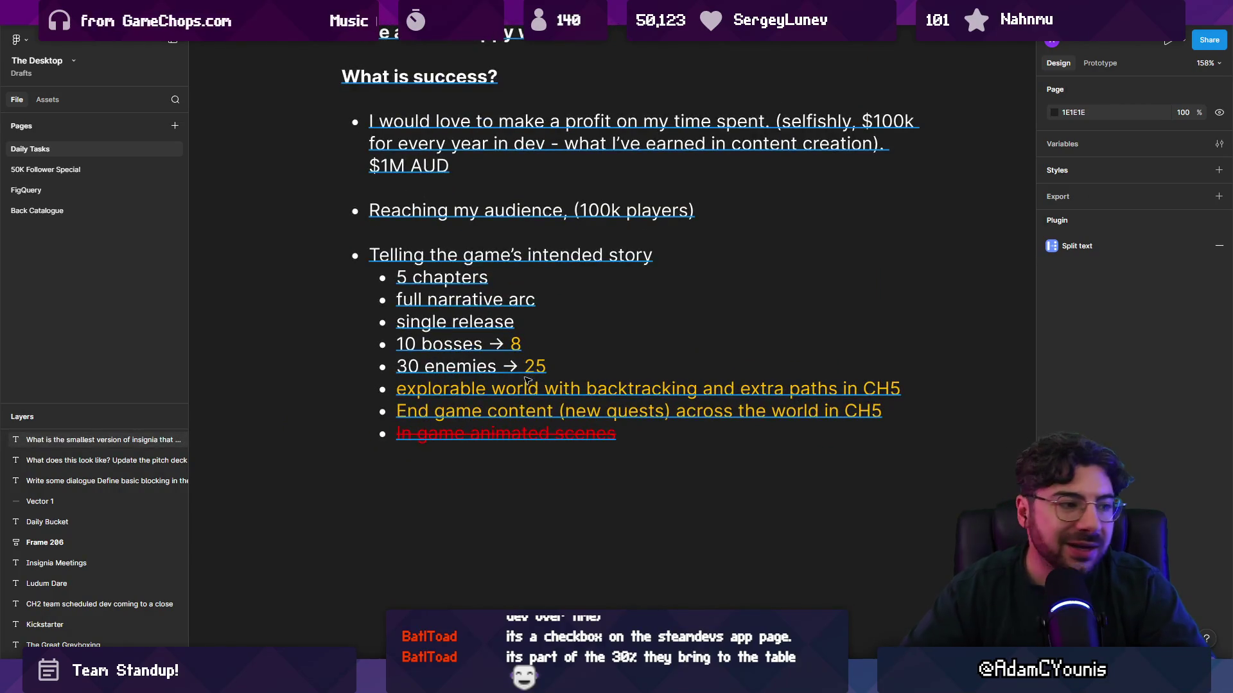
# Below the End game line, add bullets 'My art style (compromised)' and 'My designed combat complexity (compromised)'
pyautogui.doubleClick(888, 410)
pyautogui.press('Return')
pyautogui.write('Art')
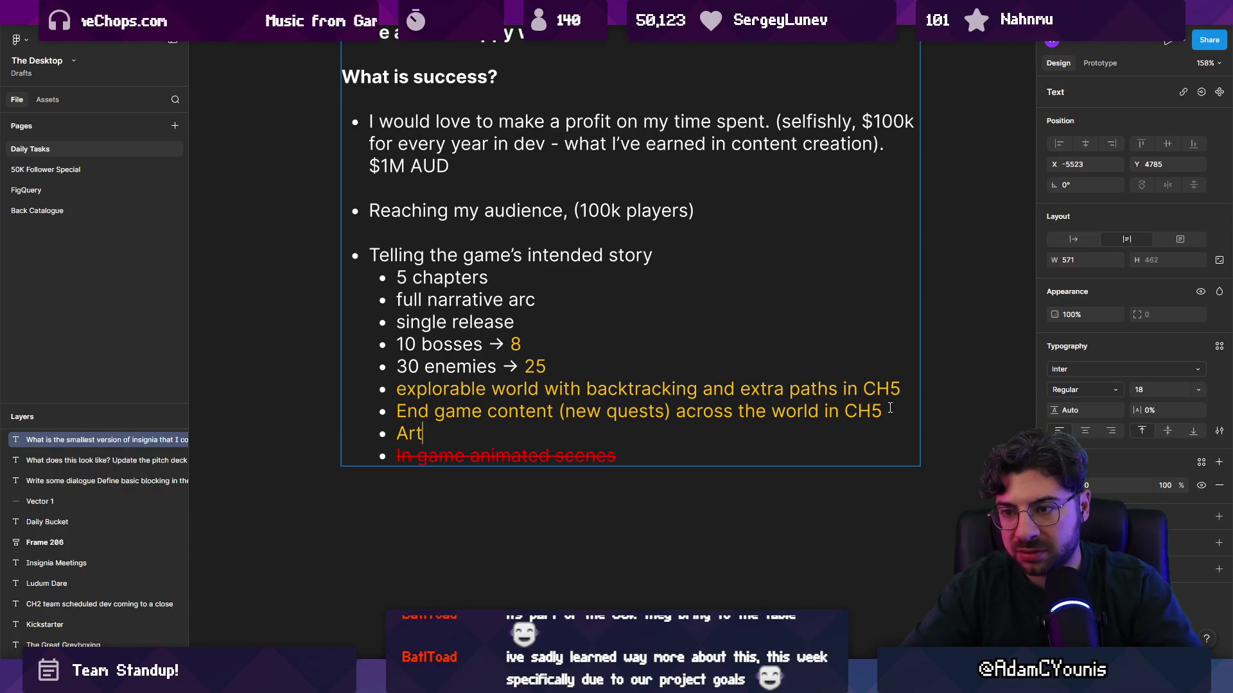
pyautogui.press('BackSpace')
pyautogui.press('BackSpace')
pyautogui.press('BackSpace')
pyautogui.write('My art styule')
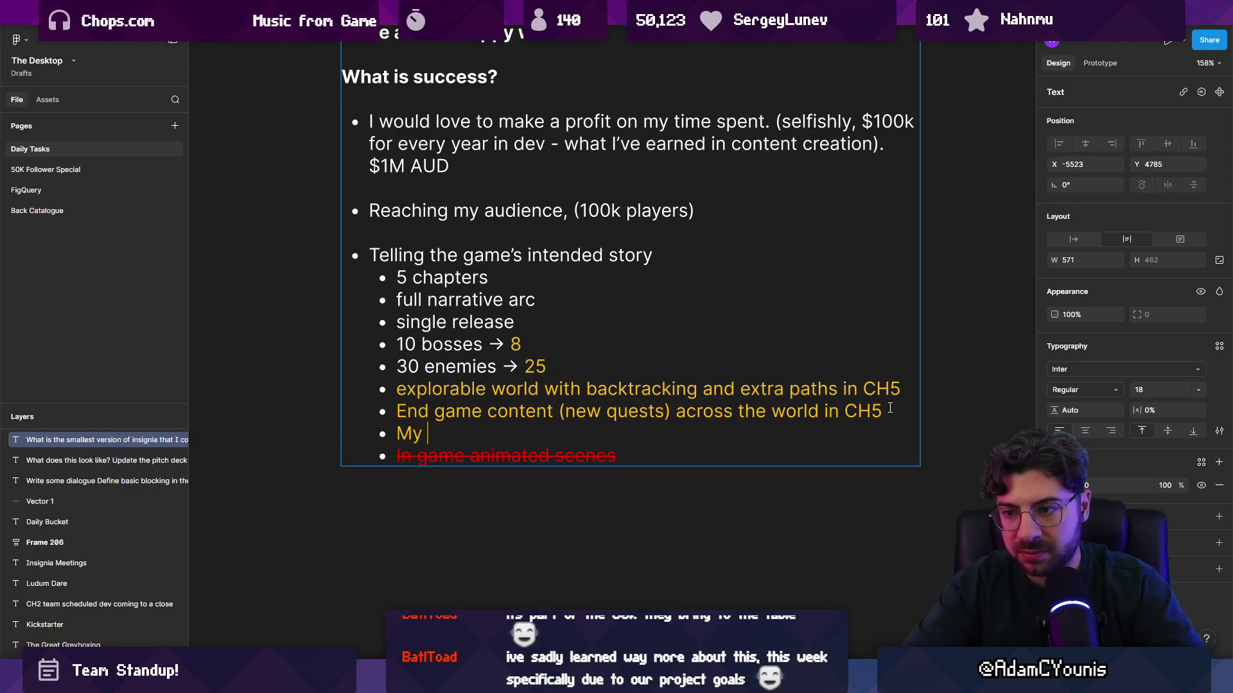
pyautogui.press('BackSpace')
pyautogui.press('BackSpace')
pyautogui.press('BackSpace')
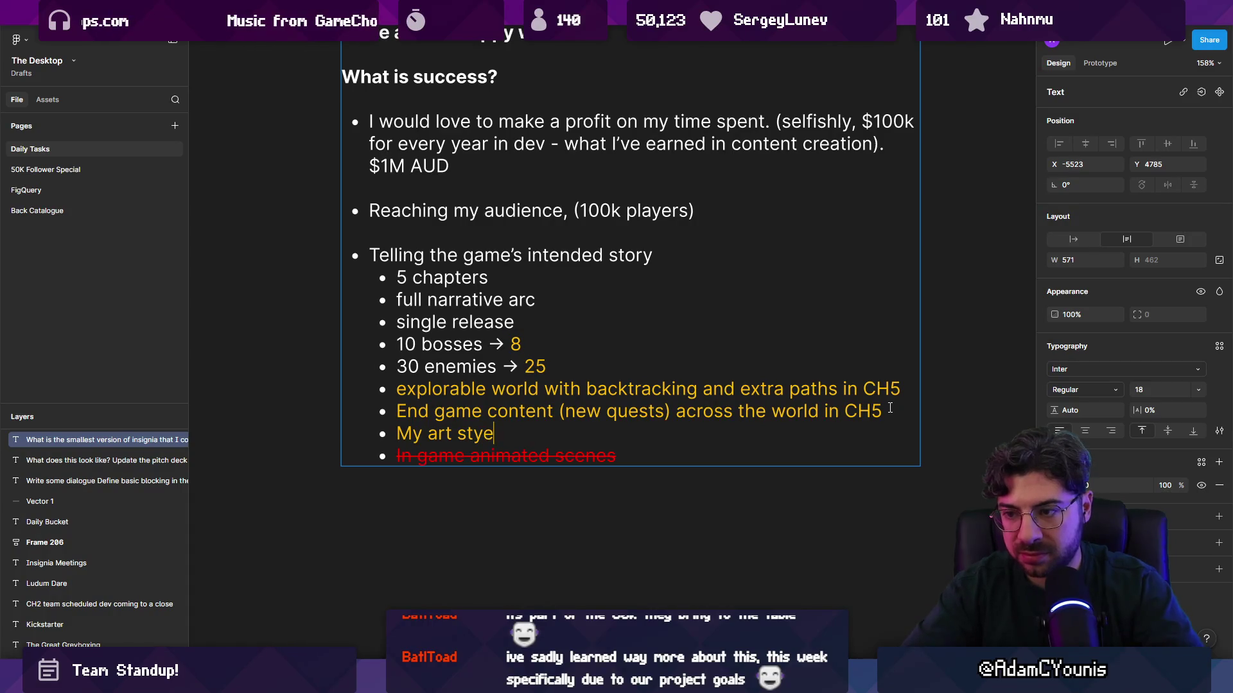
pyautogui.press('BackSpace')
pyautogui.write('le (compromise')
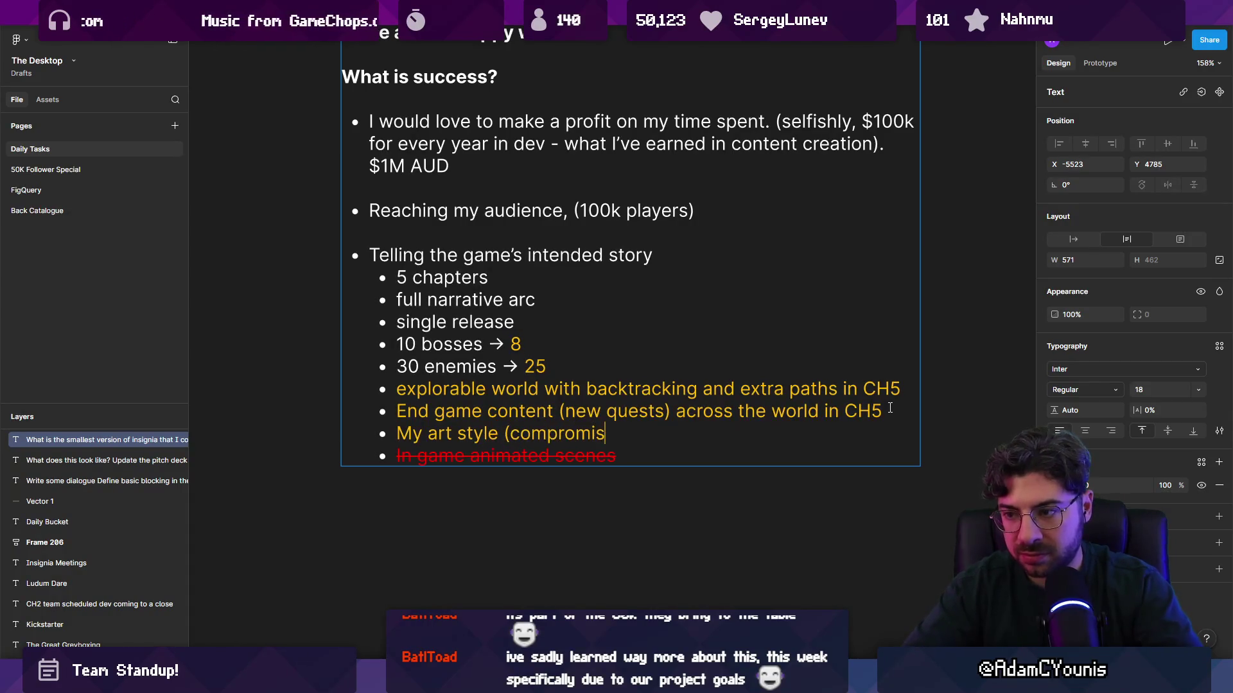
pyautogui.write('d)')
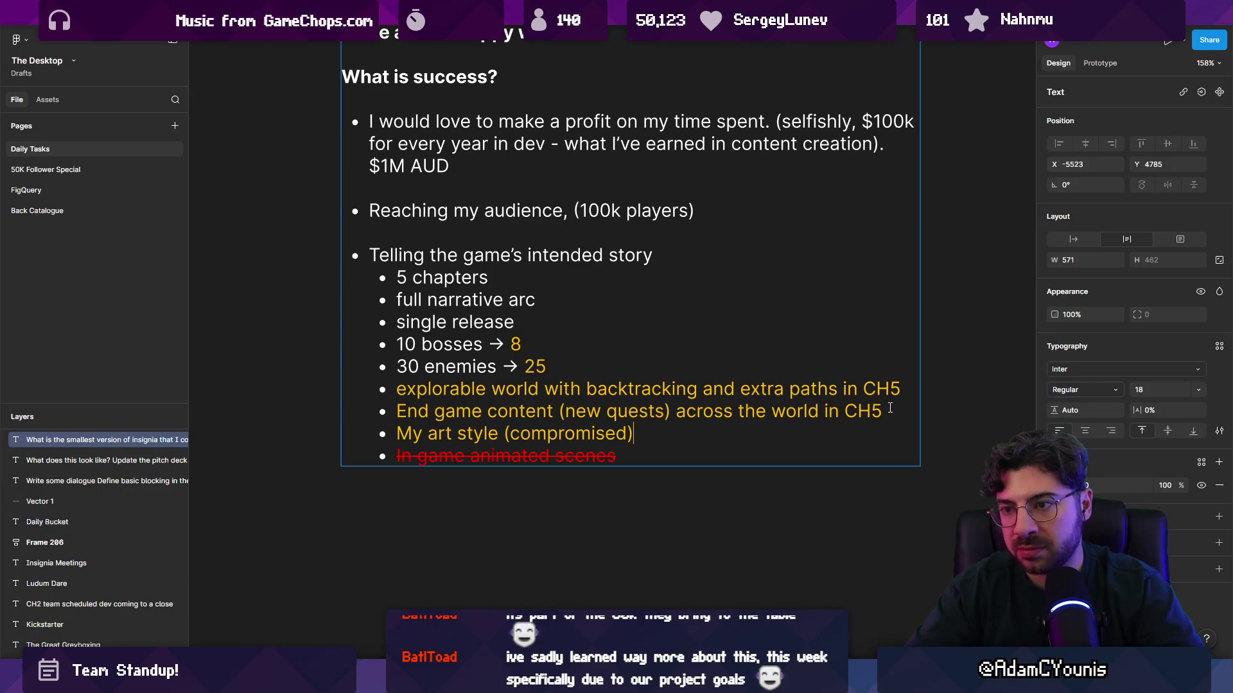
pyautogui.press('Return')
pyautogui.write('My ')
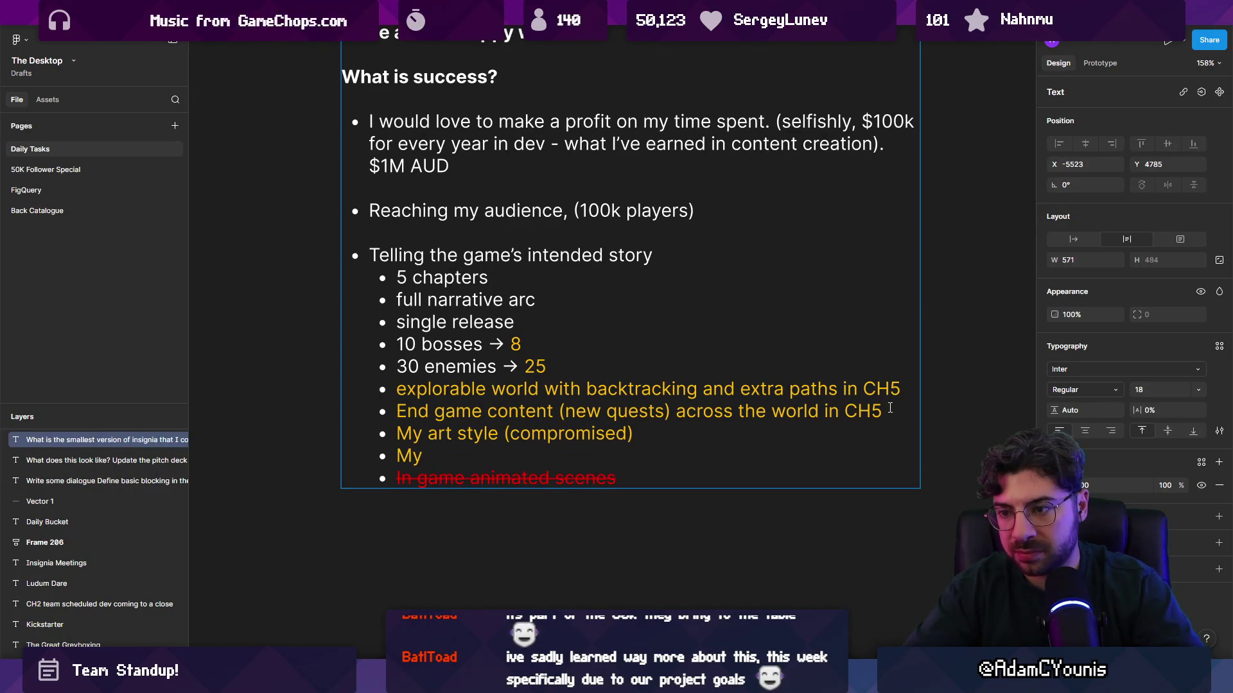
pyautogui.write('designed co')
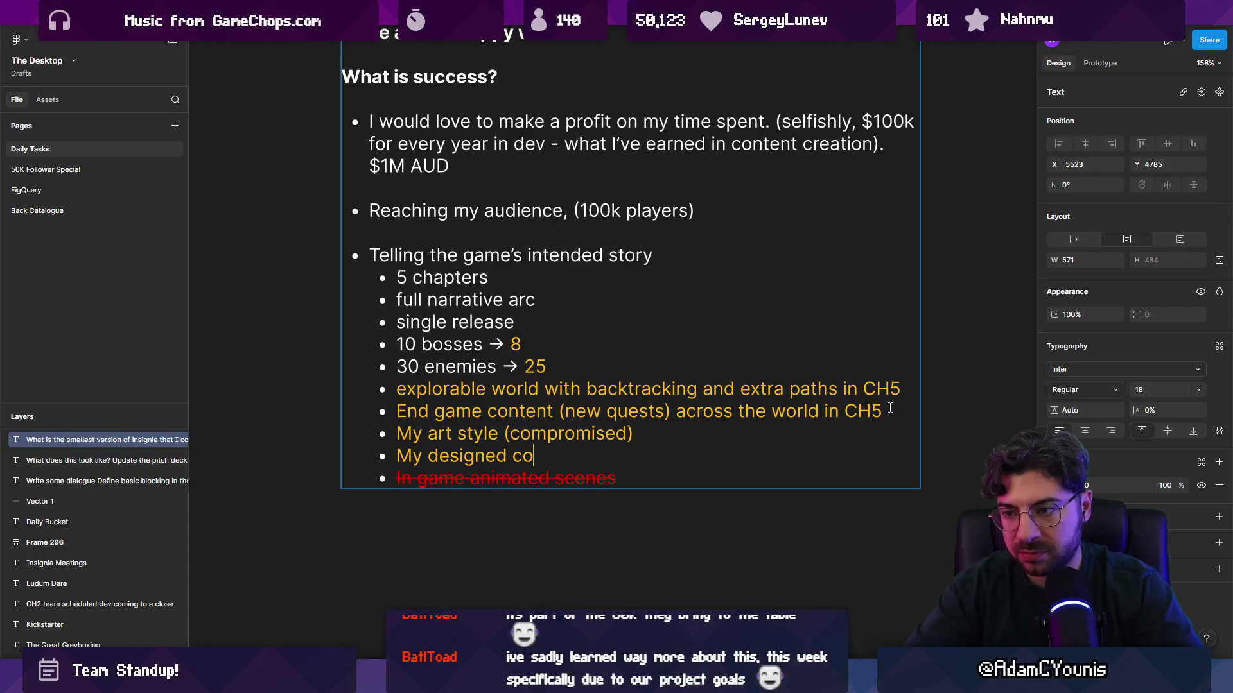
pyautogui.write('mbat complec')
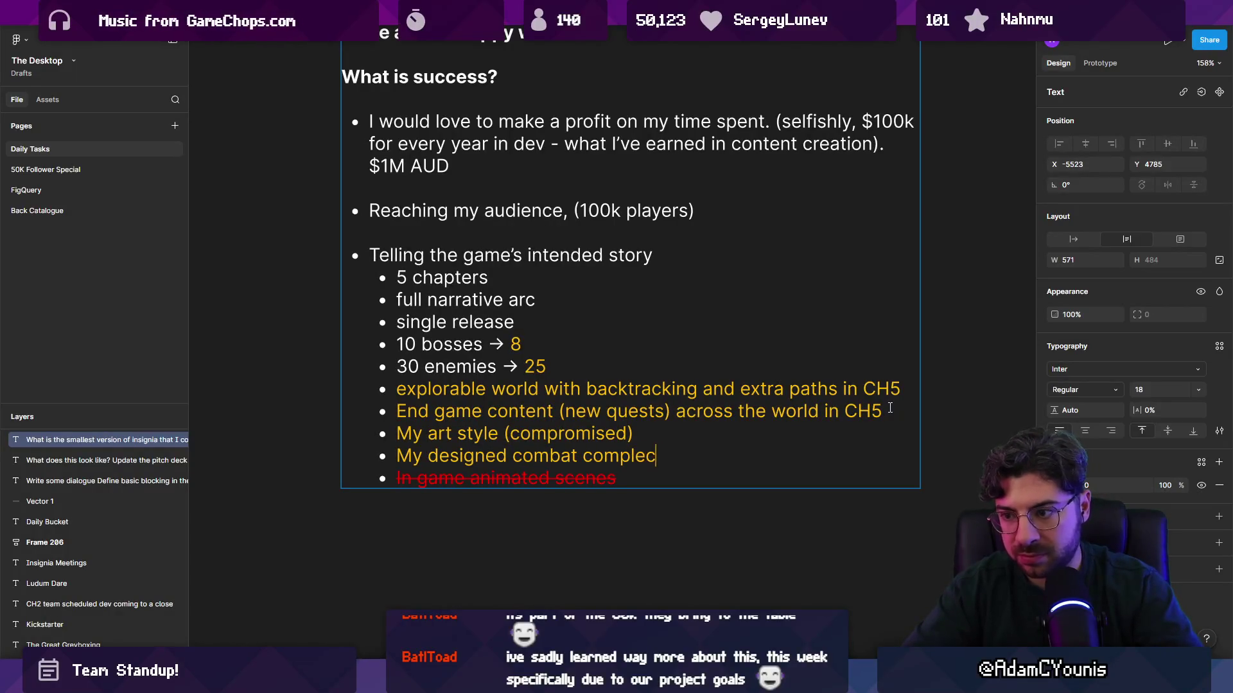
pyautogui.write('xity (compromised')
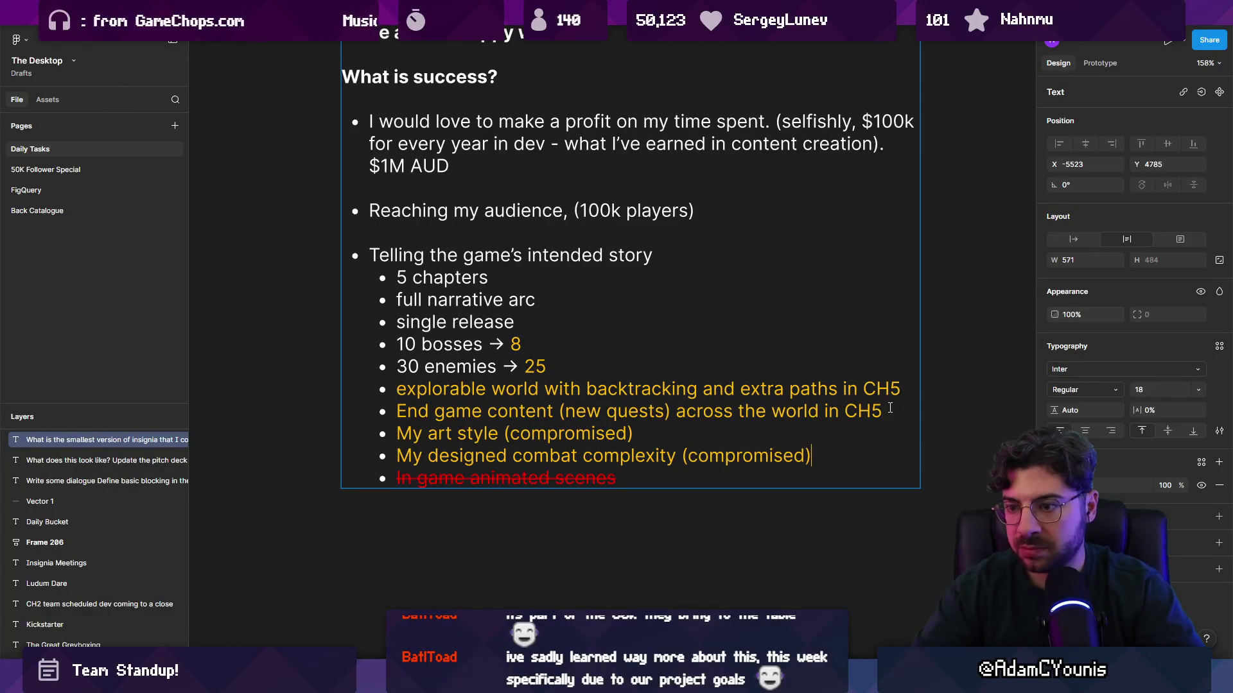
pyautogui.scroll(-5, 546, 369)
pyautogui.press('Escape')
pyautogui.press('Escape')
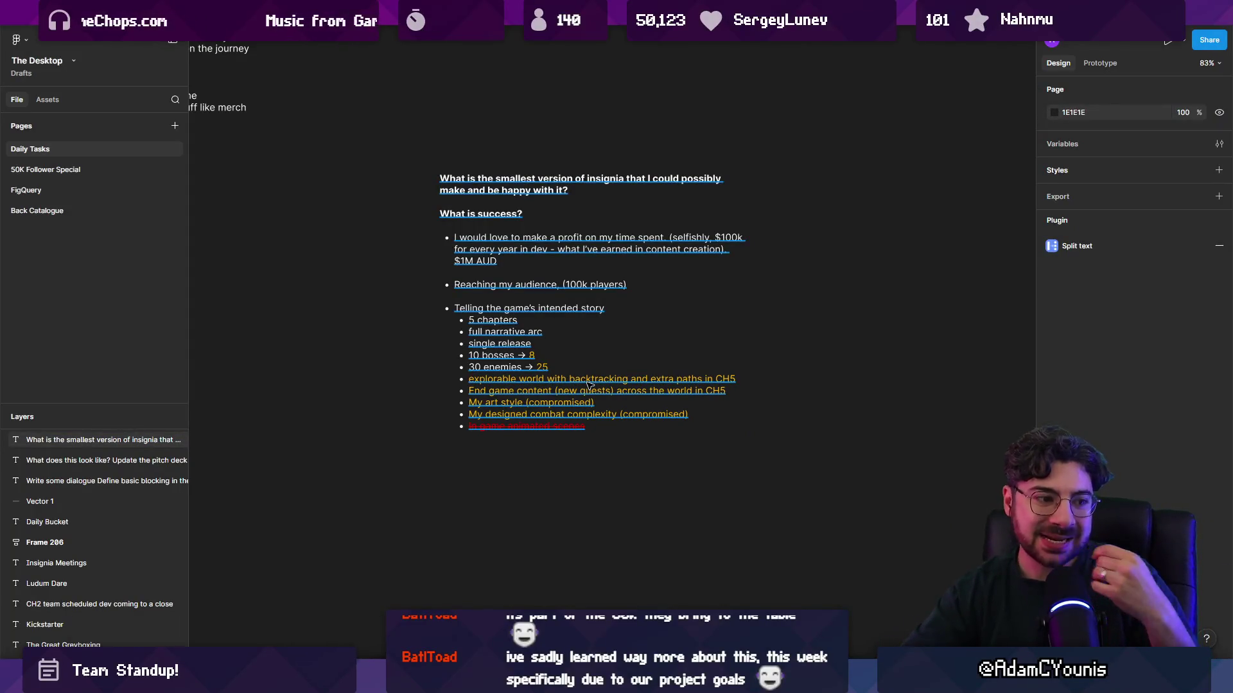
# Re-enter the success list and select its top-level bullets and the sub-bullets from 5 chapters onward
pyautogui.scroll(3, 538, 358)
pyautogui.doubleClick(540, 358)
pyautogui.scroll(2, 489, 321)
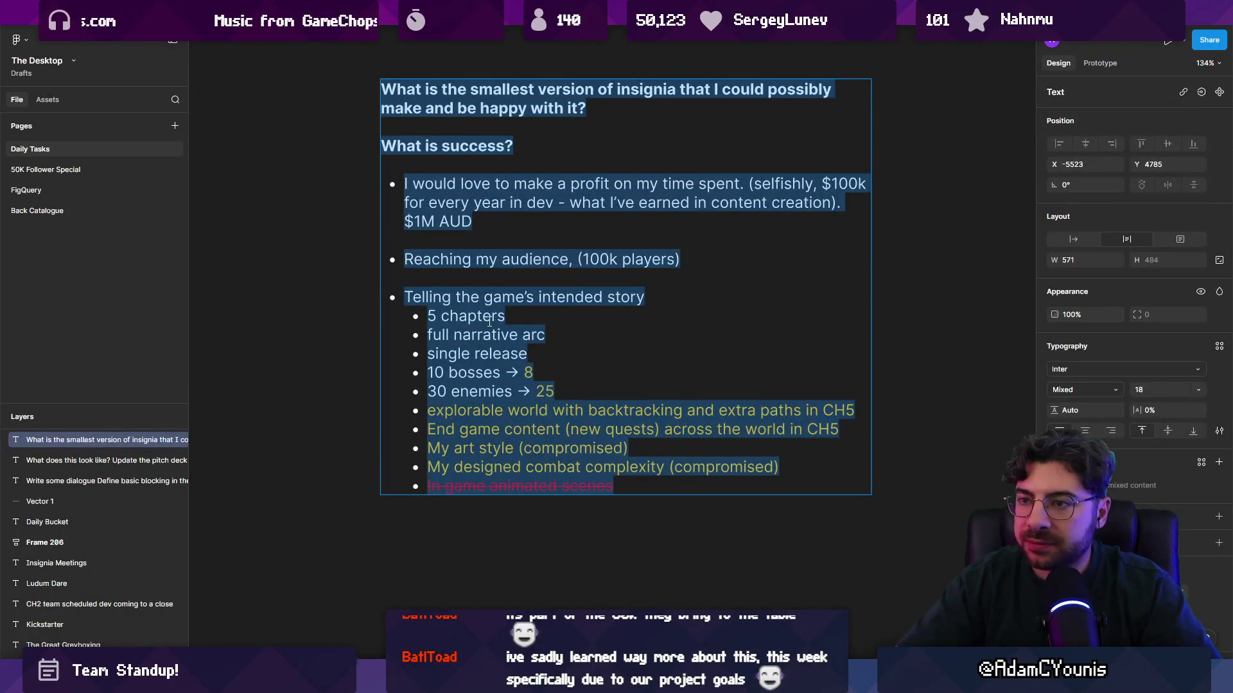
pyautogui.moveTo(404, 184)
pyautogui.mouseDown()
pyautogui.moveTo(675, 256)
pyautogui.moveTo(666, 295)
pyautogui.mouseUp()
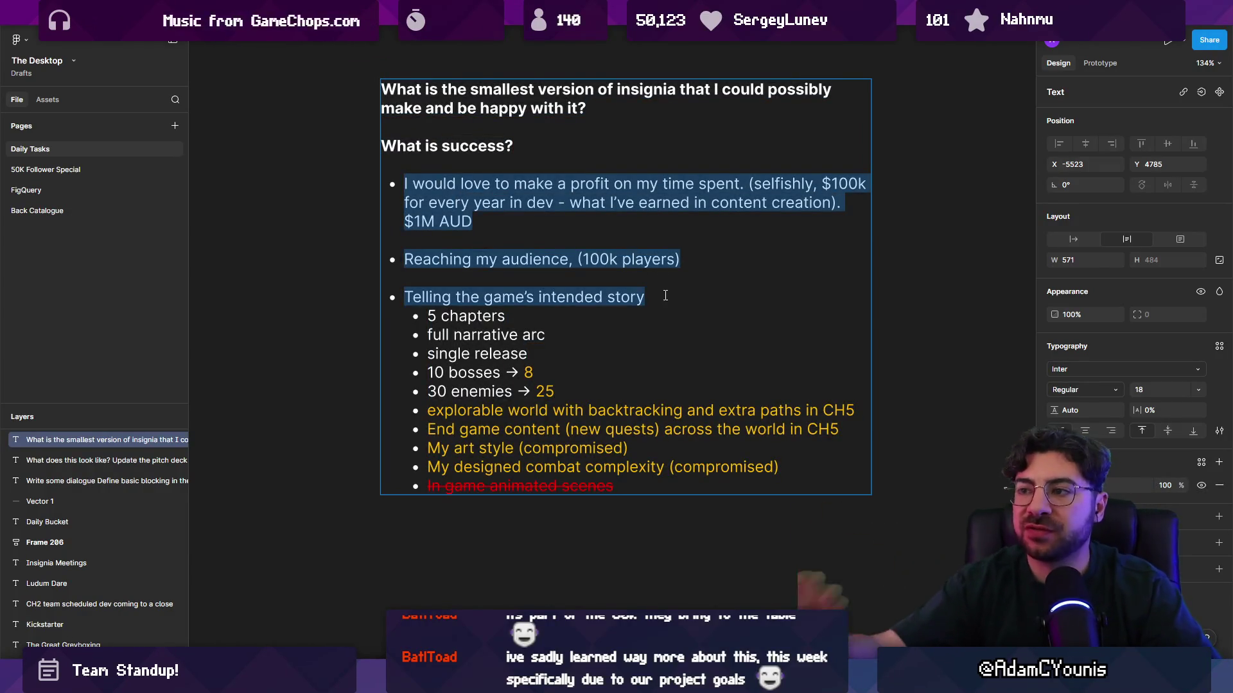
pyautogui.moveTo(680, 260)
pyautogui.mouseDown()
pyautogui.moveTo(394, 260)
pyautogui.moveTo(381, 189)
pyautogui.mouseUp()
pyautogui.rightClick(320, 264)
pyautogui.press('Escape')
pyautogui.press('Escape')
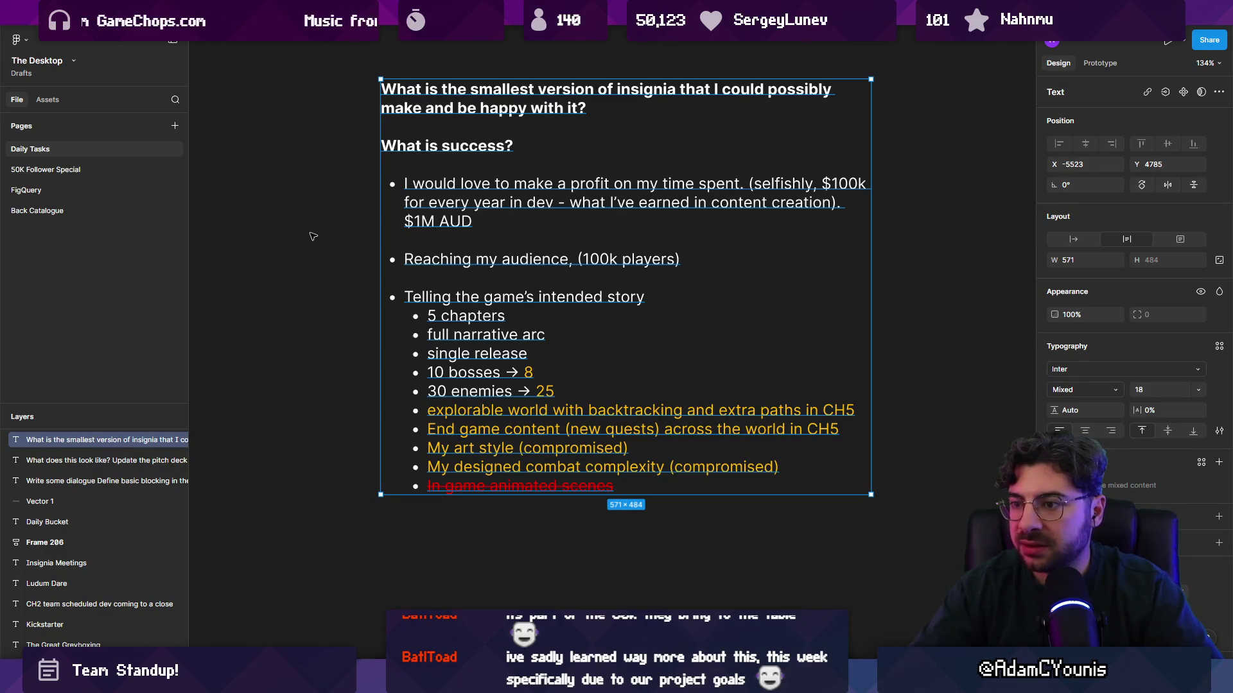
pyautogui.doubleClick(412, 303)
pyautogui.click(429, 316)
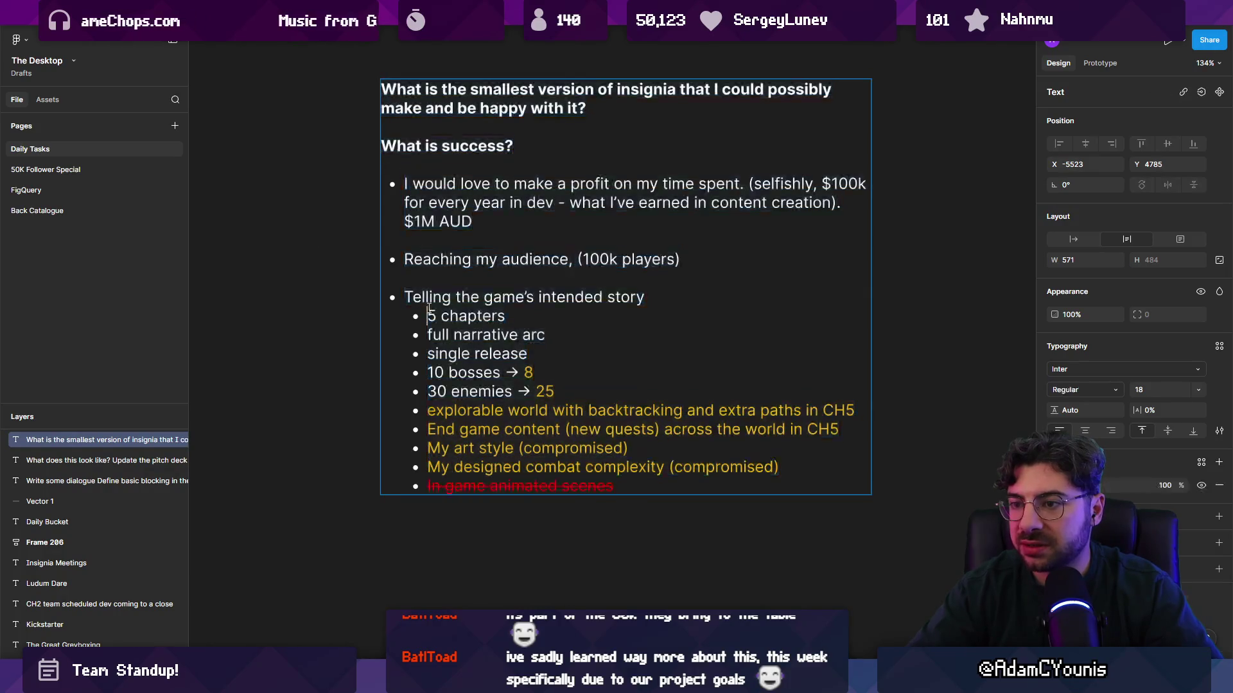
pyautogui.moveTo(429, 316); pyautogui.dragTo(743, 550)
pyautogui.click(708, 492)
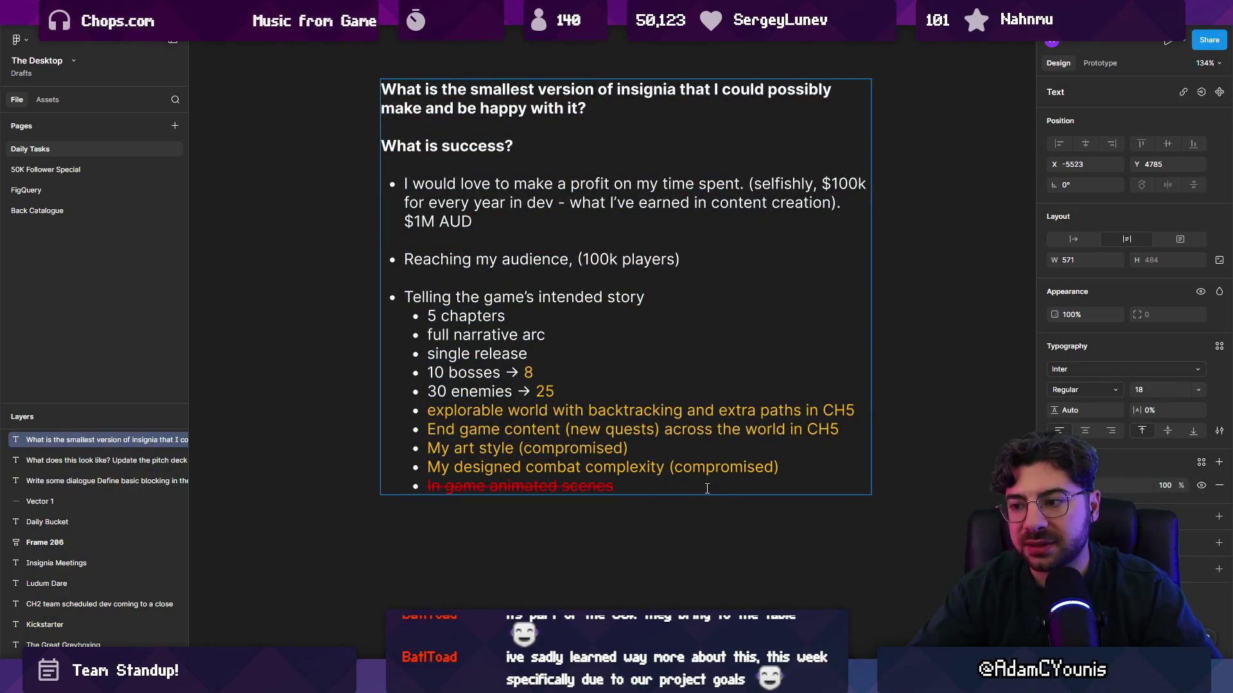
pyautogui.press('Escape')
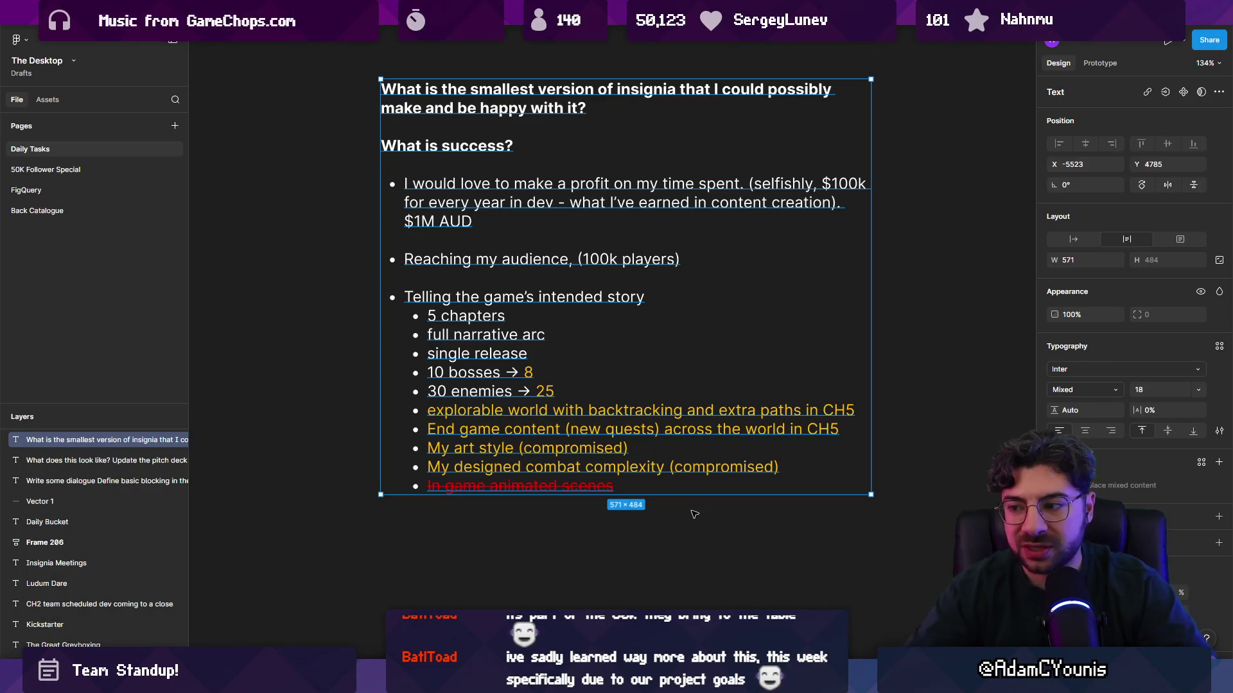
# Add a 'Steam + Switch' bullet below the combat complexity line
pyautogui.doubleClick(778, 467)
pyautogui.click(778, 467)
pyautogui.press('Return')
pyautogui.write('Se')
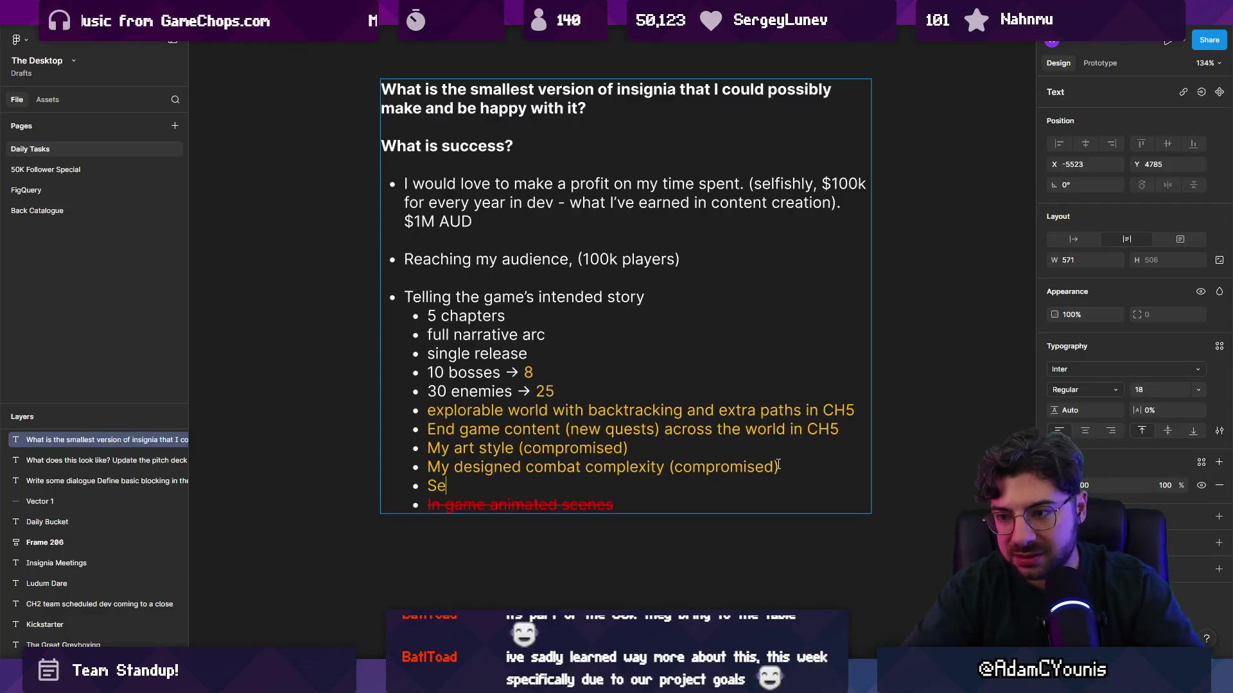
pyautogui.press('BackSpace')
pyautogui.write('team + Swit')
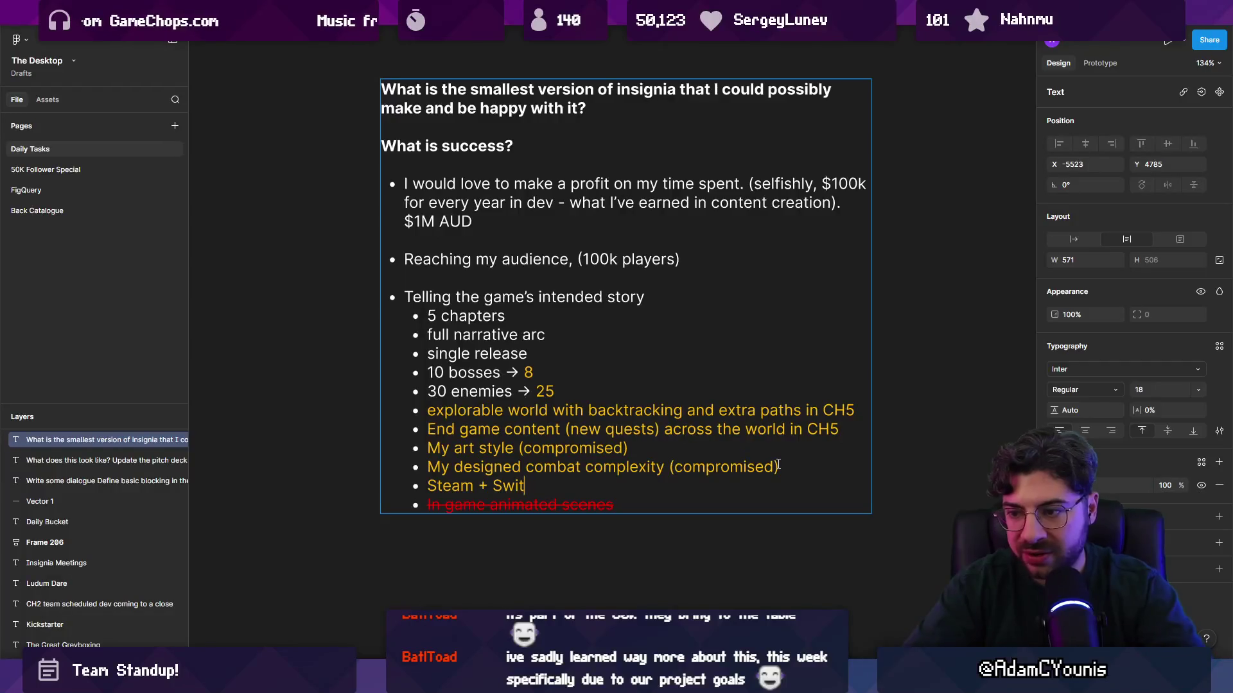
pyautogui.press('Escape')
pyautogui.press('Escape')
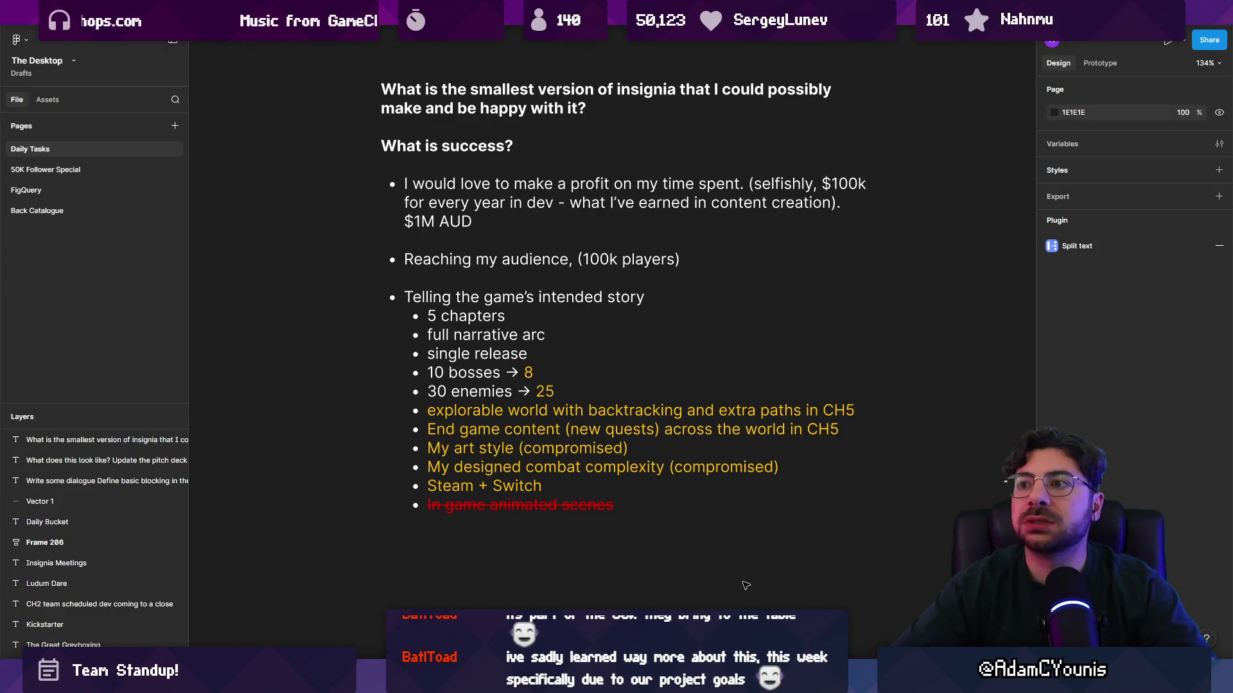
pyautogui.keyDown('ctrl'); pyautogui.scroll(-10, 704, 428); pyautogui.keyUp('ctrl')
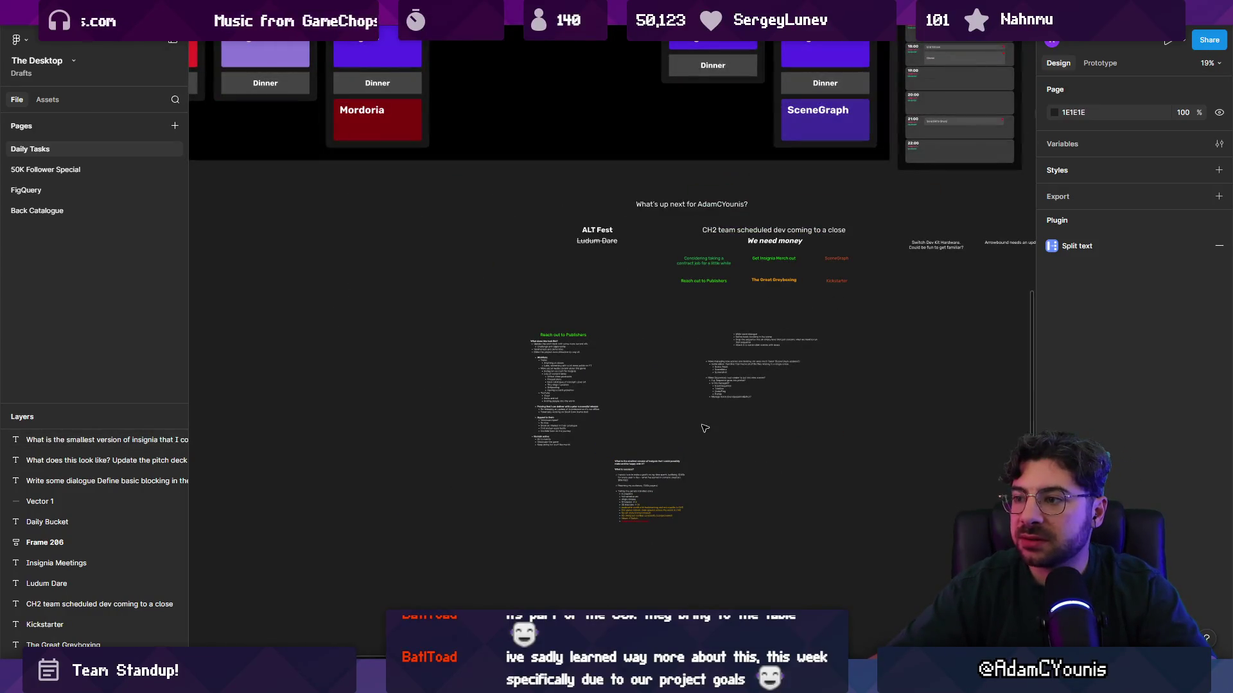
pyautogui.scroll(3, 578, 436)
pyautogui.keyDown('ctrl'); pyautogui.scroll(-3, 435, 447); pyautogui.keyUp('ctrl')
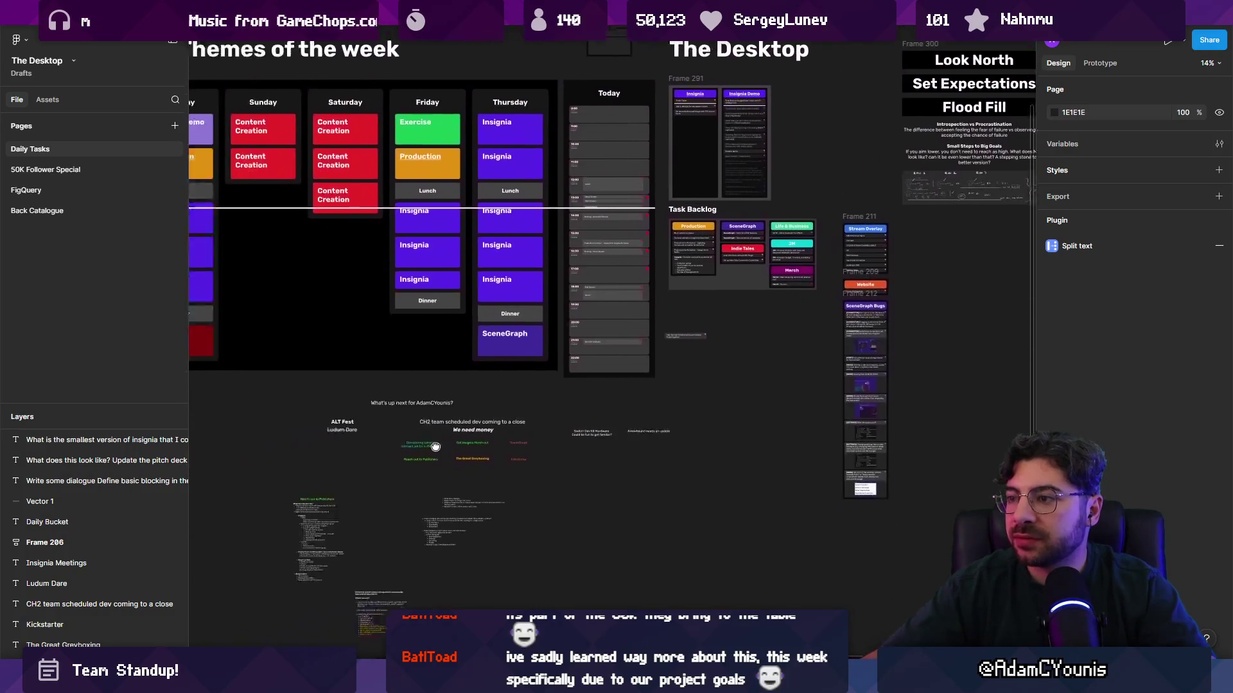
pyautogui.scroll(-3, 436, 446)
pyautogui.hscroll(-4, 436, 447)
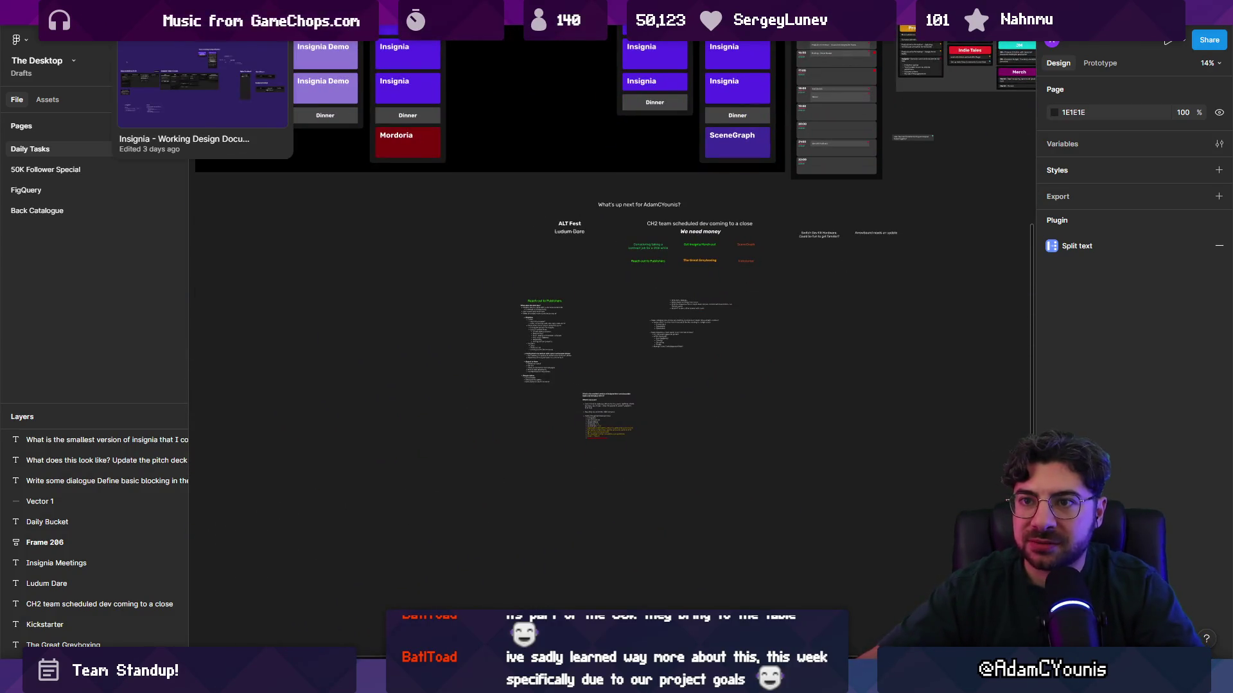
pyautogui.click(170, 41)
pyautogui.keyDown('ctrl'); pyautogui.scroll(10, 399, 172); pyautogui.keyUp('ctrl')
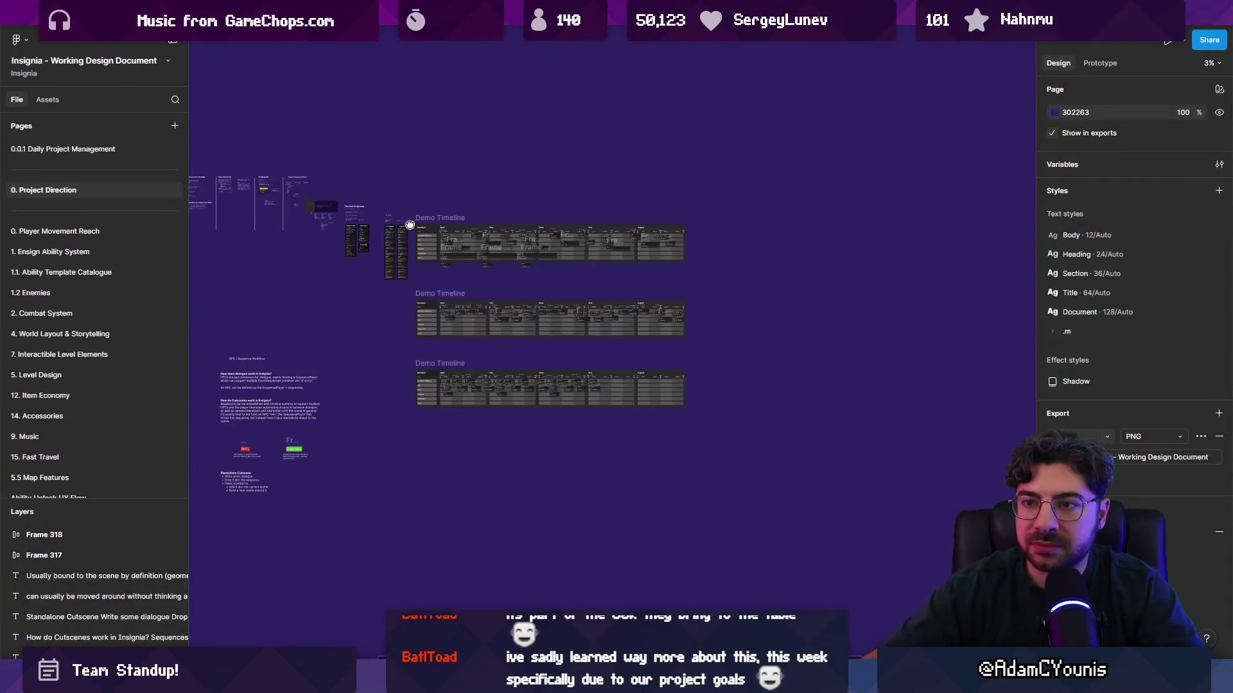
pyautogui.keyDown('ctrl'); pyautogui.scroll(5, 399, 172); pyautogui.keyUp('ctrl')
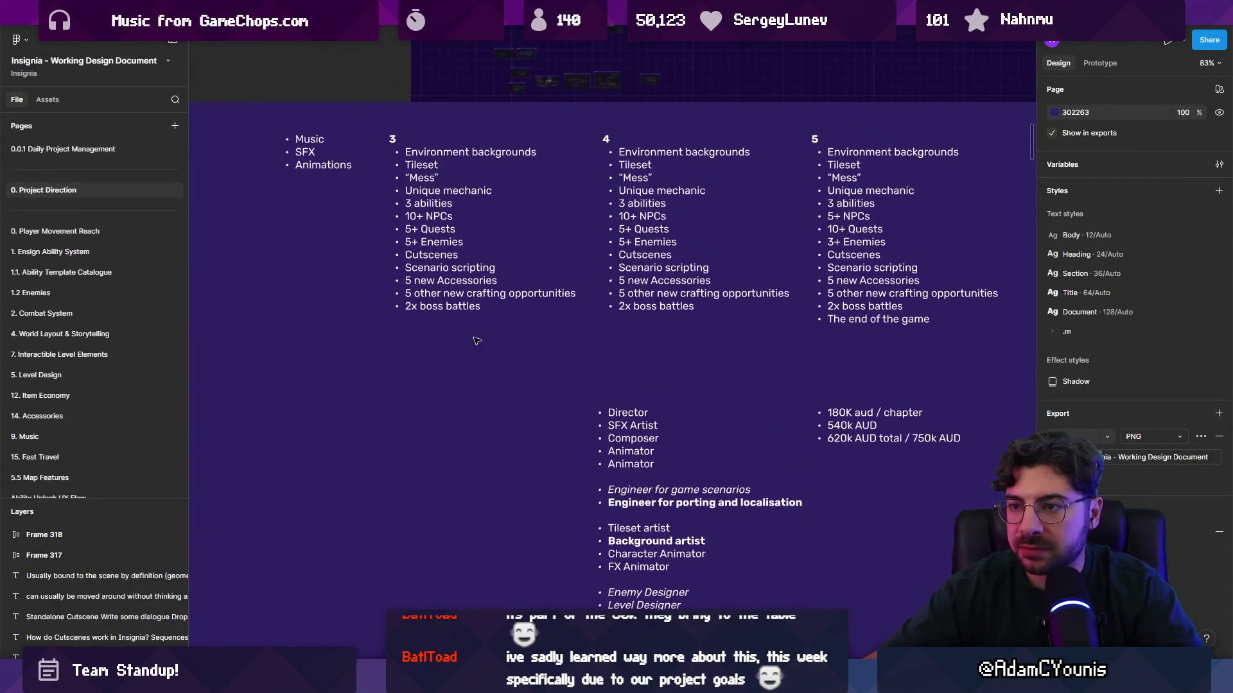
pyautogui.keyDown('ctrl'); pyautogui.scroll(-2, 459, 288); pyautogui.keyUp('ctrl')
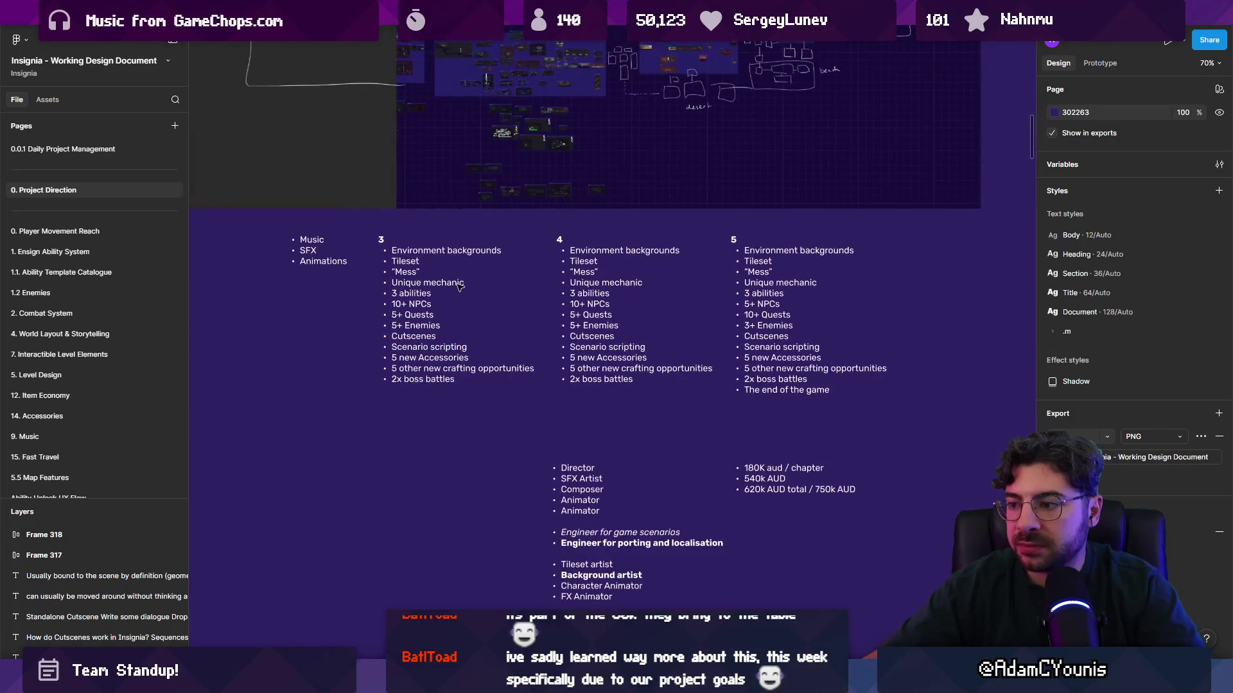
pyautogui.keyDown('ctrl'); pyautogui.scroll(-2, 485, 290); pyautogui.keyUp('ctrl')
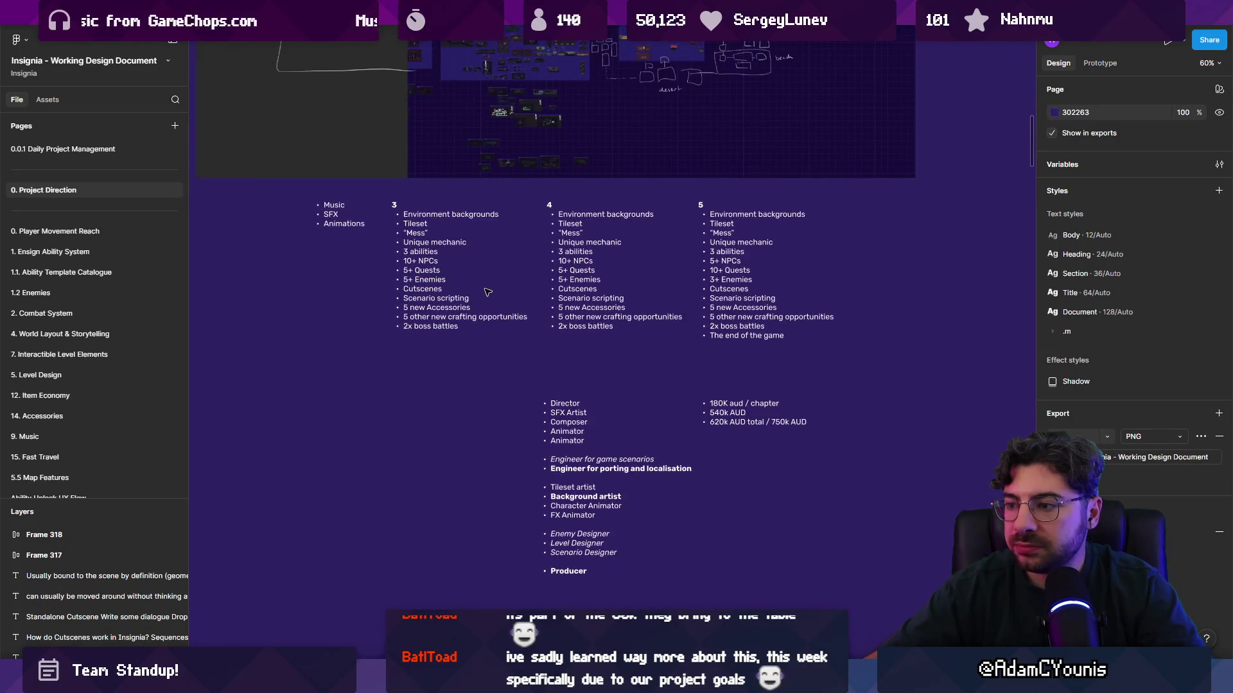
pyautogui.scroll(-2, 670, 452)
pyautogui.hscroll(2, 670, 451)
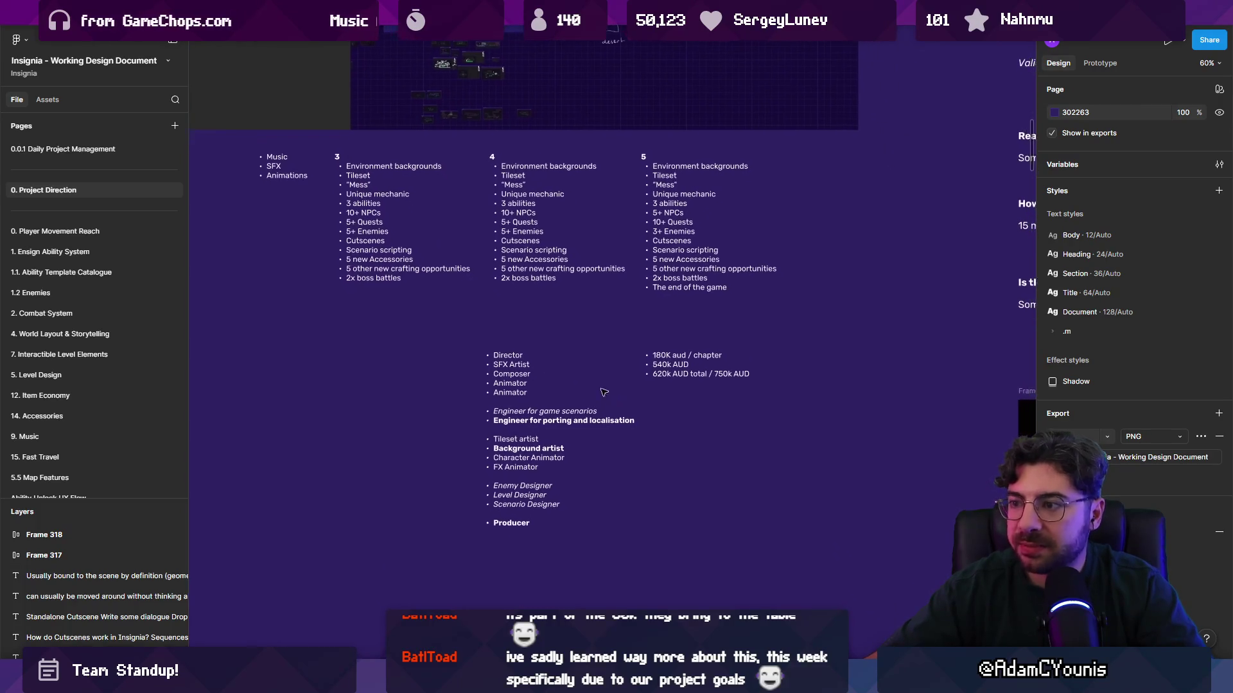
pyautogui.keyDown('ctrl'); pyautogui.scroll(-10, 538, 301); pyautogui.keyUp('ctrl')
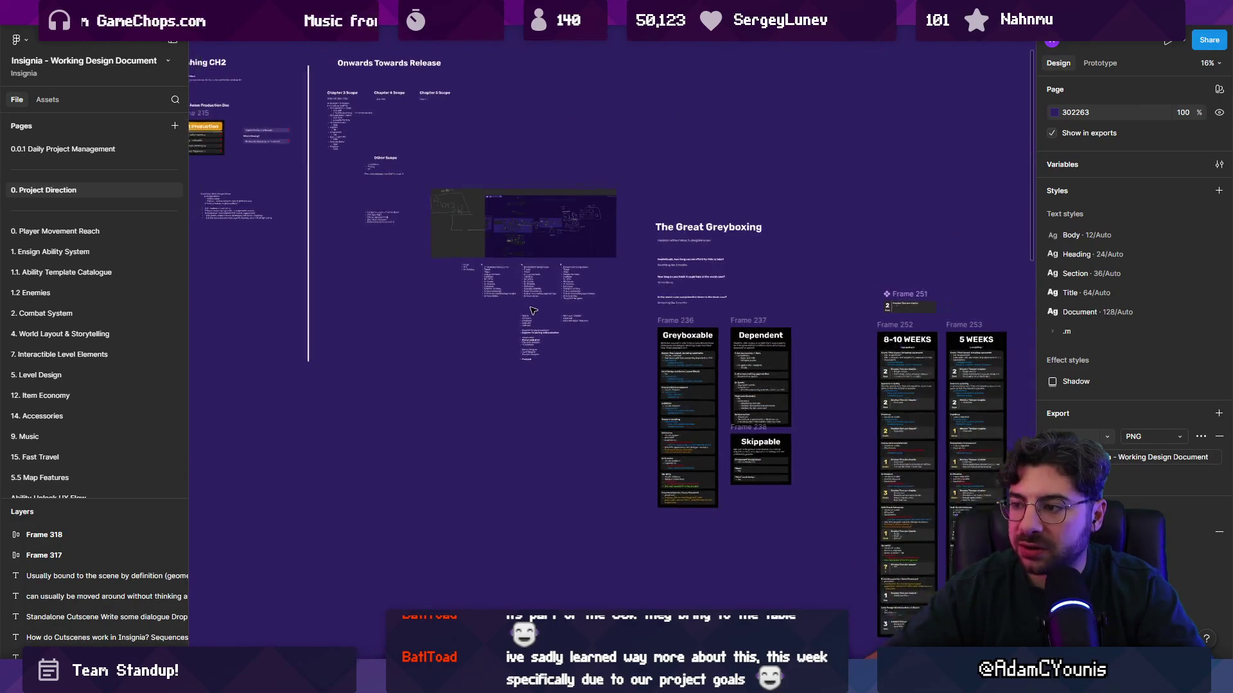
pyautogui.hscroll(5, 669, 332)
pyautogui.scroll(-1, 670, 333)
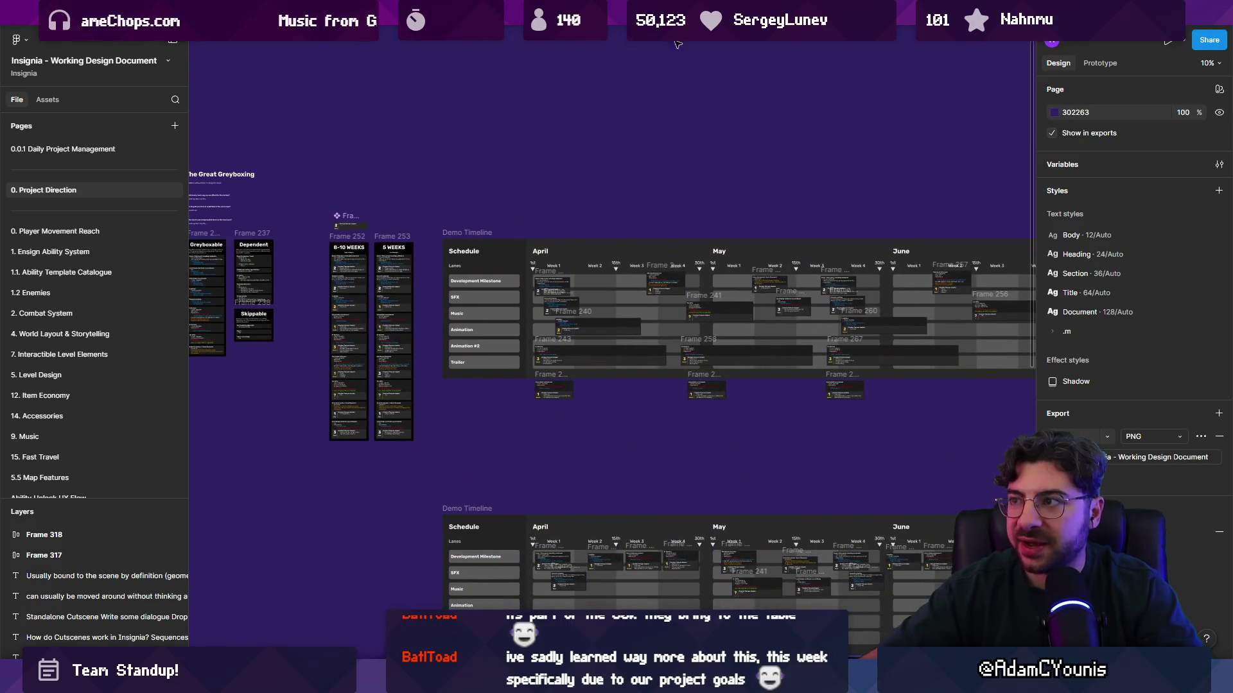
pyautogui.click(653, 19)
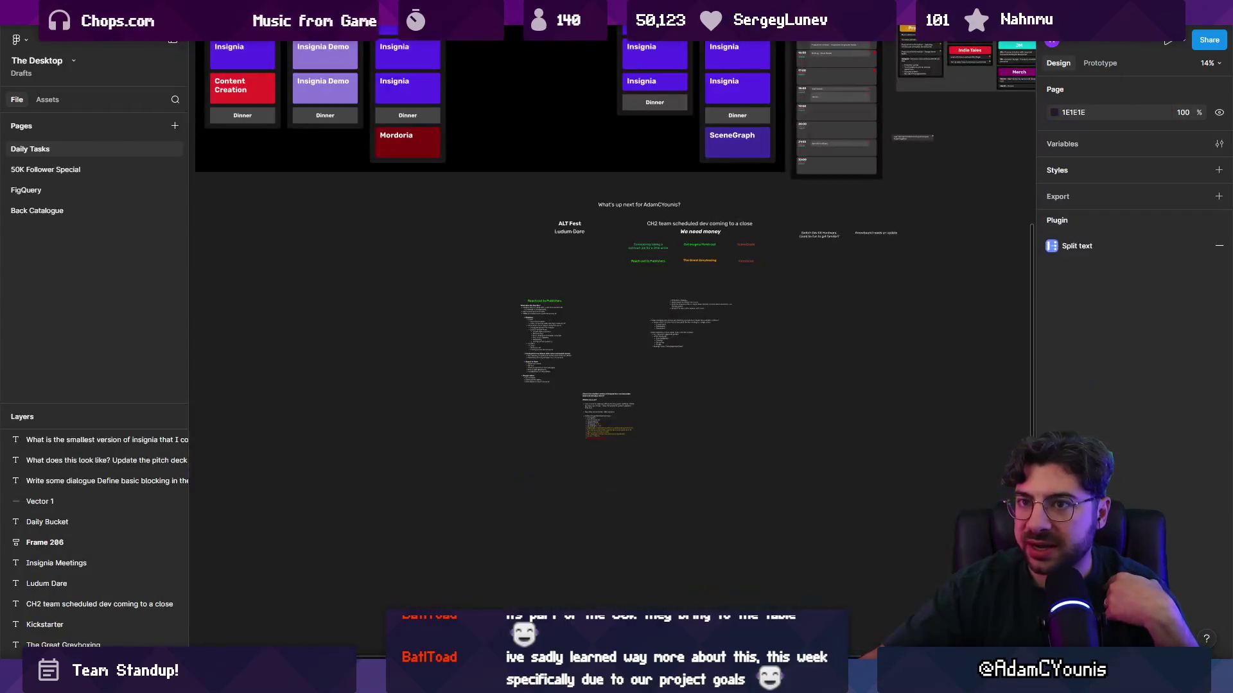
pyautogui.keyDown('ctrl'); pyautogui.scroll(10, 614, 421); pyautogui.keyUp('ctrl')
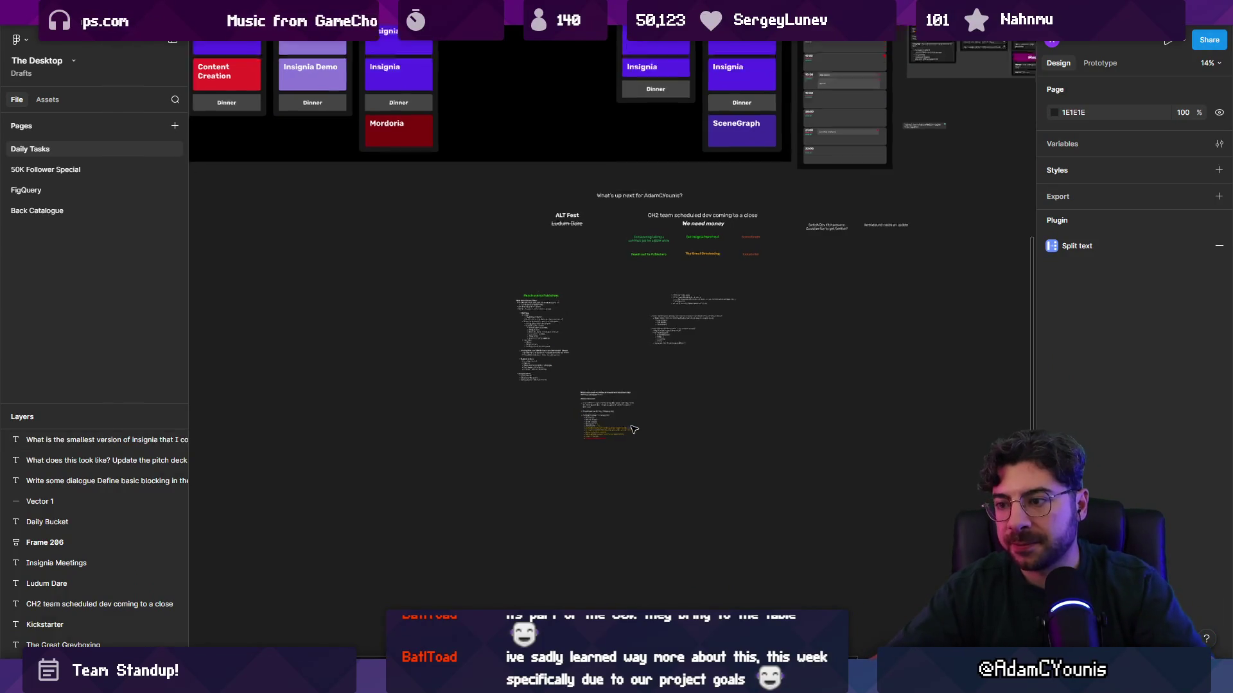
pyautogui.keyDown('ctrl'); pyautogui.scroll(-3, 522, 398); pyautogui.keyUp('ctrl')
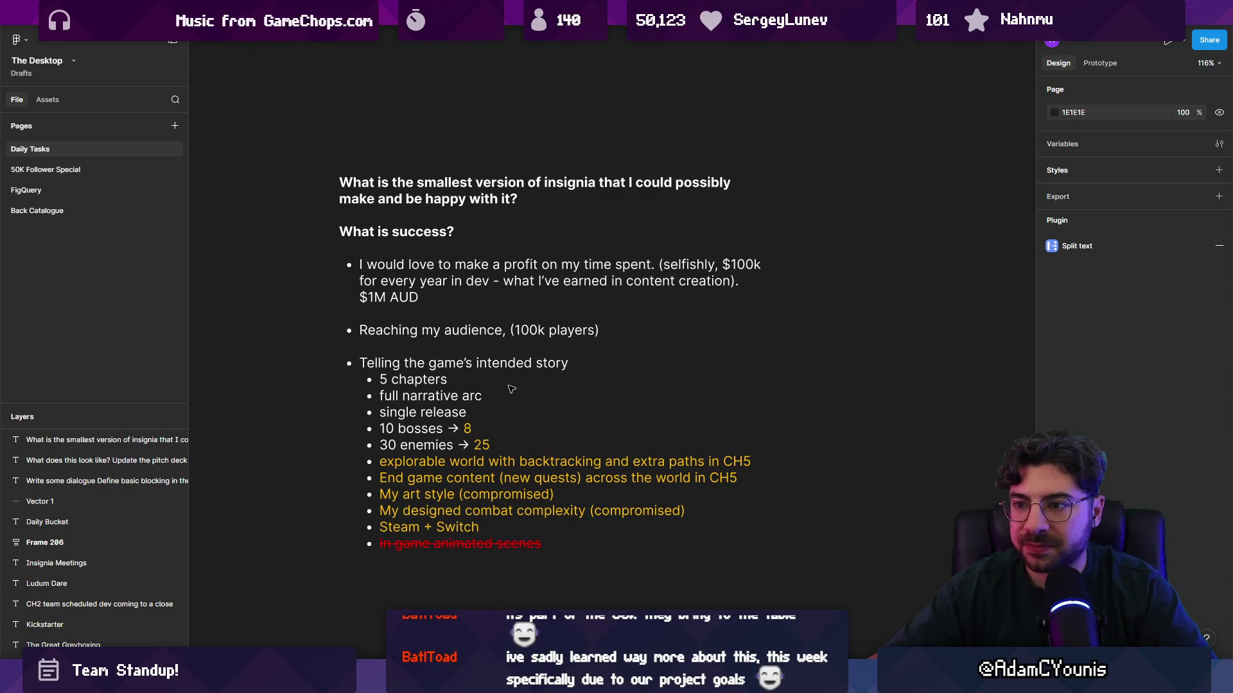
# Remove the accidental duplicate of the success-list text block
pyautogui.click(486, 406)
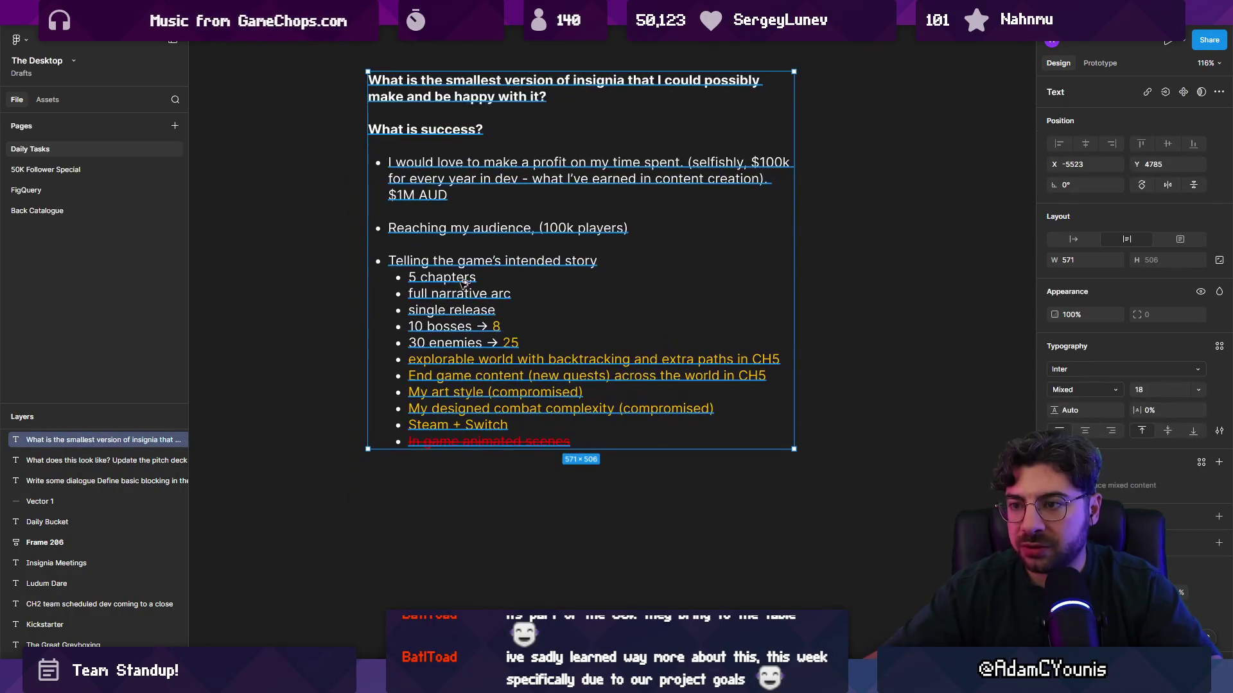
pyautogui.moveTo(475, 411); pyautogui.dragTo(466, 572)
pyautogui.scroll(-3, 466, 573)
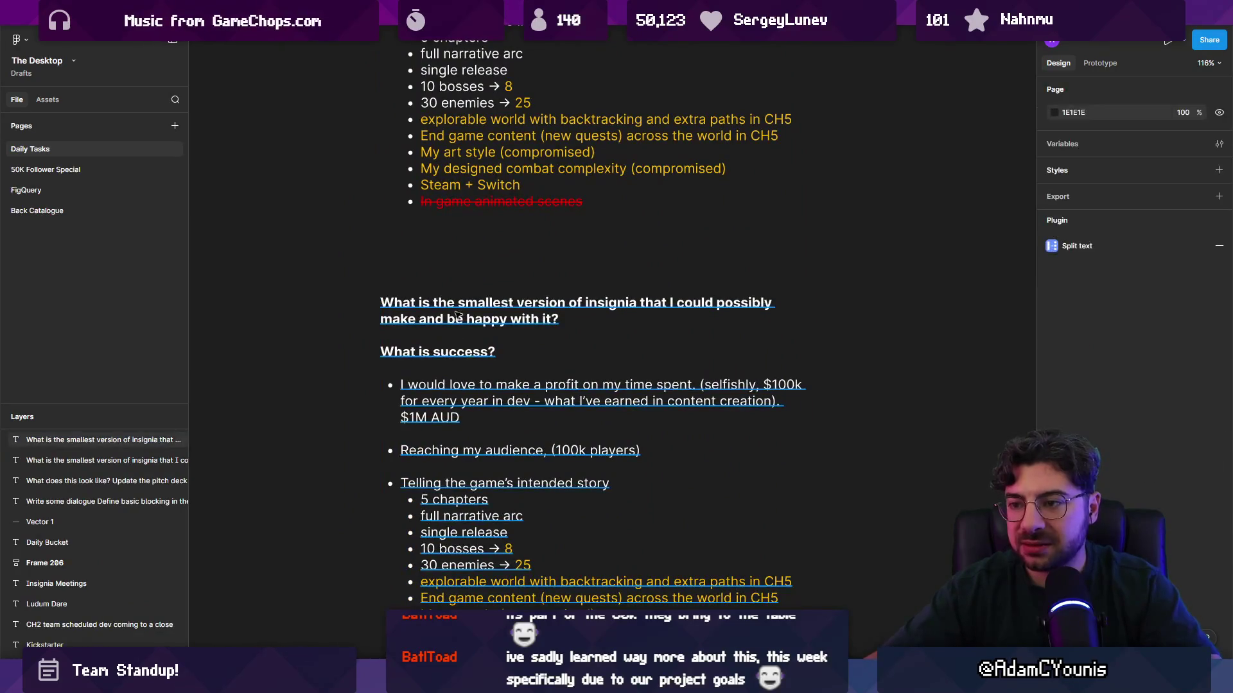
pyautogui.press('Delete')
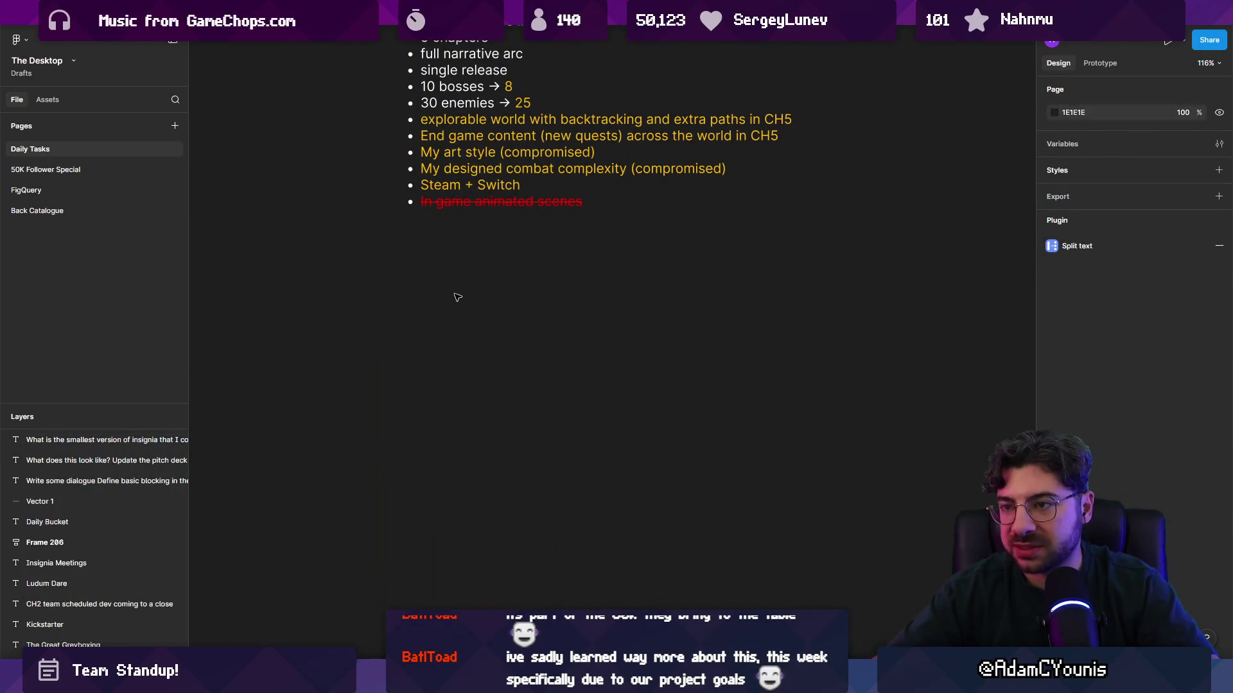
# Add a 'What could that cost?' heading on a new line below the notes
pyautogui.click(608, 202)
pyautogui.press('Return')
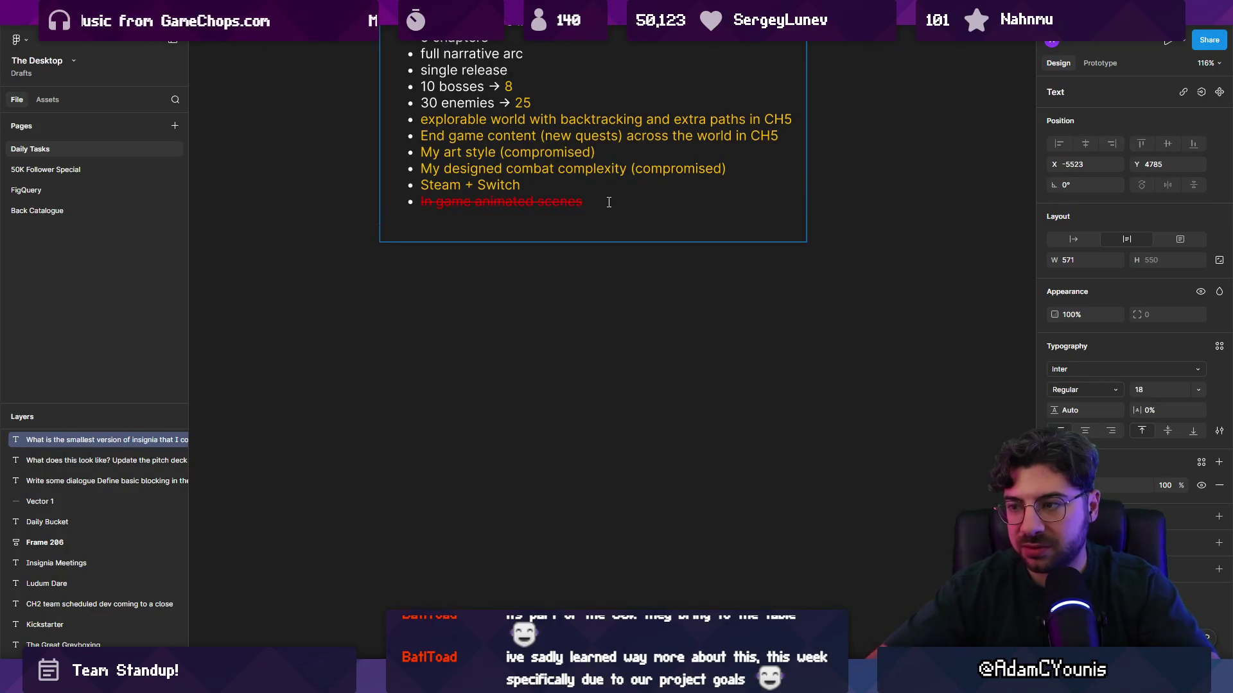
pyautogui.click(1054, 484)
pyautogui.click(510, 228)
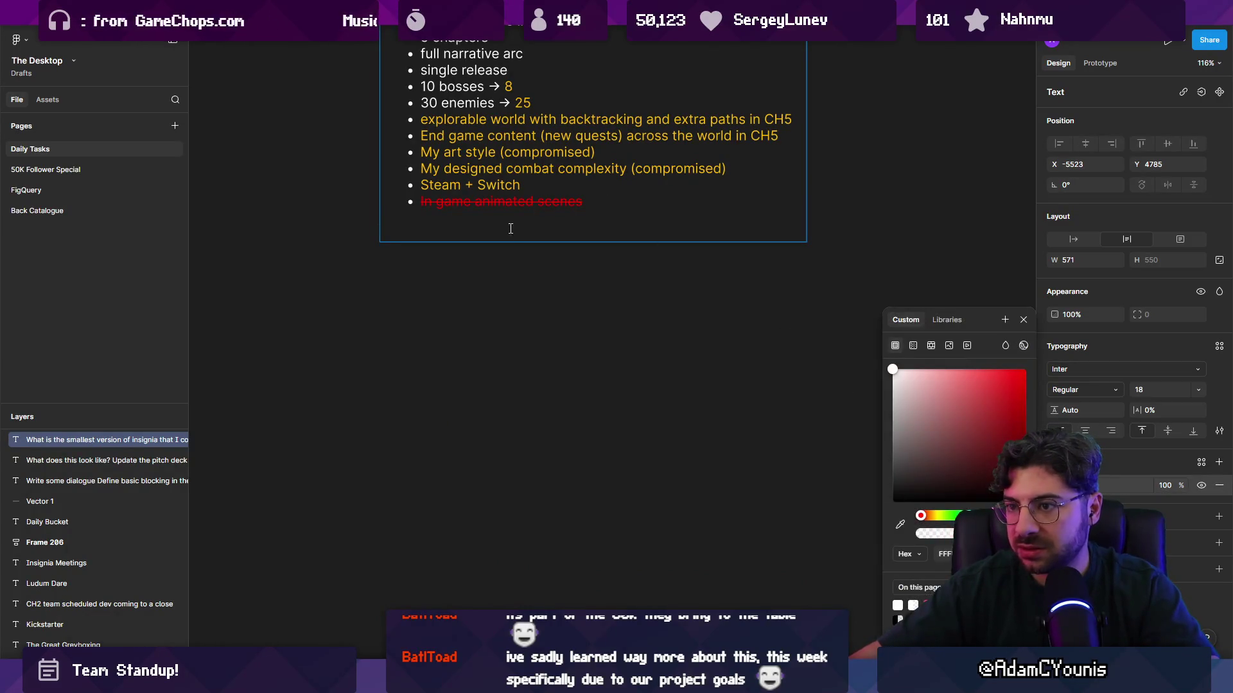
pyautogui.write('What could that')
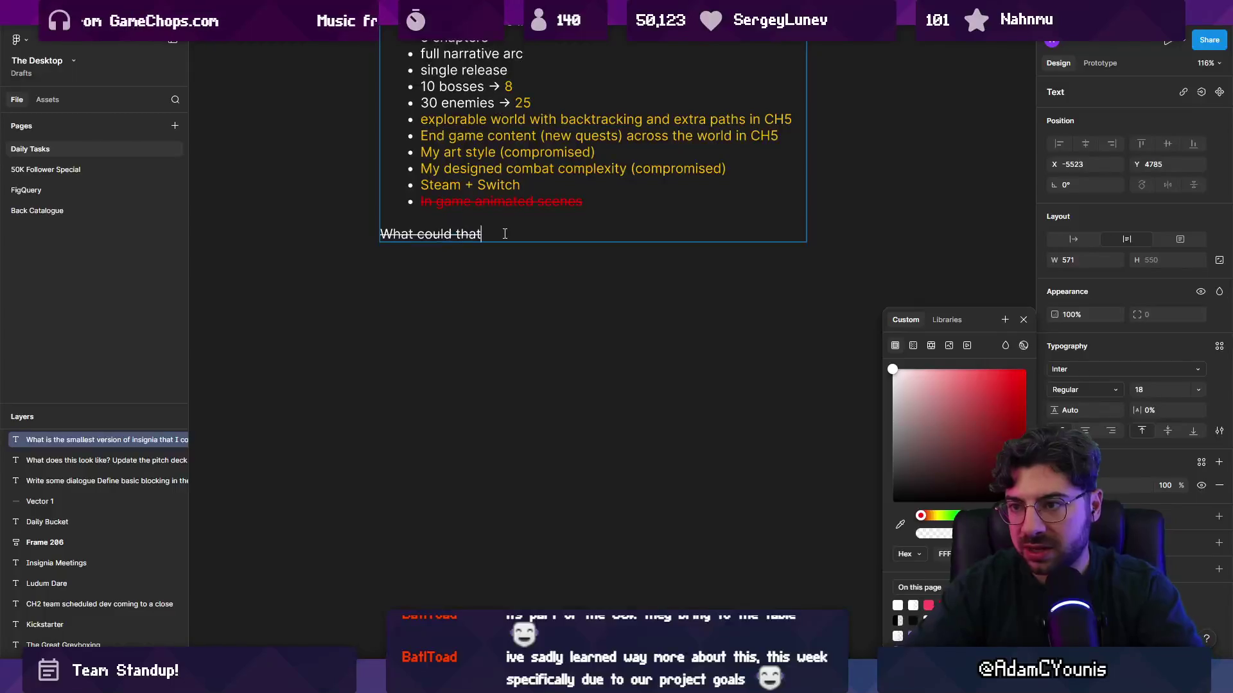
pyautogui.write(' cost?')
pyautogui.press('Escape')
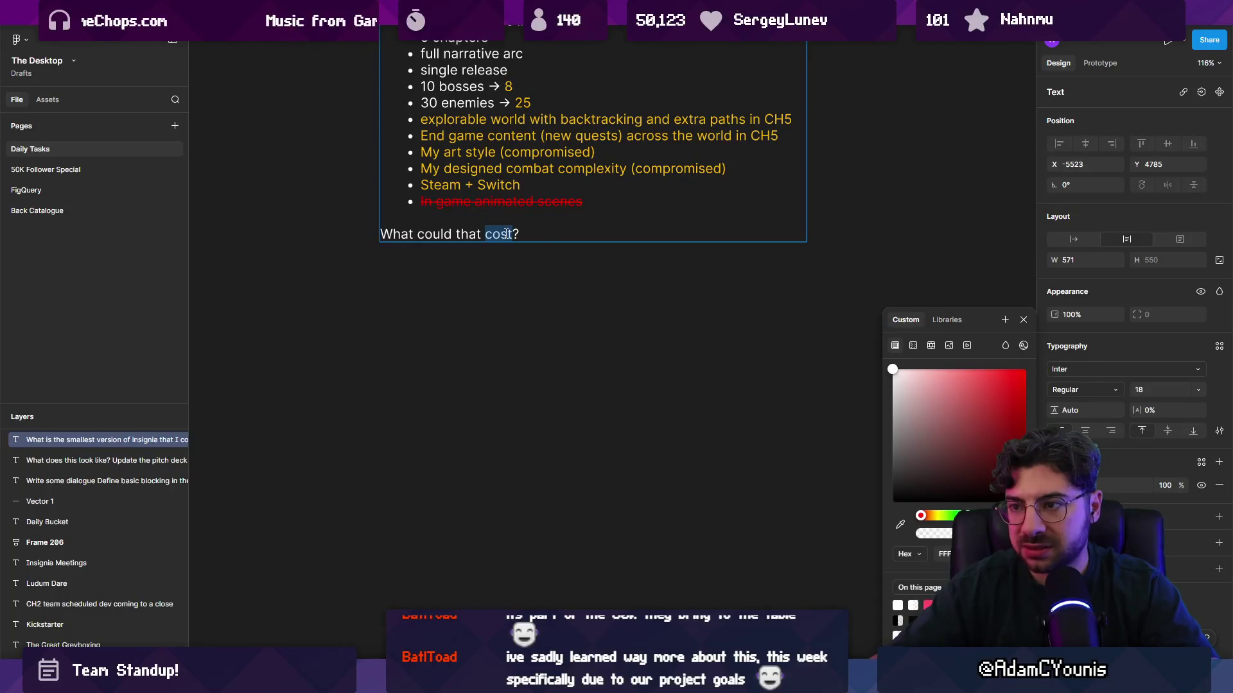
pyautogui.hotkey('ctrl', 'z')
pyautogui.hotkey('ctrl', 'shift', 'z')
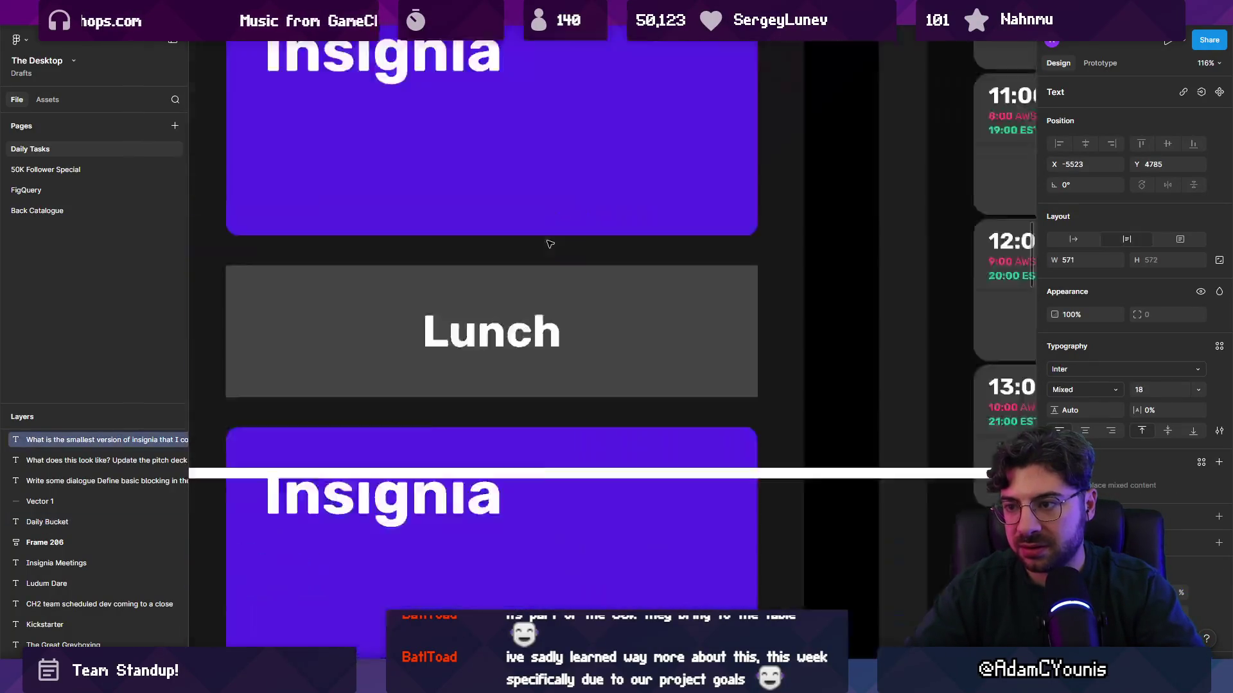
# Add the cost bullet '$80k ea for CH3, Ch4, CH5'
pyautogui.click(500, 525)
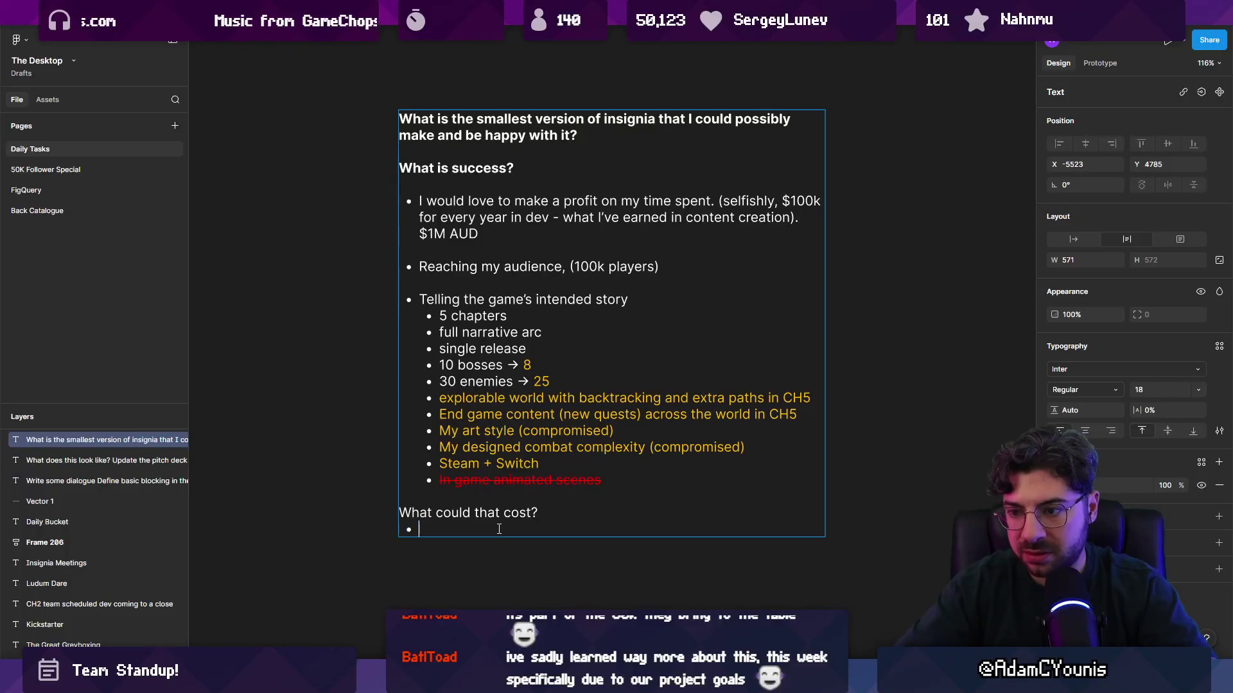
pyautogui.write('$80lk')
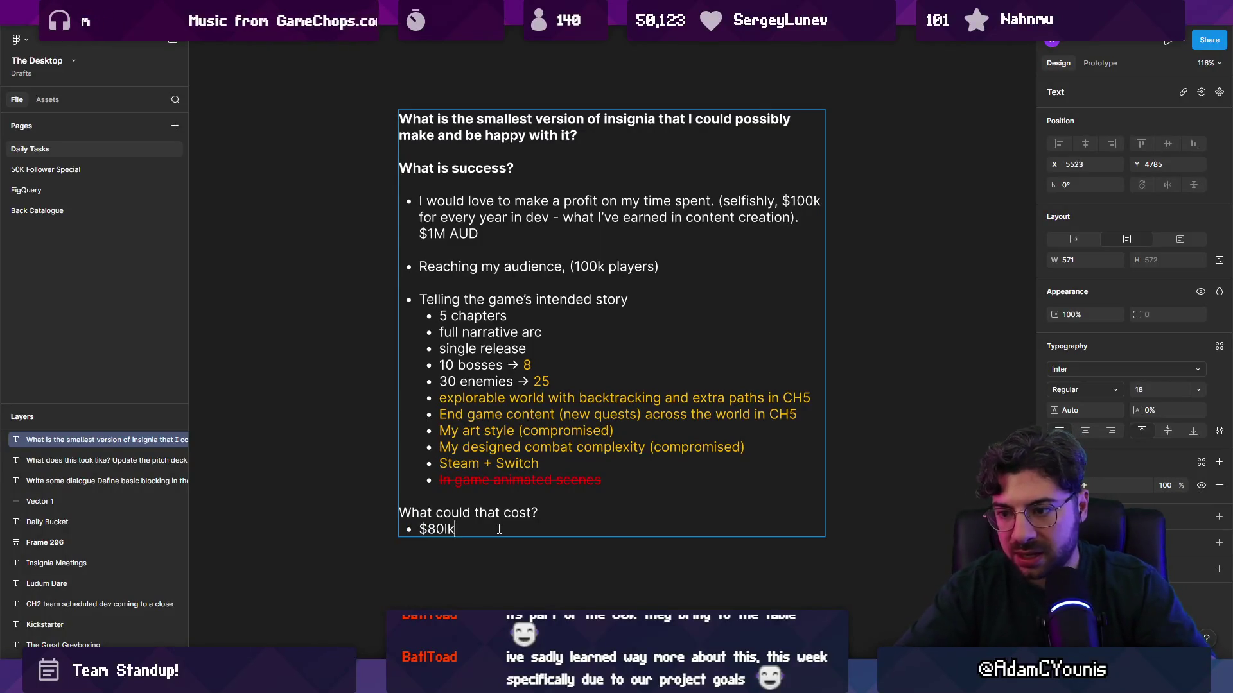
pyautogui.press('BackSpace')
pyautogui.press('BackSpace')
pyautogui.write('k for CH')
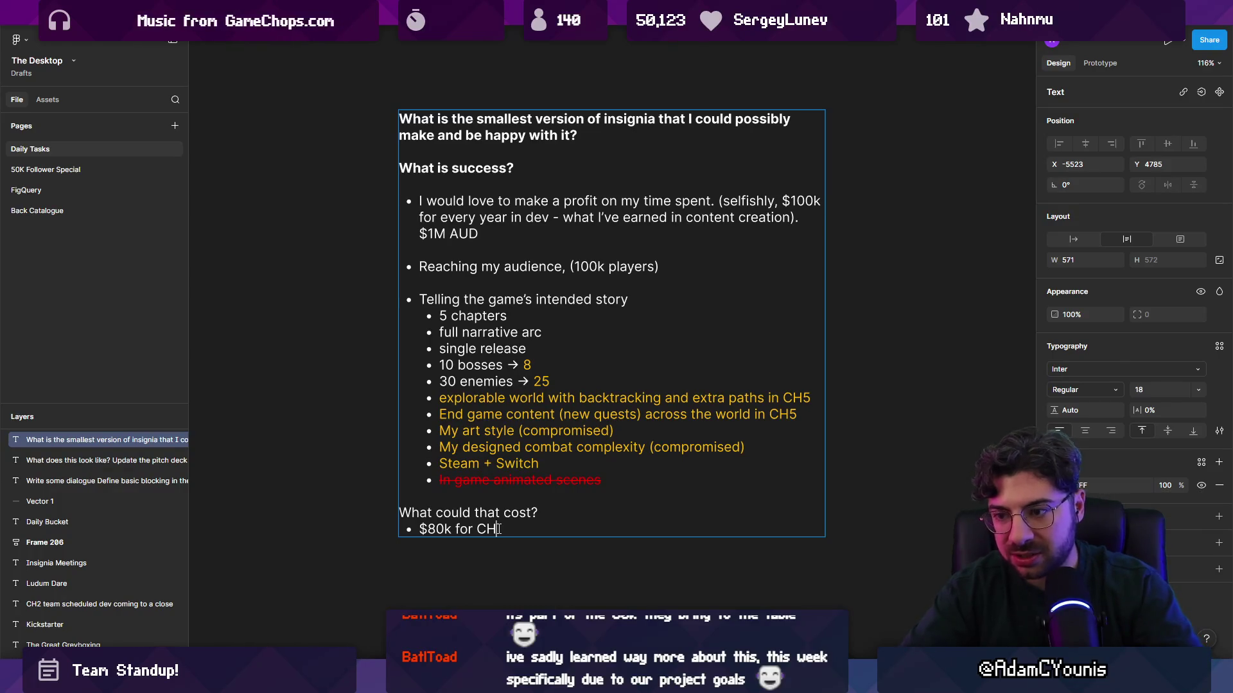
pyautogui.press('Left')
pyautogui.press('Left')
pyautogui.write('ea for CH')
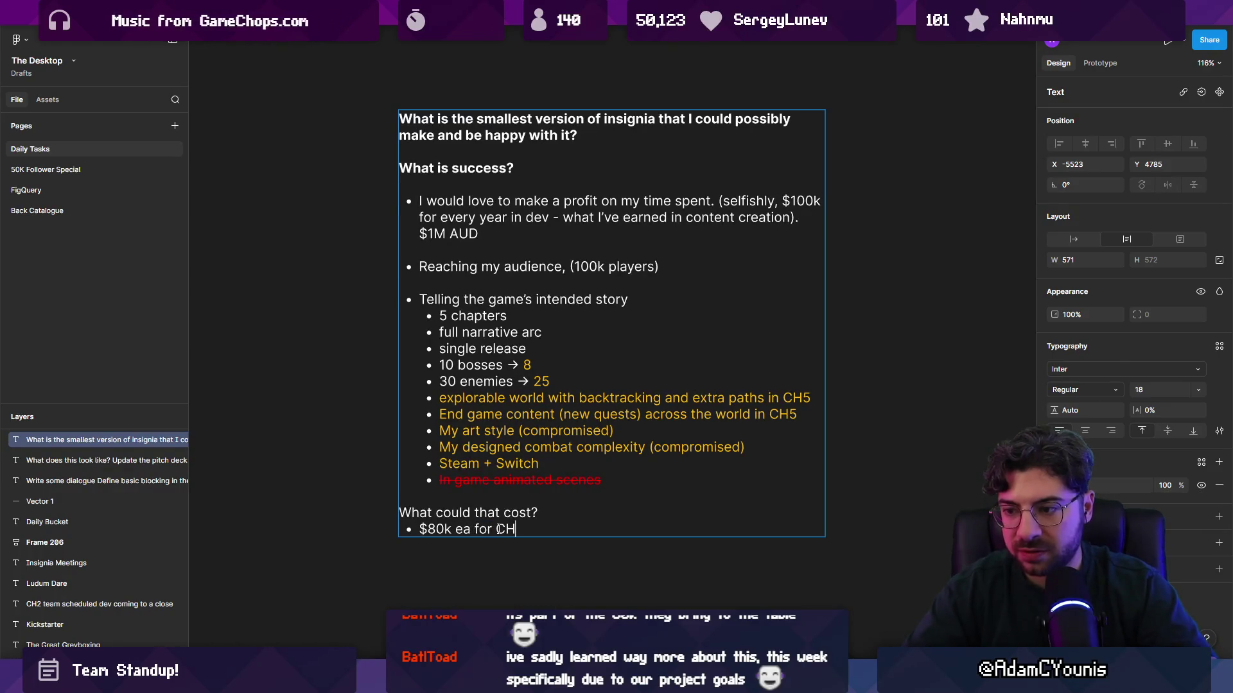
pyautogui.write('3, ')
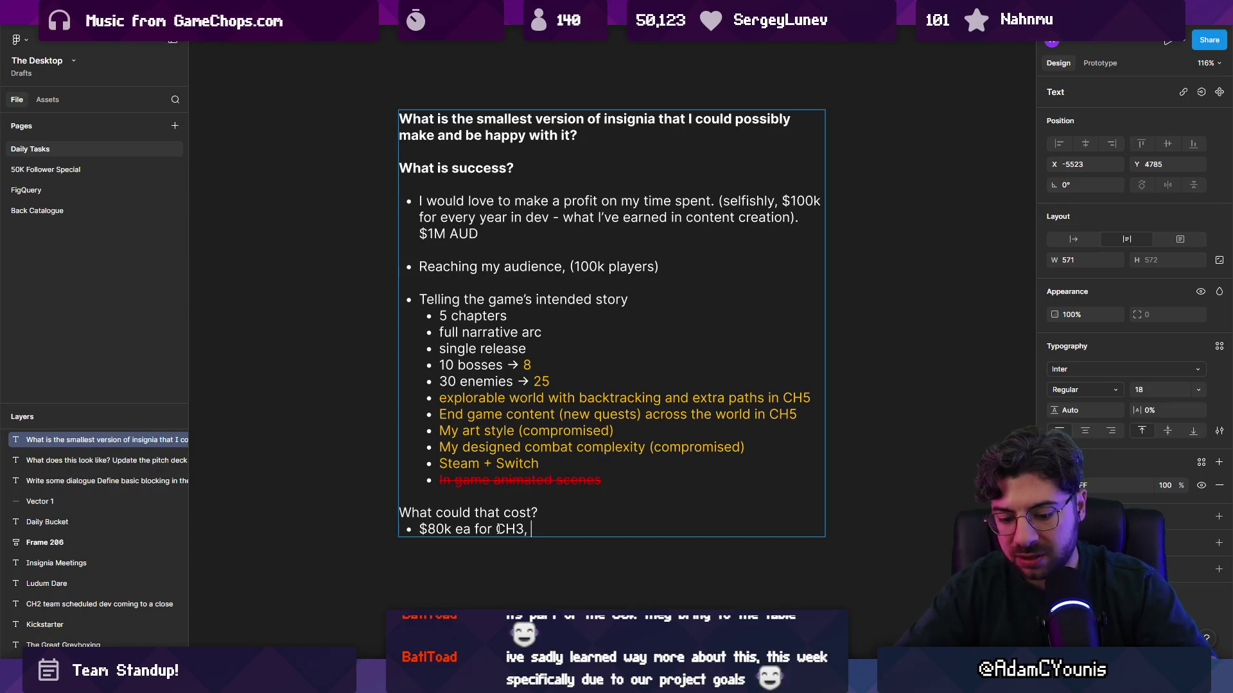
pyautogui.write('Ch4, CXh')
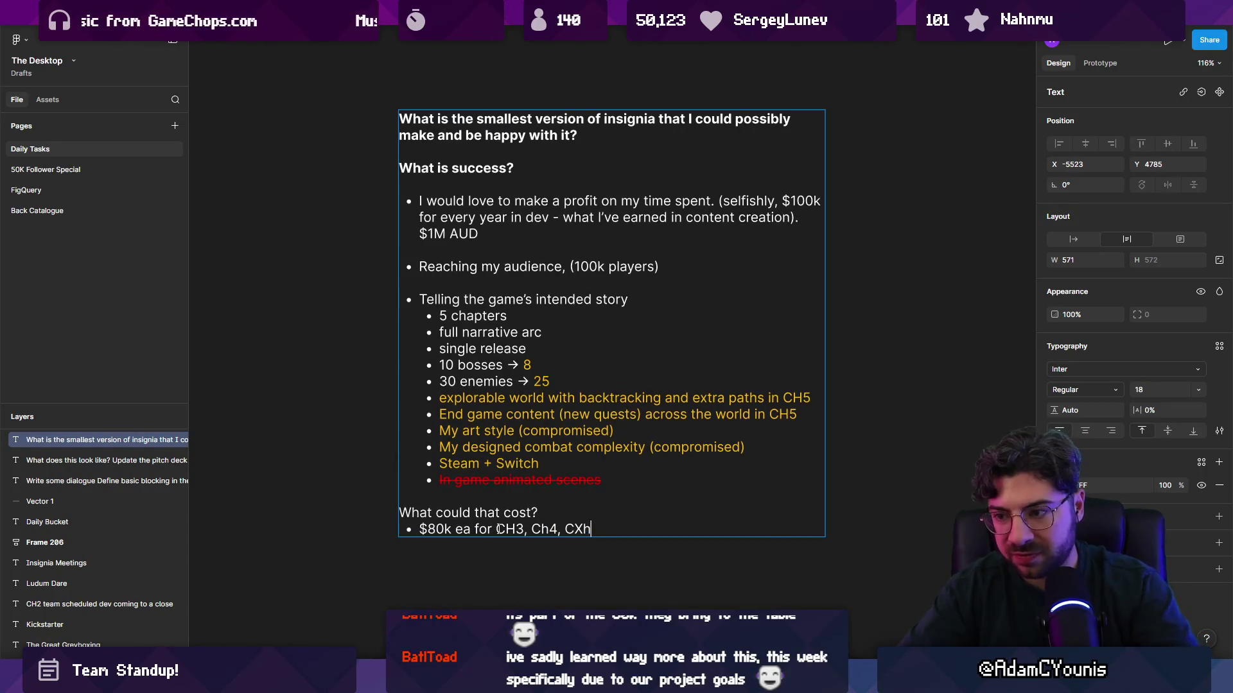
pyautogui.press('BackSpace')
pyautogui.press('BackSpace')
pyautogui.write('H5')
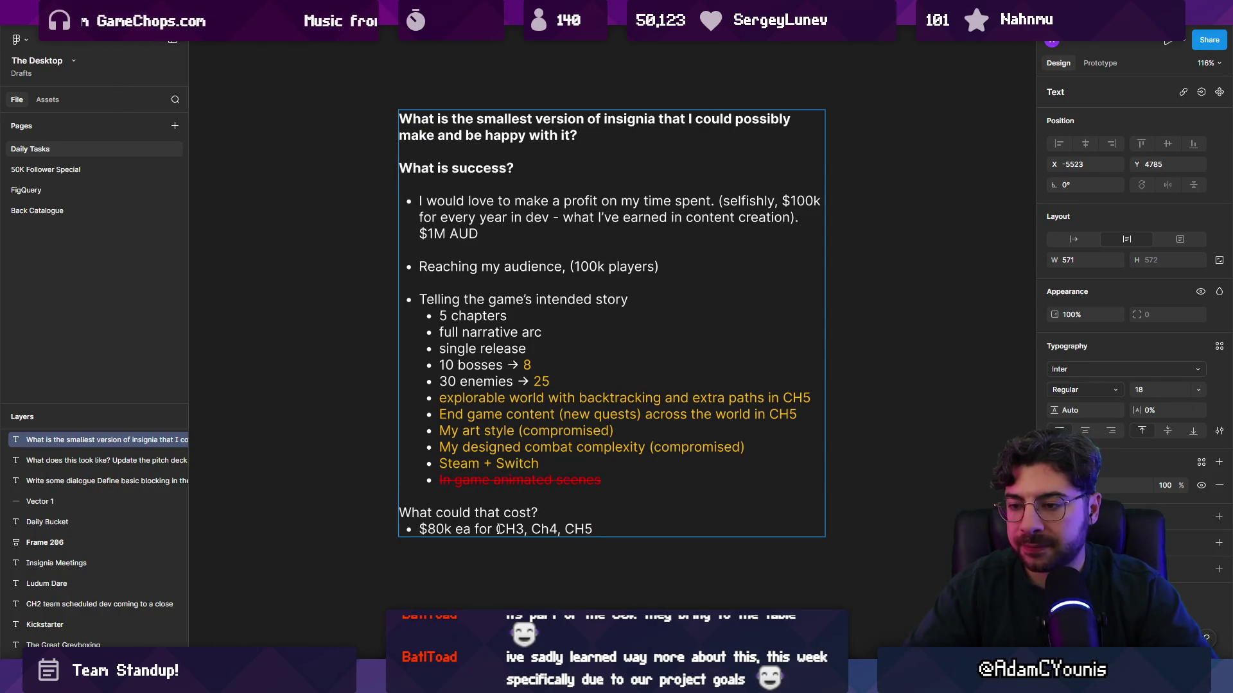
pyautogui.keyDown('ctrl'); pyautogui.scroll(3, 499, 529); pyautogui.keyUp('ctrl')
pyautogui.scroll(-3, 429, 416)
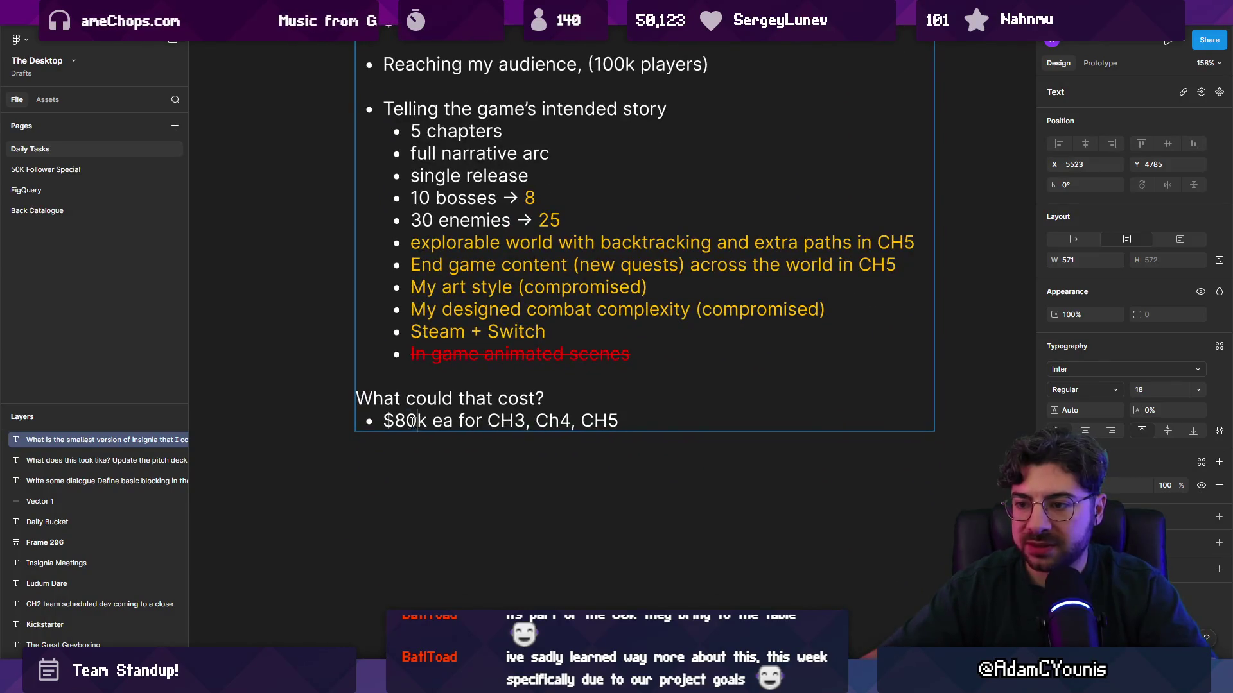
# Extend the cost line with '→ $240k AUD'
pyautogui.moveTo(417, 421); pyautogui.dragTo(395, 421)
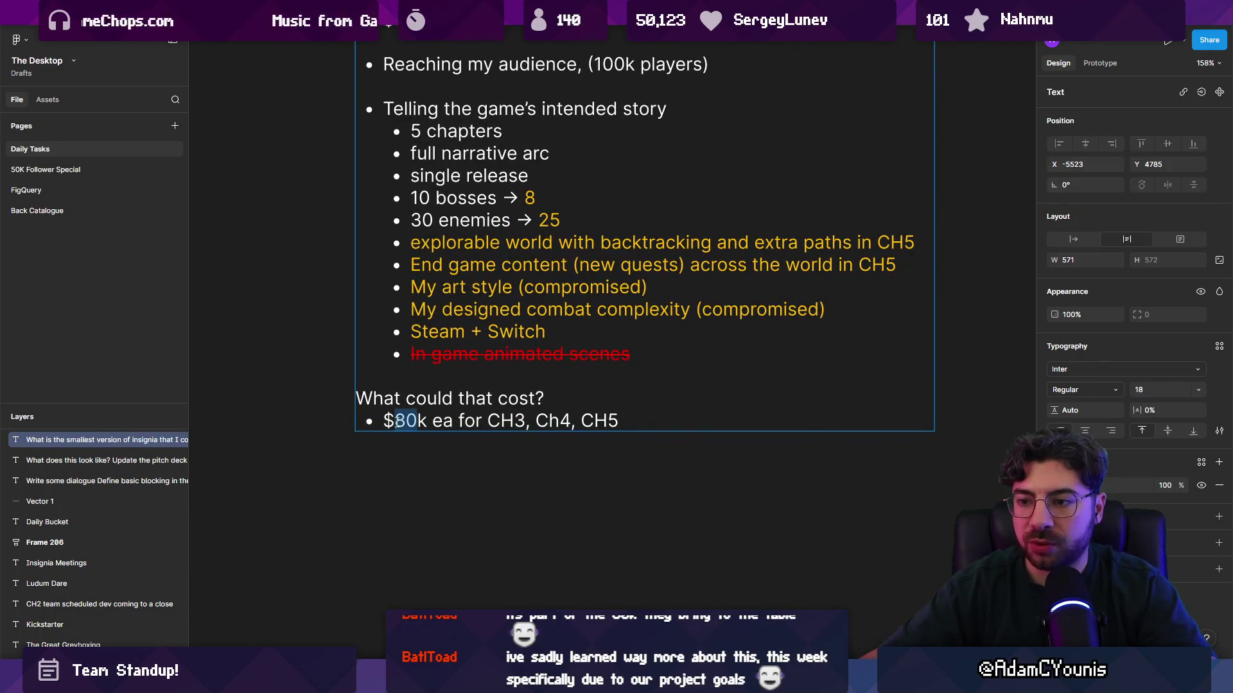
pyautogui.click(635, 415)
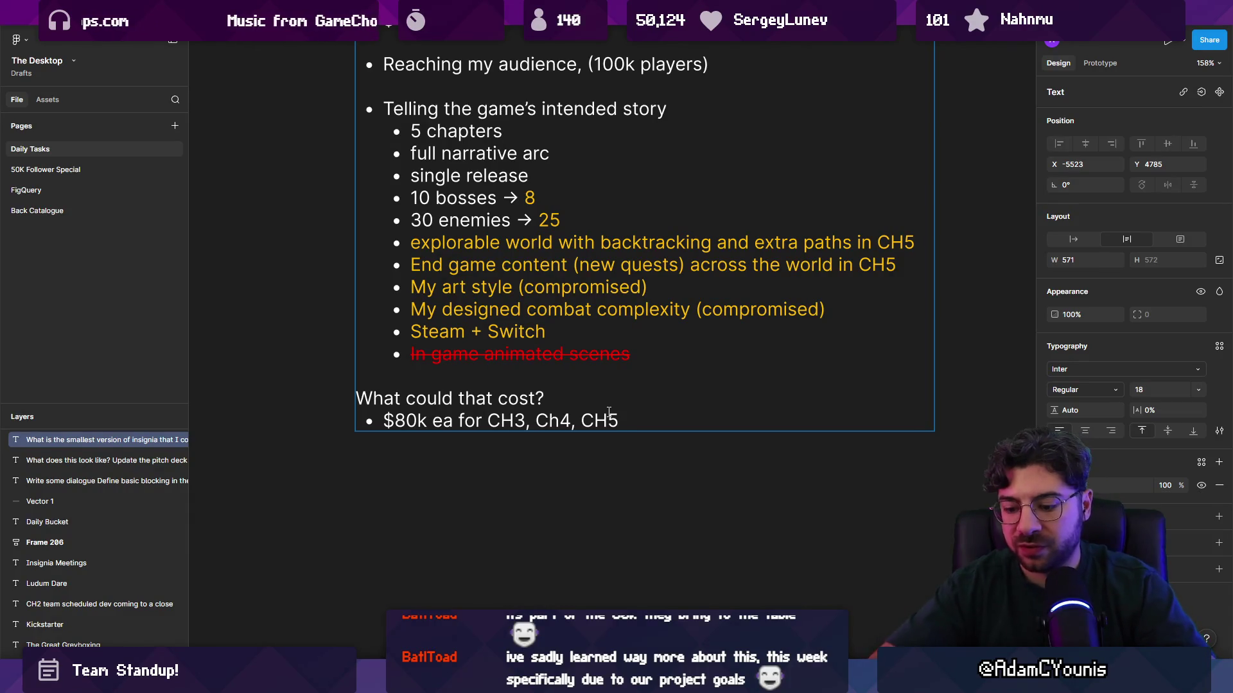
pyautogui.write('->')
pyautogui.press('BackSpace')
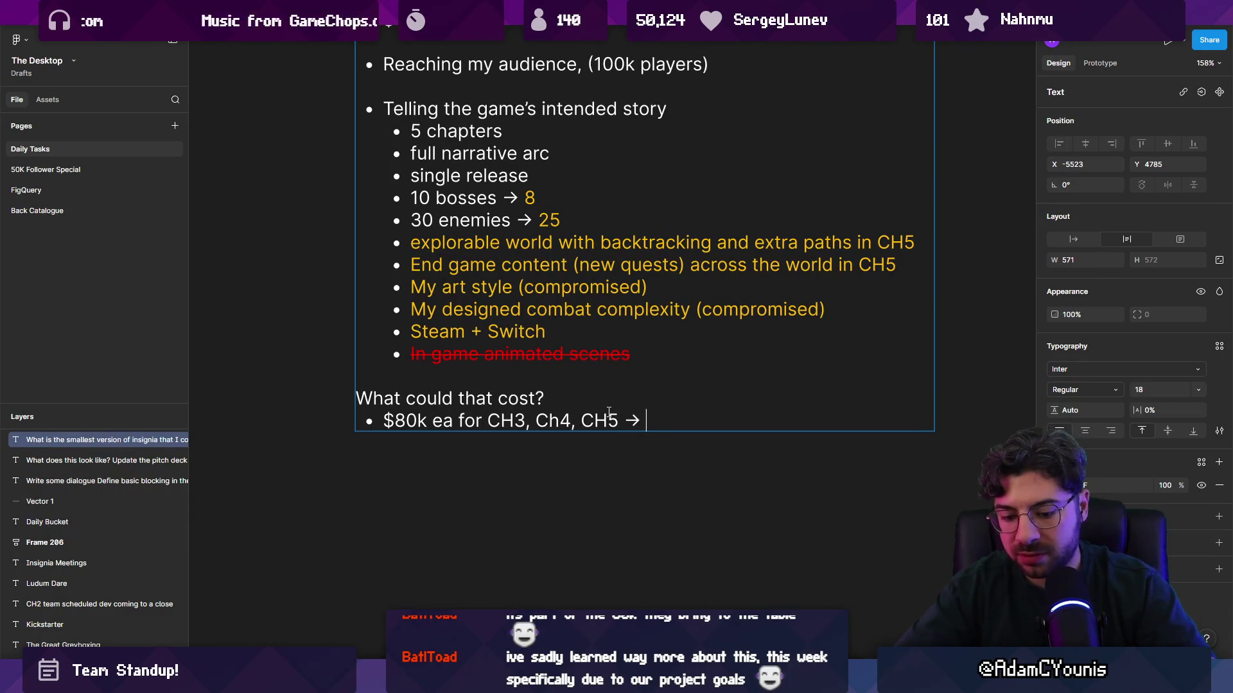
pyautogui.write('2$20')
pyautogui.press('BackSpace')
pyautogui.press('BackSpace')
pyautogui.press('BackSpace')
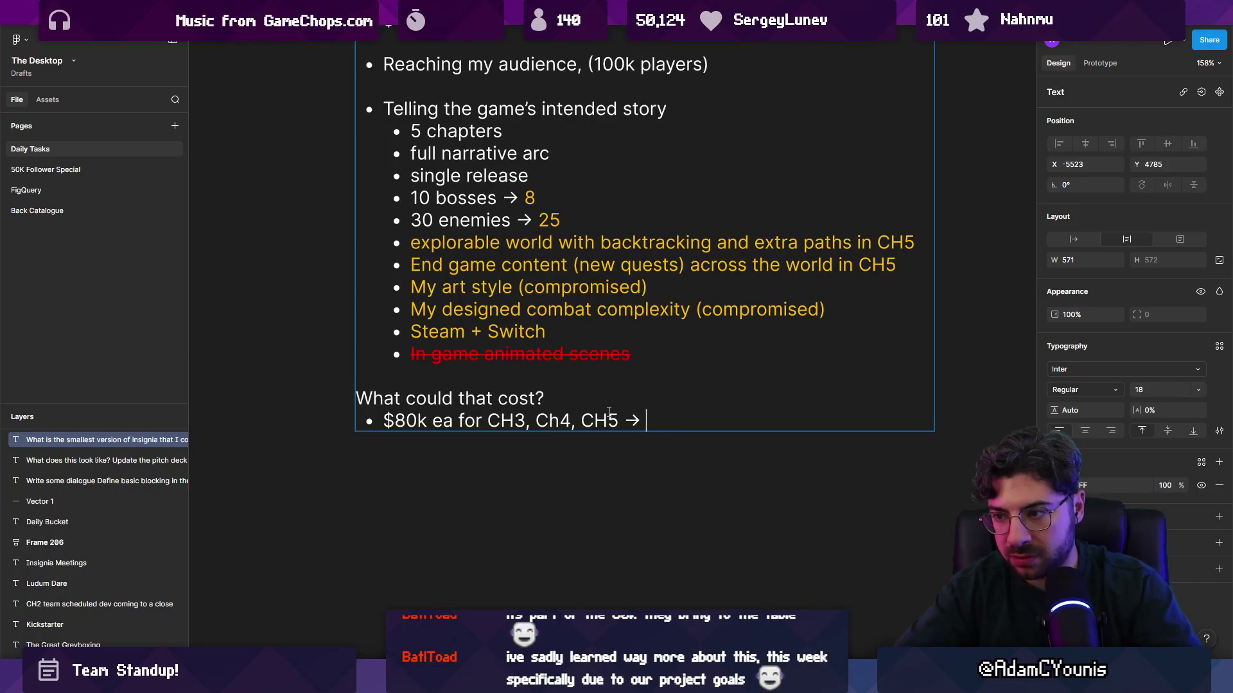
pyautogui.write('240k AUD')
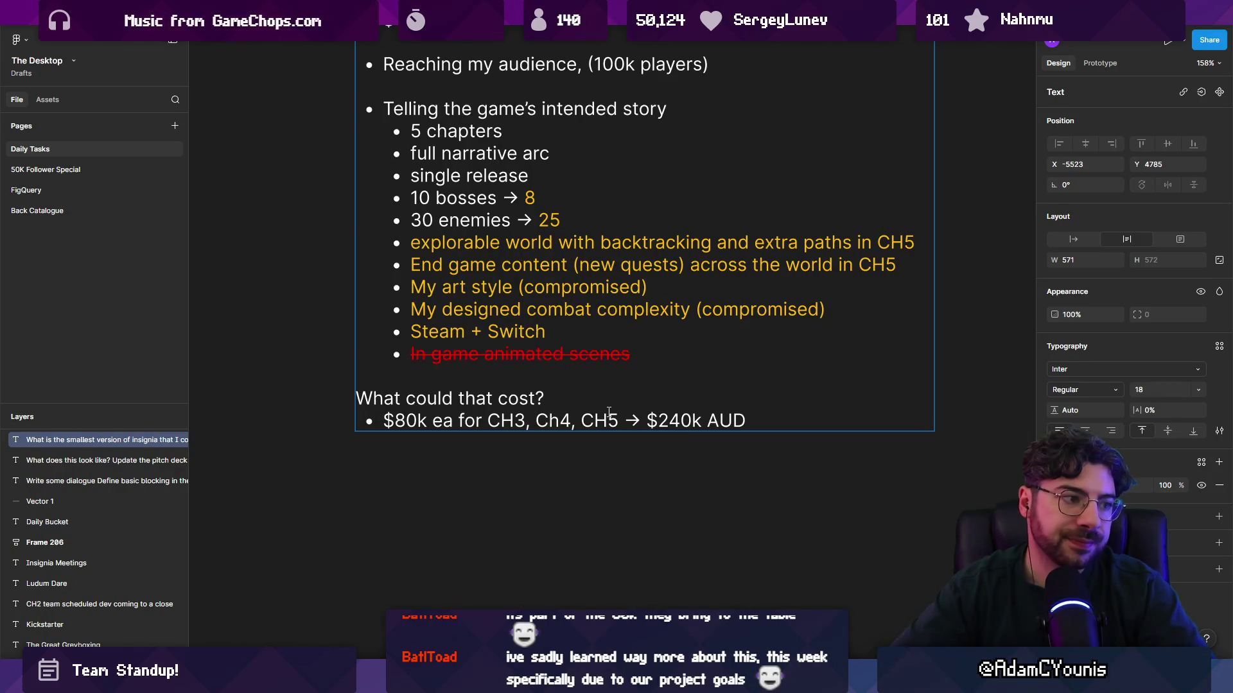
# Add a '3 years' bullet below the cost line
pyautogui.press('Return')
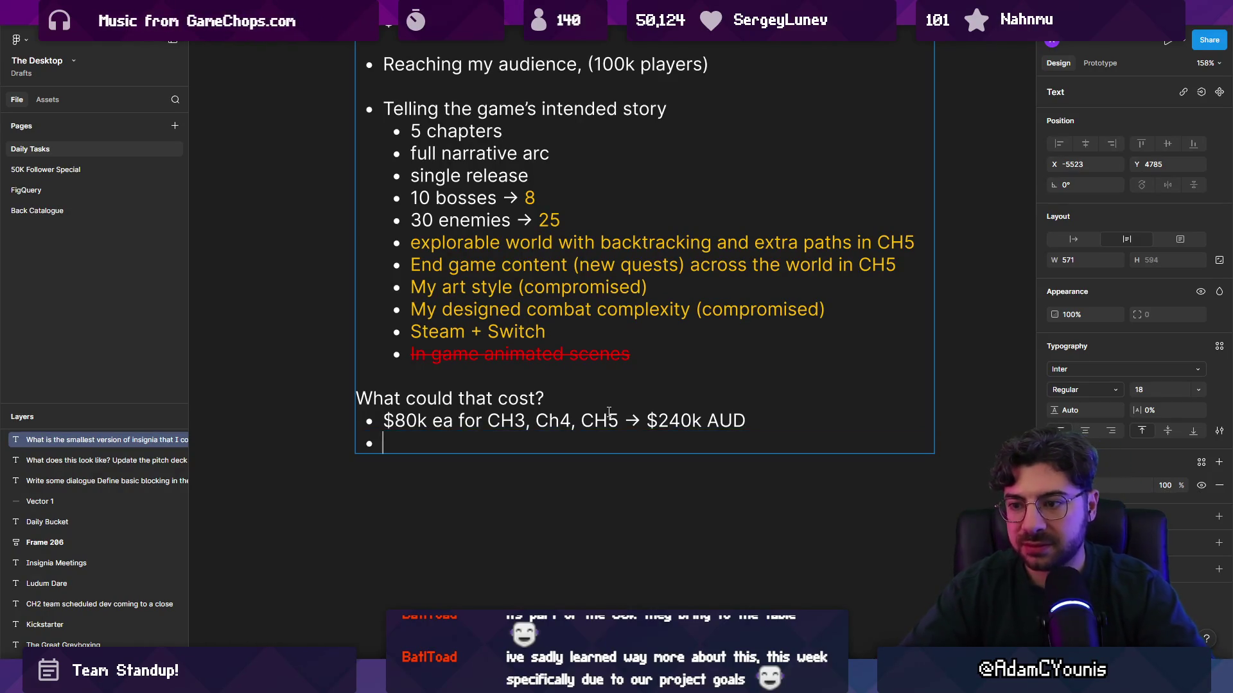
pyautogui.write('And')
pyautogui.press('BackSpace')
pyautogui.press('BackSpace')
pyautogui.press('BackSpace')
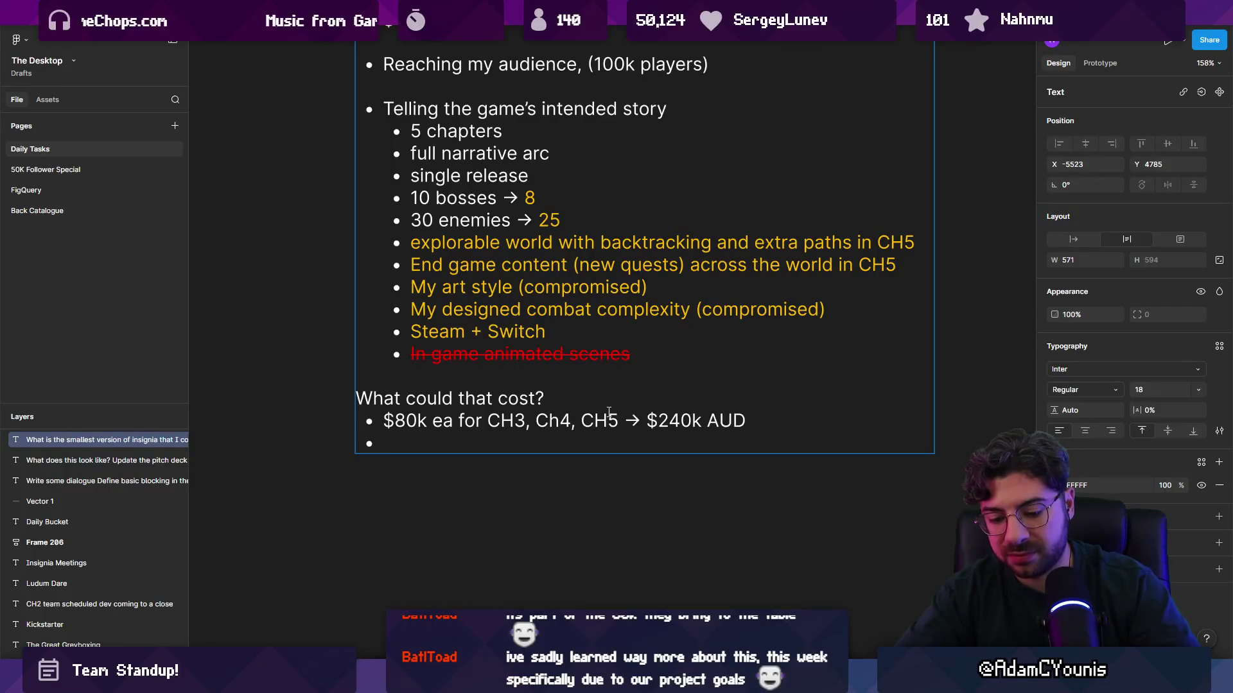
pyautogui.write('.')
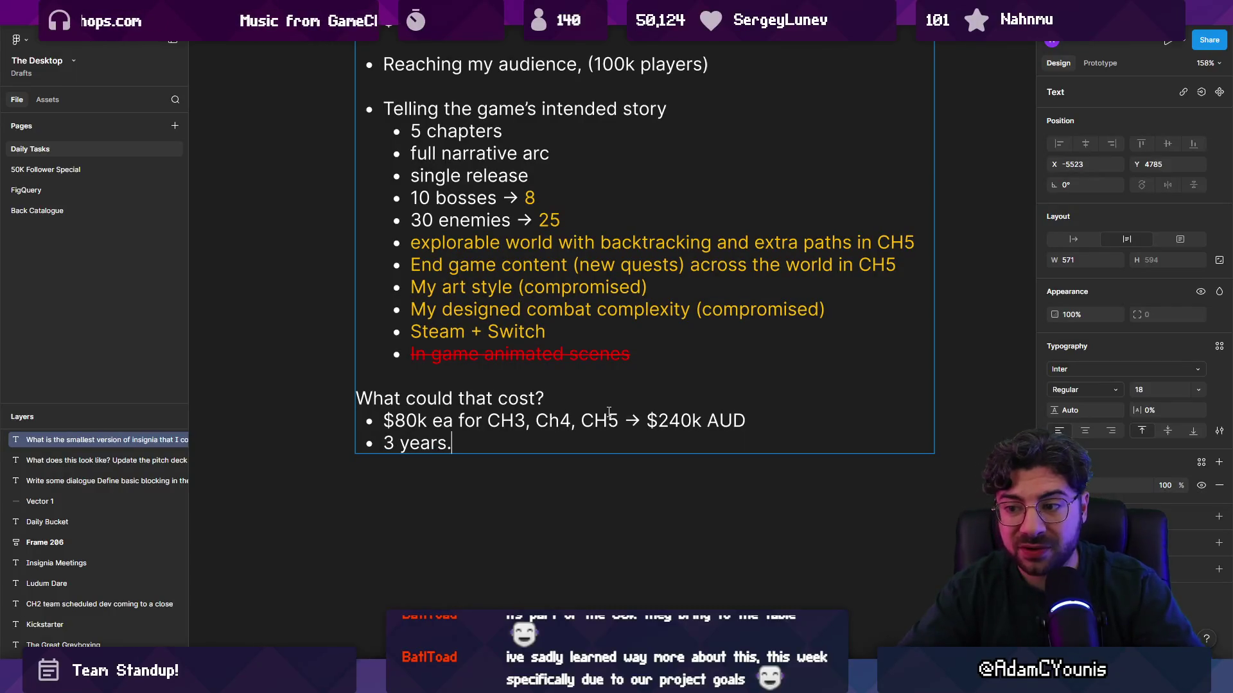
pyautogui.press('BackSpace')
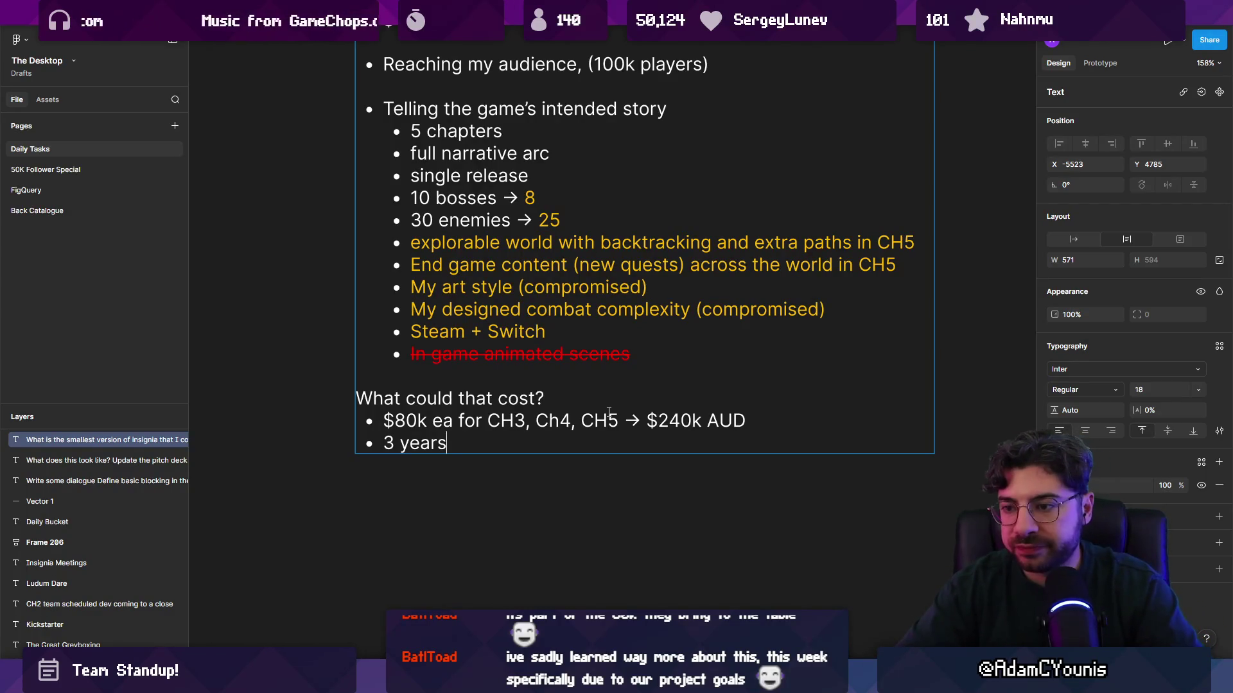
pyautogui.scroll(-3, 609, 411)
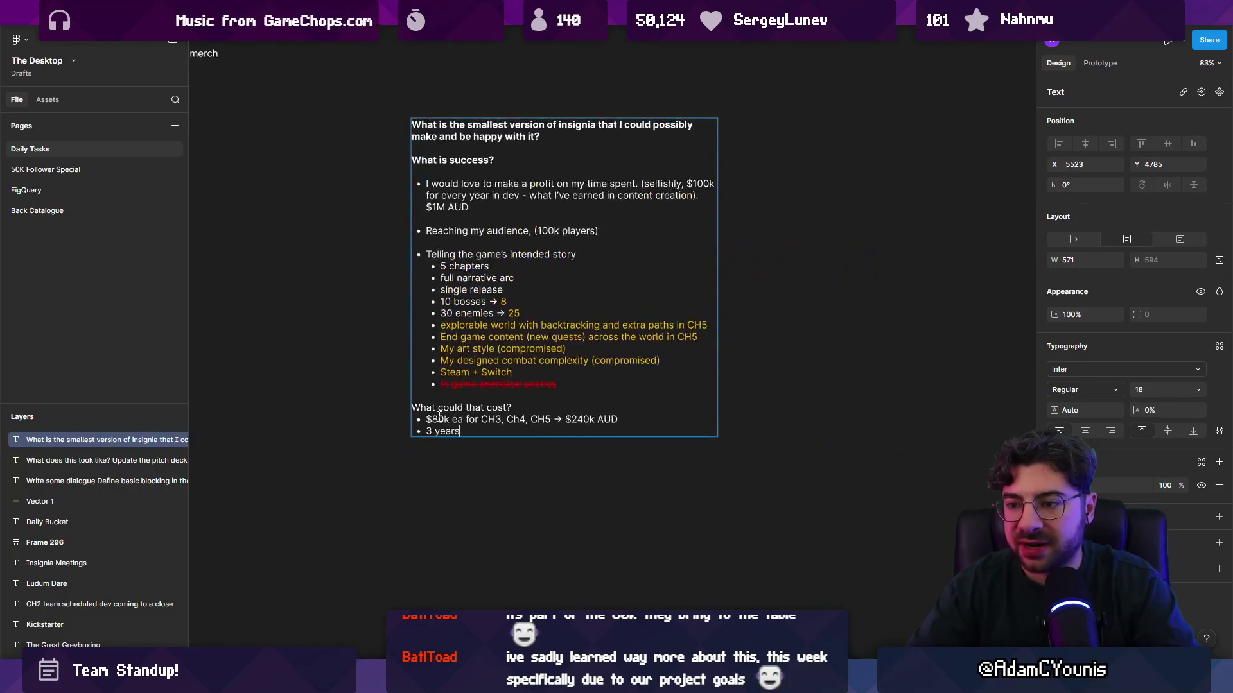
pyautogui.scroll(5, 449, 443)
pyautogui.moveTo(411, 448); pyautogui.dragTo(509, 444)
pyautogui.click(509, 444)
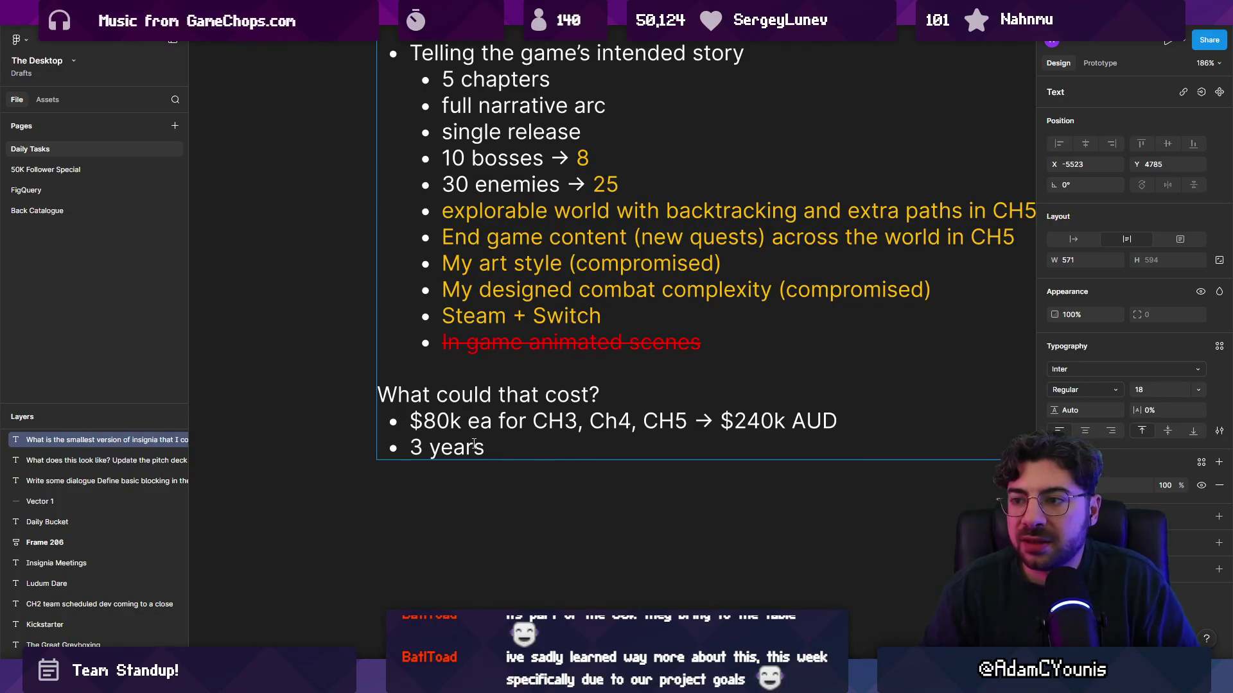
pyautogui.press('Return')
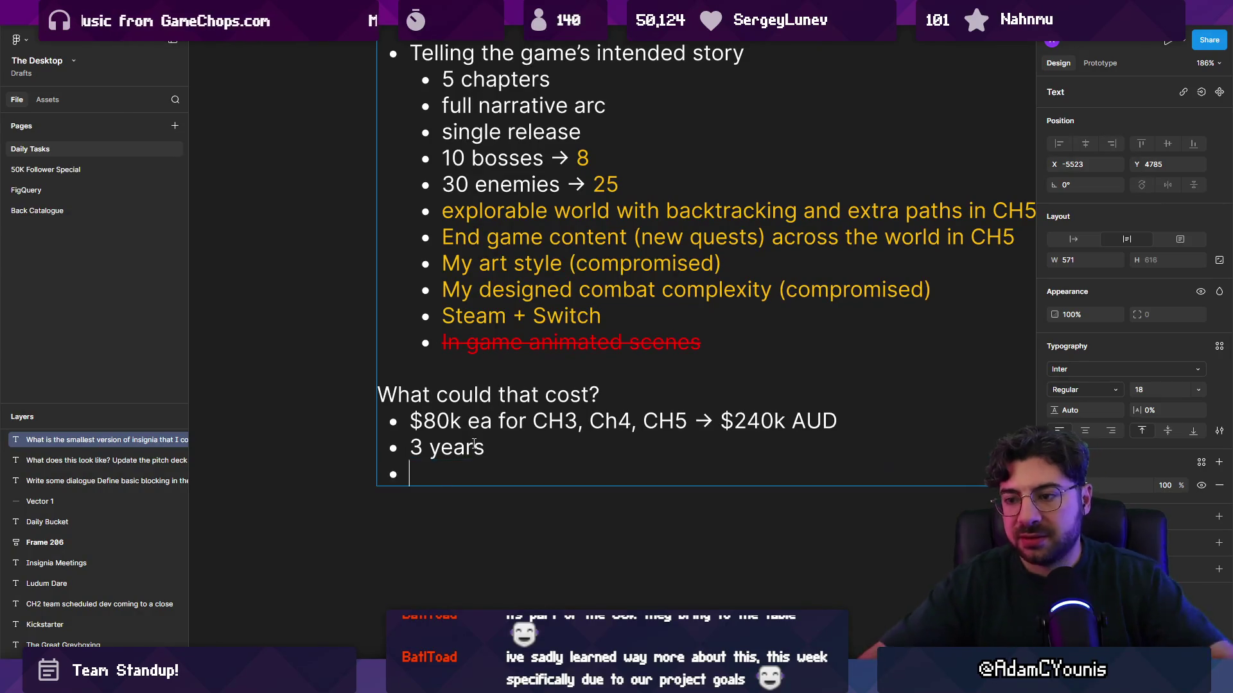
pyautogui.press('Tab')
pyautogui.write('6 months ')
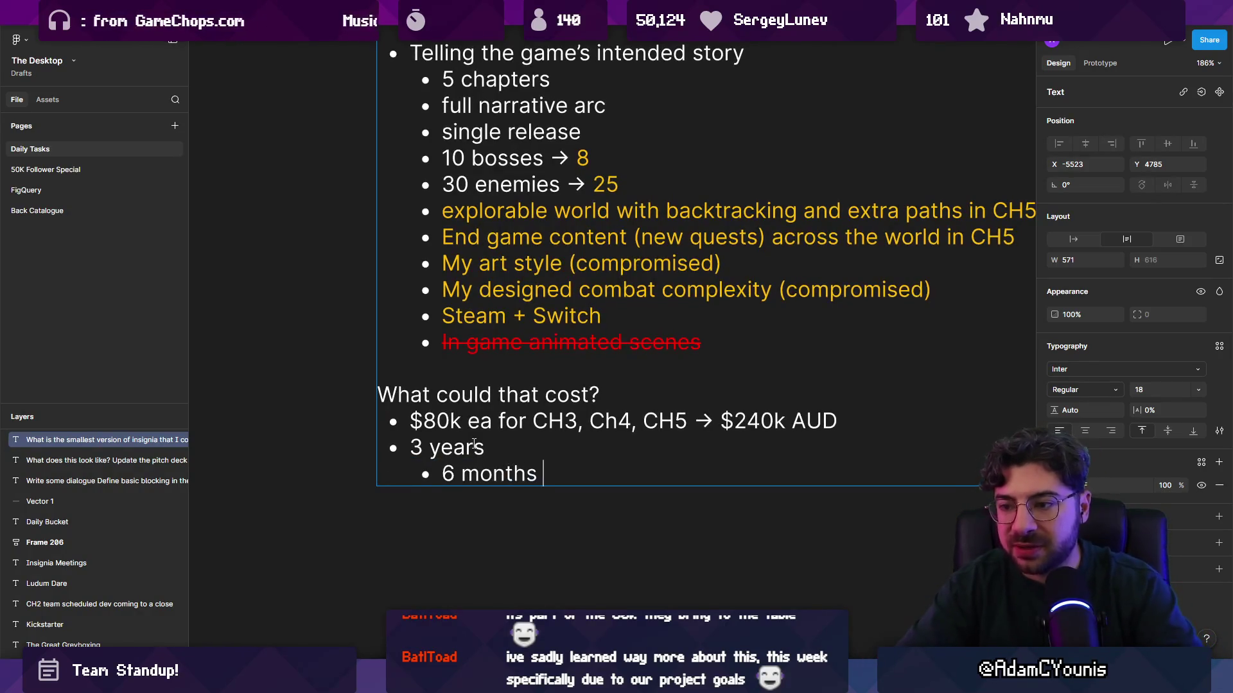
pyautogui.write('to properly gry')
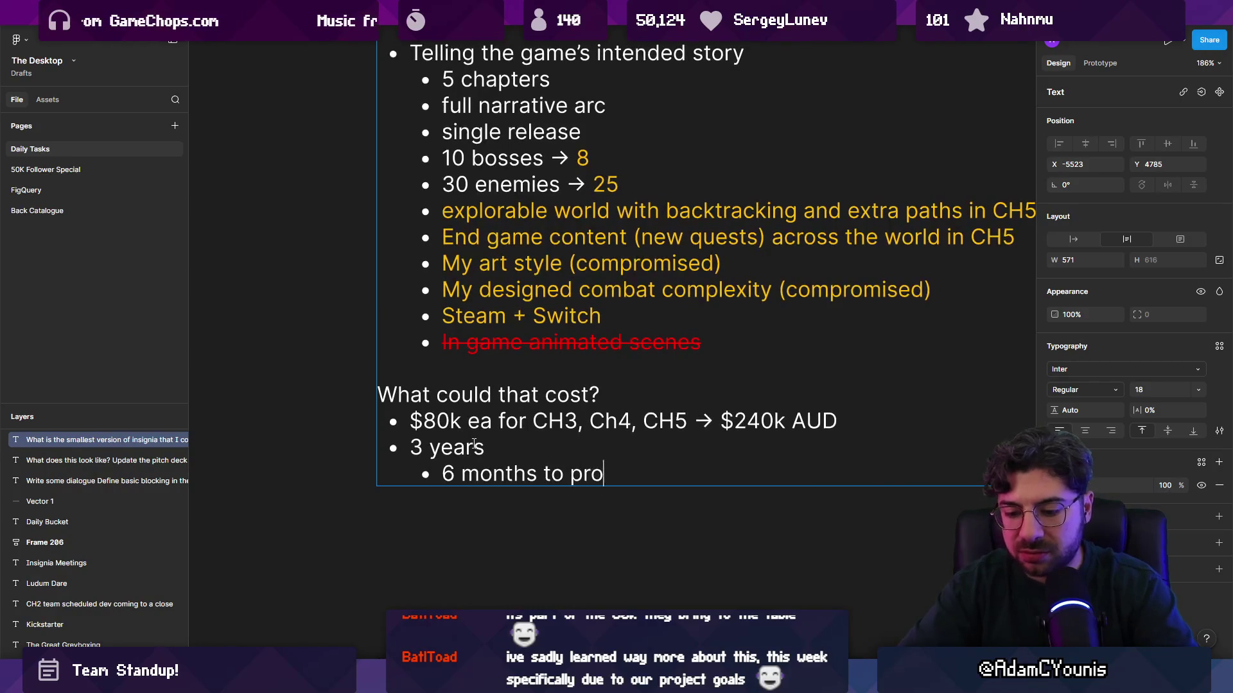
pyautogui.press('BackSpace')
pyautogui.write('eybox')
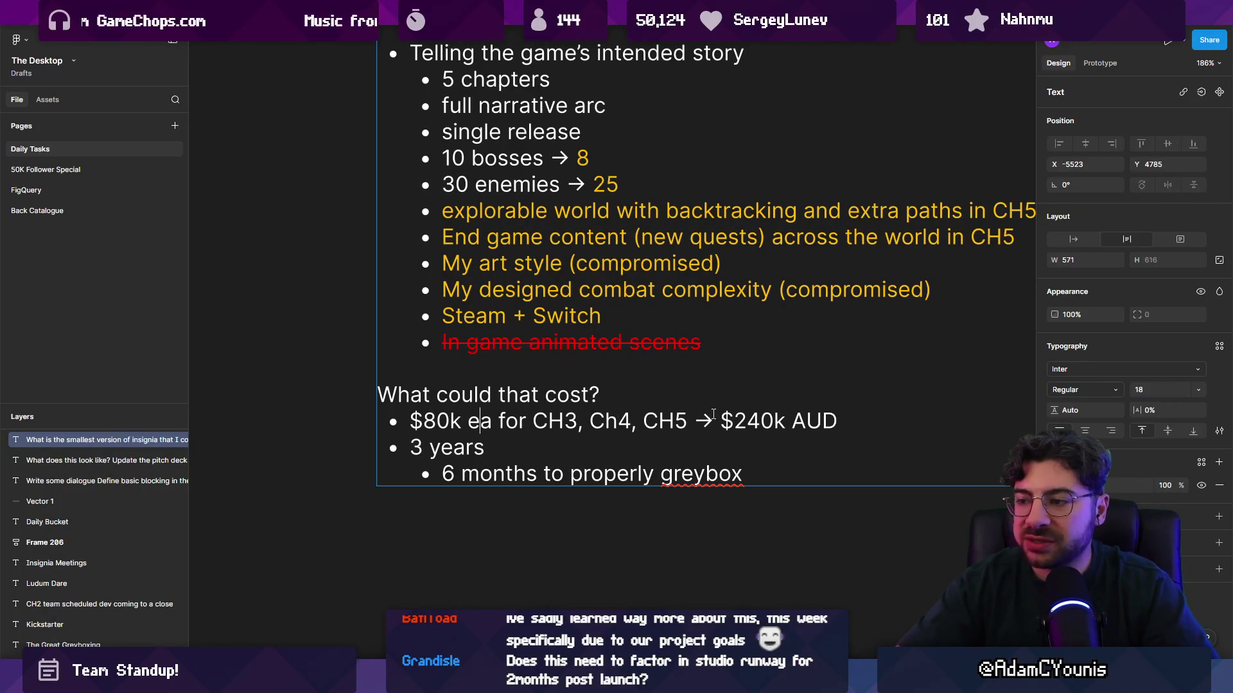
pyautogui.moveTo(720, 420)
pyautogui.mouseDown()
pyautogui.moveTo(807, 420)
pyautogui.moveTo(761, 421)
pyautogui.moveTo(777, 421)
pyautogui.mouseUp()
pyautogui.click(760, 421)
pyautogui.click(855, 414)
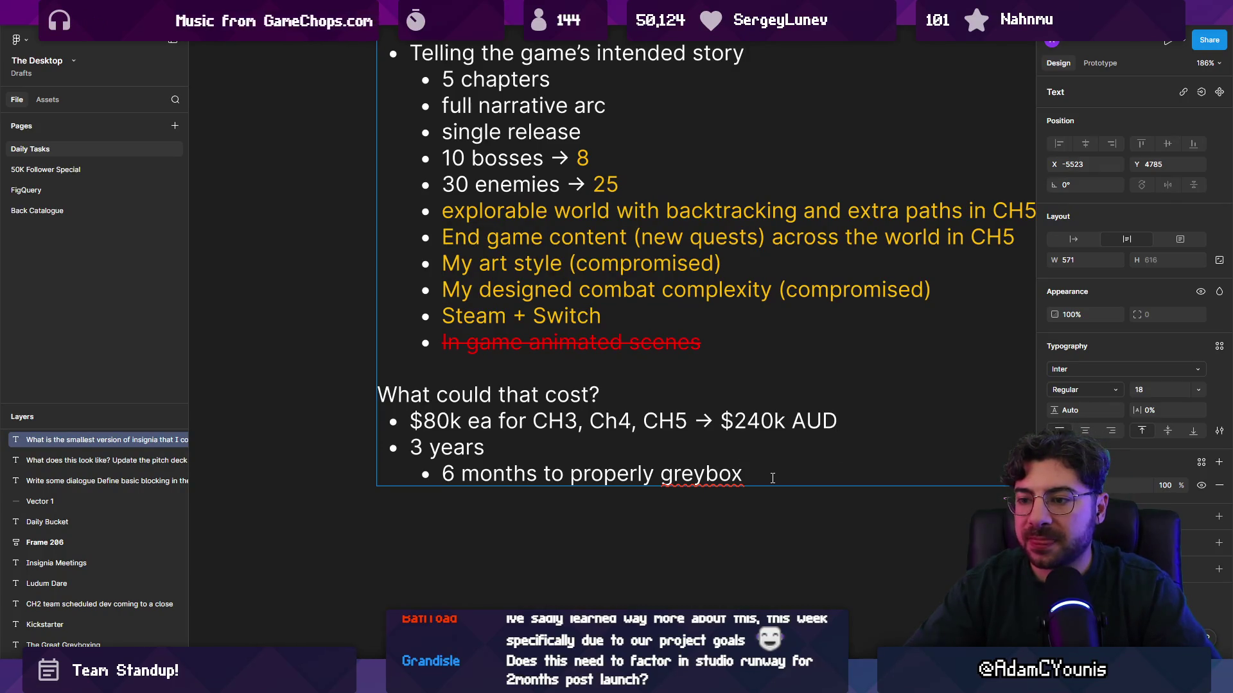
pyautogui.doubleClick(413, 447)
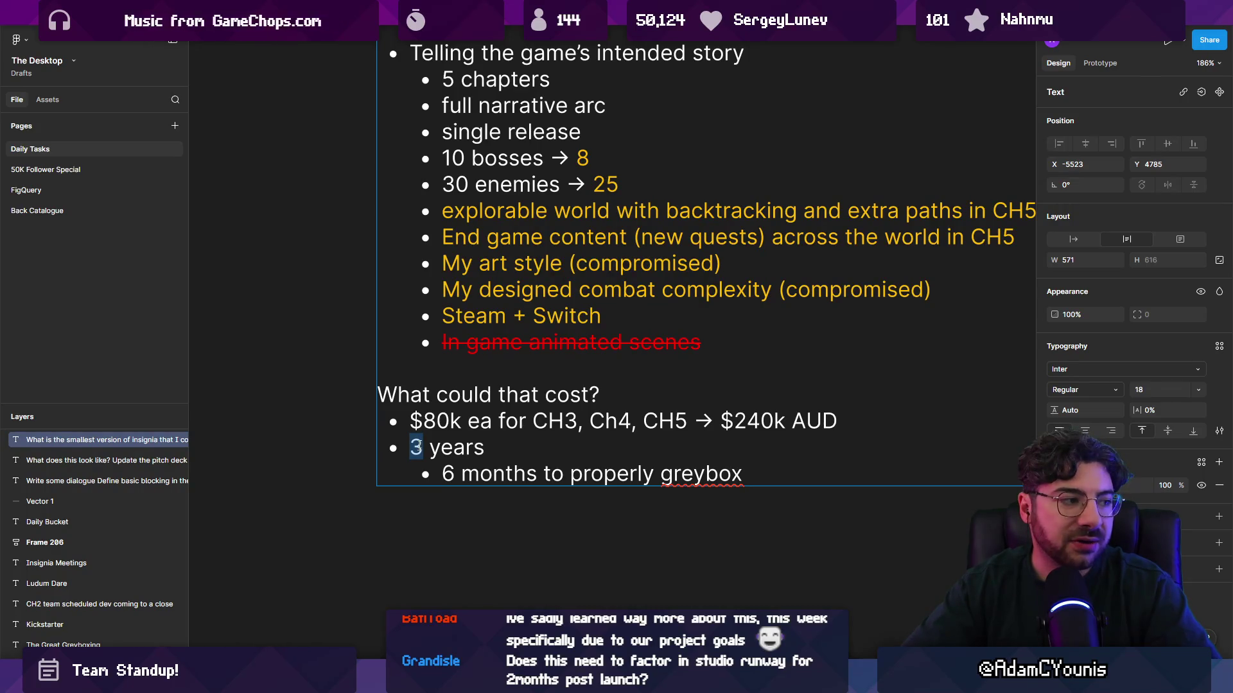
pyautogui.moveTo(422, 422); pyautogui.dragTo(450, 422)
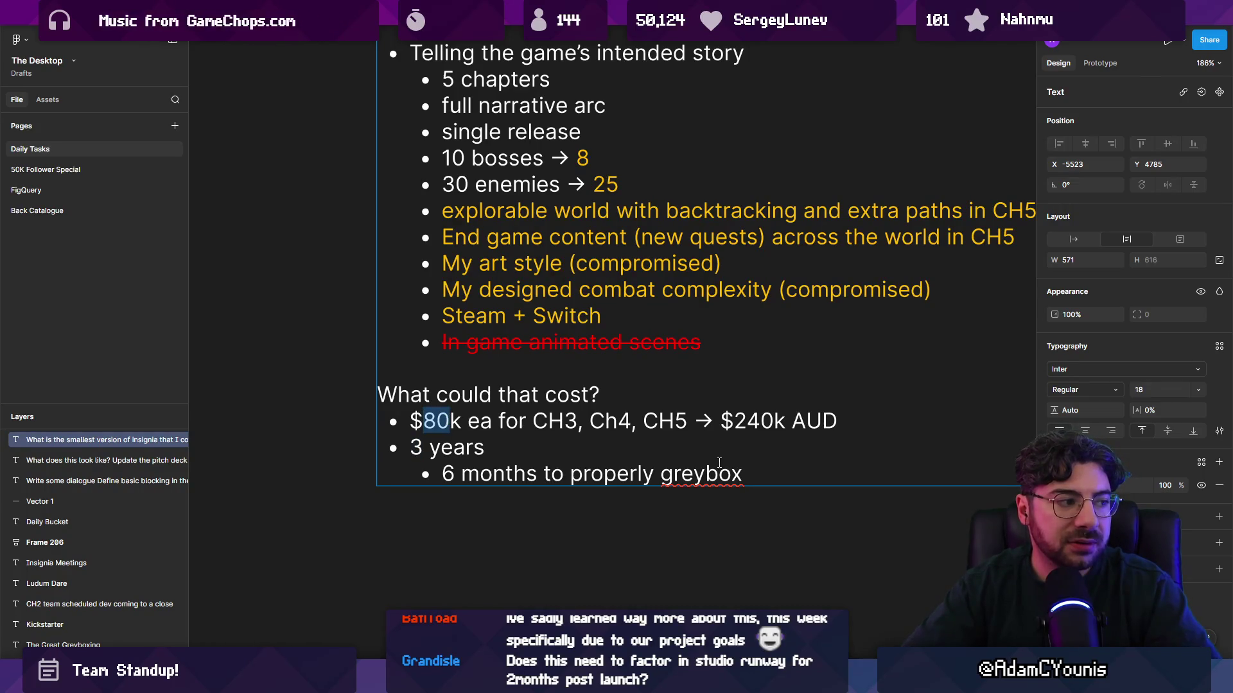
pyautogui.click(755, 469)
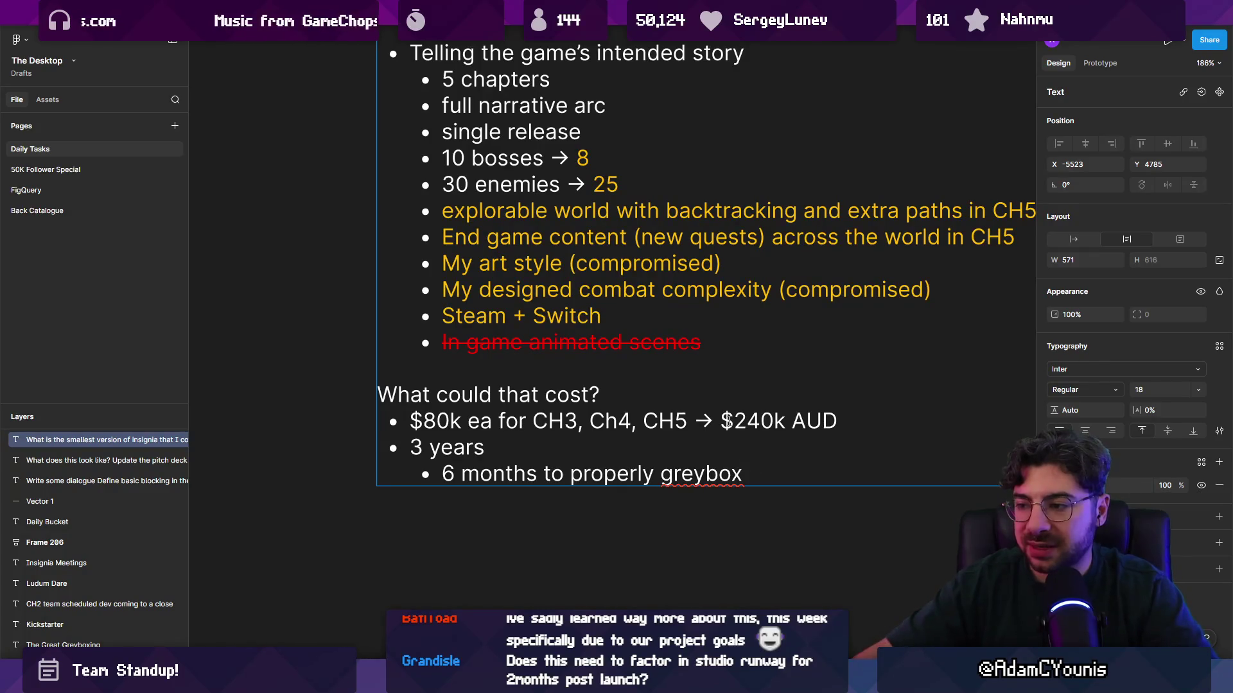
pyautogui.moveTo(734, 422); pyautogui.dragTo(776, 422)
pyautogui.press('Down')
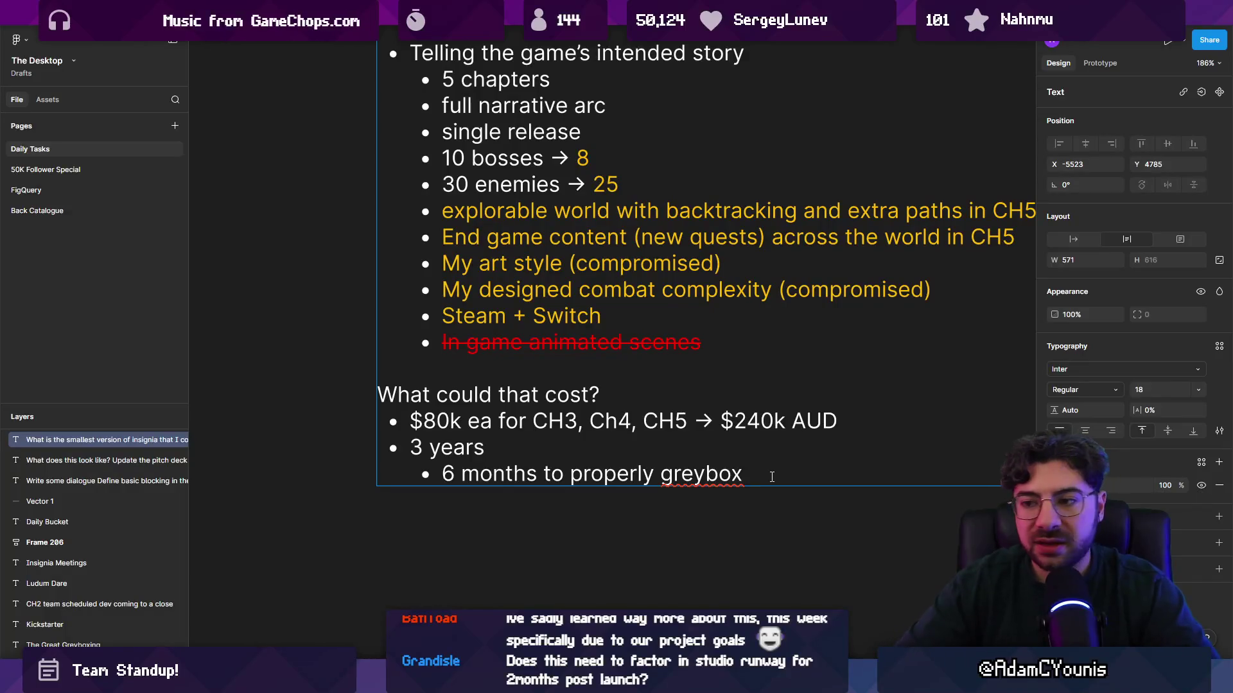
pyautogui.doubleClick(414, 447)
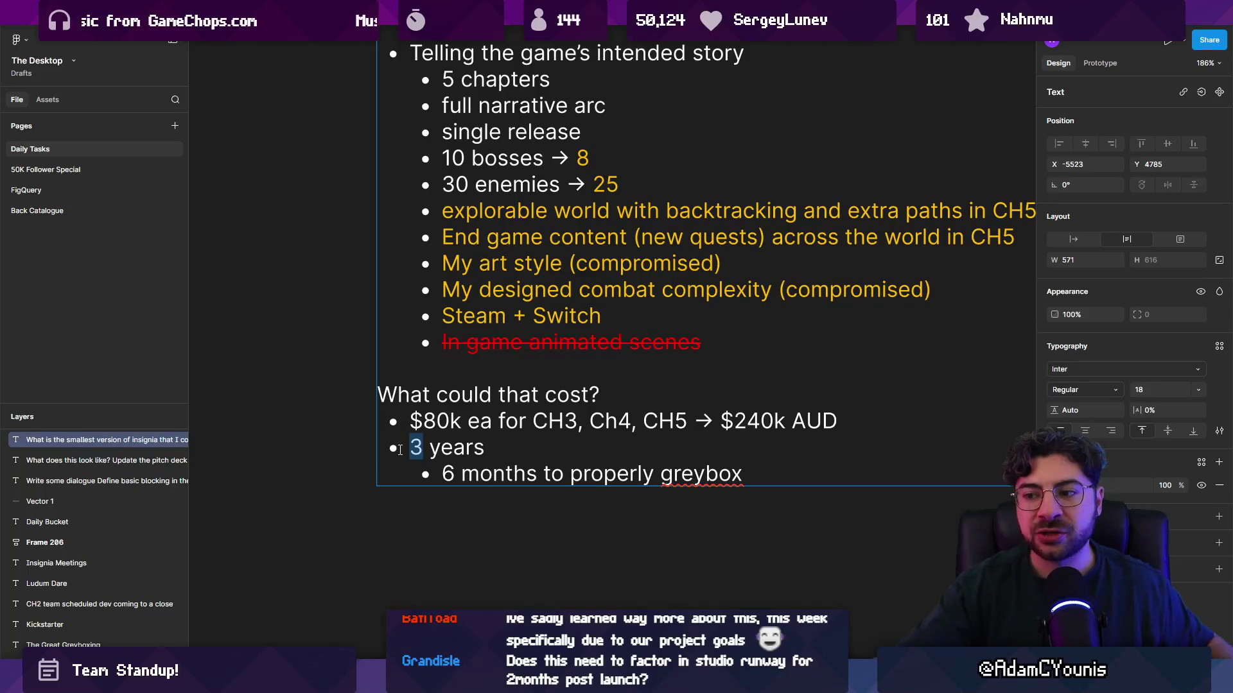
pyautogui.tripleClick(450, 478)
# Frame the whole 'smallest version of Insignia' note block, then open a new home tab with recent files
pyautogui.press('Escape')
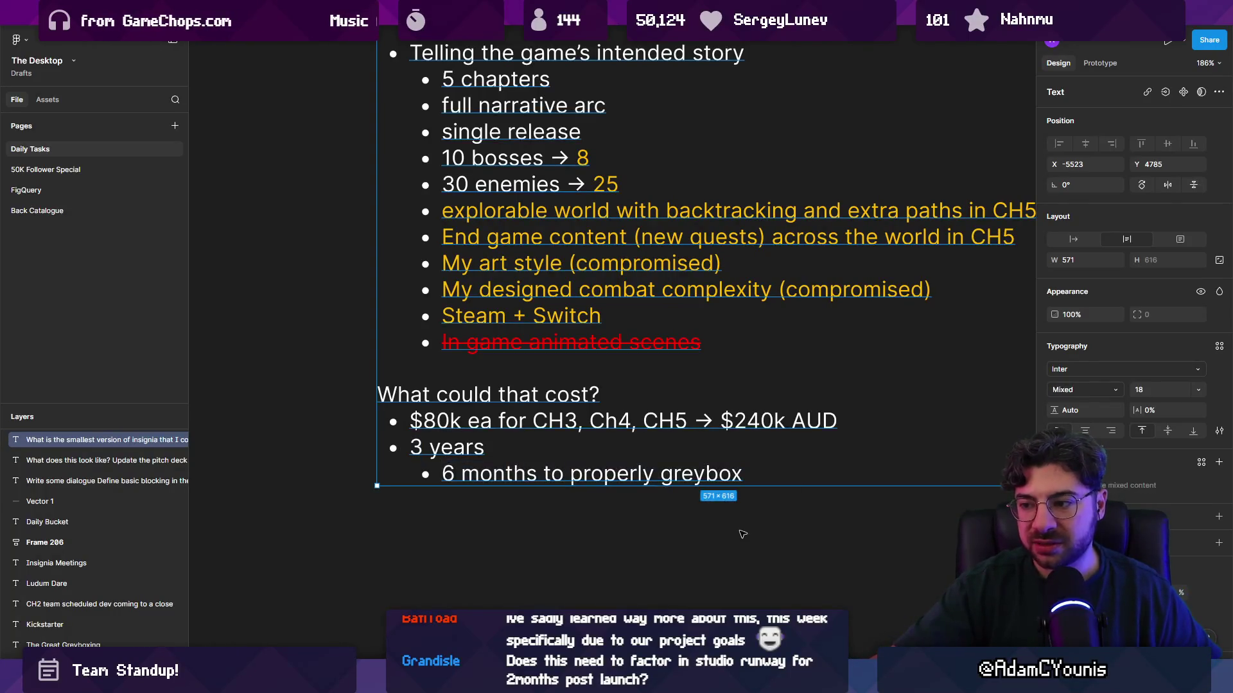
pyautogui.click(743, 535)
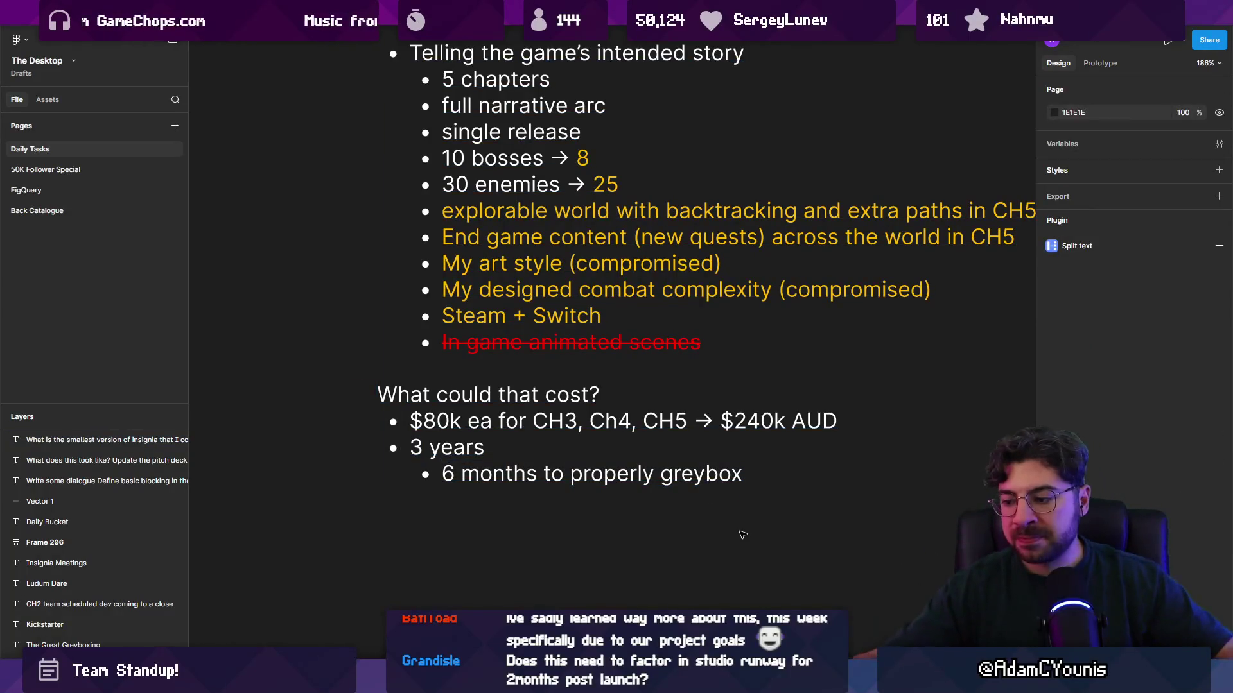
pyautogui.click(703, 483)
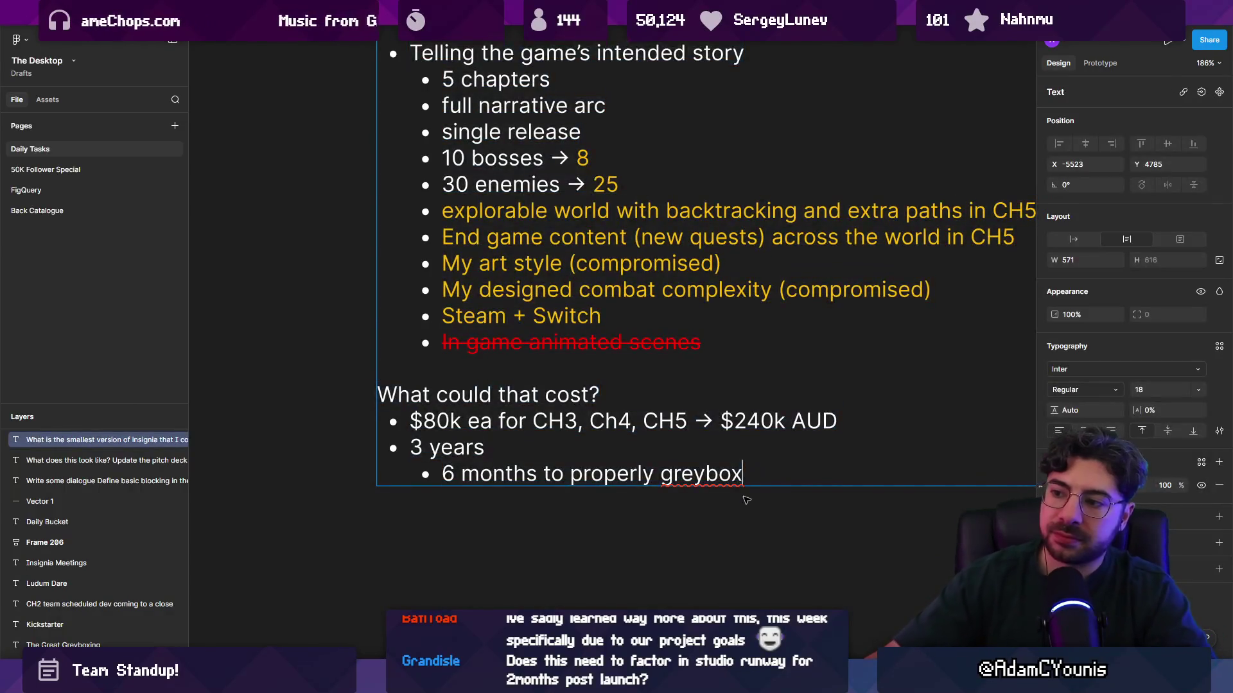
pyautogui.scroll(-10, 675, 526)
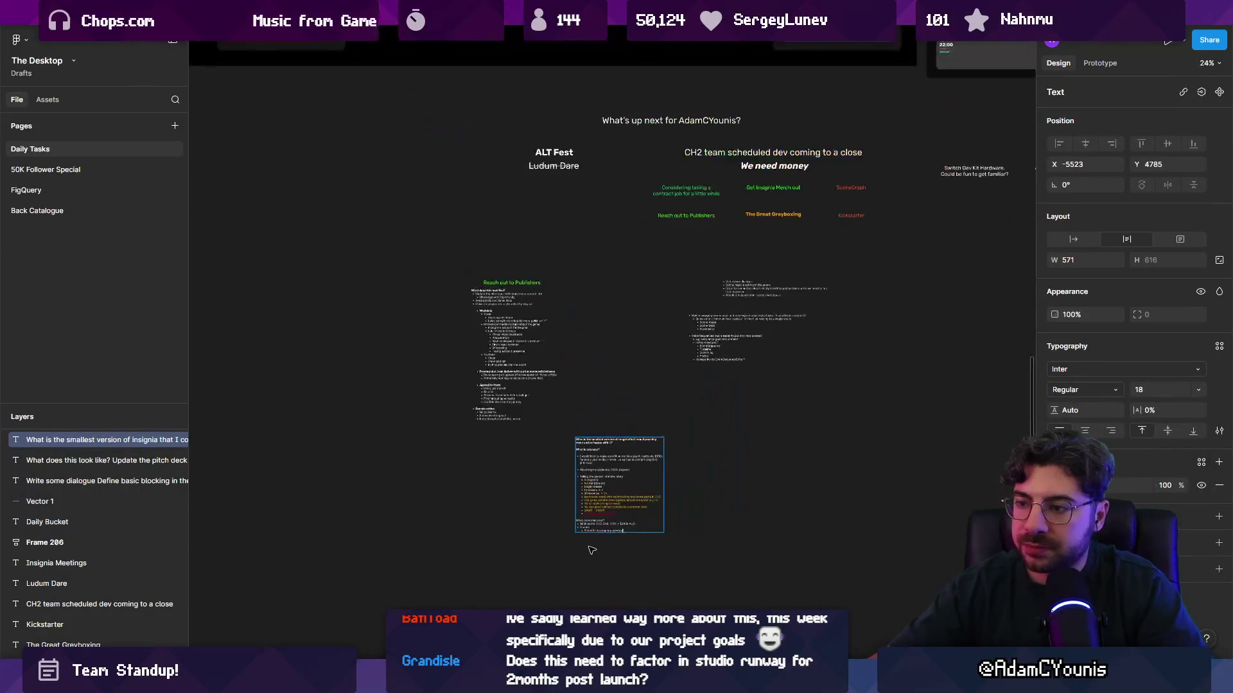
pyautogui.click(717, 489)
pyautogui.scroll(3, 642, 507)
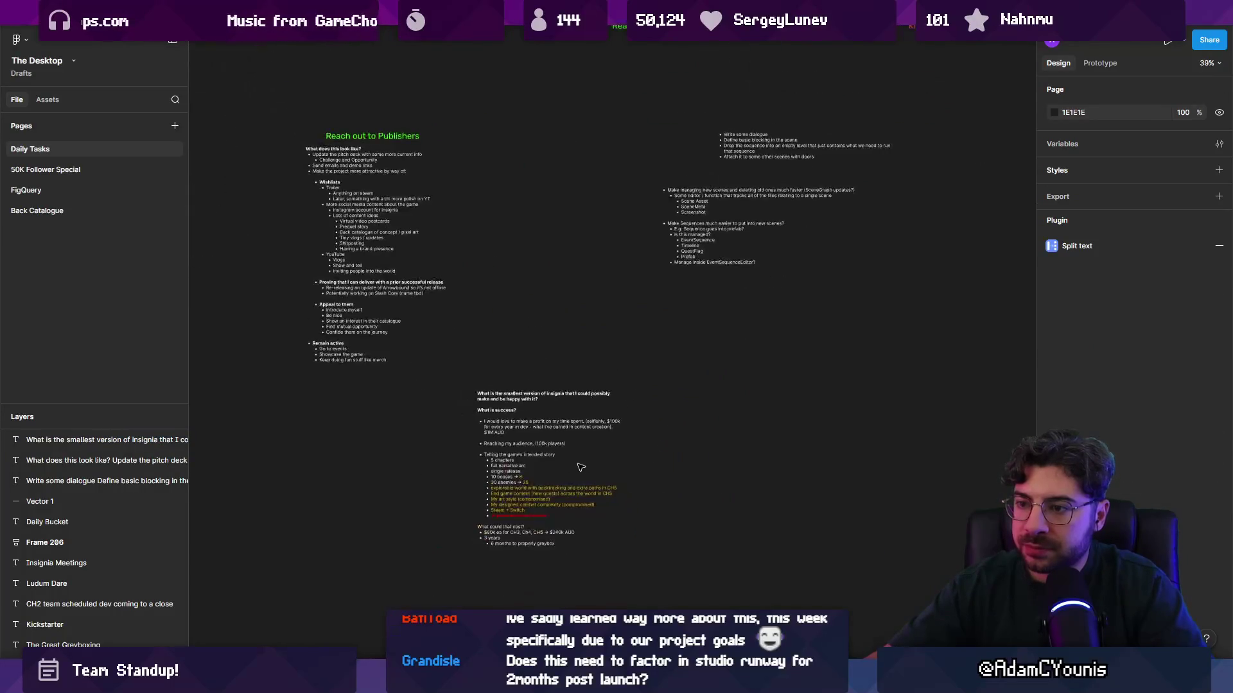
pyautogui.click(597, 528)
pyautogui.hscroll(3, 449, 385)
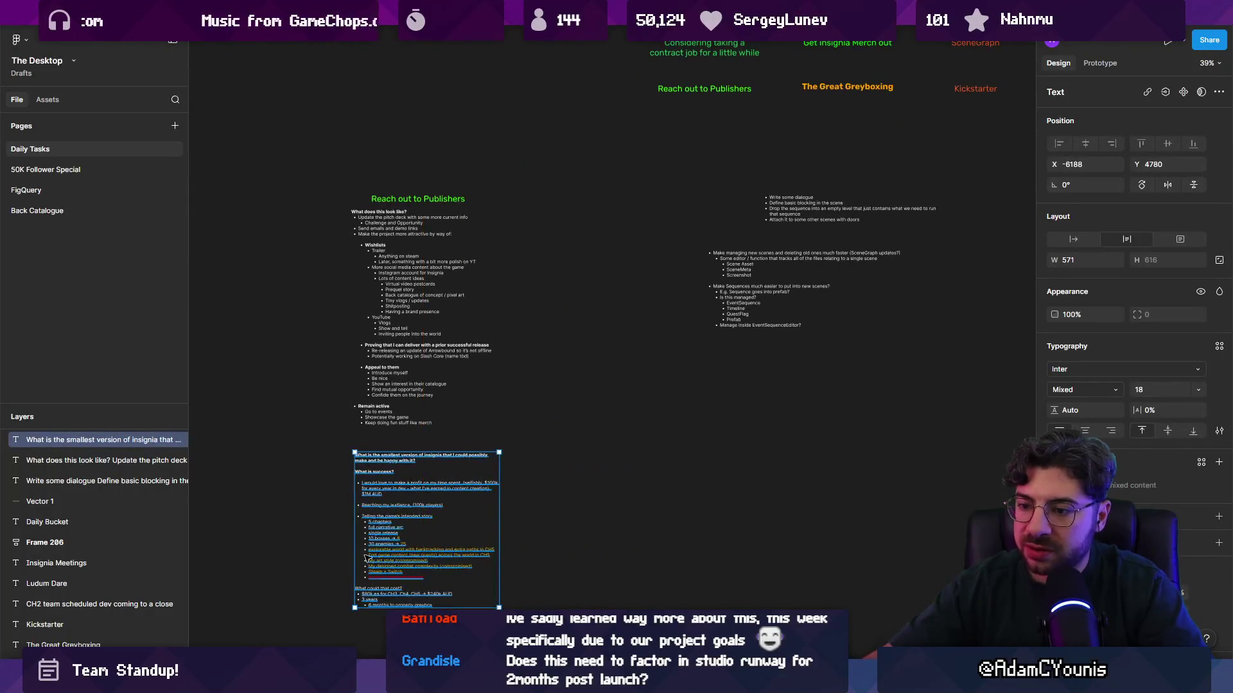
pyautogui.scroll(-3, 449, 384)
pyautogui.scroll(5, 449, 384)
pyautogui.scroll(-3, 486, 394)
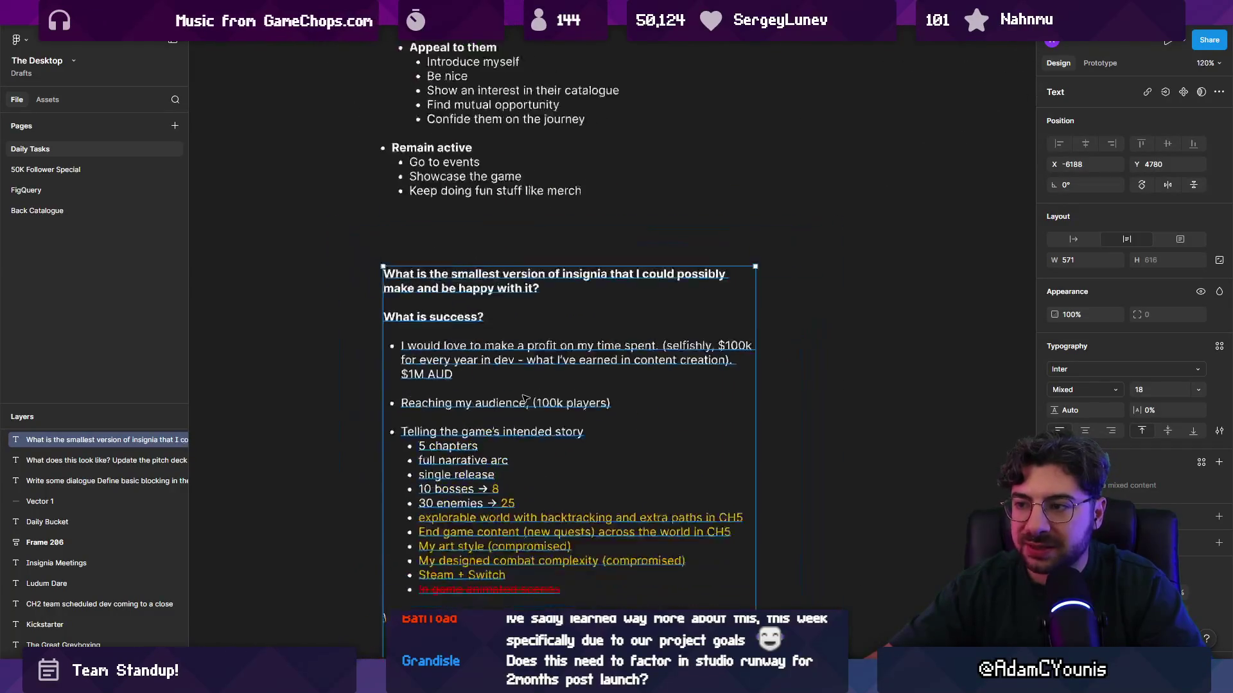
pyautogui.moveTo(29, 60)
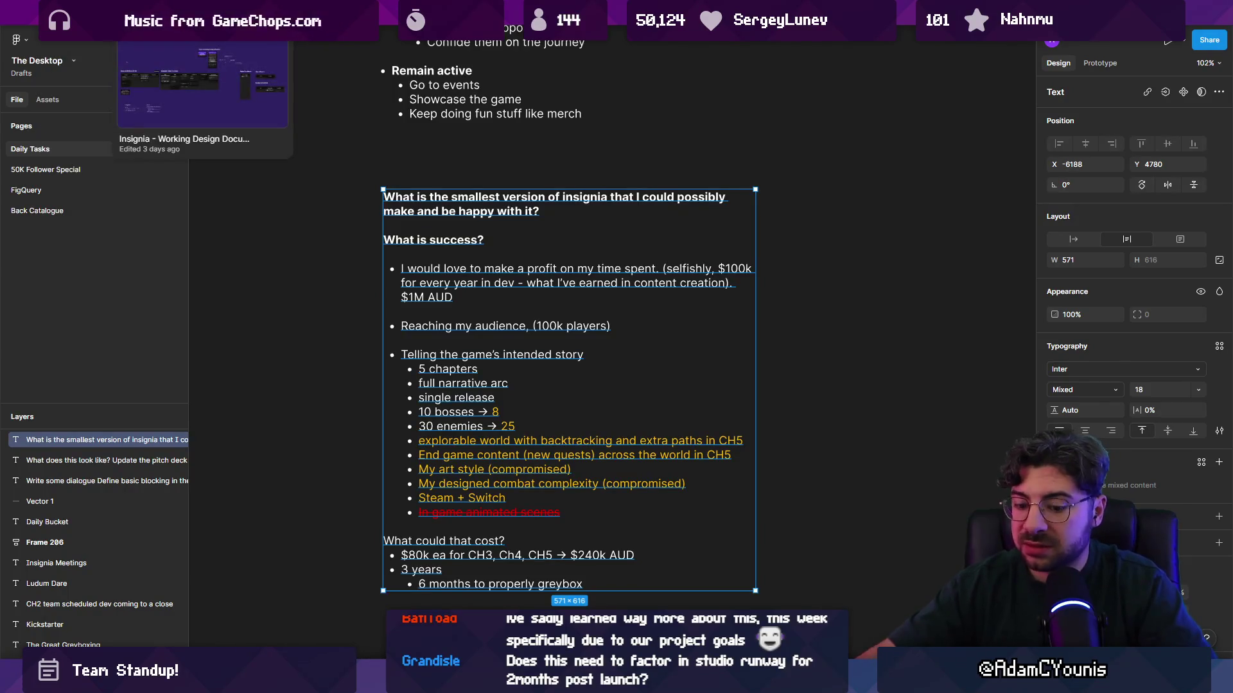
pyautogui.hotkey('ctrl', 't')
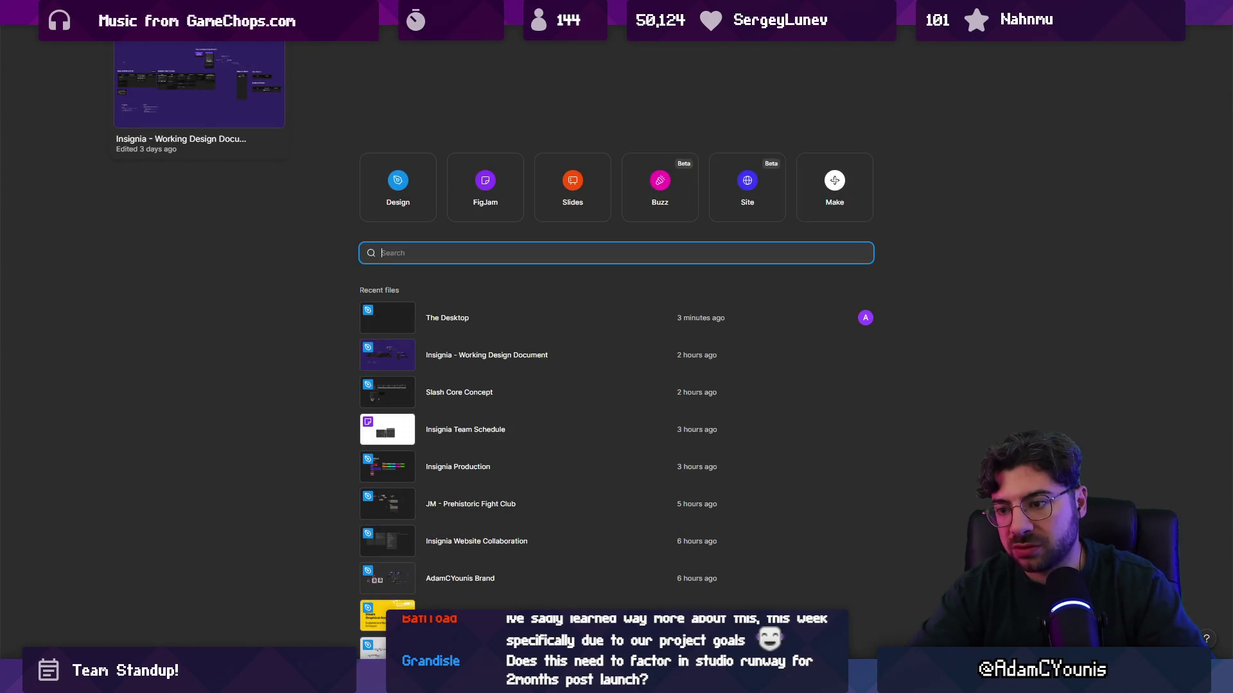
# Search the files for 'pitch' and open Insignia Pitch 2
pyautogui.write('pitch')
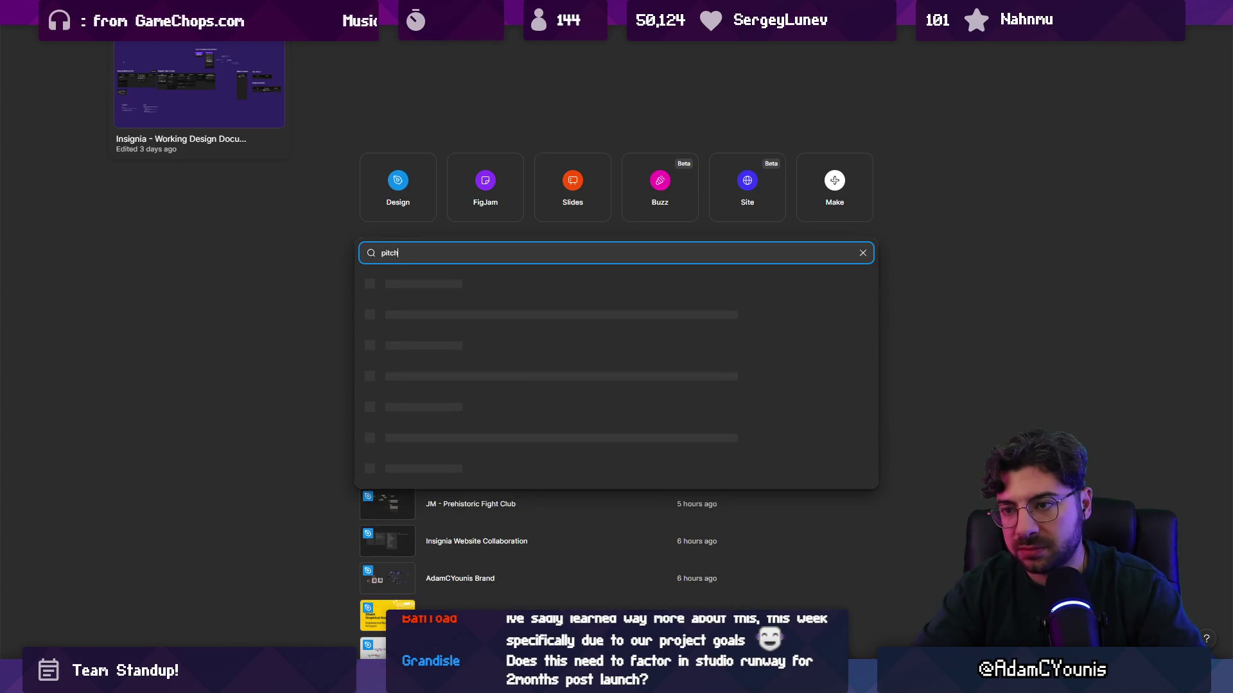
pyautogui.press('Return')
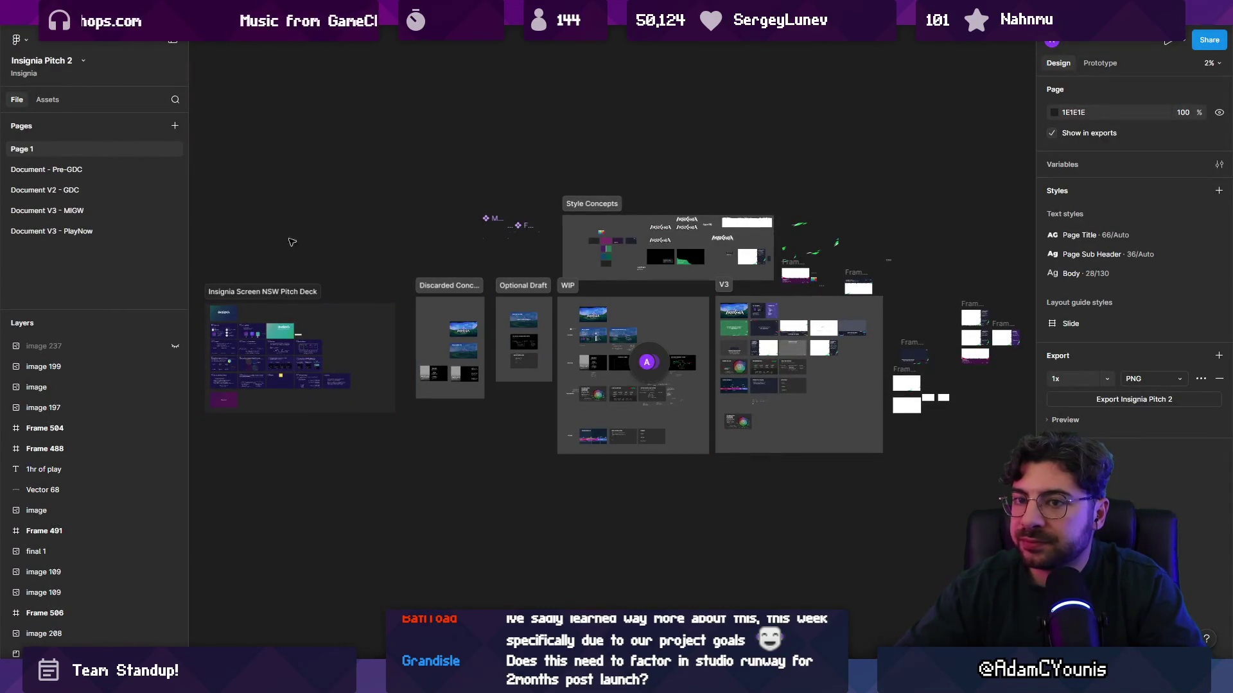
pyautogui.click(105, 229)
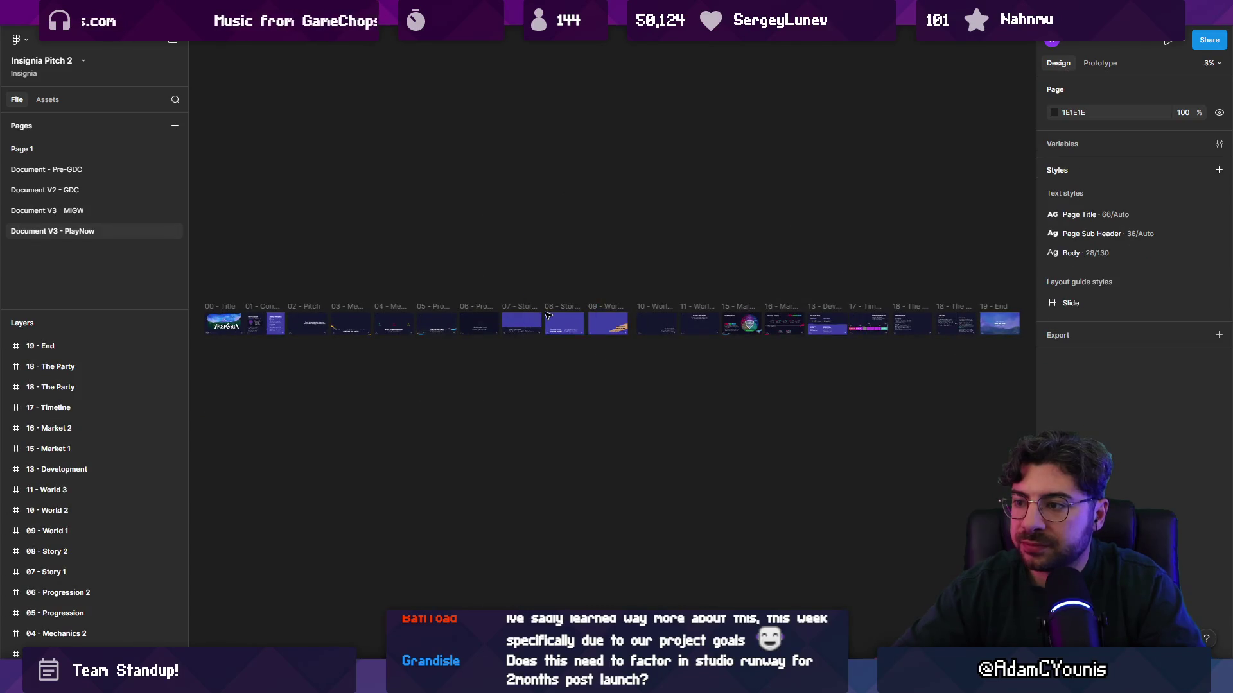
pyautogui.click(950, 323)
pyautogui.hotkey('shift', '2')
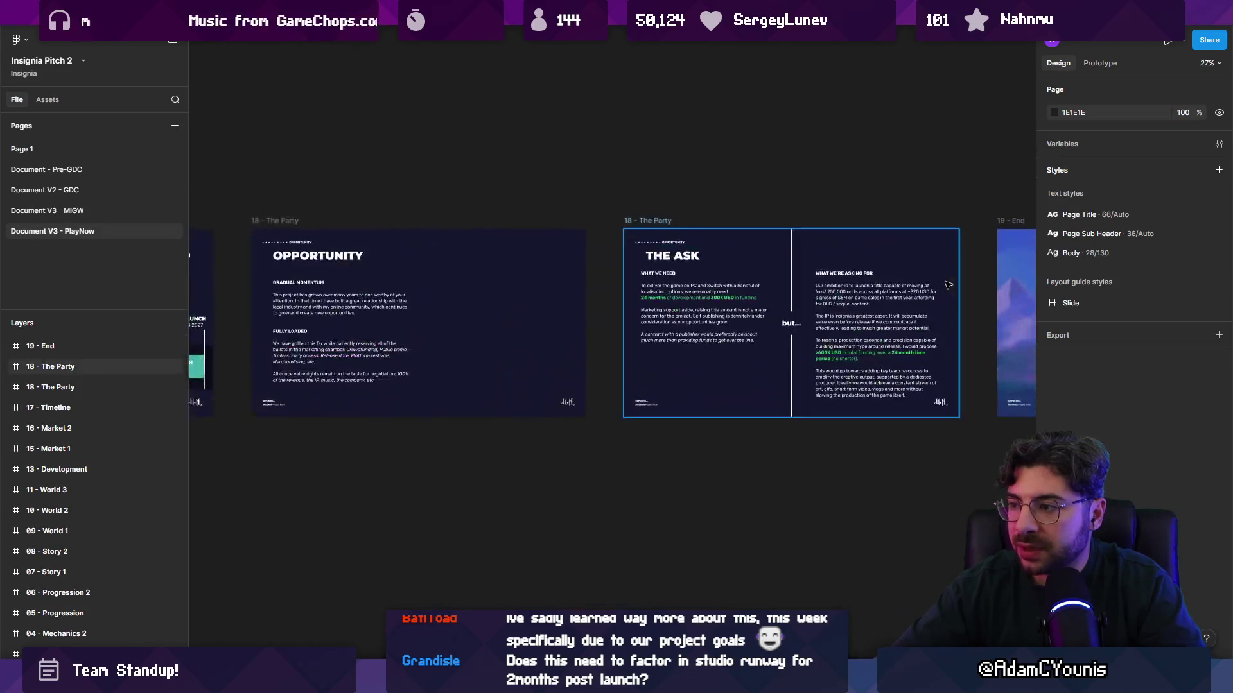
pyautogui.hotkey('shift', '2')
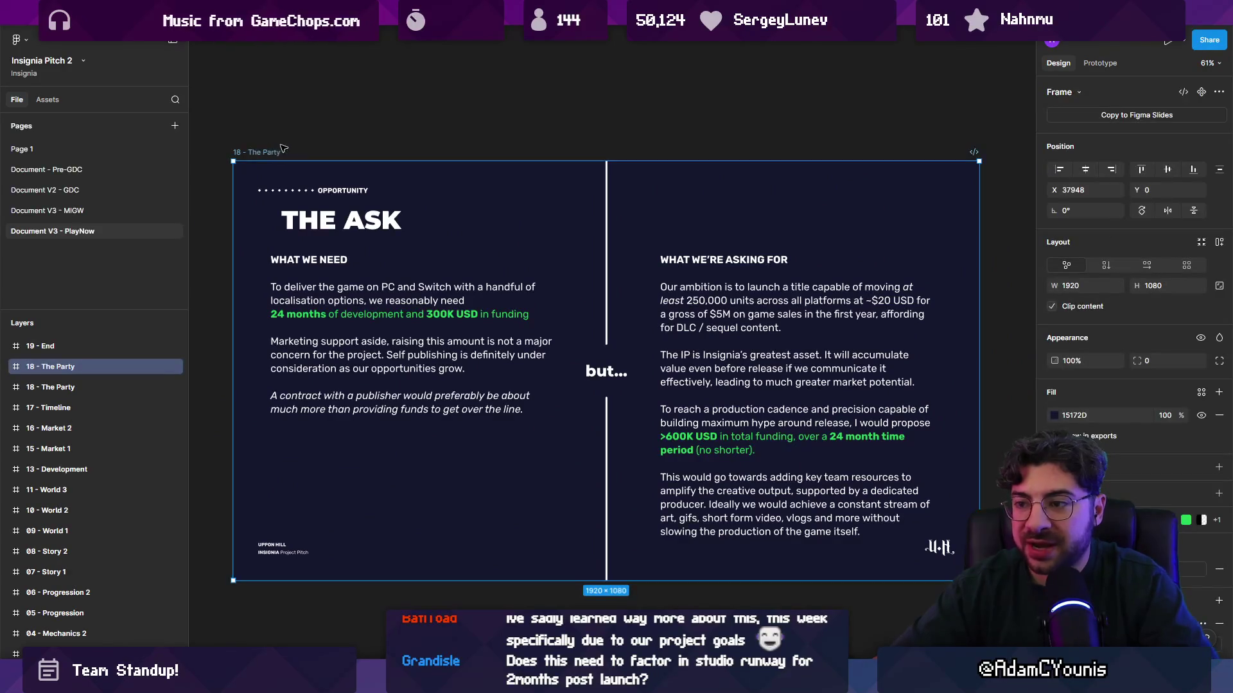
pyautogui.scroll(-5, 283, 149)
pyautogui.moveTo(261, 144); pyautogui.dragTo(261, 230)
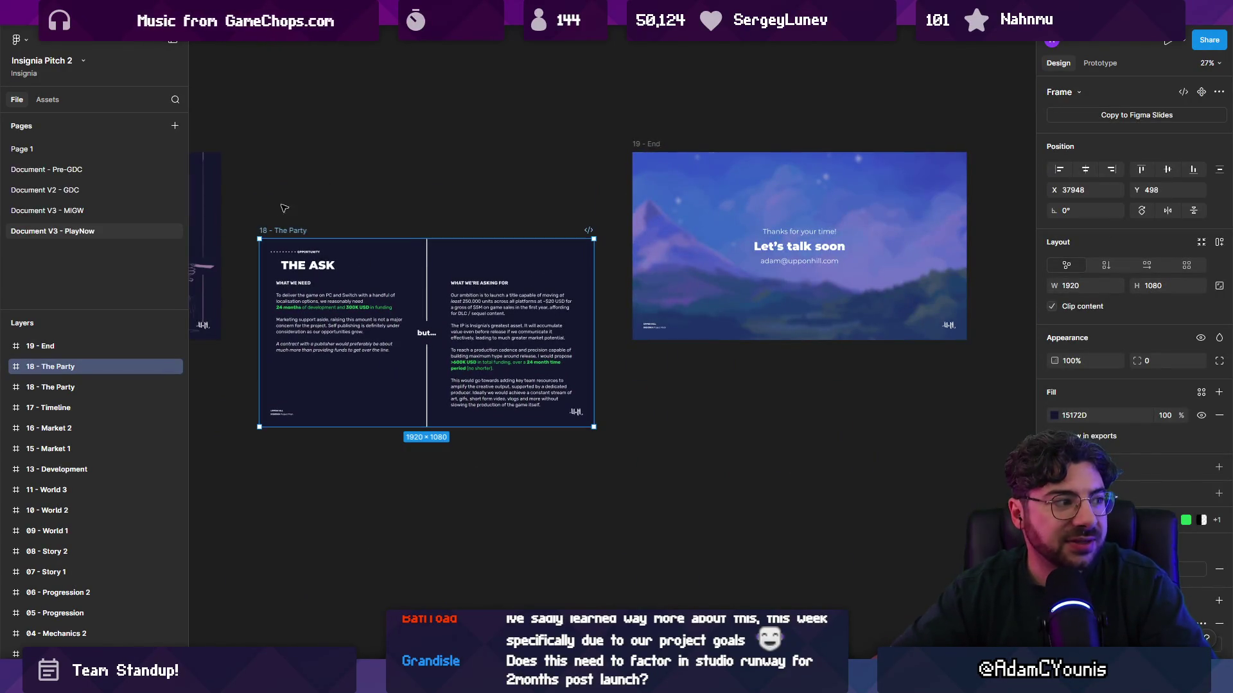
pyautogui.press('Delete')
pyautogui.hotkey('ctrl', 'v')
pyautogui.hotkey('shift', '2')
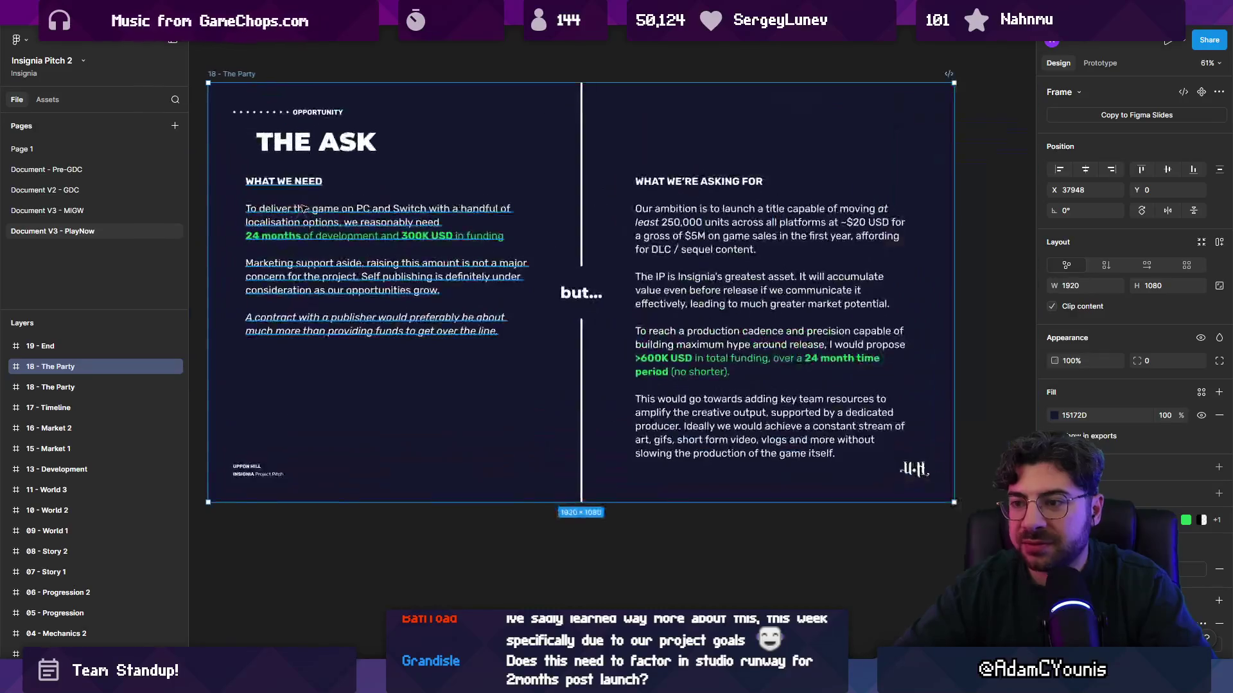
pyautogui.click(319, 208)
pyautogui.doubleClick(437, 249)
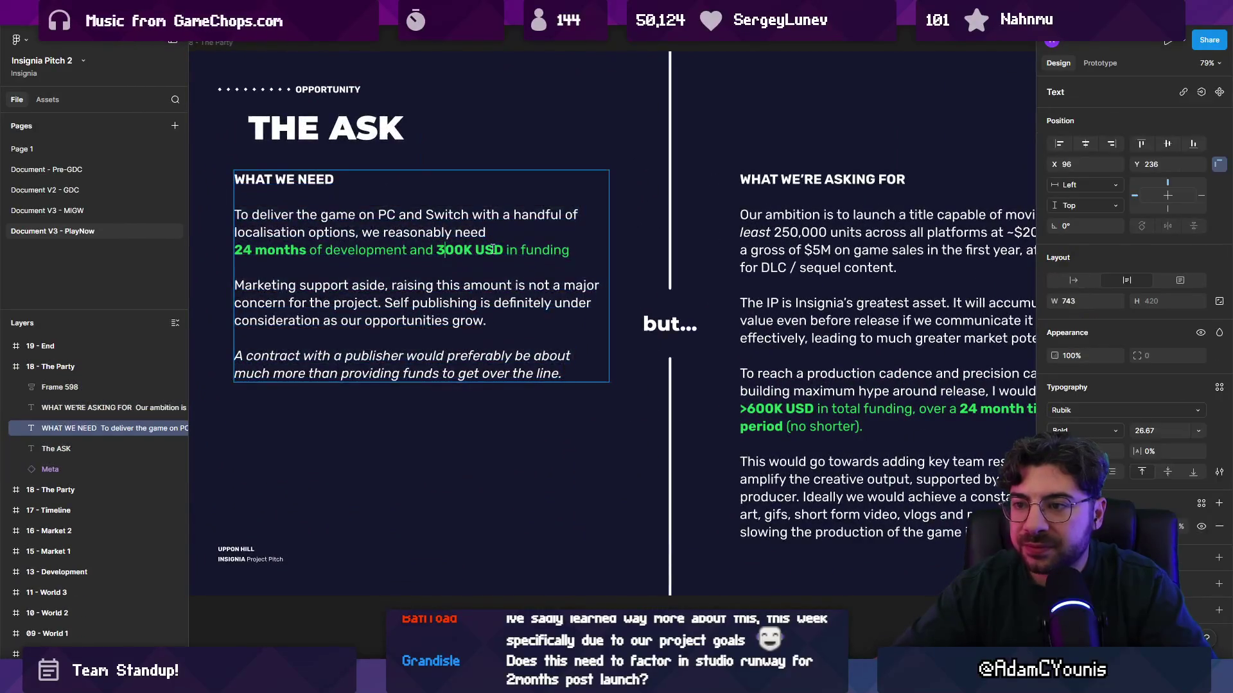
pyautogui.moveTo(507, 250); pyautogui.dragTo(232, 244)
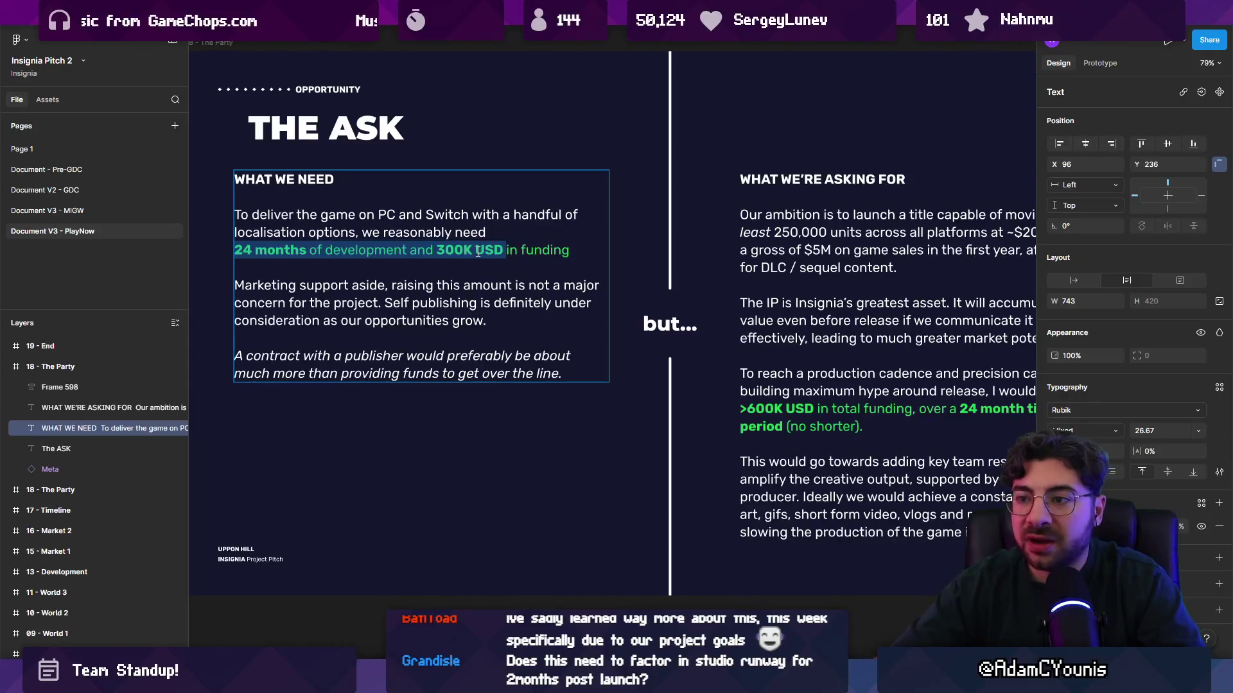
pyautogui.moveTo(473, 250); pyautogui.dragTo(435, 251)
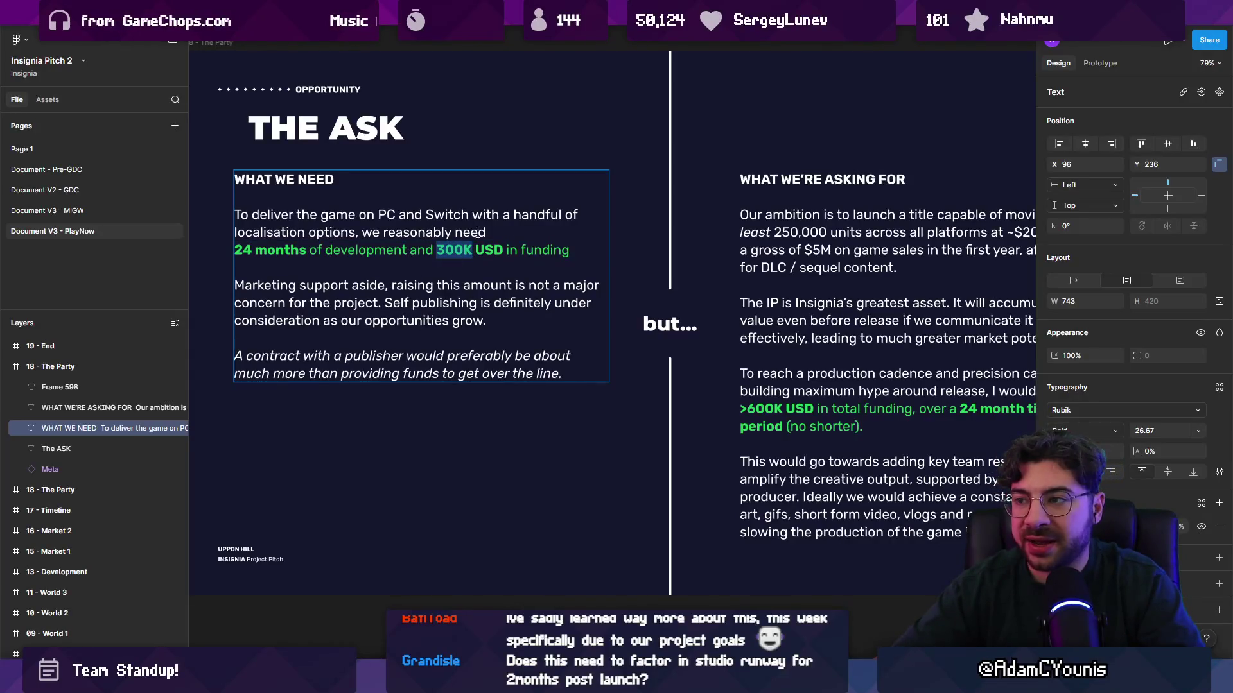
pyautogui.hscroll(5, 511, 239)
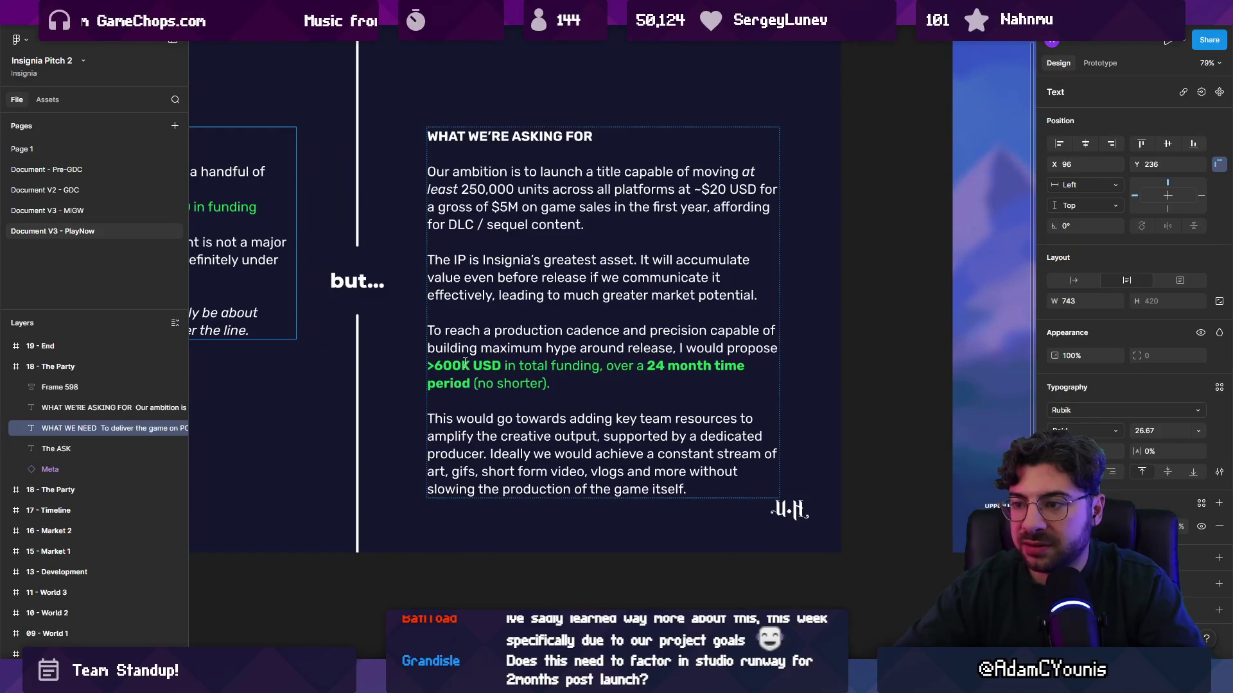
pyautogui.click(474, 359)
pyautogui.tripleClick(474, 360)
pyautogui.doubleClick(475, 363)
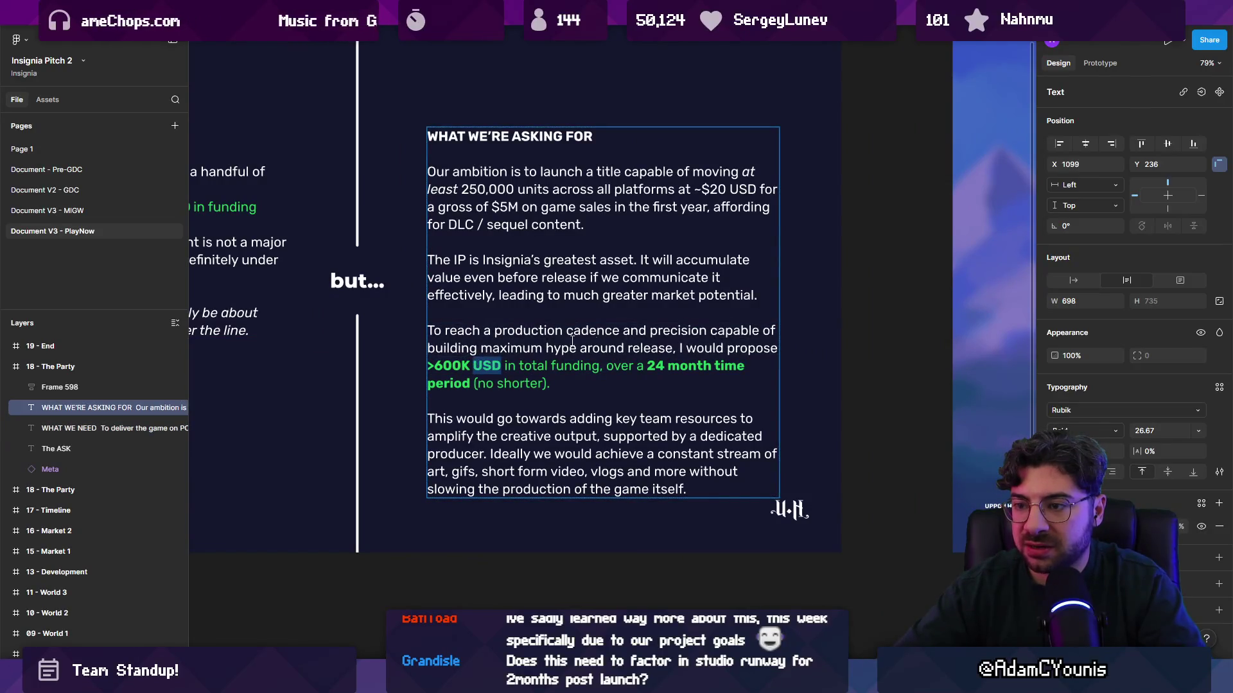
pyautogui.scroll(-3, 626, 309)
pyautogui.click(636, 491)
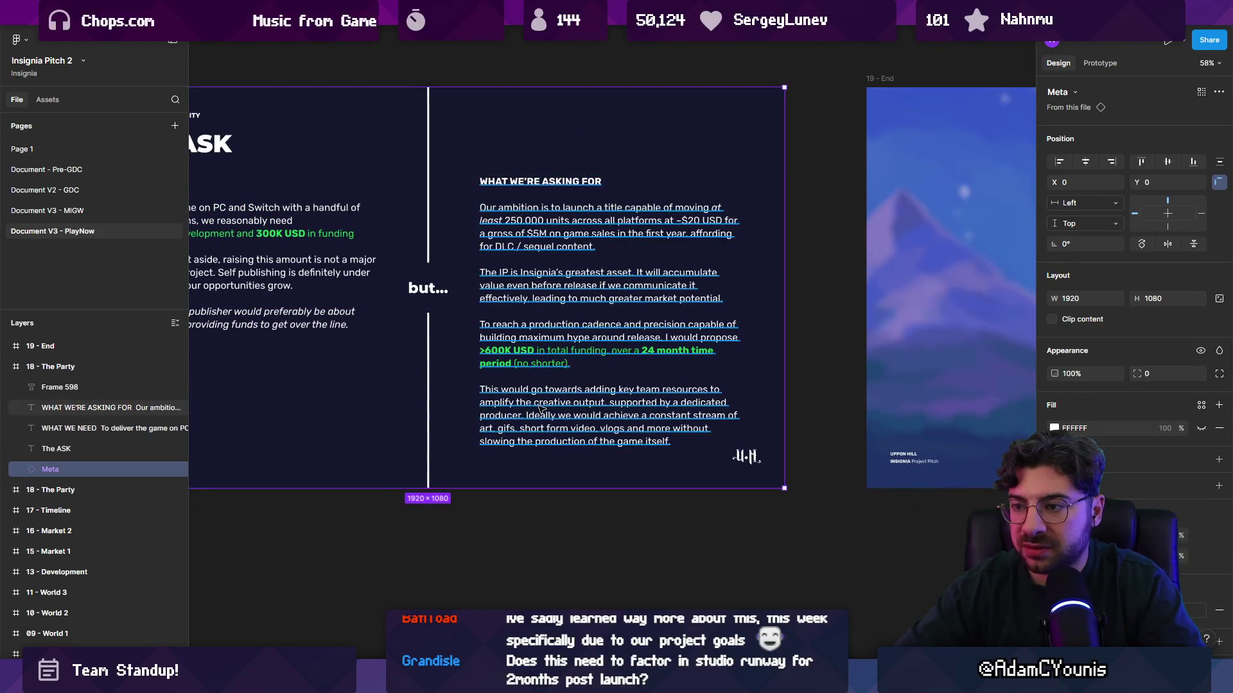
pyautogui.hscroll(-5, 752, 422)
pyautogui.hscroll(2, 752, 422)
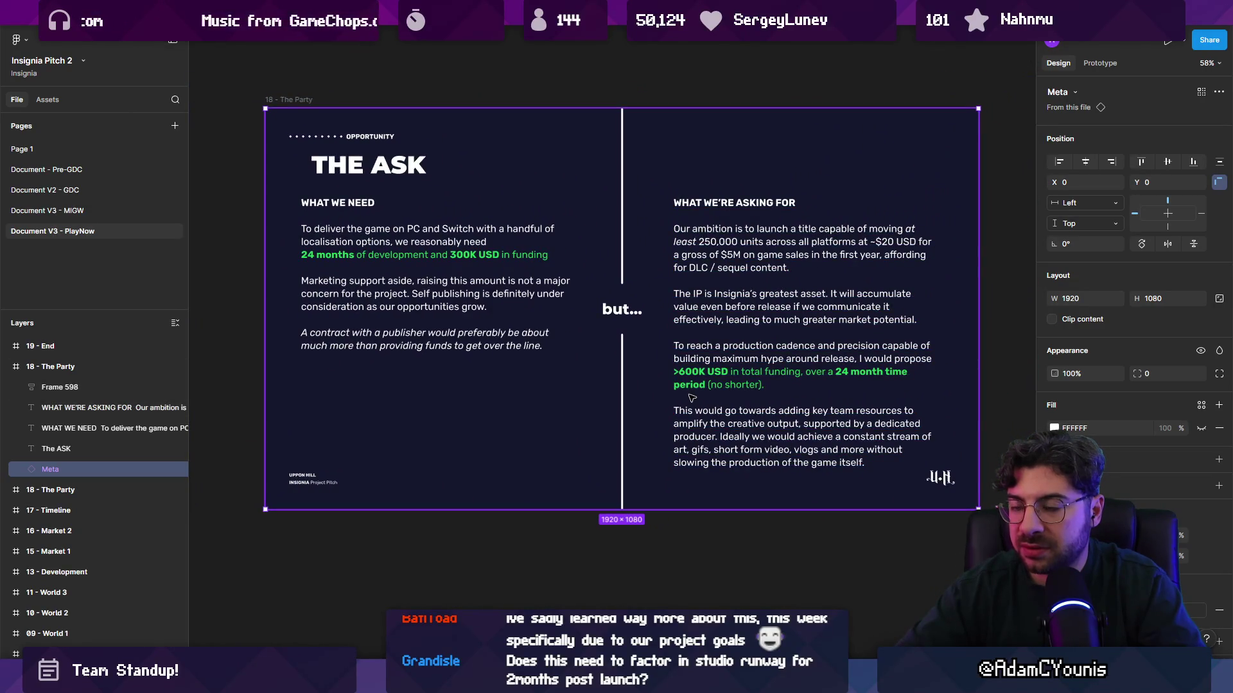
pyautogui.click(395, 92)
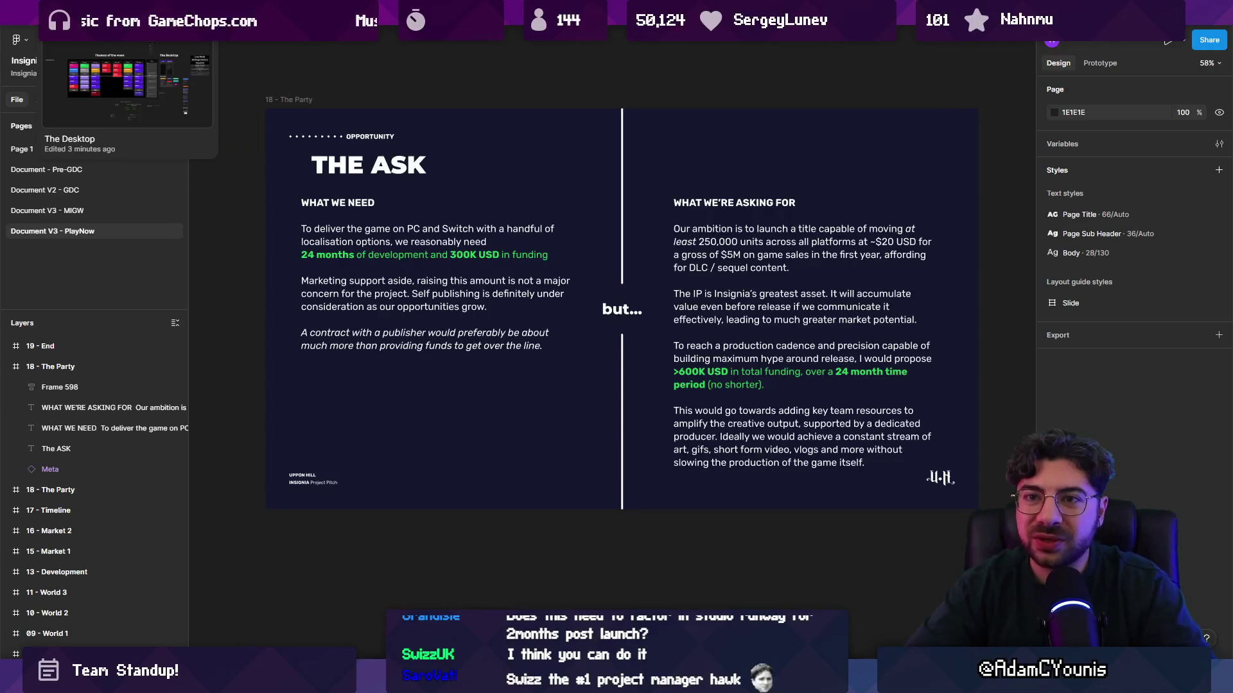
# Switch to The Desktop file and pan to the Themes of the week board
pyautogui.click(97, 13)
pyautogui.click(344, 266)
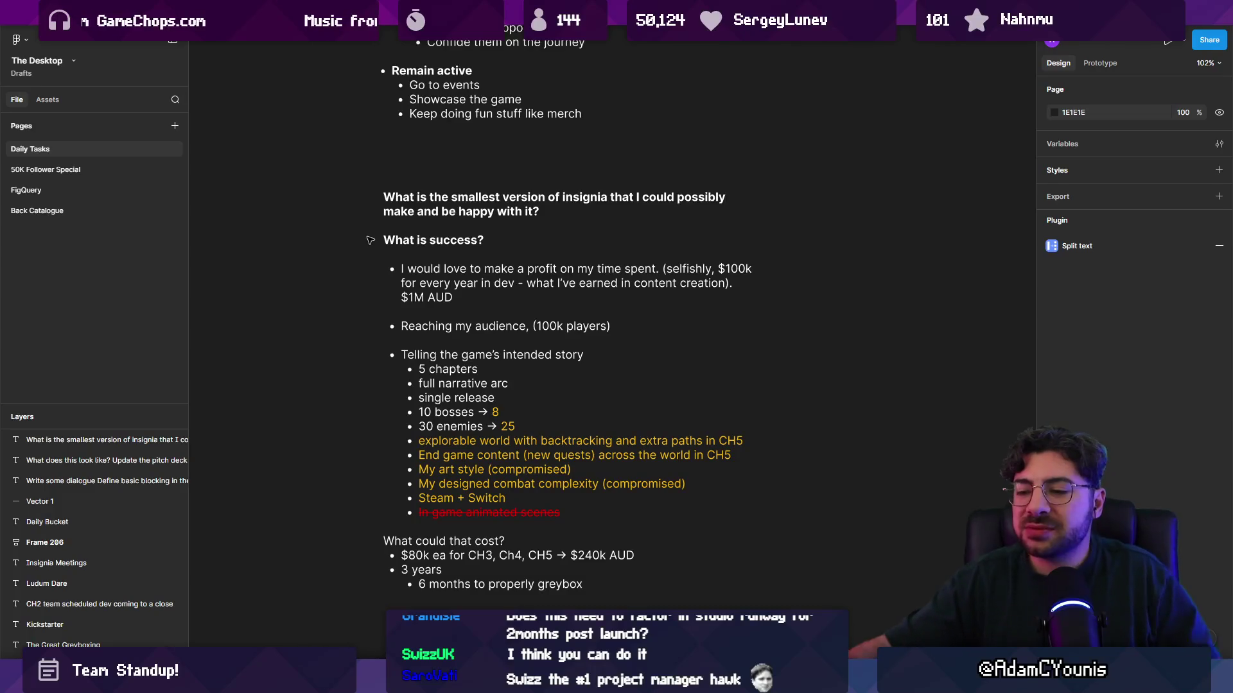
pyautogui.scroll(-10, 553, 411)
pyautogui.moveTo(553, 411); pyautogui.dragTo(482, 438)
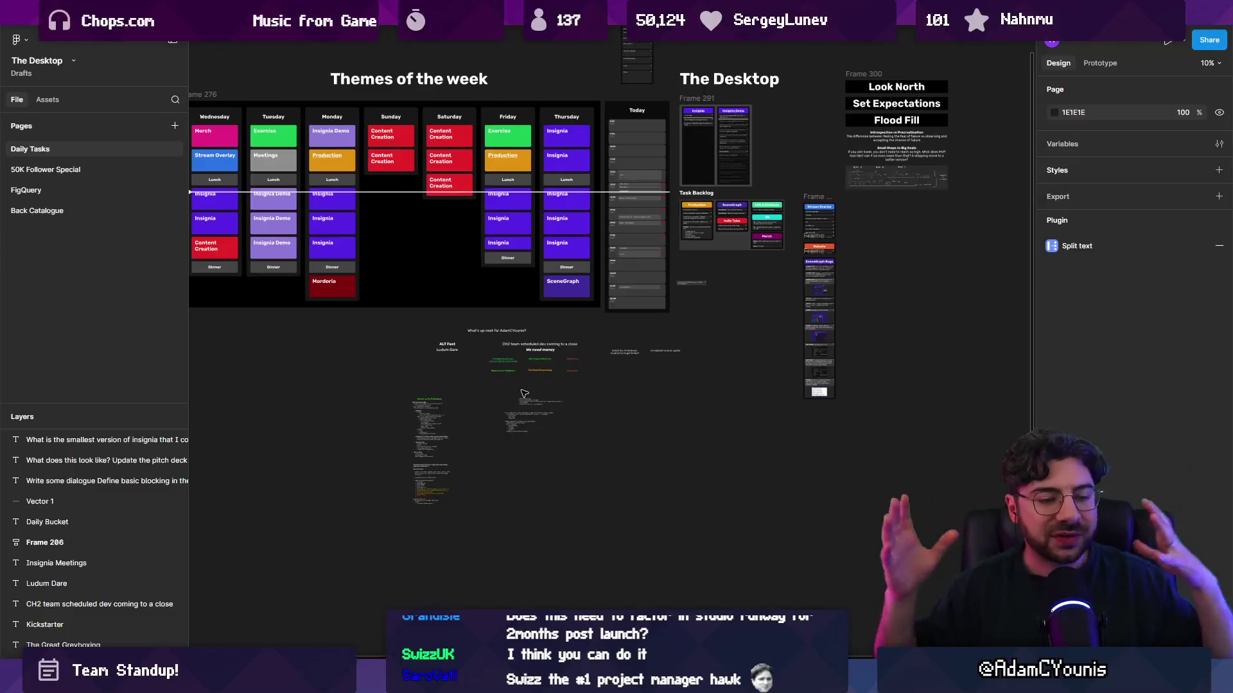
pyautogui.moveTo(924, 13)
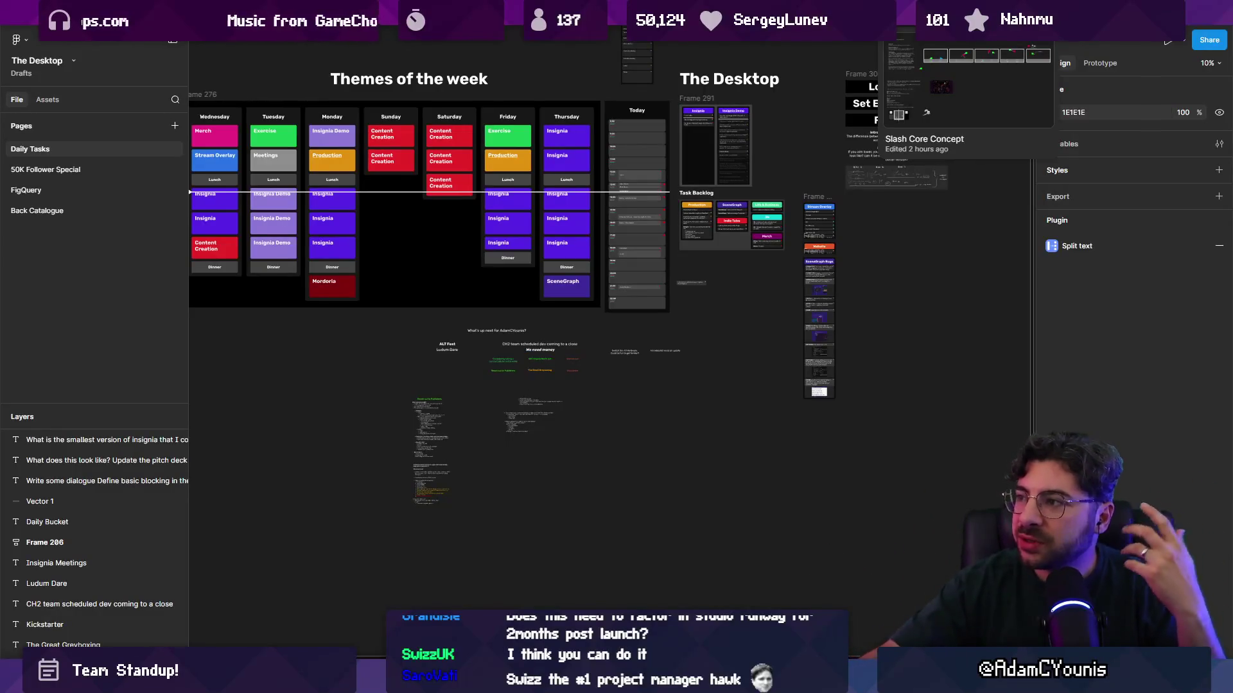
pyautogui.click(257, 13)
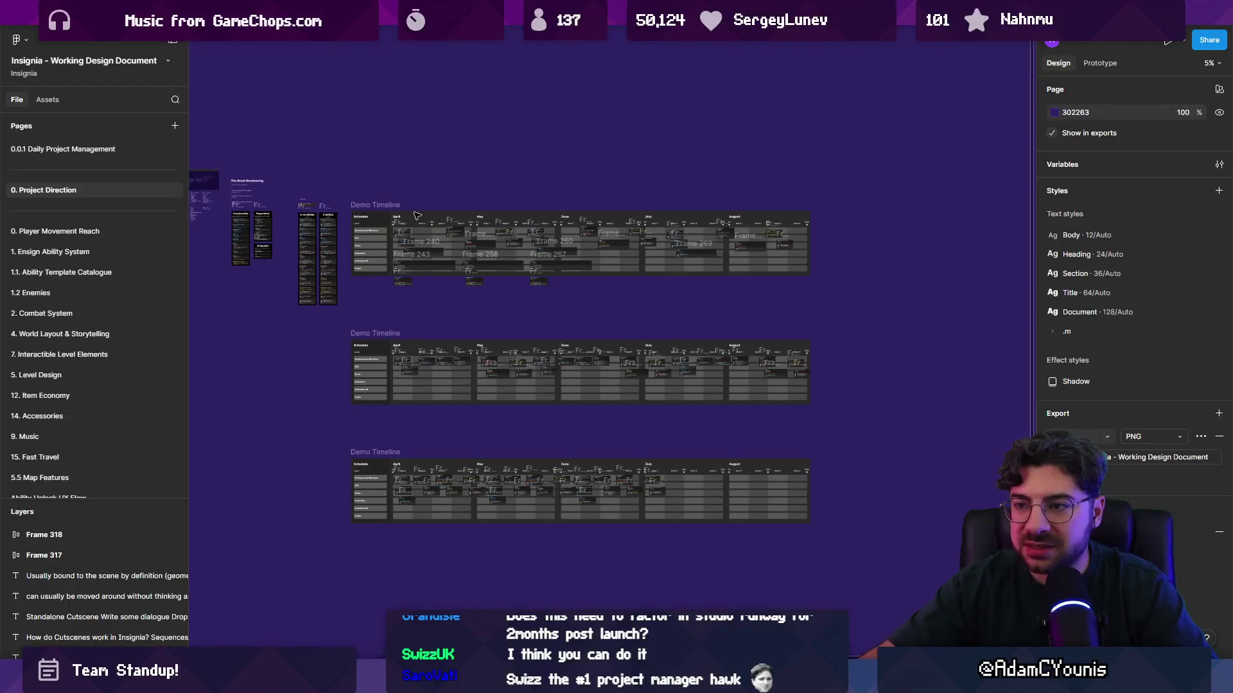
pyautogui.scroll(5, 442, 212)
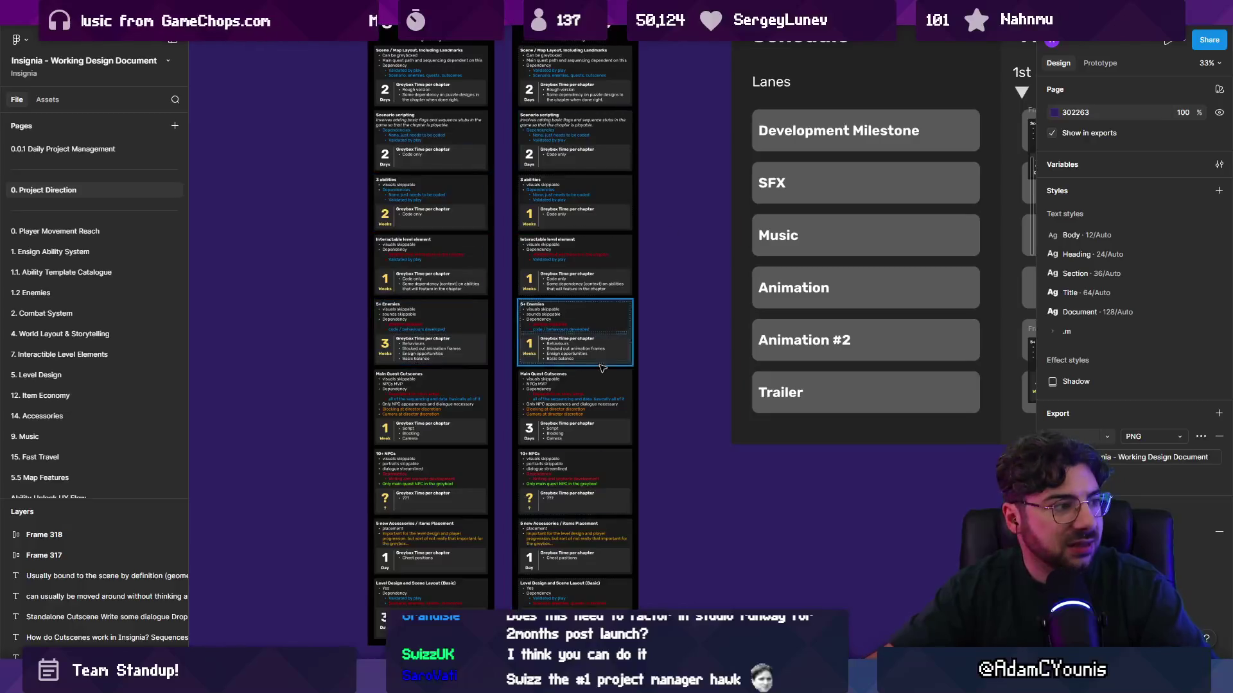
pyautogui.click(512, 269)
pyautogui.scroll(-1, 514, 269)
pyautogui.scroll(-2, 561, 313)
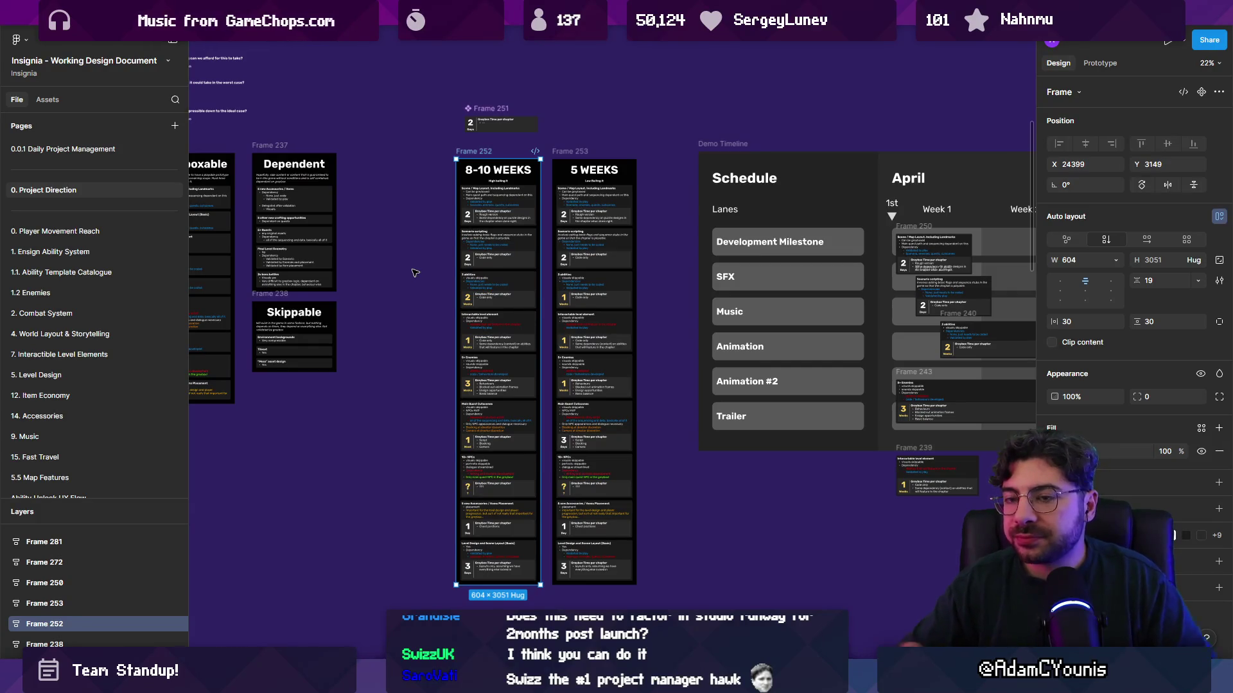
pyautogui.scroll(-3, 414, 272)
pyautogui.scroll(5, 414, 268)
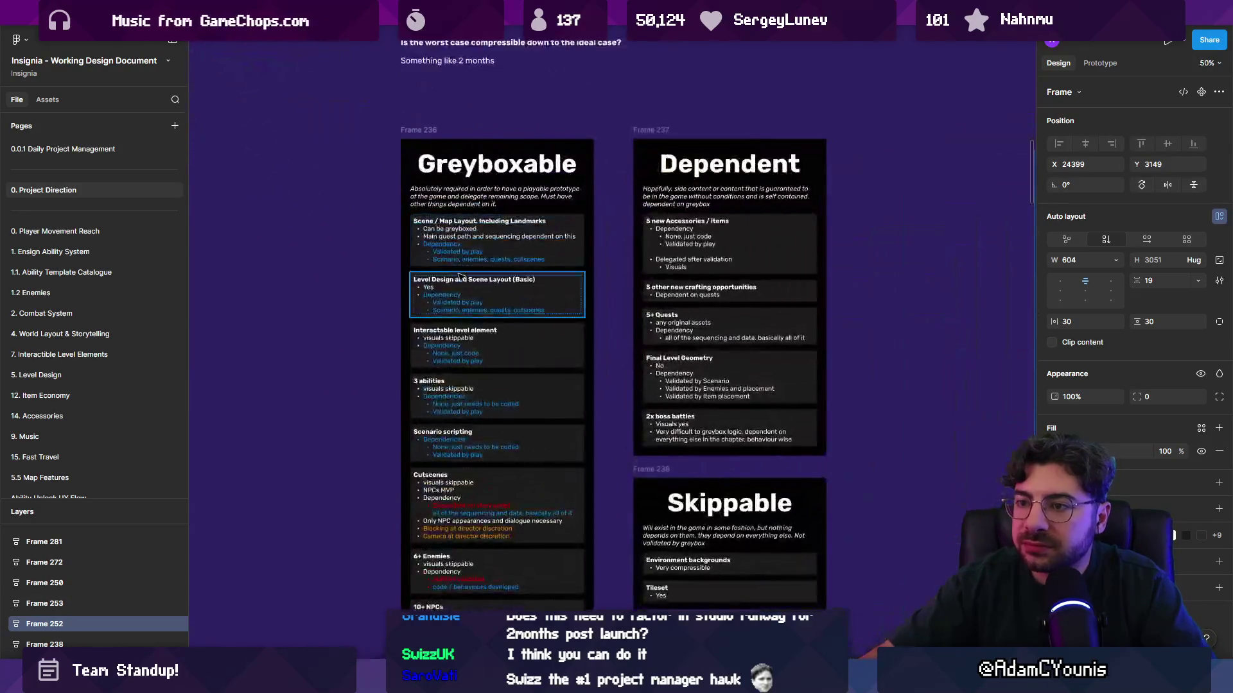
pyautogui.scroll(3, 613, 244)
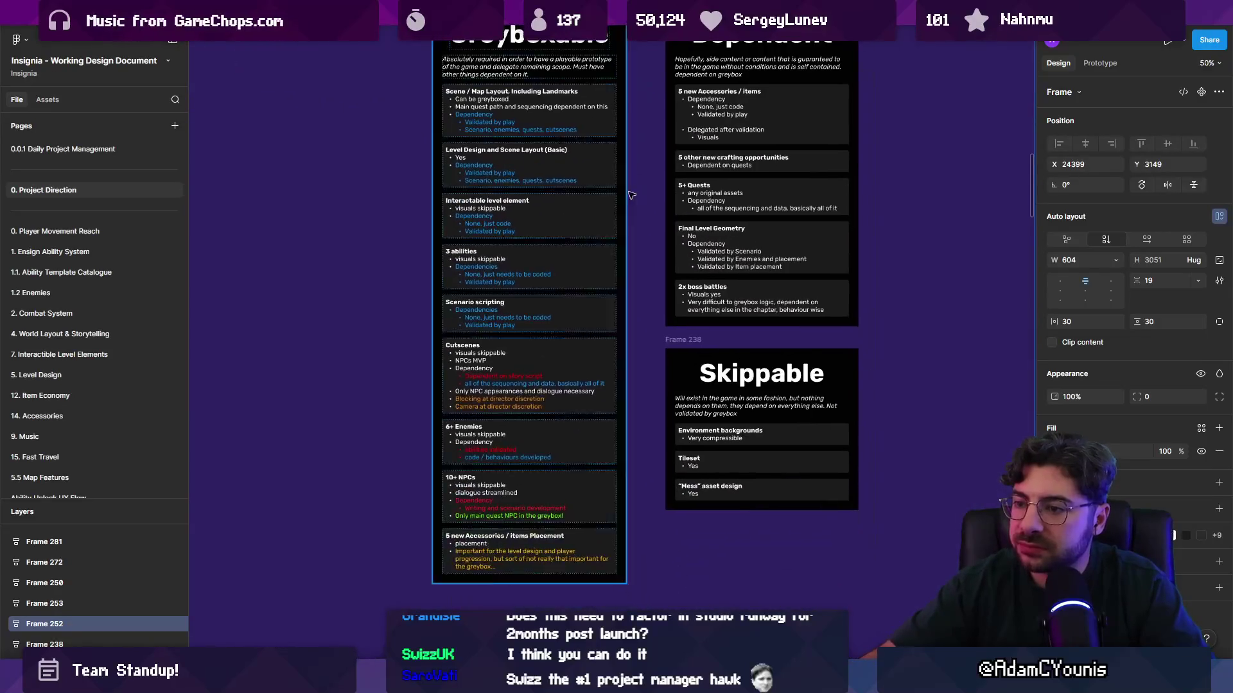
pyautogui.scroll(-5, 623, 295)
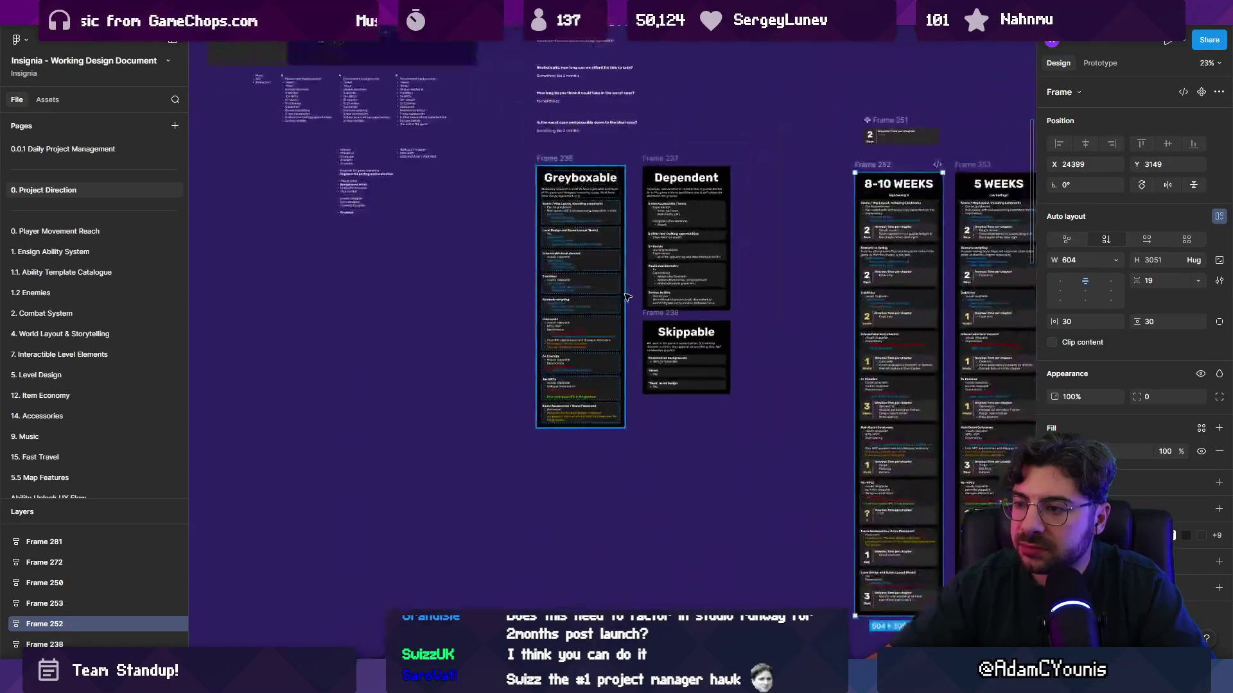
pyautogui.hscroll(5, 597, 257)
pyautogui.click(595, 248)
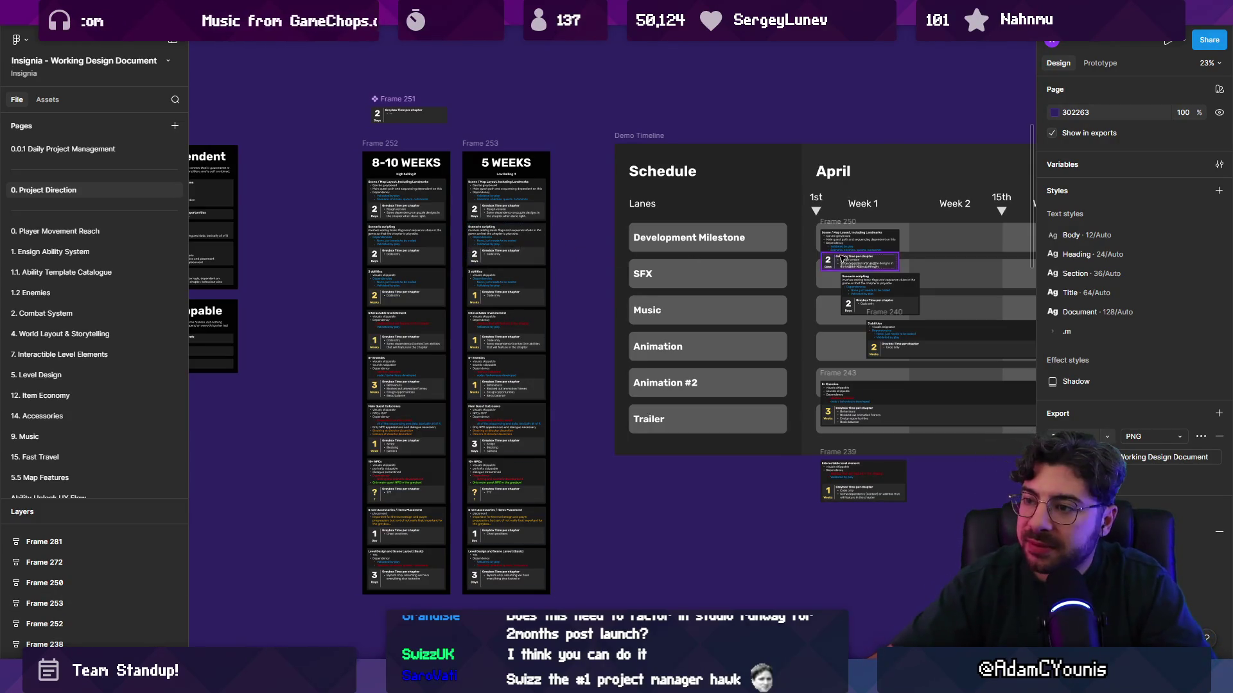
pyautogui.scroll(-5, 860, 256)
pyautogui.moveTo(766, 288); pyautogui.dragTo(612, 232)
pyautogui.hscroll(5, 614, 231)
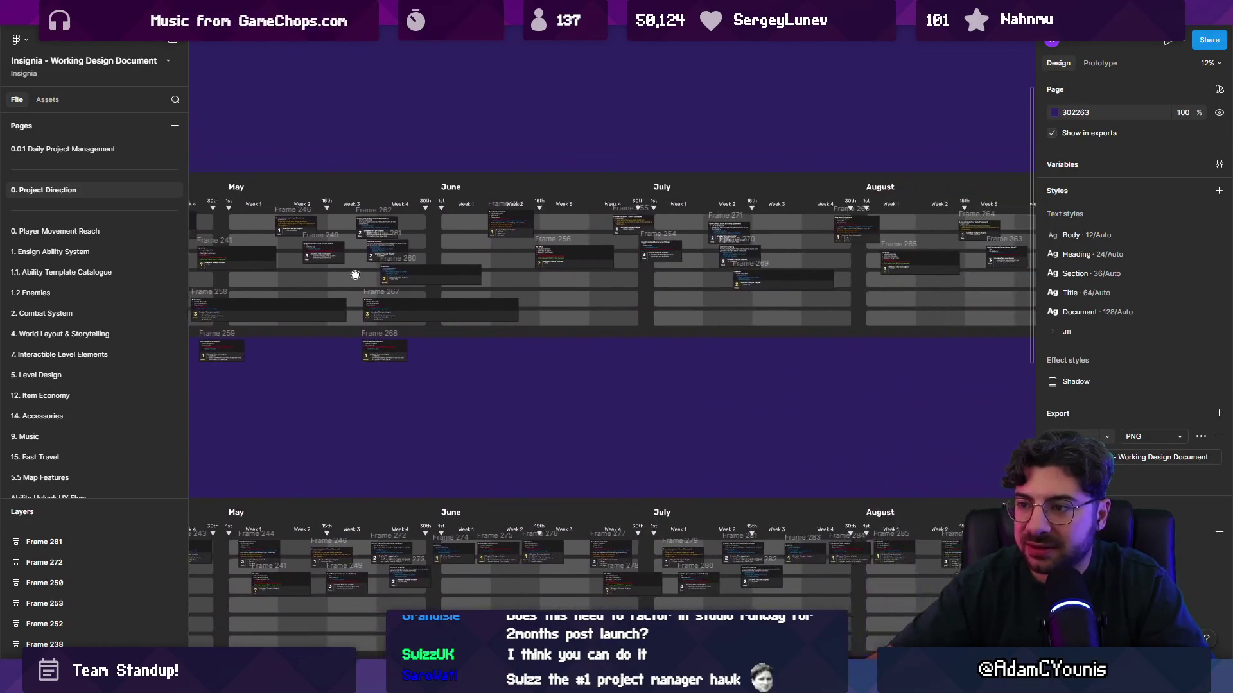
pyautogui.hscroll(-10, 355, 278)
pyautogui.scroll(2, 568, 340)
pyautogui.scroll(3, 568, 340)
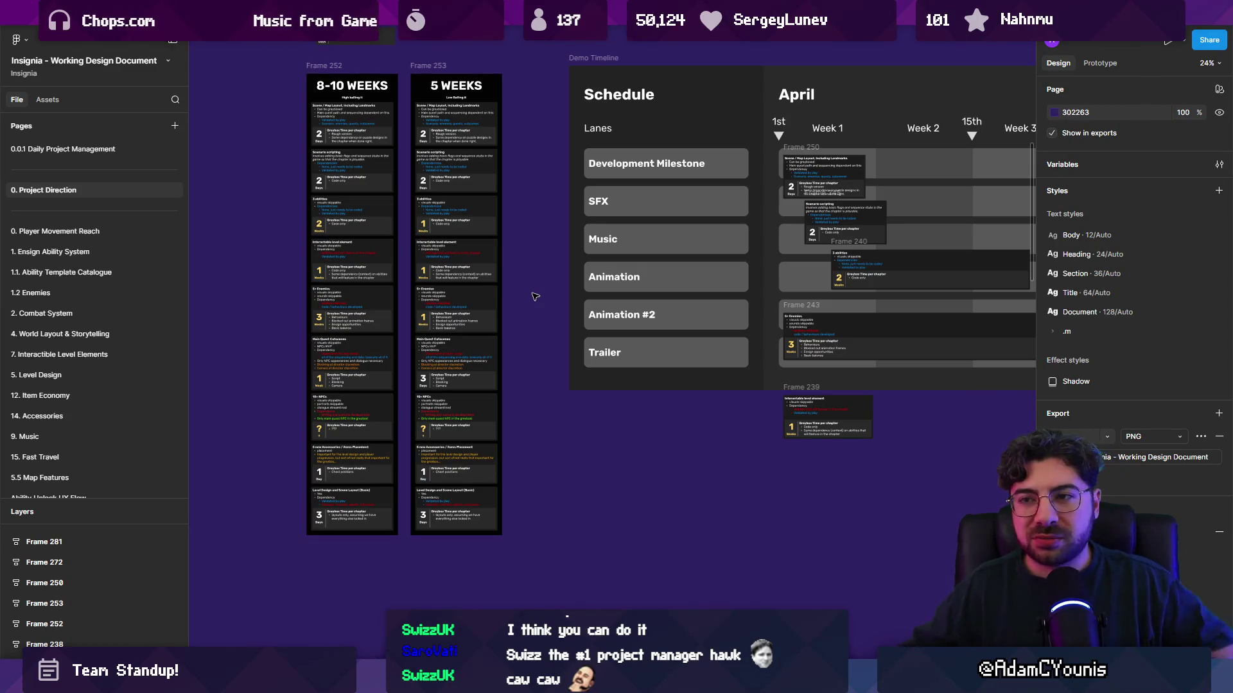
pyautogui.scroll(-5, 552, 294)
pyautogui.moveTo(554, 294)
pyautogui.mouseDown()
pyautogui.moveTo(582, 379)
pyautogui.moveTo(599, 385)
pyautogui.mouseUp()
pyautogui.scroll(-8, 598, 381)
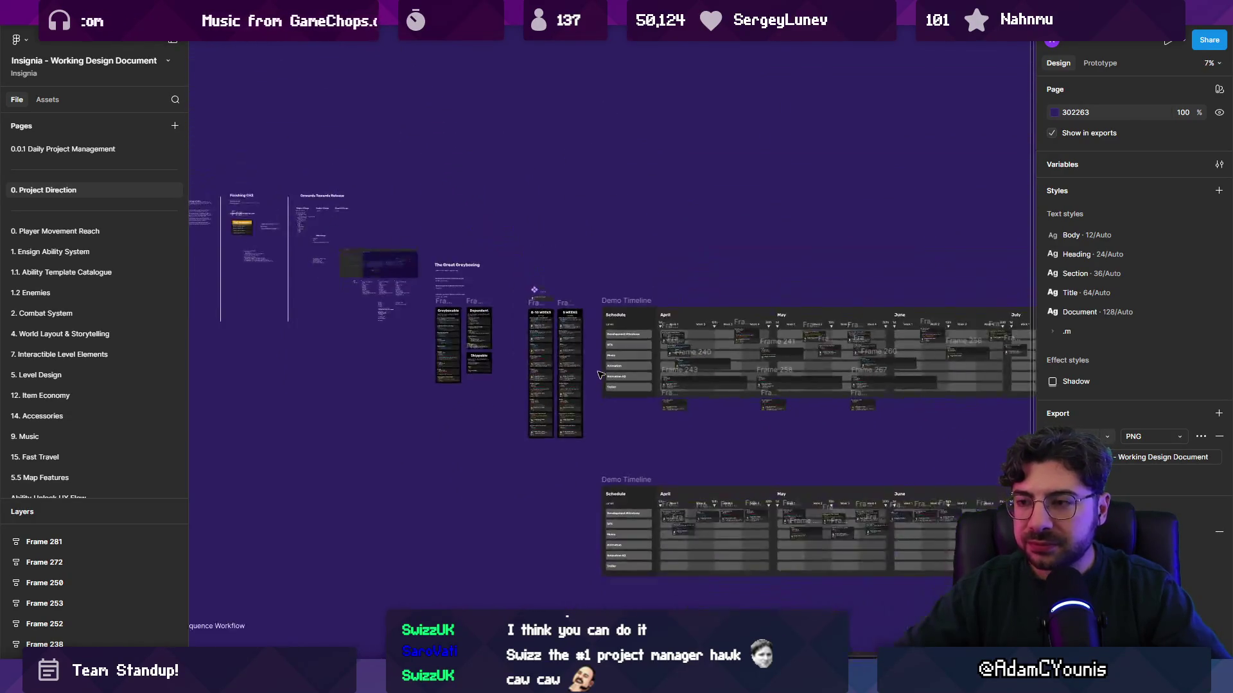
pyautogui.scroll(5, 586, 364)
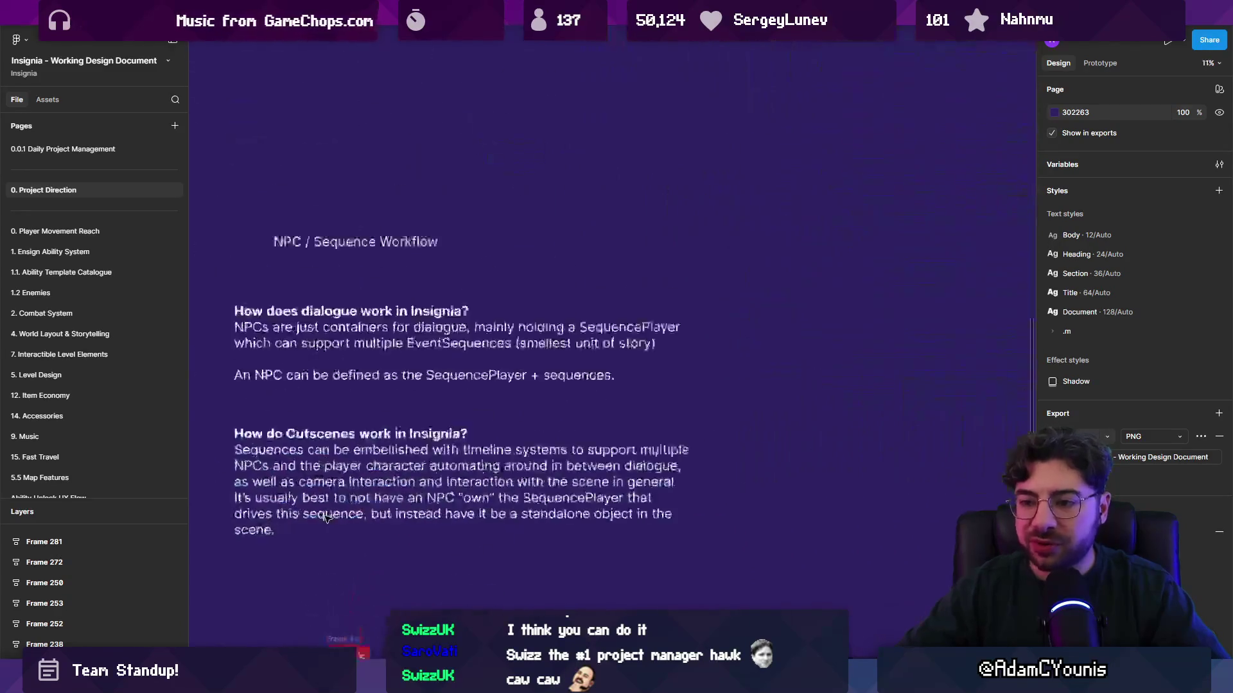
pyautogui.scroll(-5, 585, 364)
pyautogui.scroll(5, 615, 244)
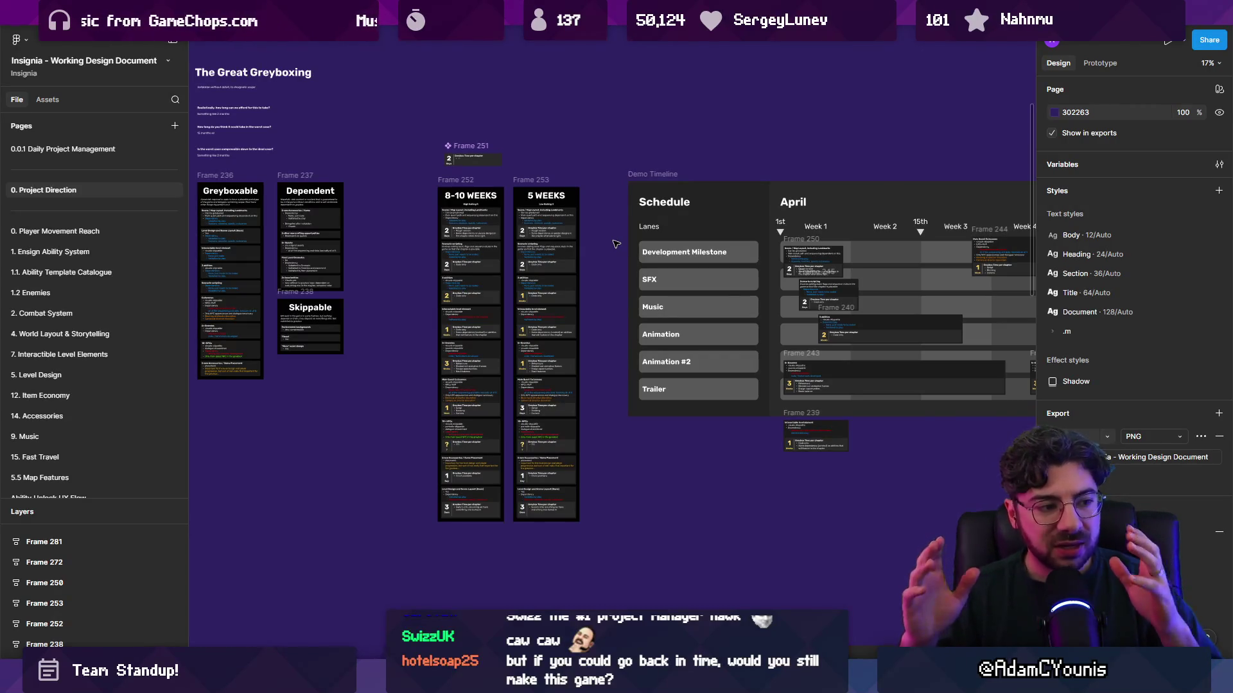
pyautogui.moveTo(615, 244); pyautogui.dragTo(518, 255)
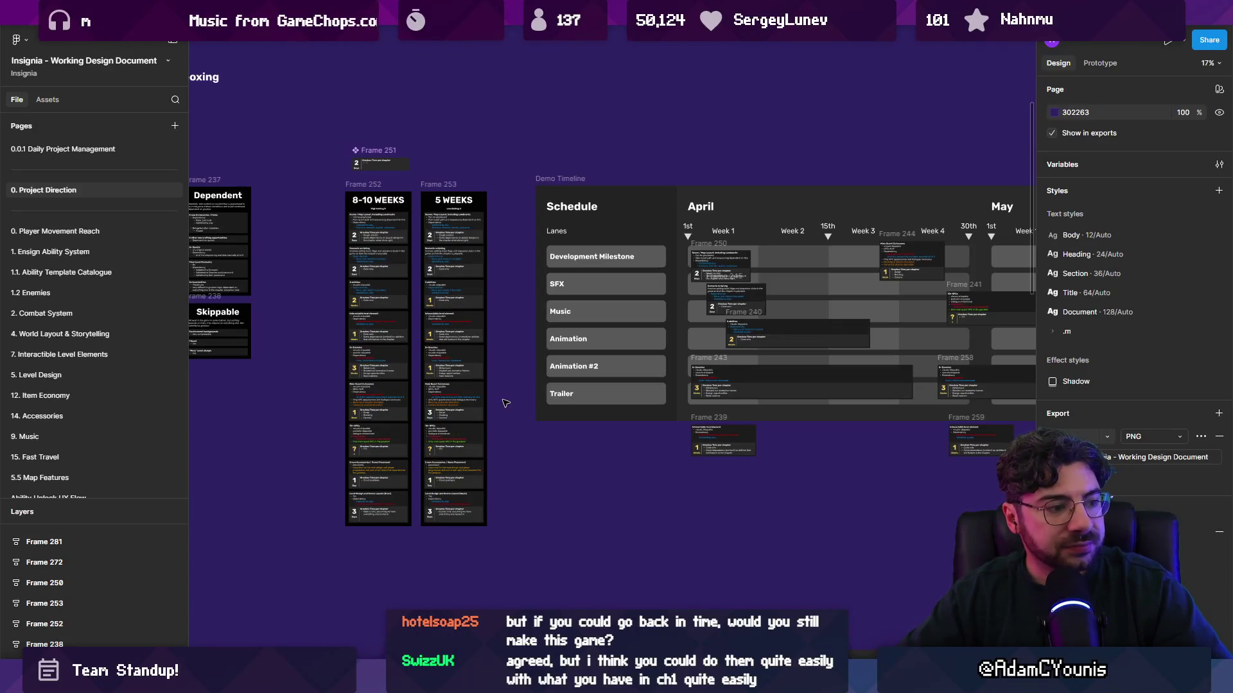
pyautogui.hscroll(5, 519, 388)
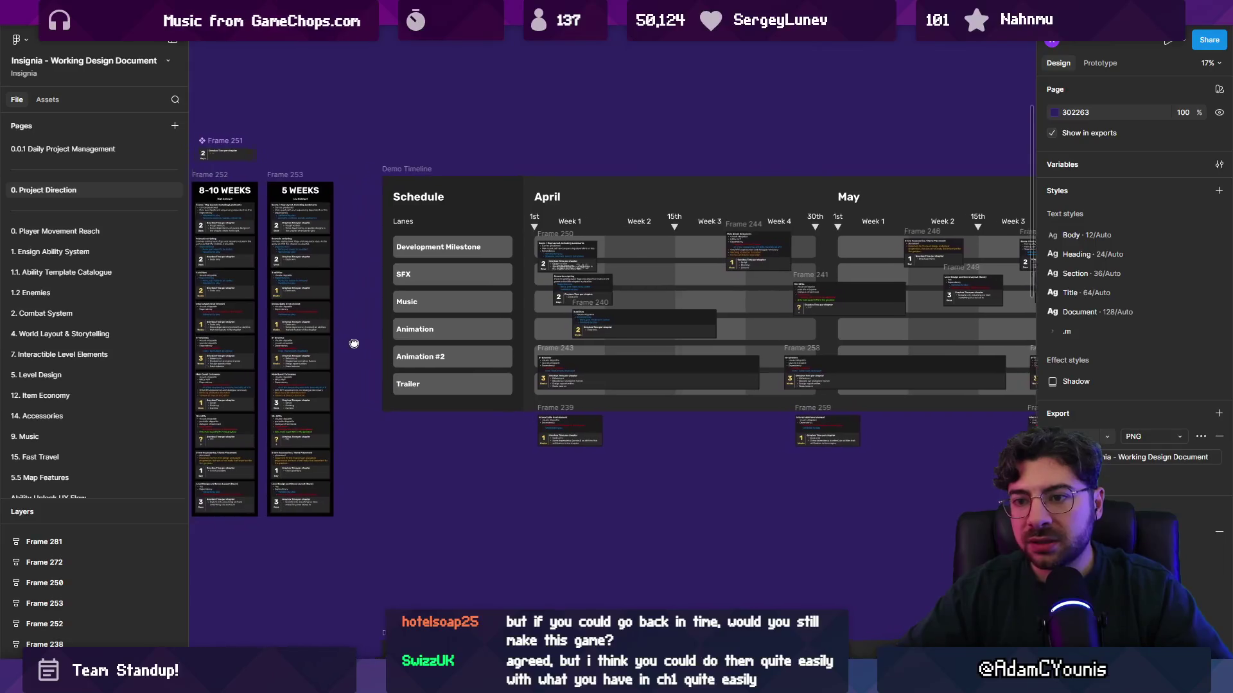
pyautogui.scroll(5, 224, 332)
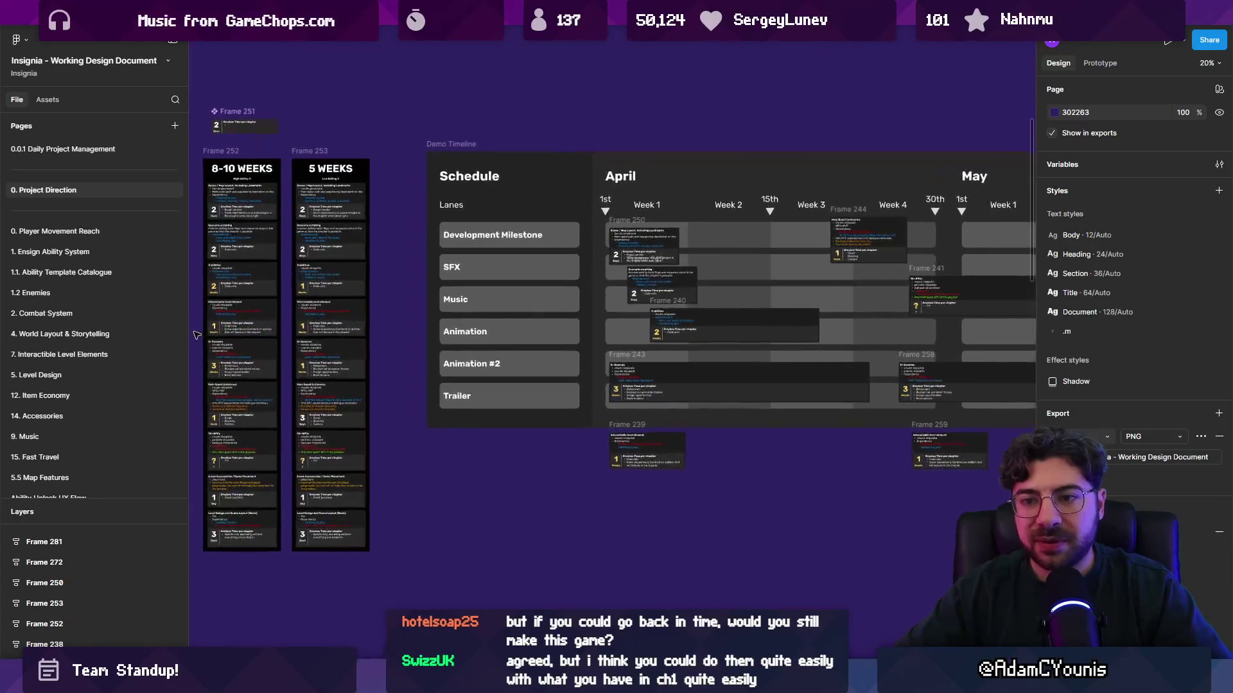
pyautogui.scroll(-3, 495, 265)
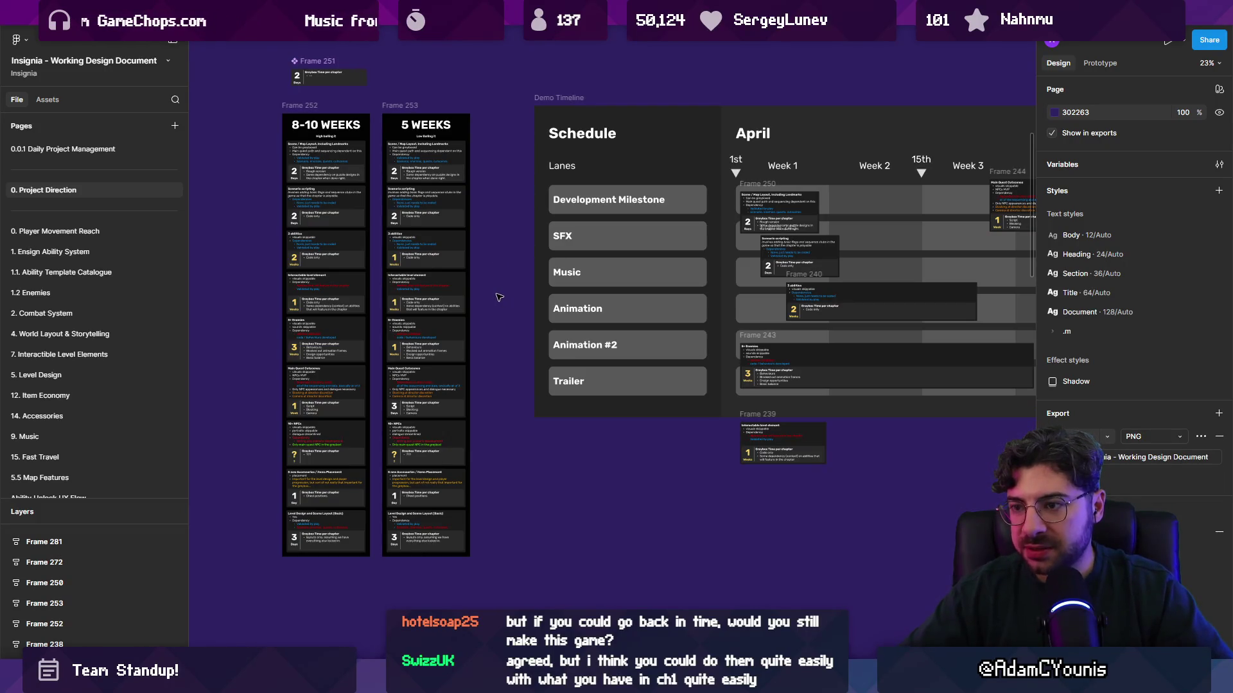
pyautogui.scroll(-3, 295, 302)
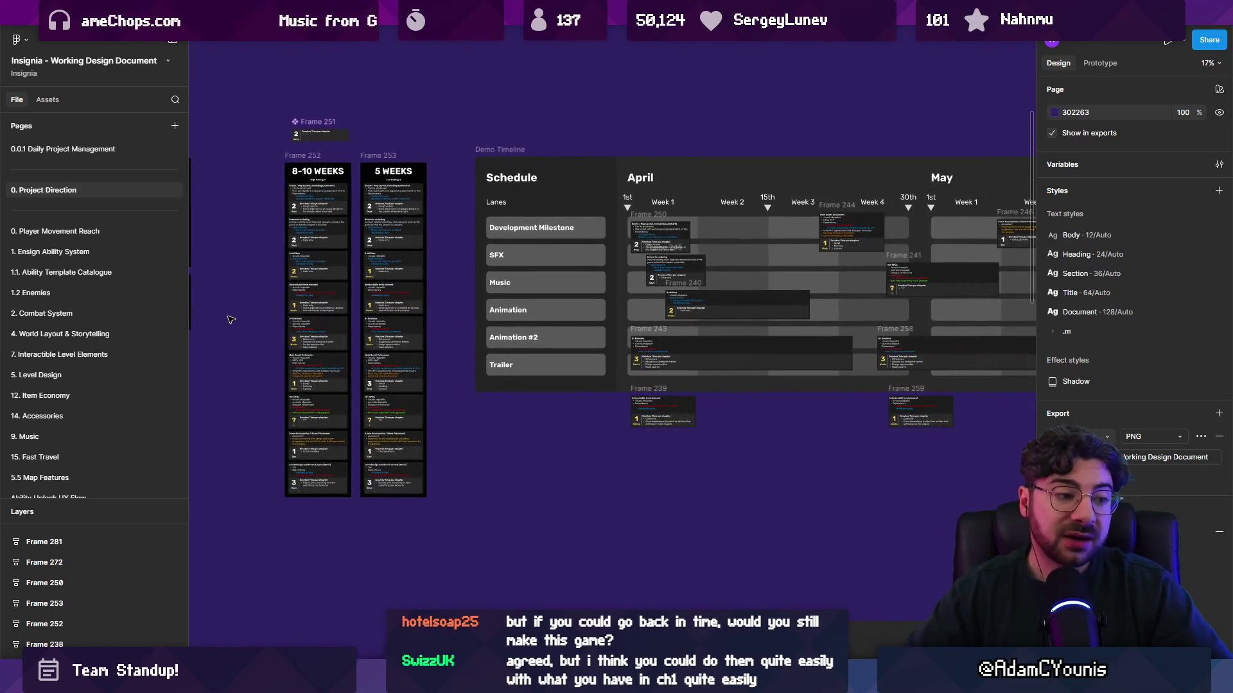
pyautogui.moveTo(235, 307); pyautogui.dragTo(192, 311)
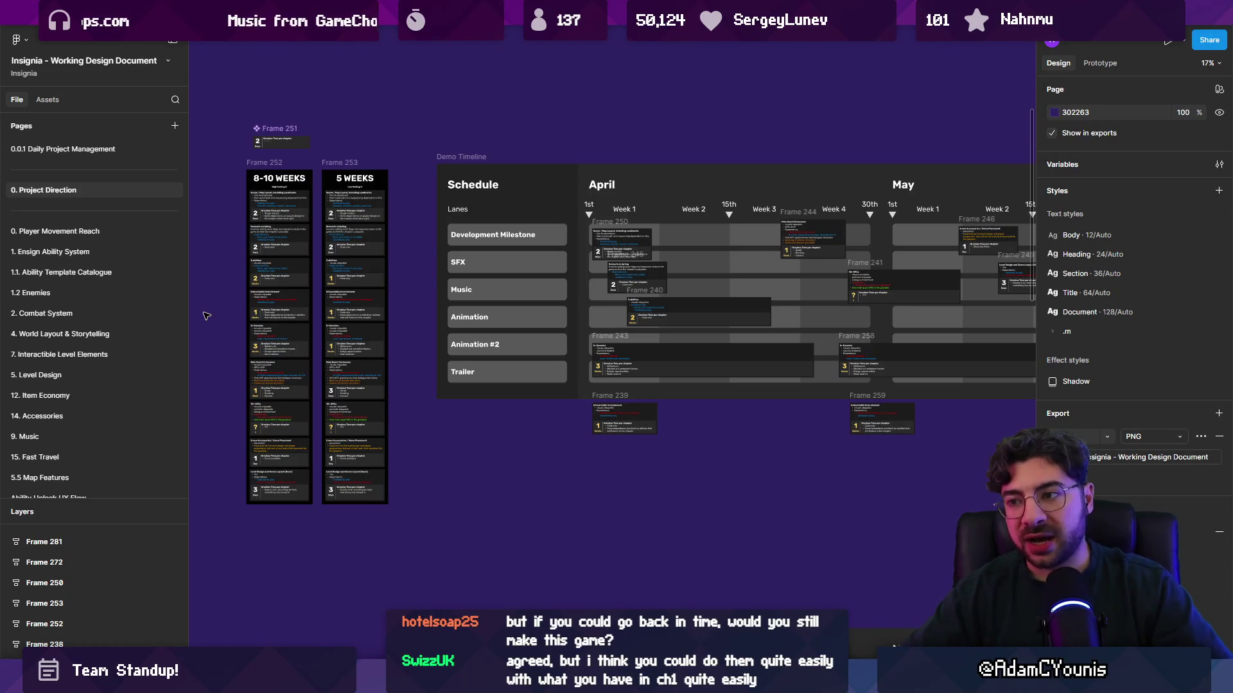
pyautogui.click(345, 162)
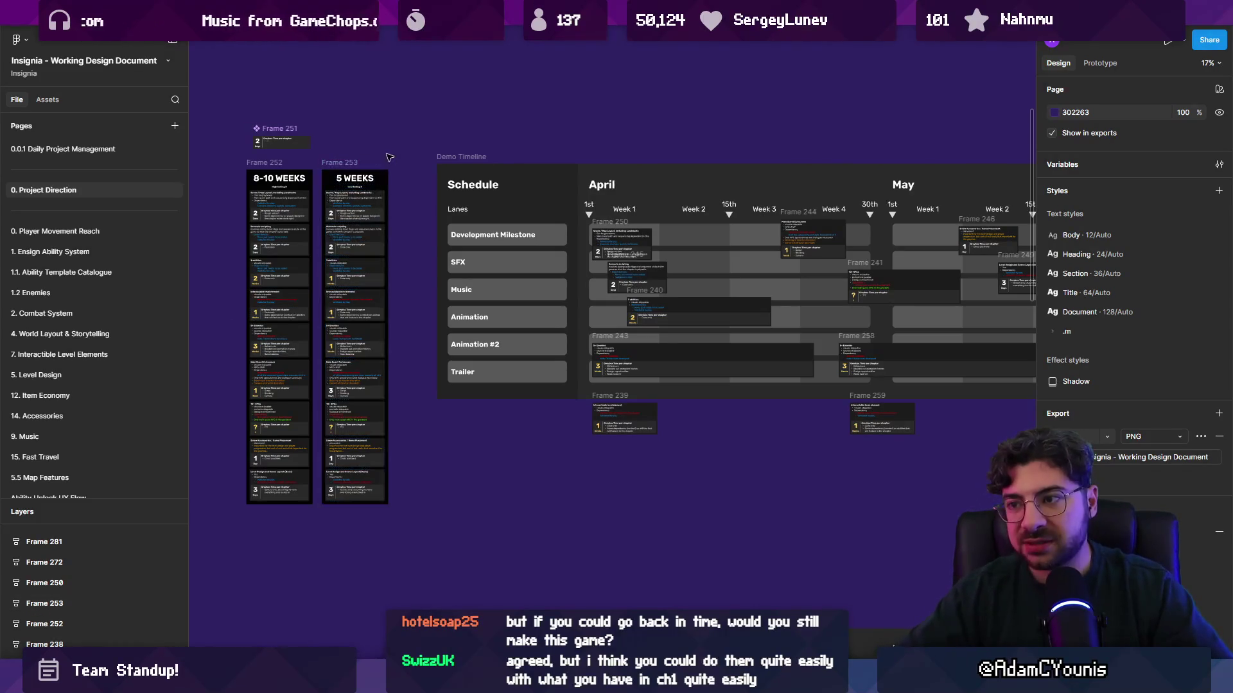
pyautogui.moveTo(579, 141); pyautogui.dragTo(316, 156)
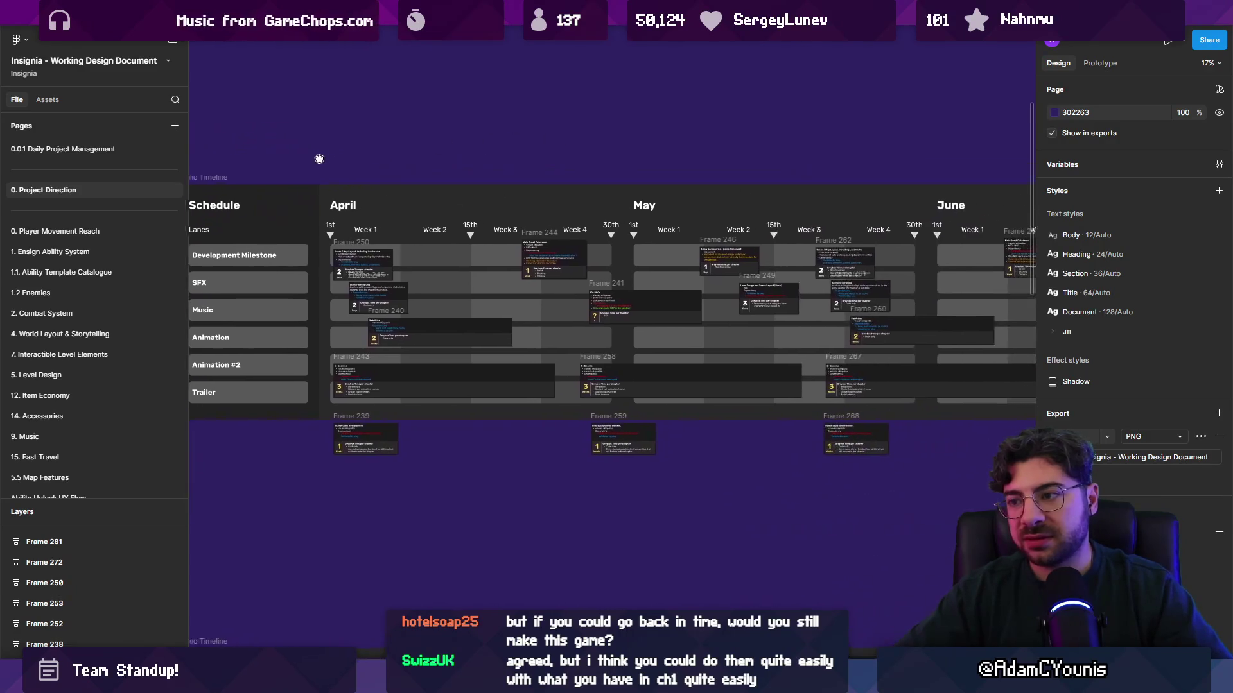
pyautogui.scroll(-5, 395, 258)
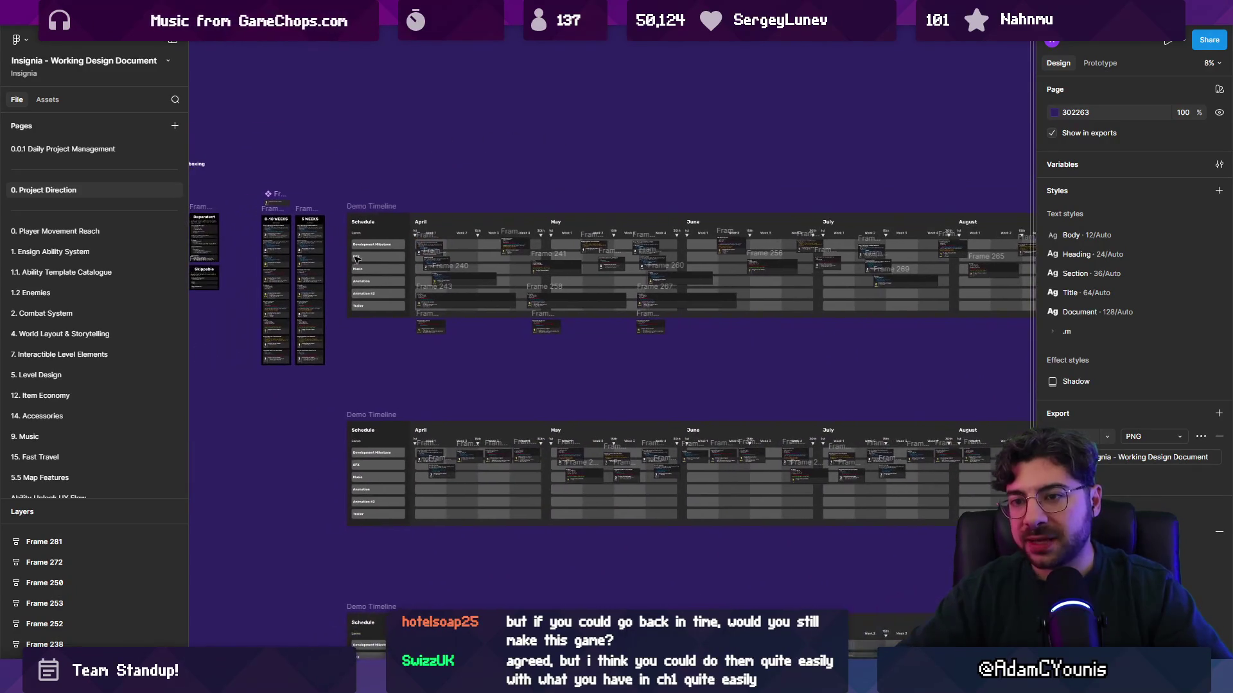
pyautogui.scroll(5, 253, 292)
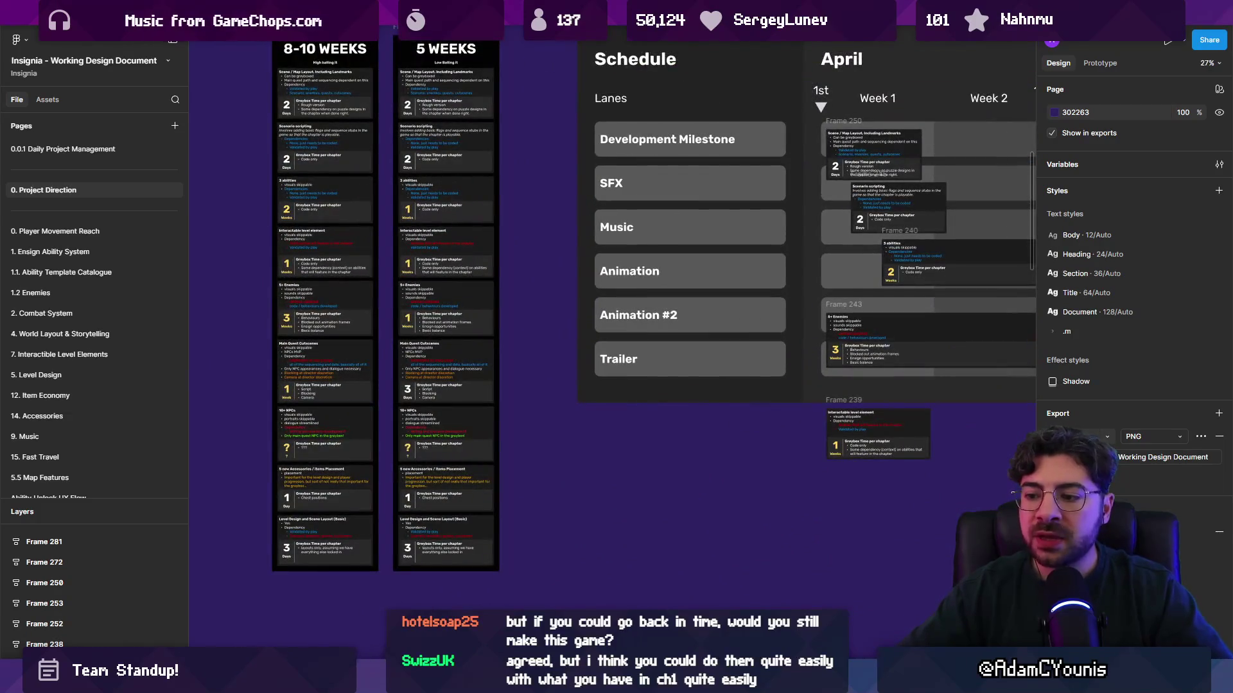
pyautogui.moveTo(659, 642)
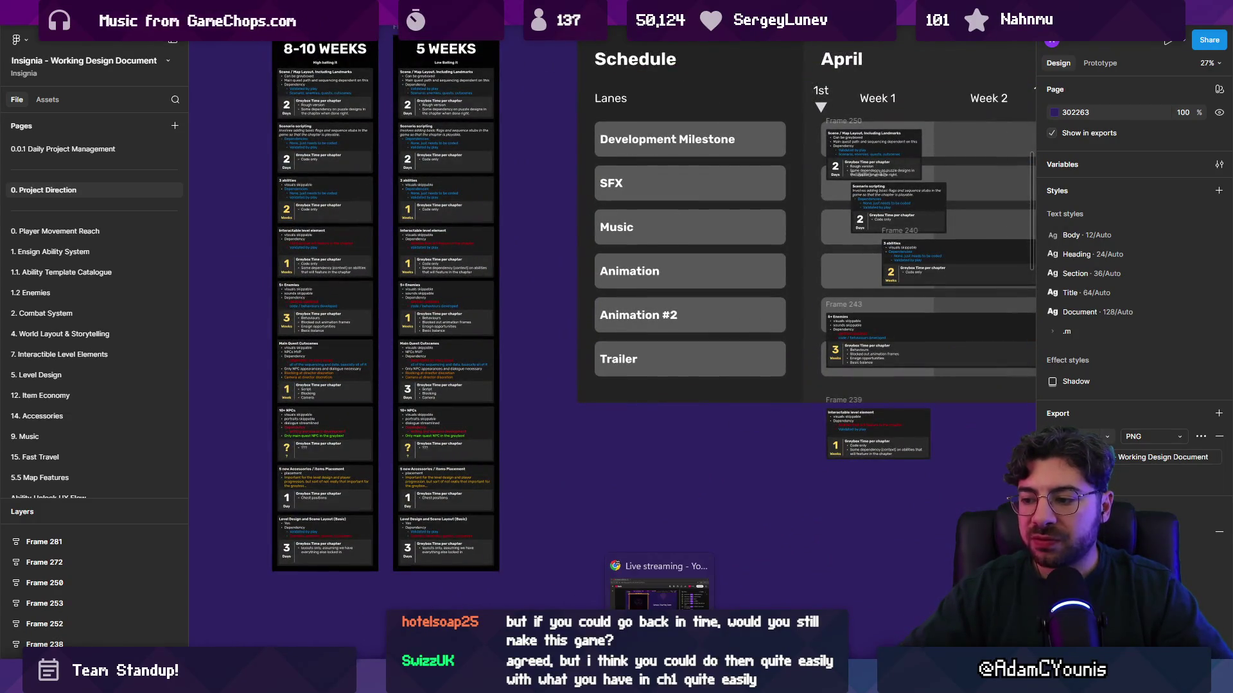
pyautogui.scroll(-10, 606, 460)
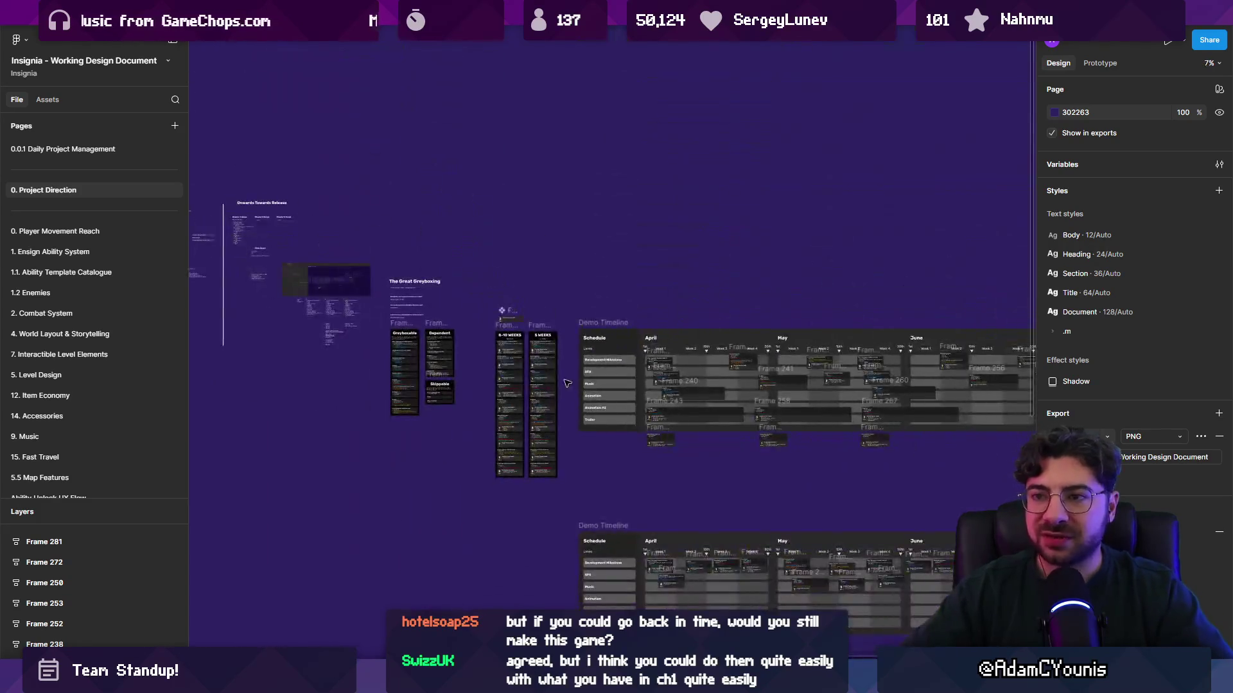
pyautogui.click(360, 11)
# Duplicate the smallest-version block to the right and retitle it 'What am I not happy with in CH1?'
pyautogui.scroll(5, 334, 371)
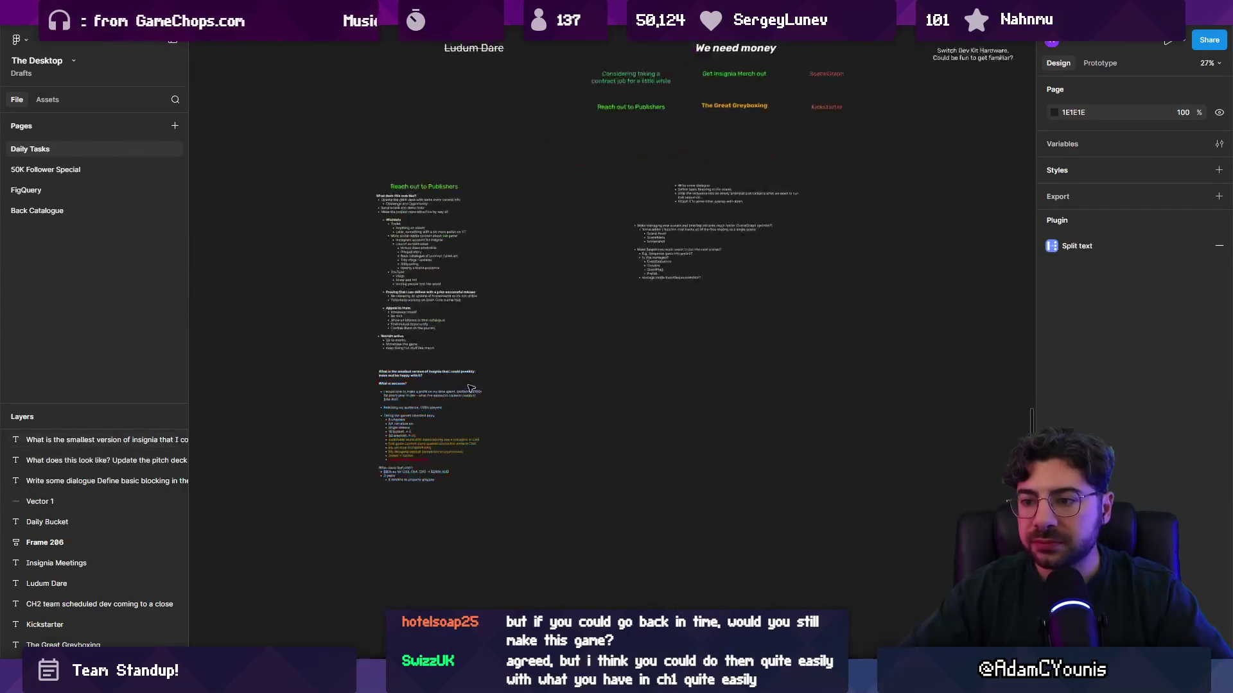
pyautogui.moveTo(335, 371); pyautogui.dragTo(653, 372)
pyautogui.press('Return')
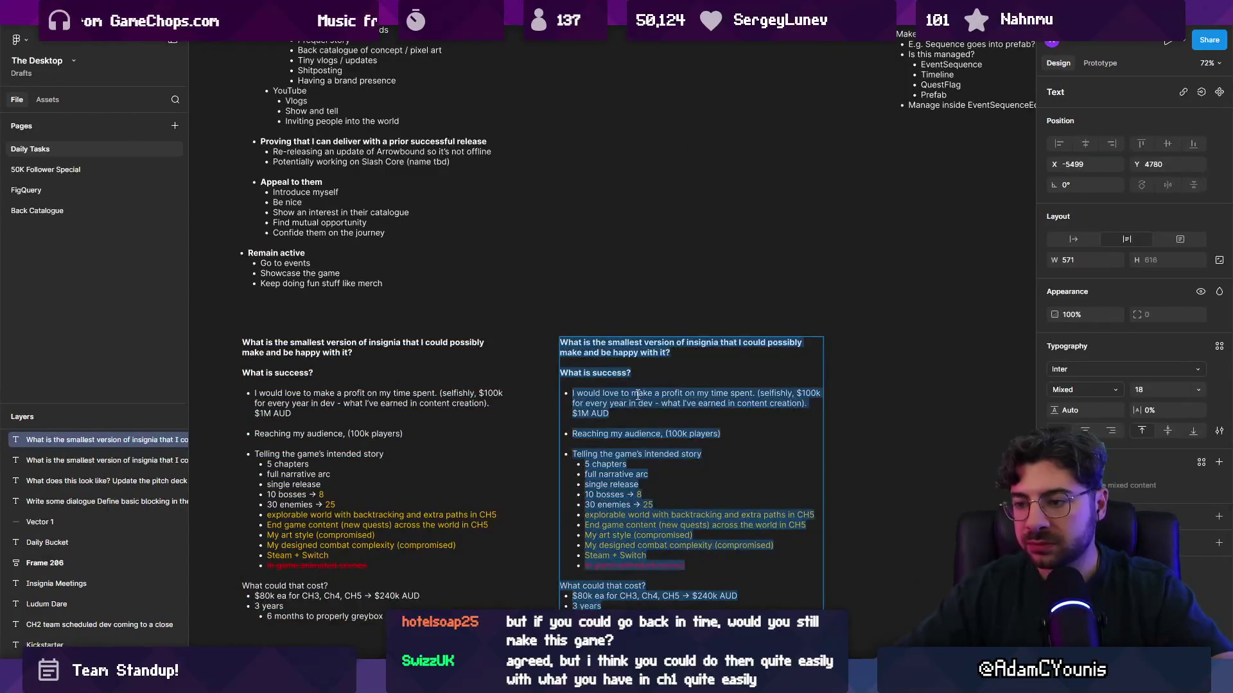
pyautogui.write('What am I not p')
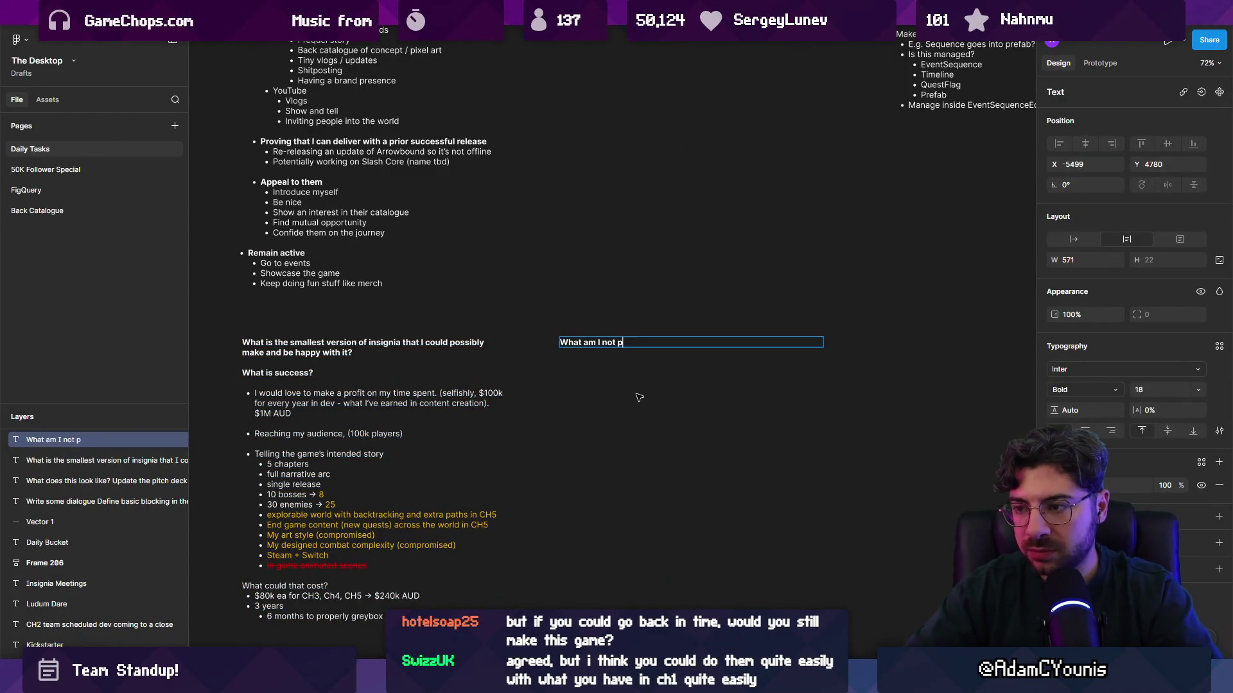
pyautogui.write('happy with in CH1')
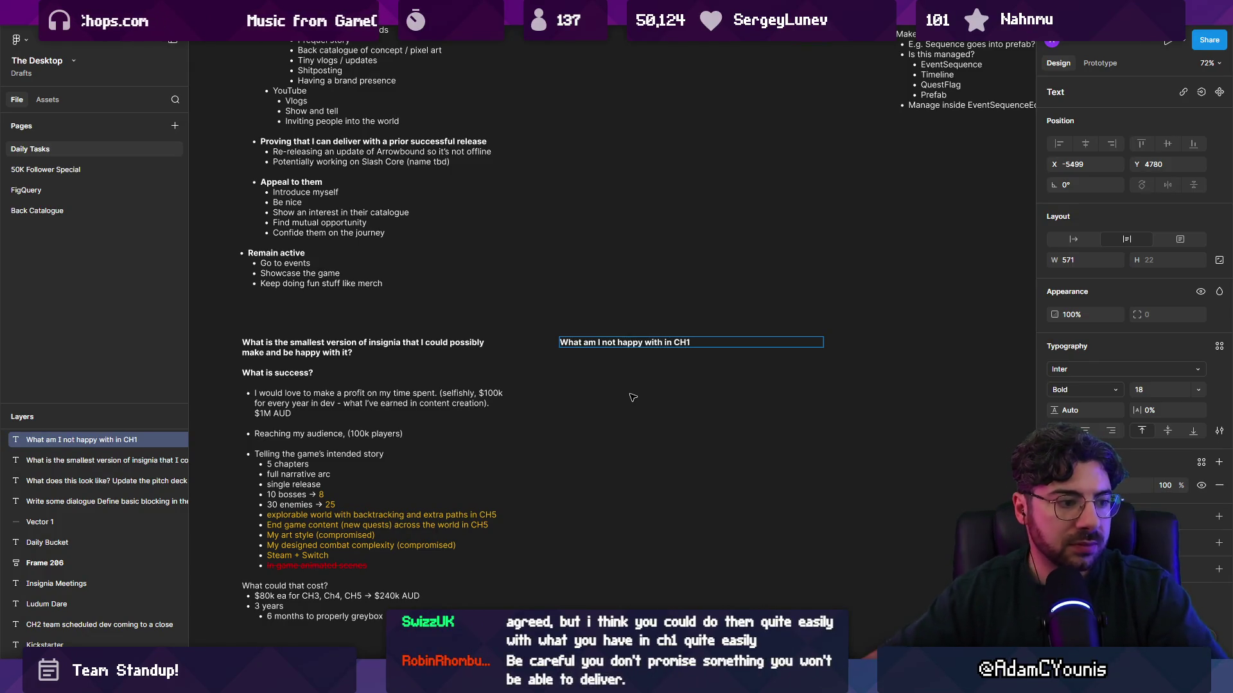
pyautogui.scroll(5, 616, 411)
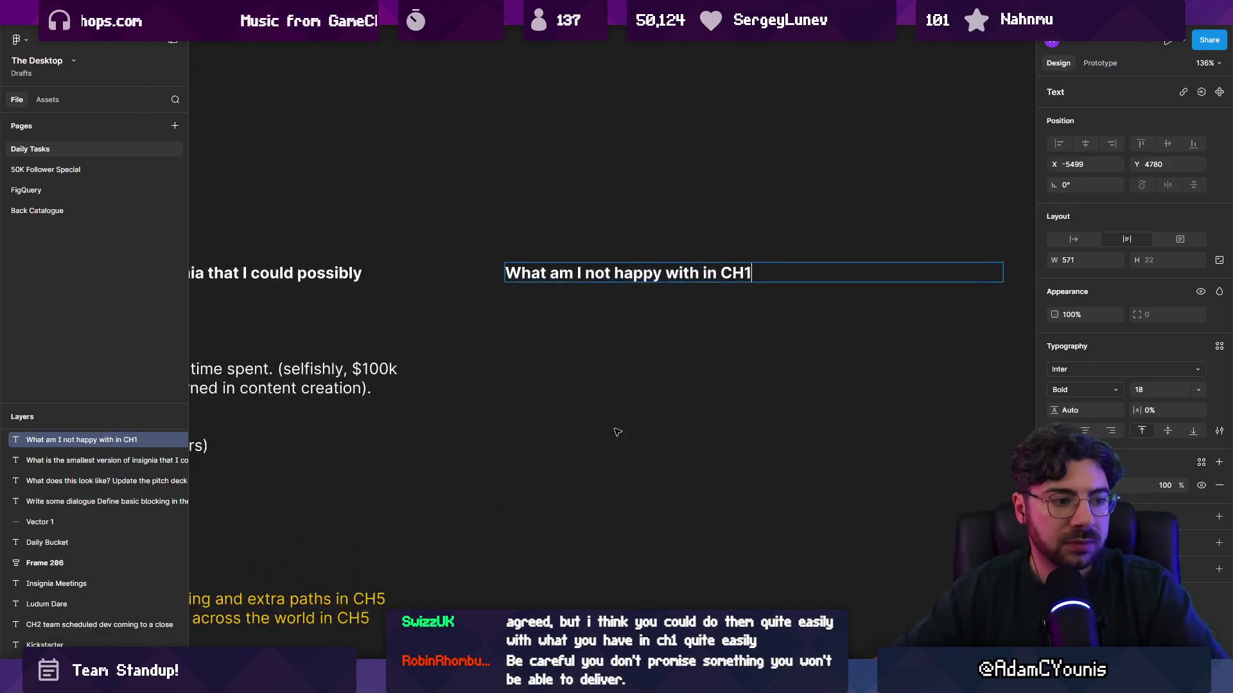
pyautogui.write('?')
pyautogui.press('Return')
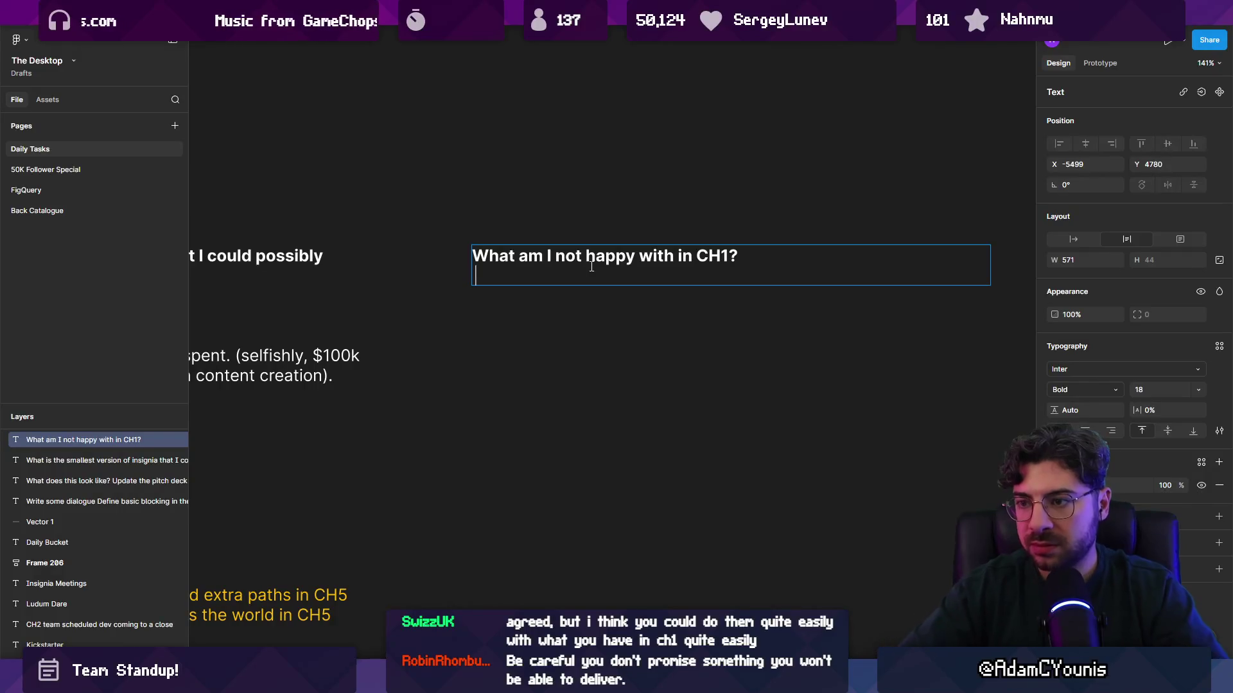
# Add a regular-weight 'More spectacle' bullet under the new heading
pyautogui.write('-')
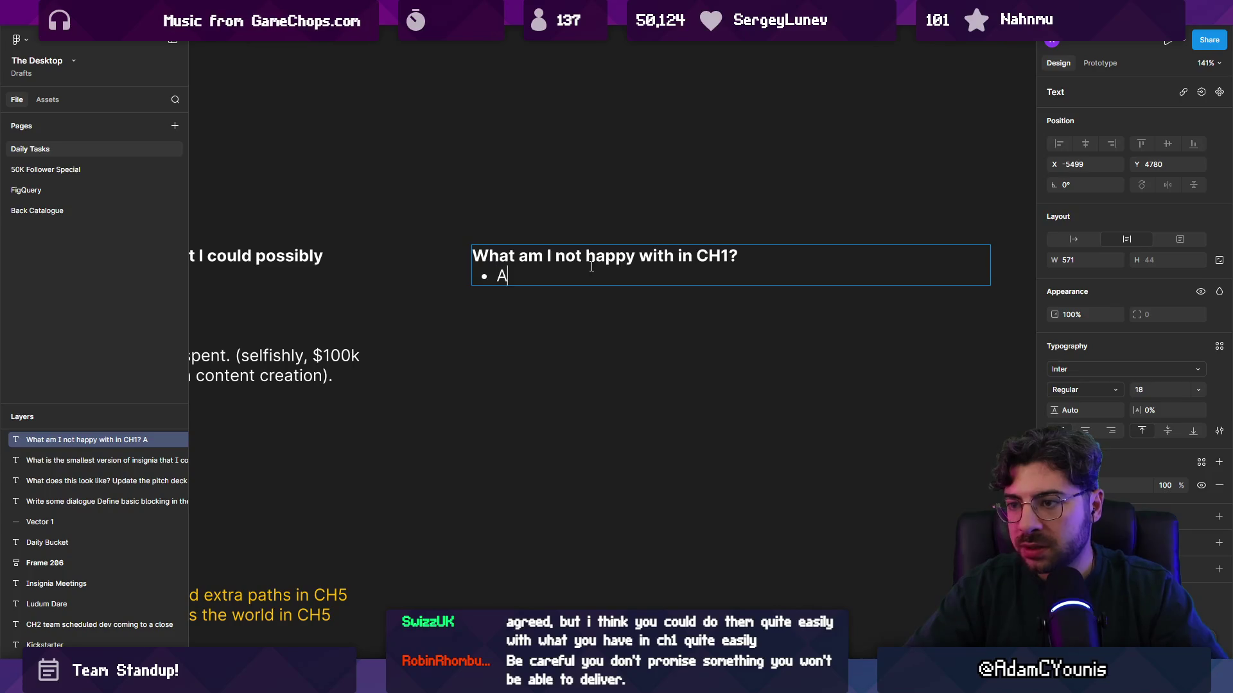
pyautogui.write('More spectacle')
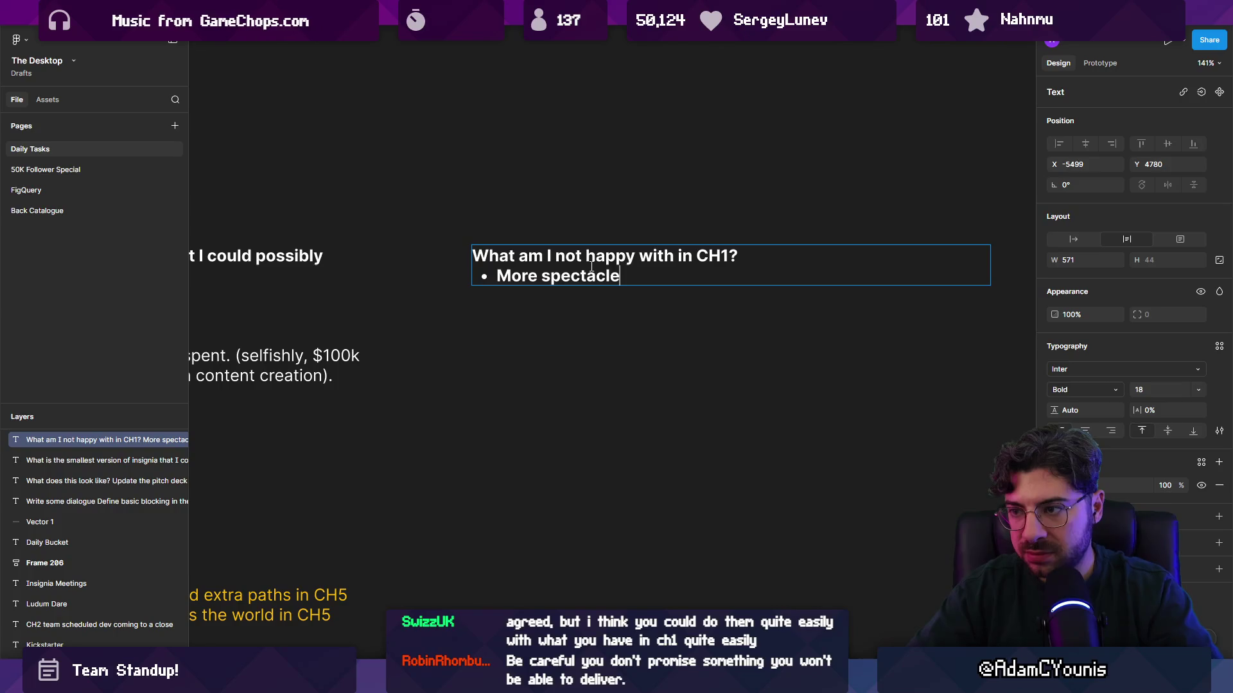
pyautogui.hotkey('shift', 'Home')
pyautogui.hotkey('ctrl', 'b')
pyautogui.press('End')
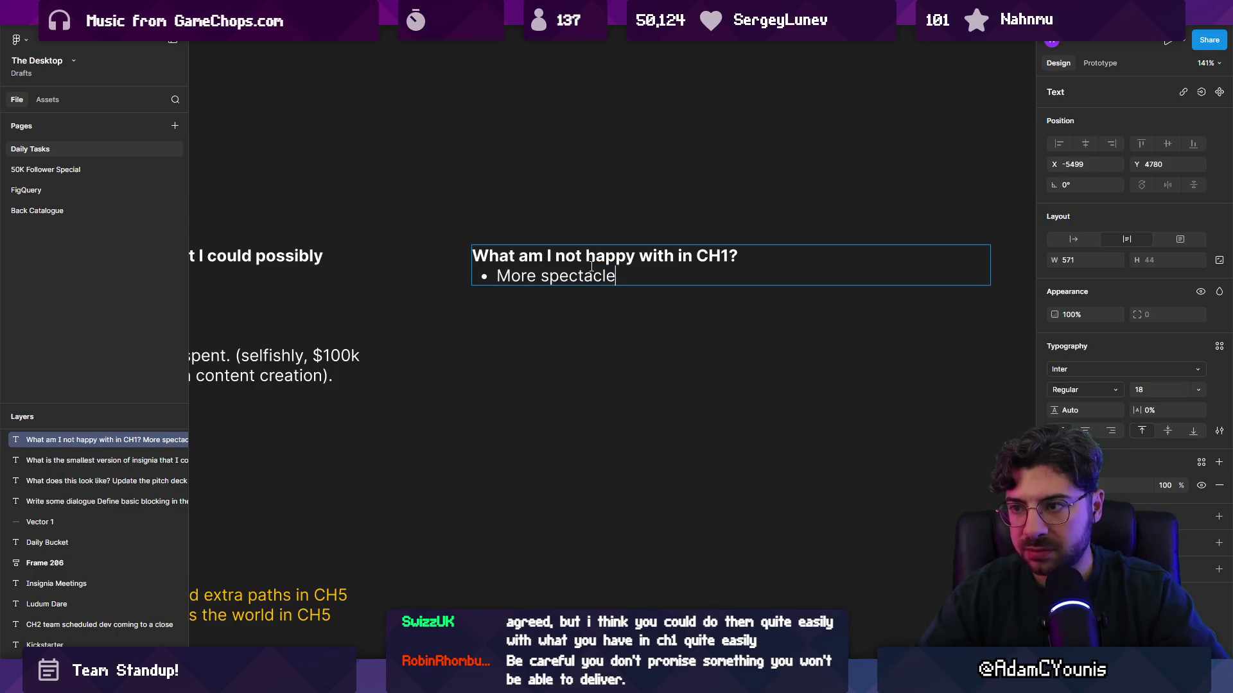
# Select the heading wording after 'What' through CH1 for replacement
pyautogui.click(591, 266)
pyautogui.hotkey('ctrl', 'Left')
pyautogui.hotkey('ctrl', 'Left')
pyautogui.hotkey('ctrl', 'Left')
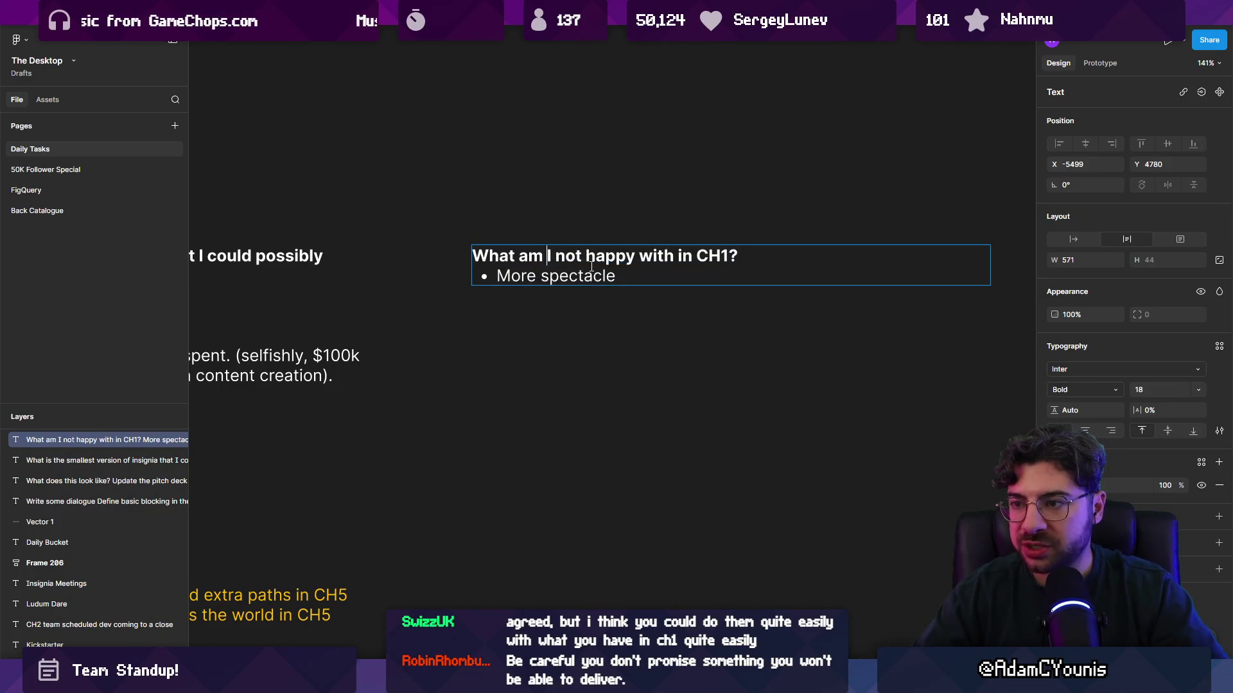
pyautogui.hotkey('shift', 'End')
pyautogui.hotkey('shift', 'Left')
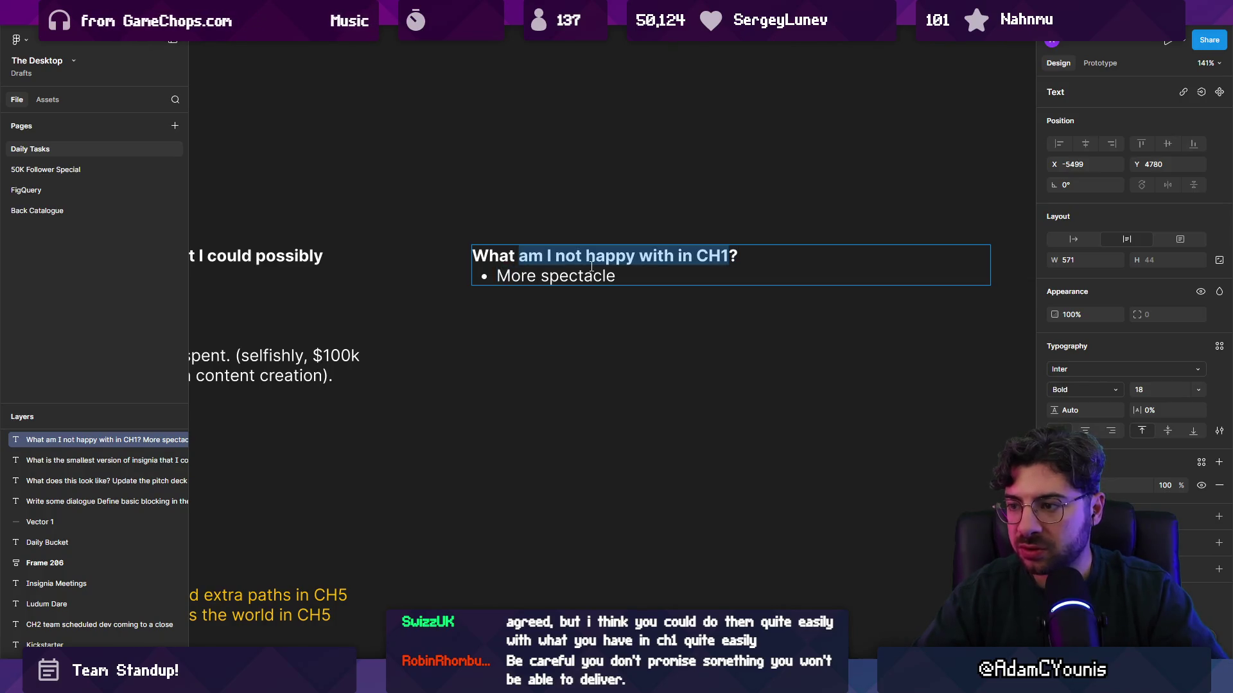
# Retitle the heading 'What do I want to see beyond CH1?' and add a 'More confident environments and NPCs' bullet
pyautogui.write('do I want to see beyond CH1')
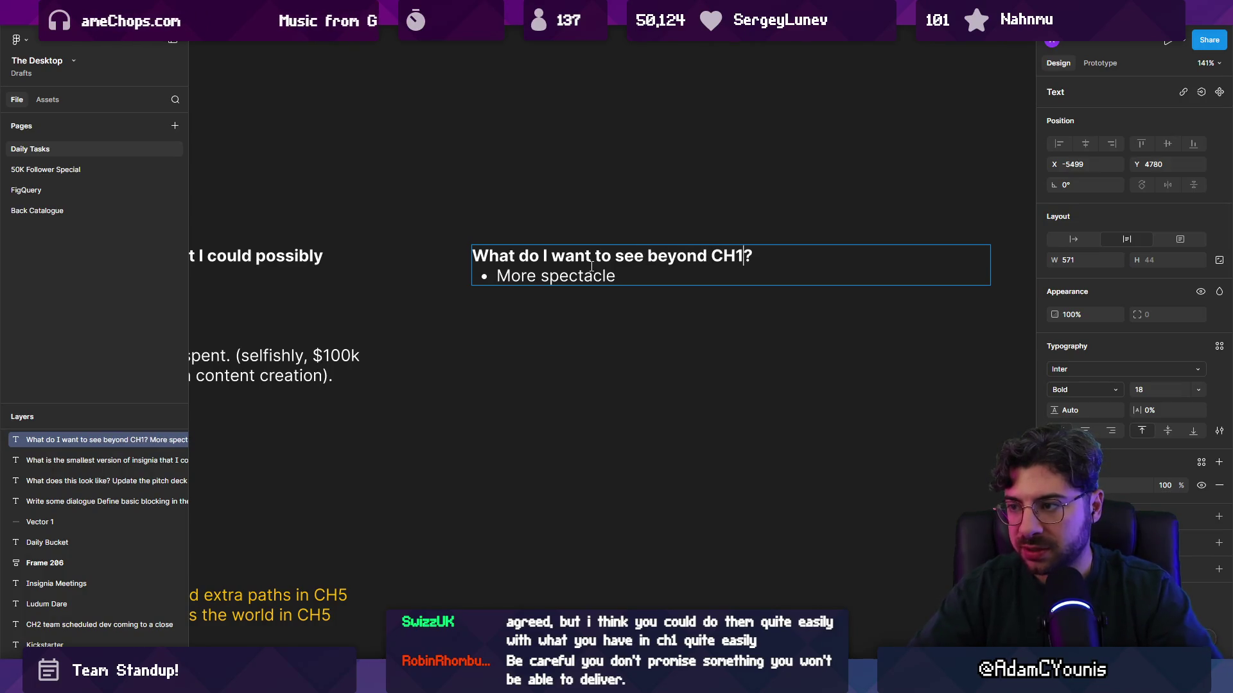
pyautogui.write('(not necessa')
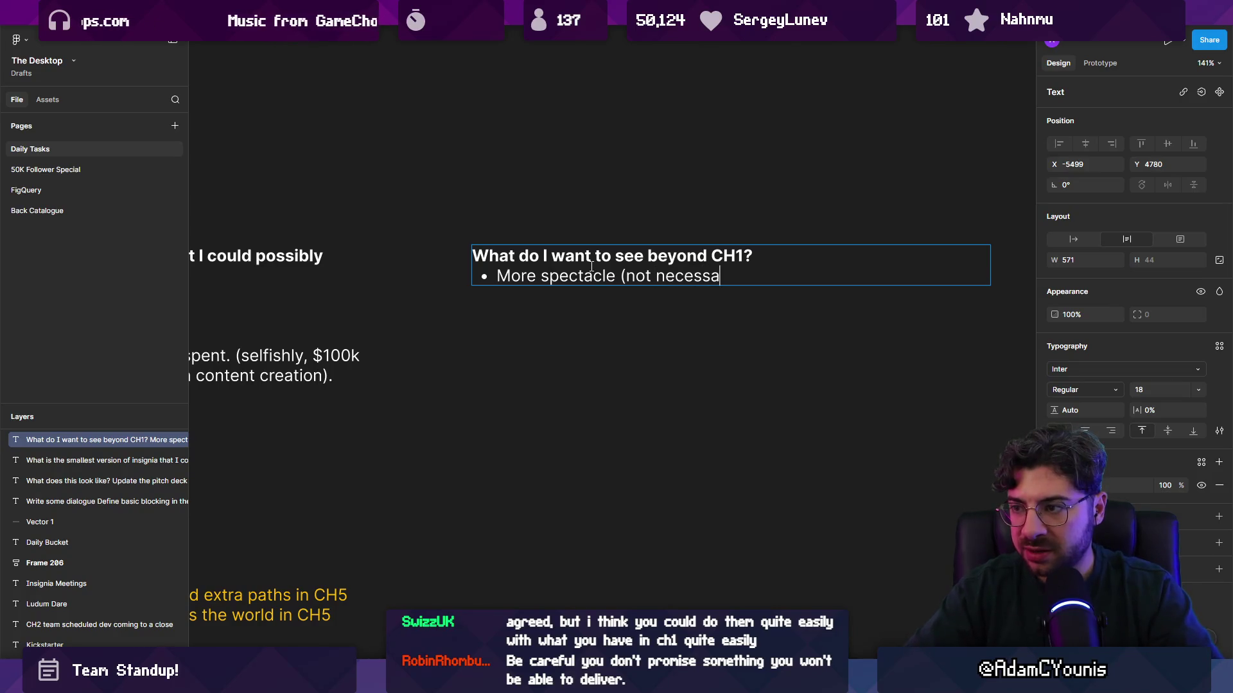
pyautogui.write('expendi')
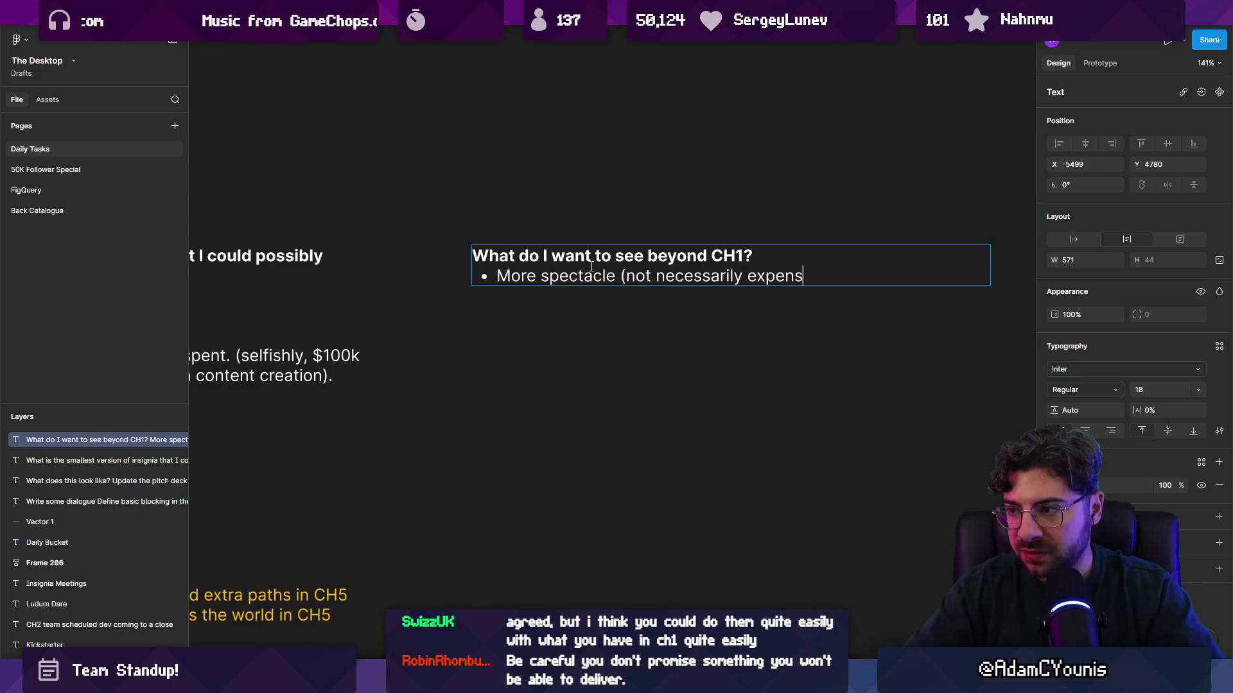
pyautogui.write(' just dramatic)')
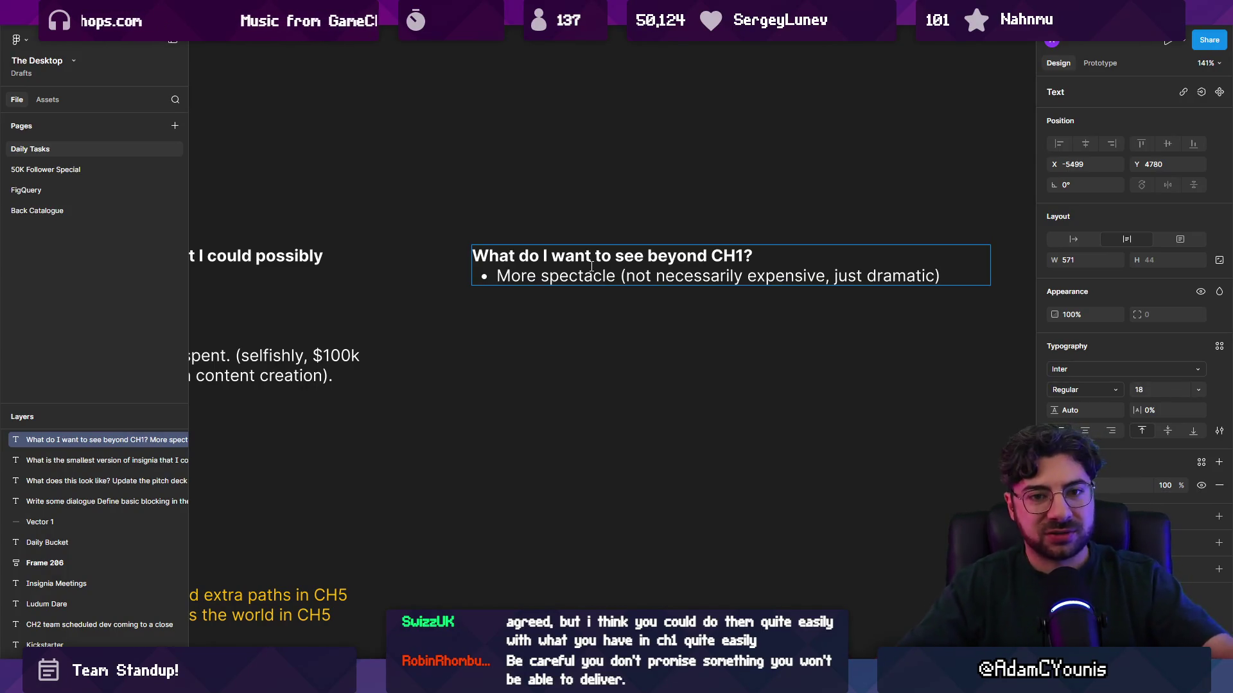
pyautogui.press('Return')
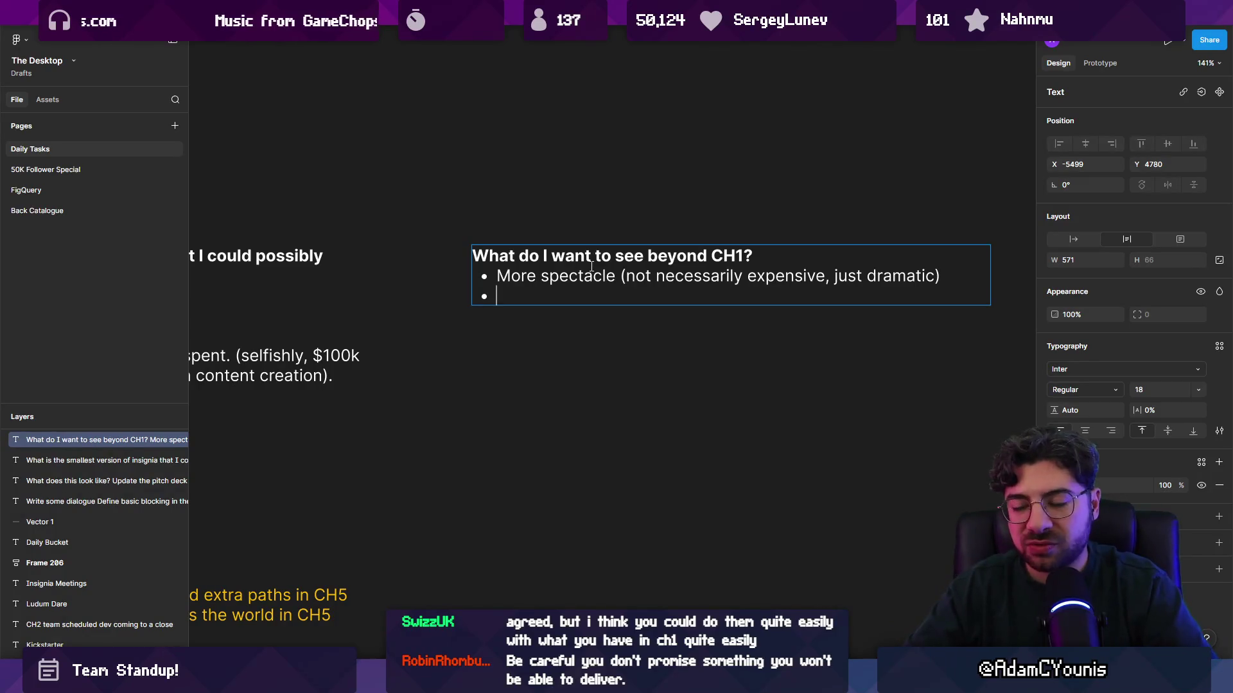
pyautogui.write('E')
pyautogui.press('BackSpace')
pyautogui.write('More')
pyautogui.write('onfident expression of envi')
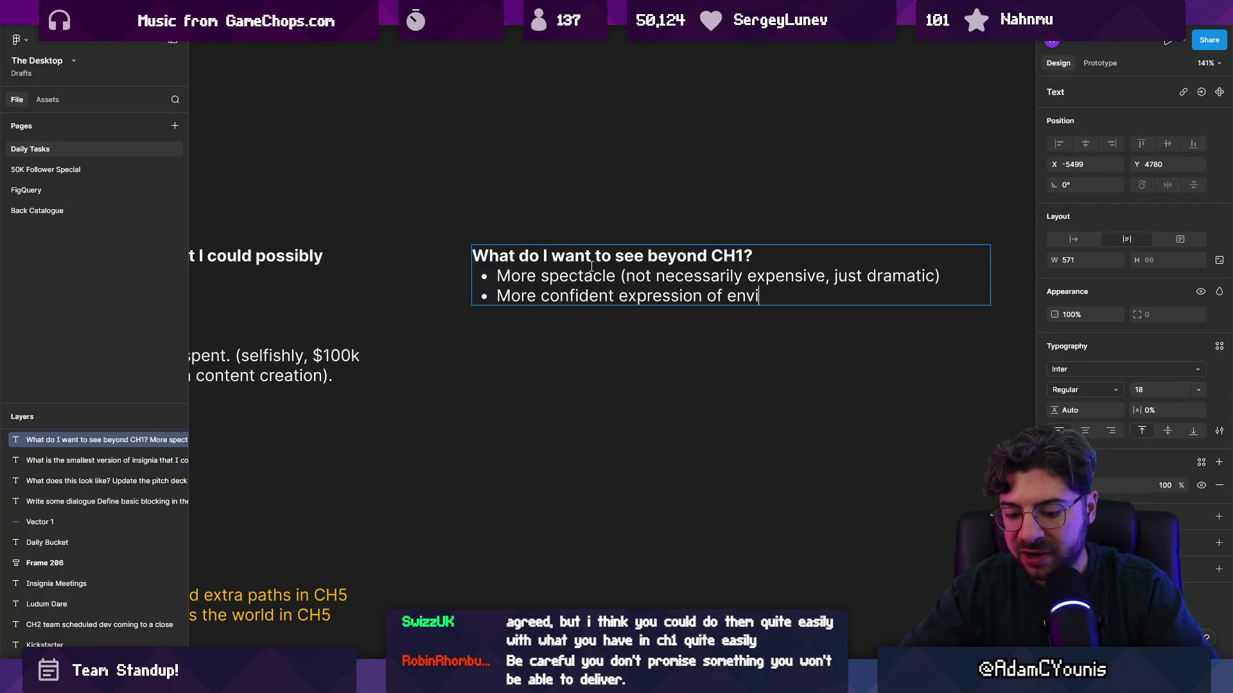
pyautogui.write('ronmentsnandf NP')
pyautogui.press('BackSpace')
pyautogui.press('BackSpace')
pyautogui.press('BackSpace')
pyautogui.write('NPCs')
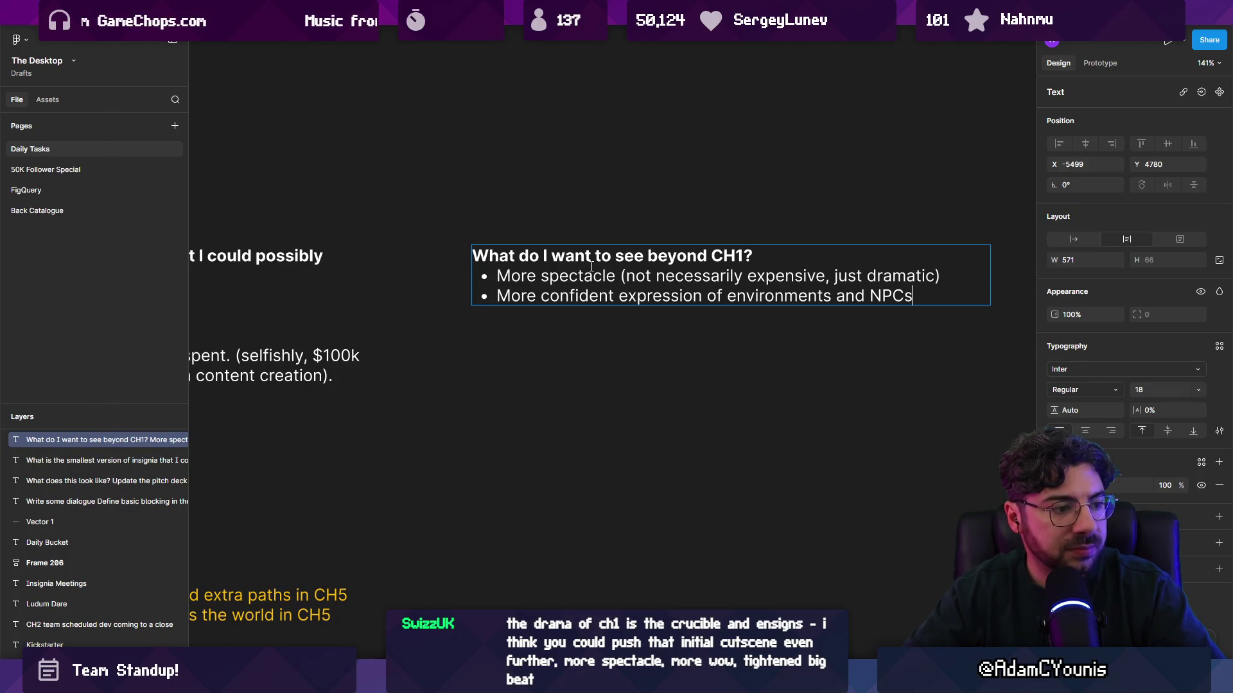
# Add indented sub-points on lived-in locations and NPCs 'should be seen living in them'
pyautogui.press('Return')
pyautogui.press('Tab')
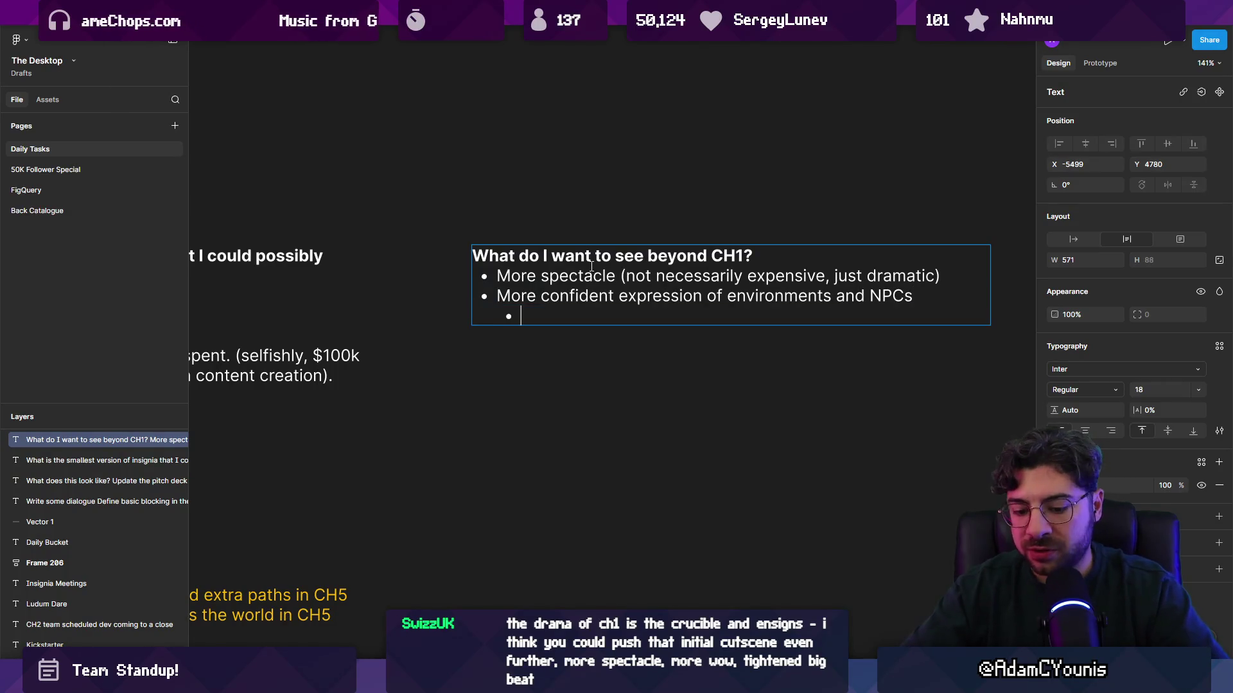
pyautogui.write('Locations shou')
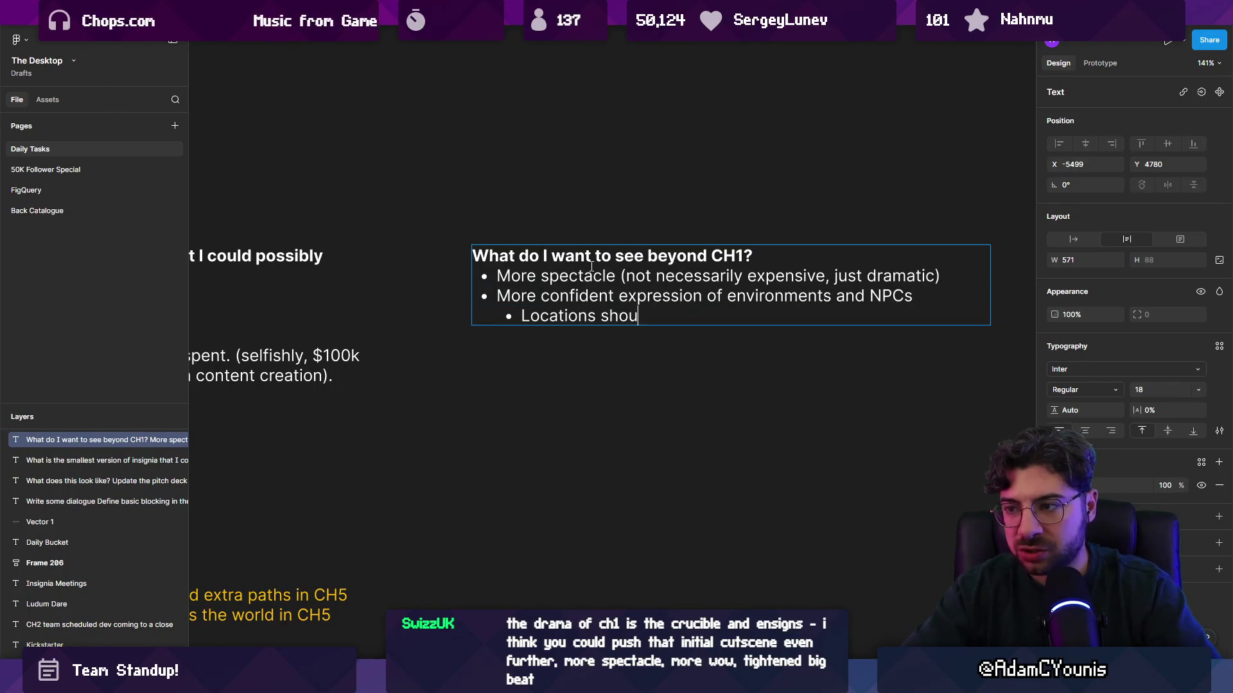
pyautogui.write('d in')
pyautogui.press('Return')
pyautogui.write('should be seen')
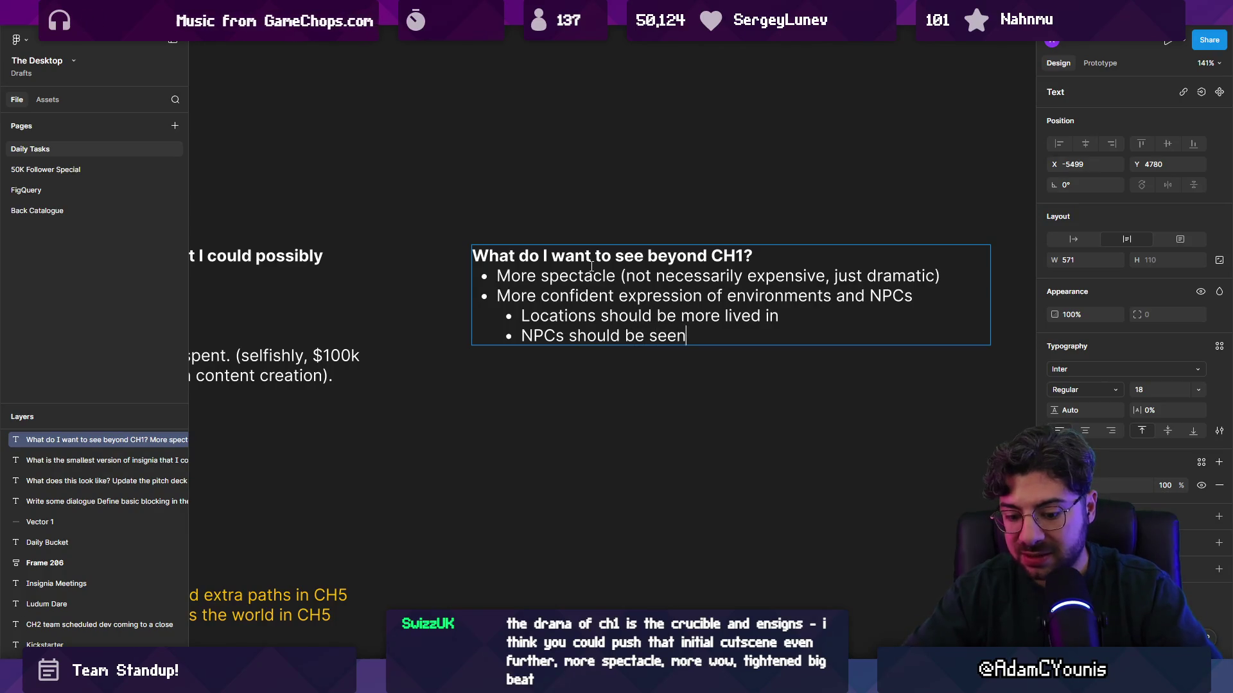
pyautogui.write(' living in them')
pyautogui.press('Escape')
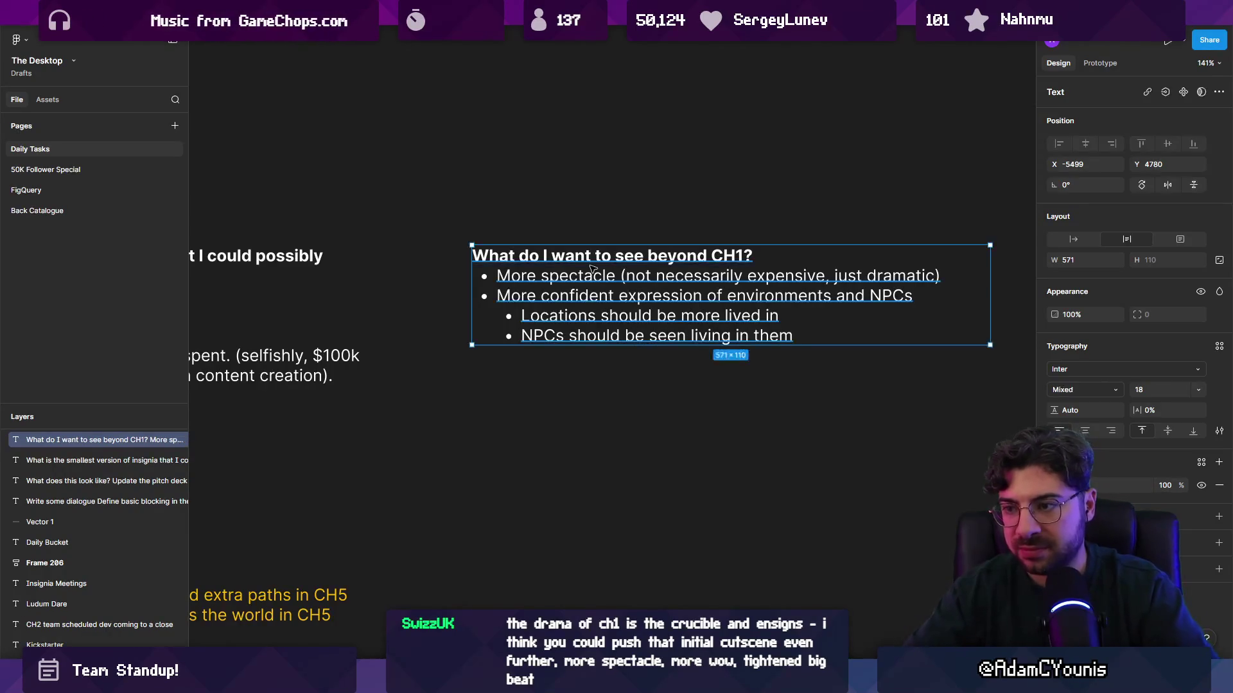
pyautogui.press('Escape')
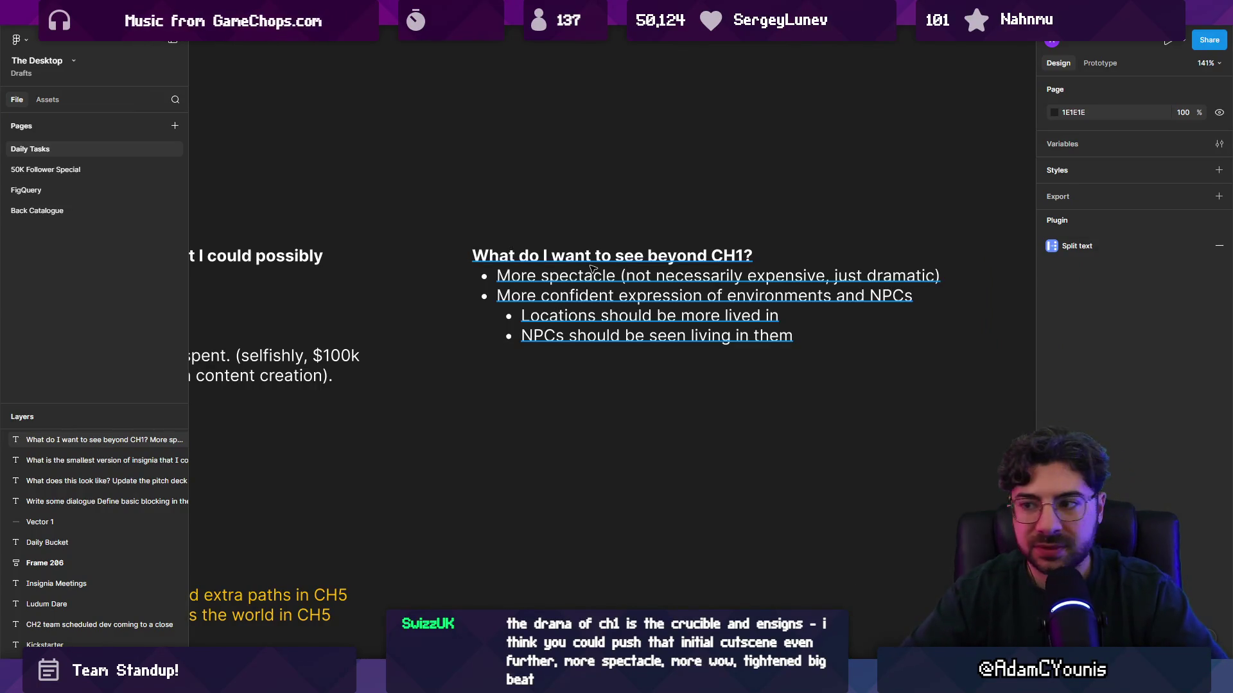
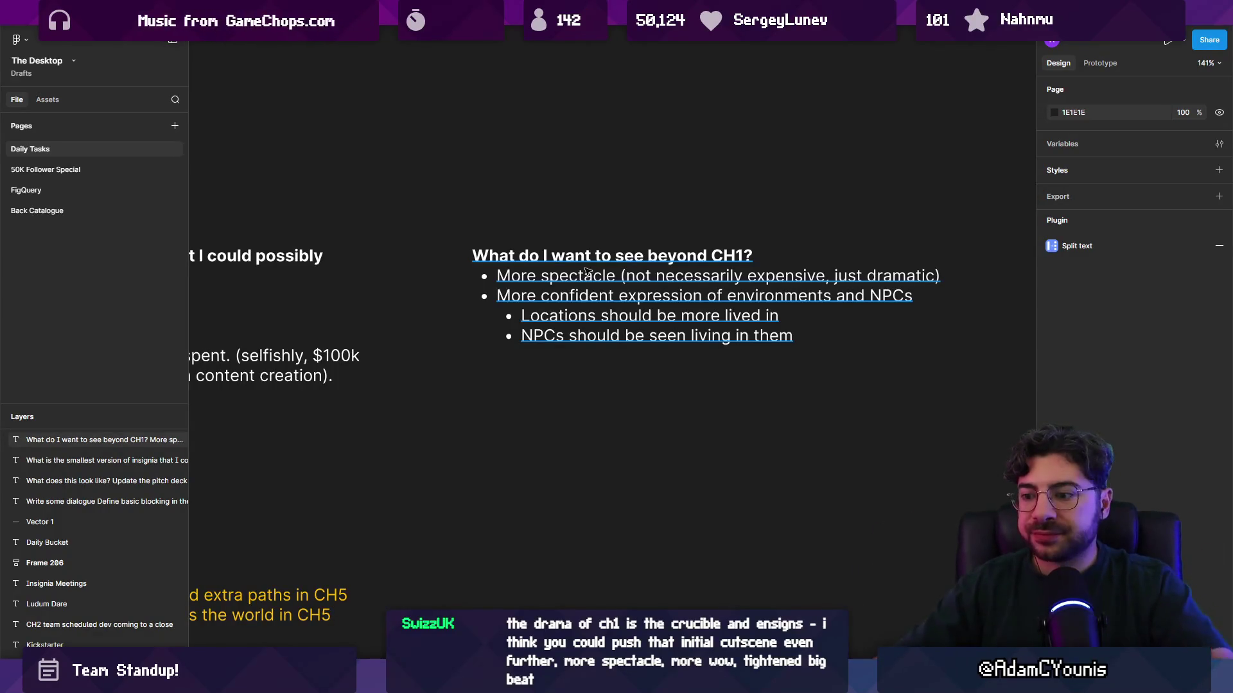
# Load the Ohrenstead Overlook tower level from the Insignia Graph, discarding the unsaved scene
pyautogui.hotkey('alt', 'Tab')
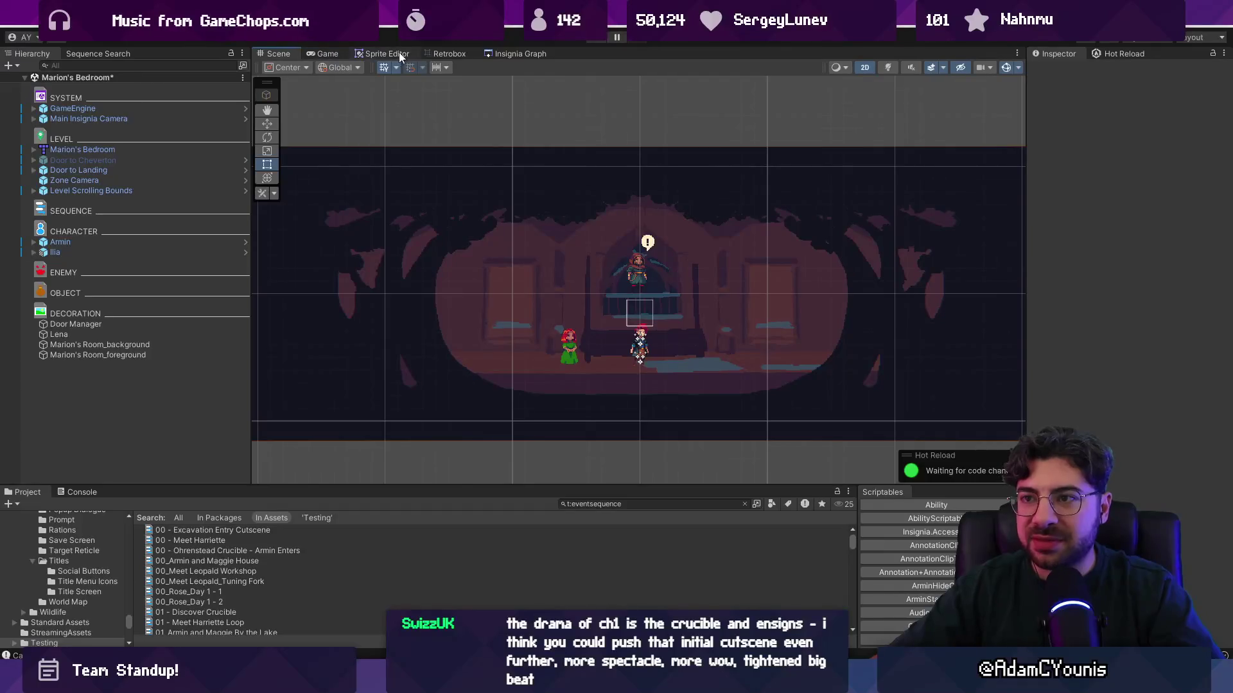
pyautogui.click(517, 54)
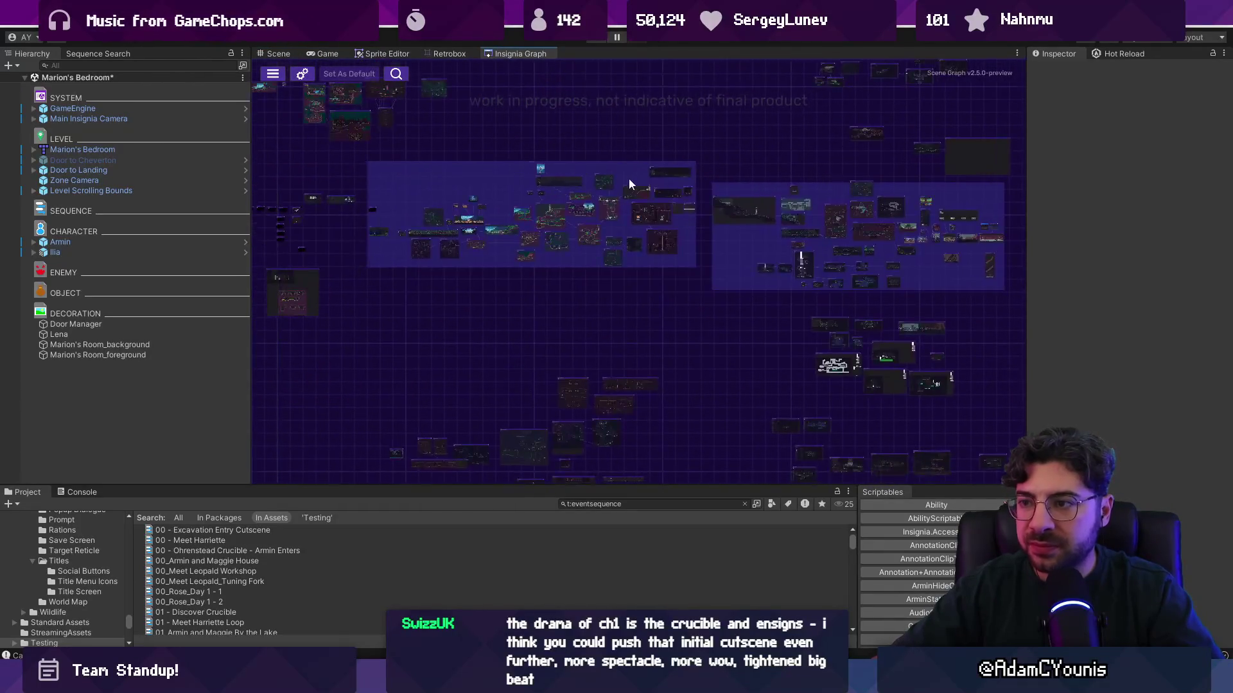
pyautogui.doubleClick(629, 185)
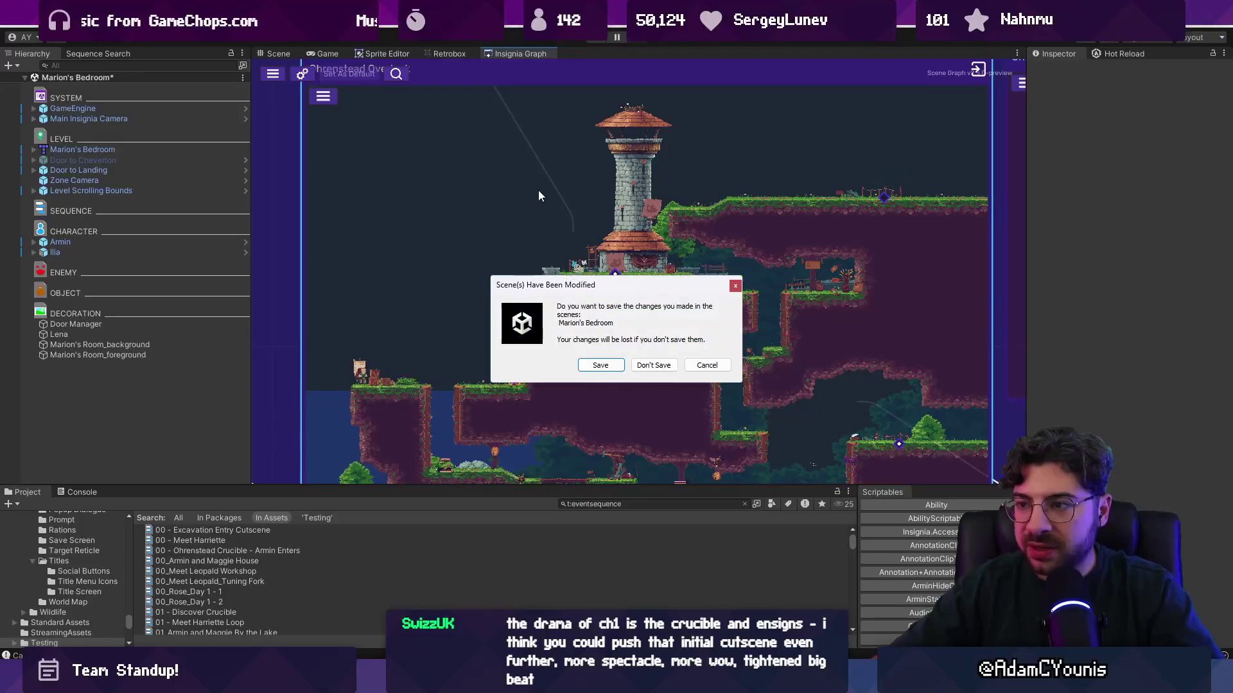
pyautogui.press('Return')
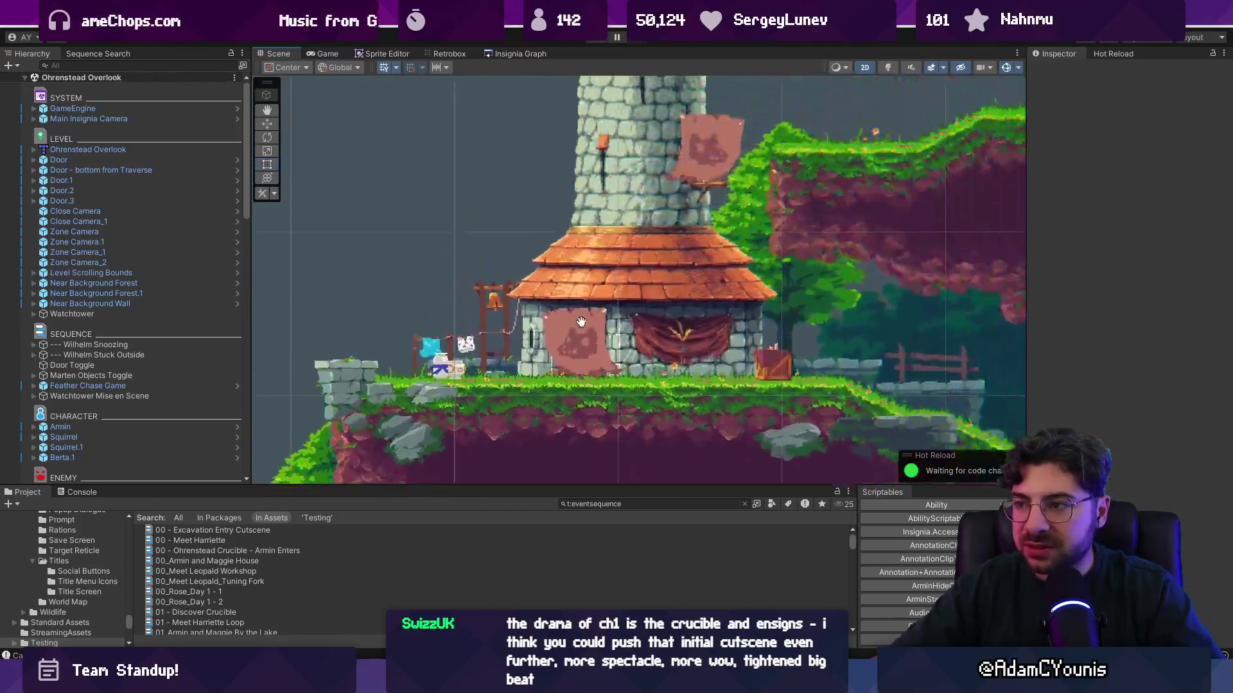
# Zoom in and out of the Scene view to inspect the watchtower and training area
pyautogui.scroll(2, 528, 352)
pyautogui.scroll(2, 541, 356)
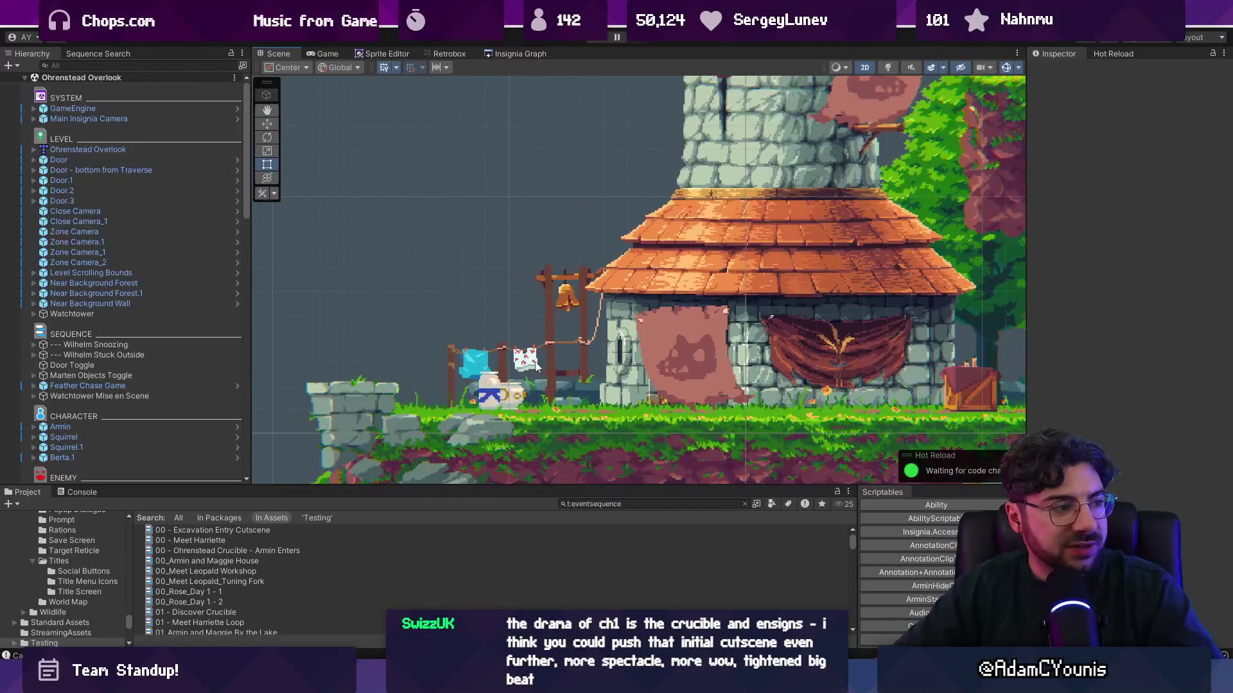
pyautogui.scroll(-4, 536, 367)
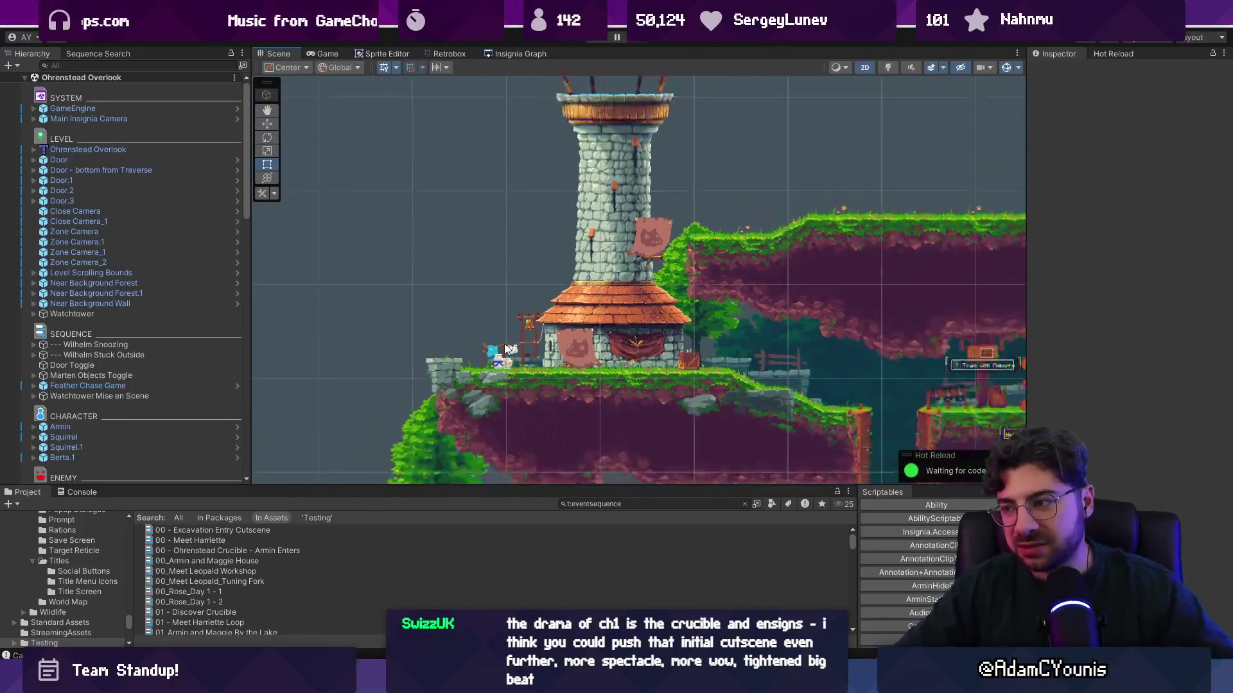
pyautogui.scroll(-2, 507, 350)
pyautogui.scroll(3, 503, 276)
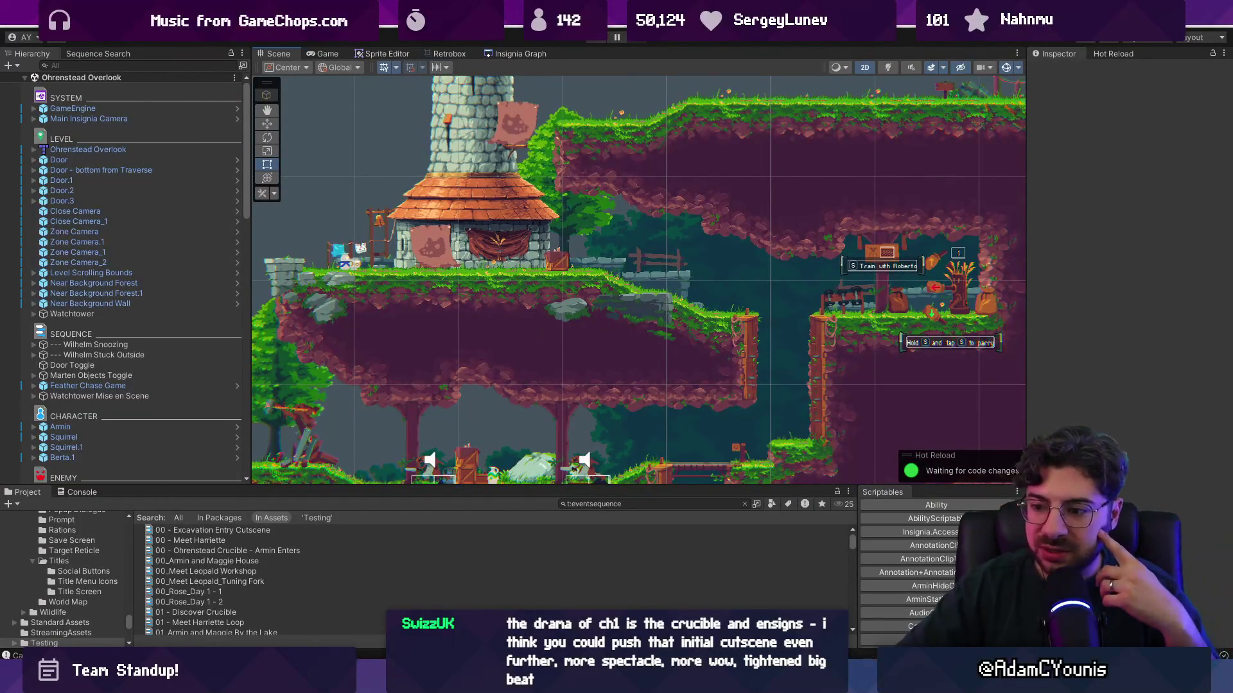
pyautogui.hotkey('alt', 'Tab')
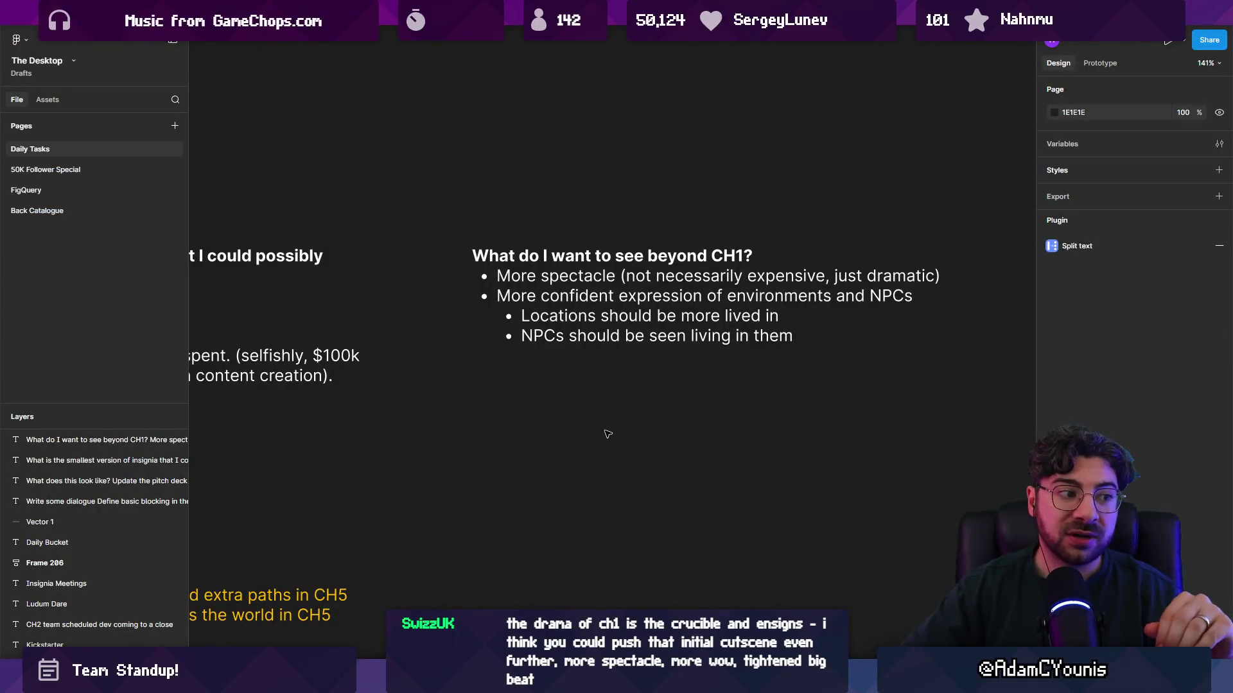
# Add a 'More efficient enemy encounters' bullet to the CH1 goals with a nested 'fewer frames' sub-point
pyautogui.doubleClick(809, 334)
pyautogui.click(809, 334)
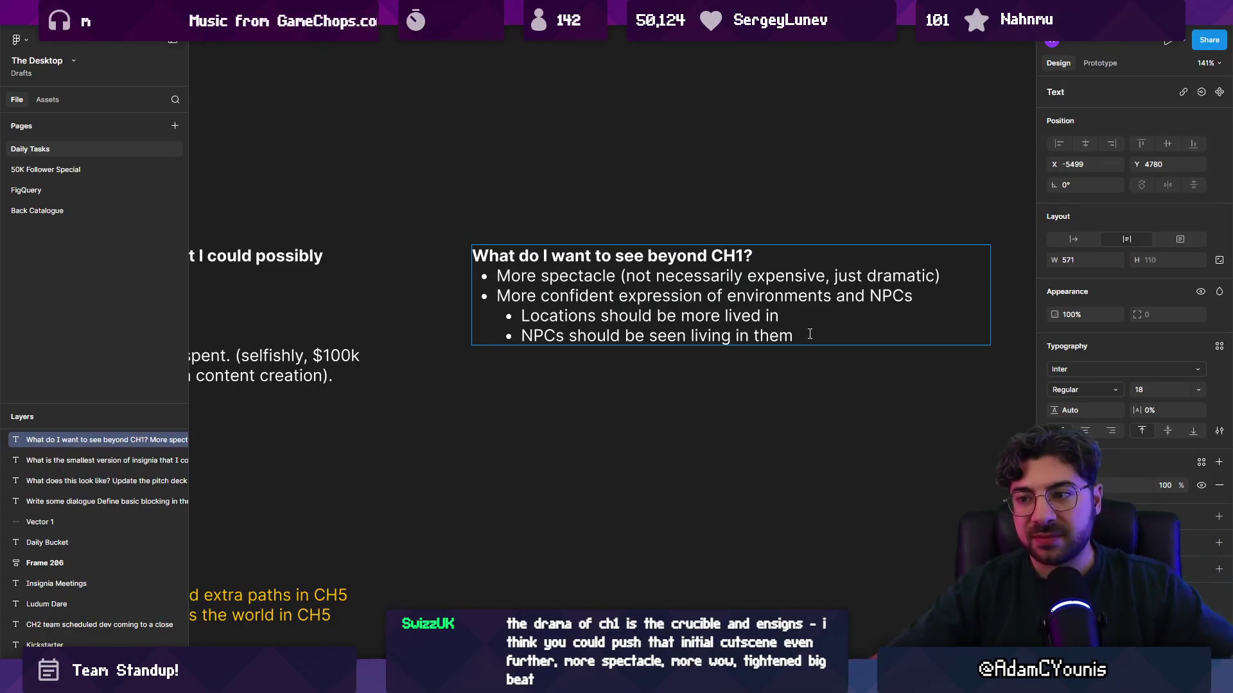
pyautogui.press('Return')
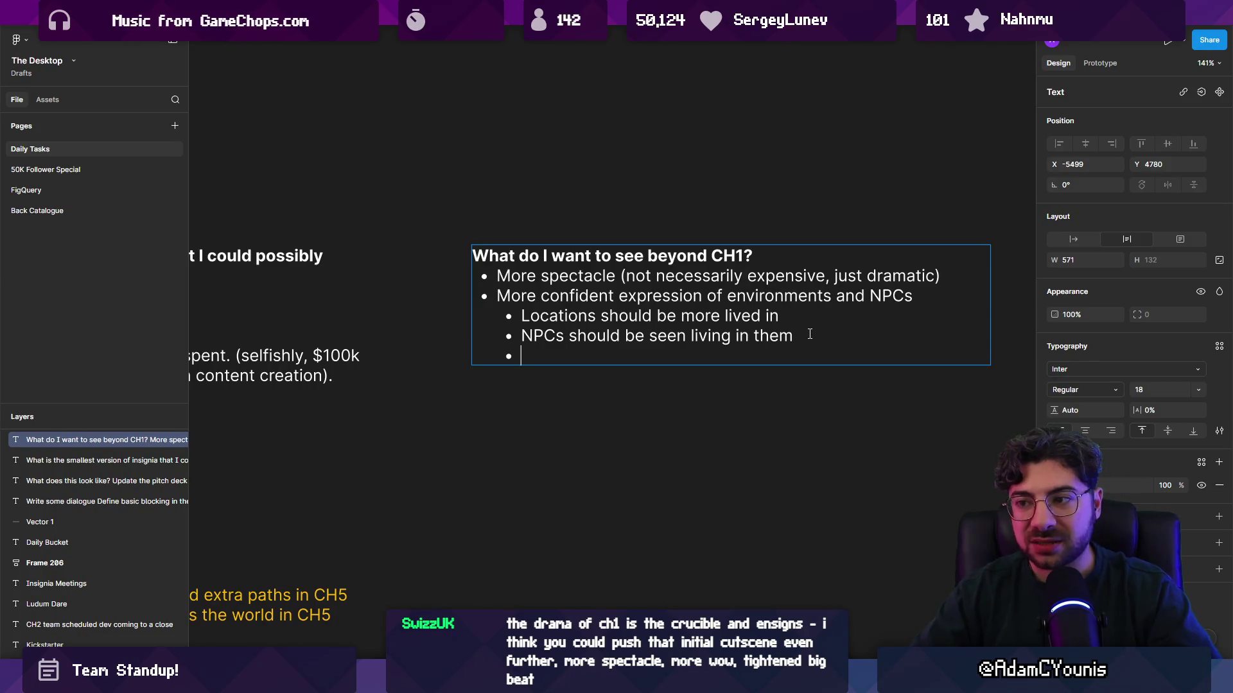
pyautogui.hscroll(5, 680, 311)
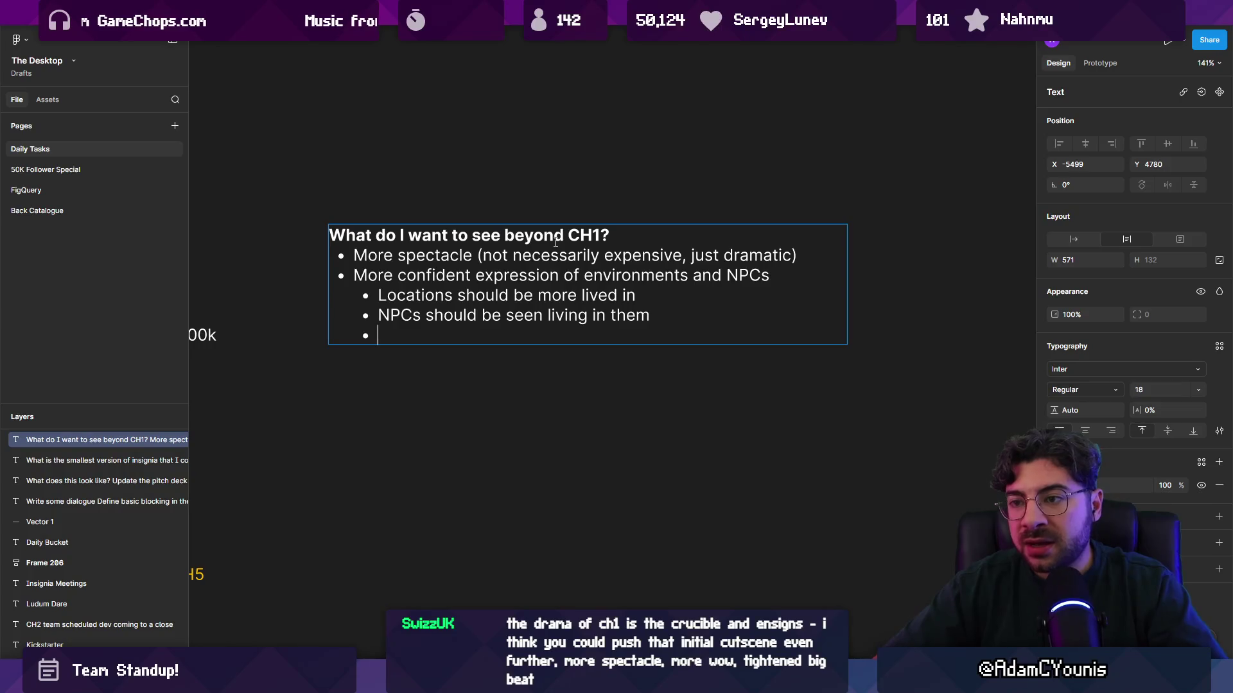
pyautogui.write('More efficient en')
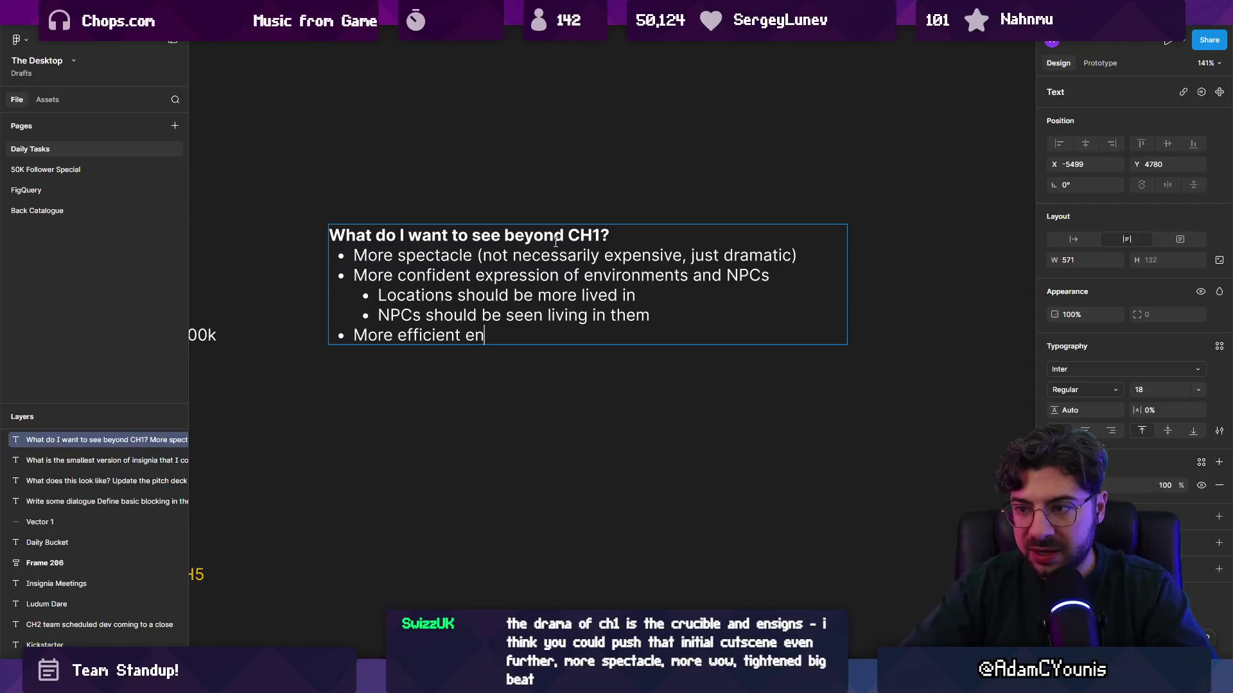
pyautogui.write('emy encounters')
pyautogui.press('Return')
pyautogui.write('f')
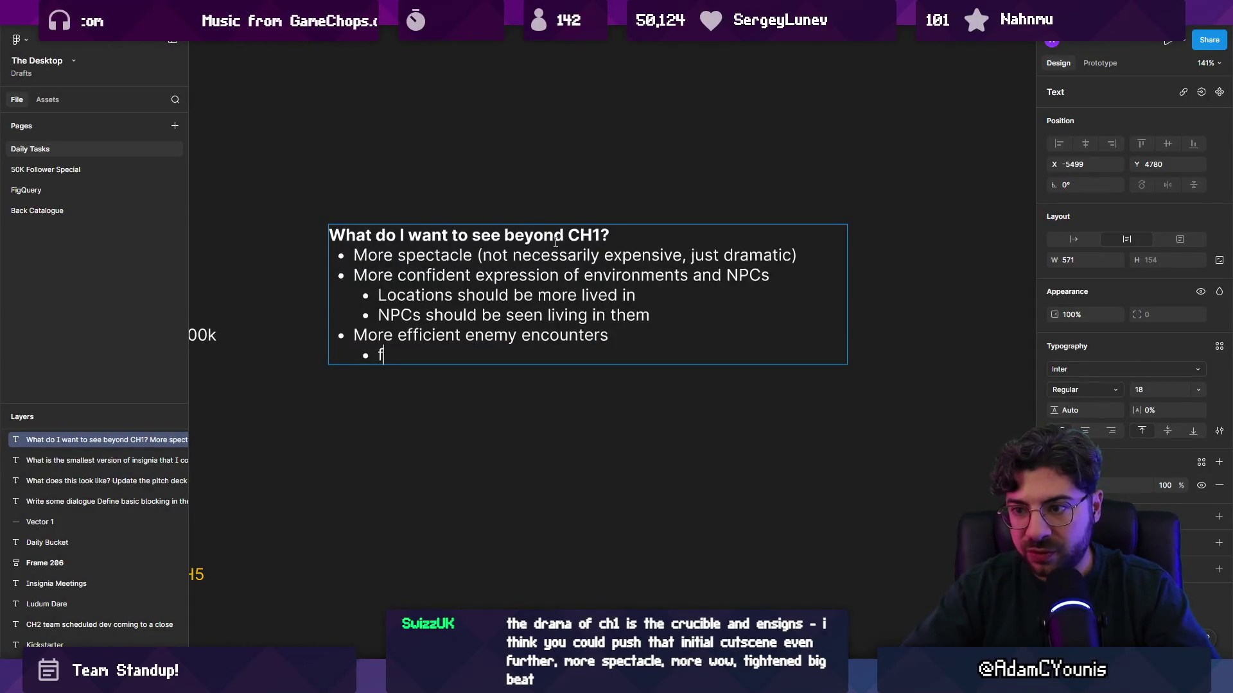
pyautogui.write('ewer frames')
# Add a second sub-point about more “stacking” enemies to create original encounters, then search for lenxen.ase
pyautogui.press('Return')
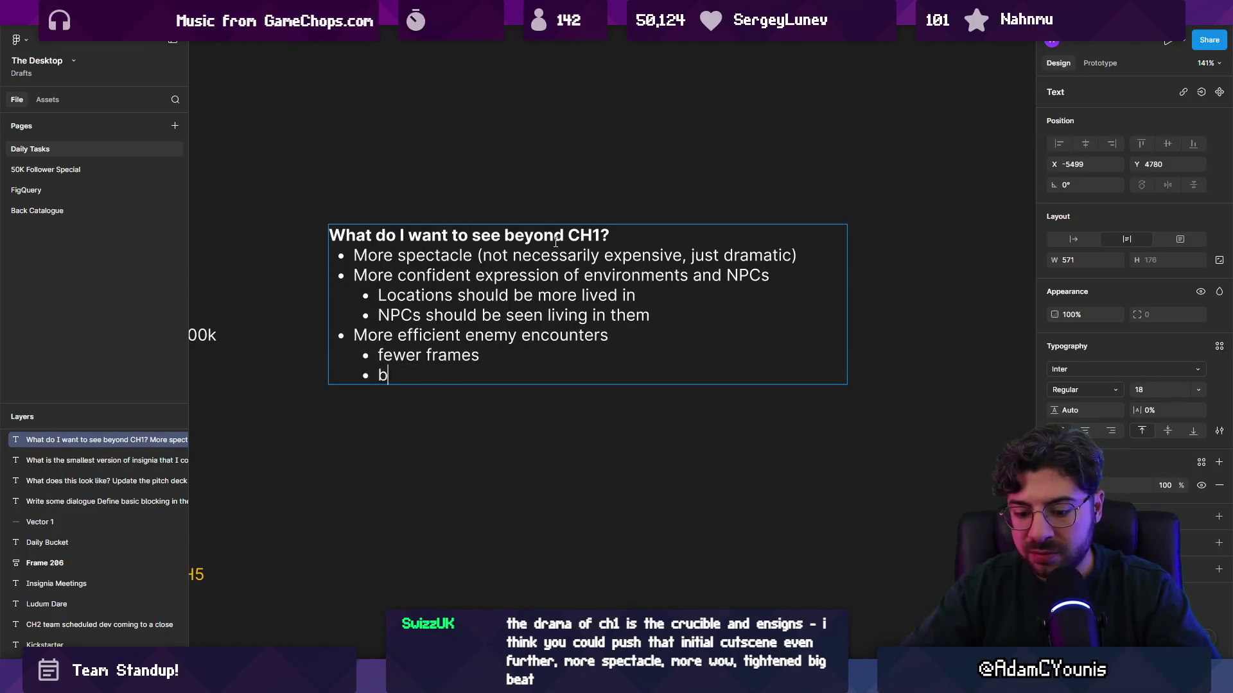
pyautogui.write('more ')
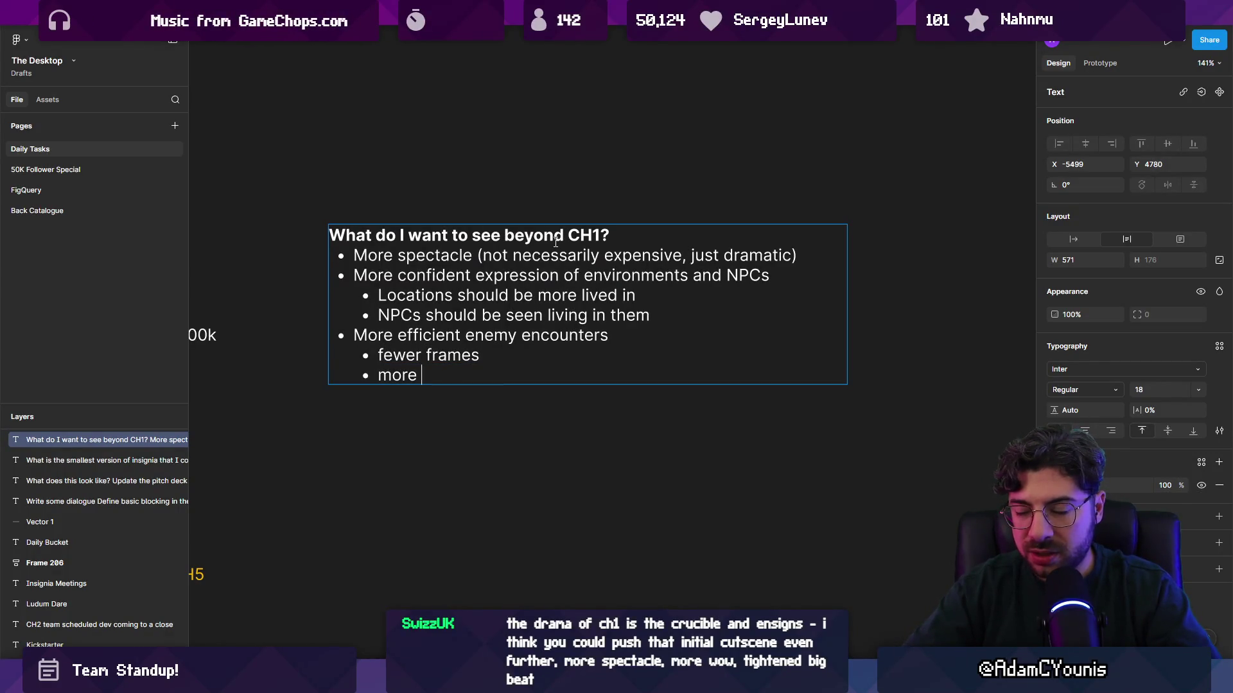
pyautogui.write('tici')
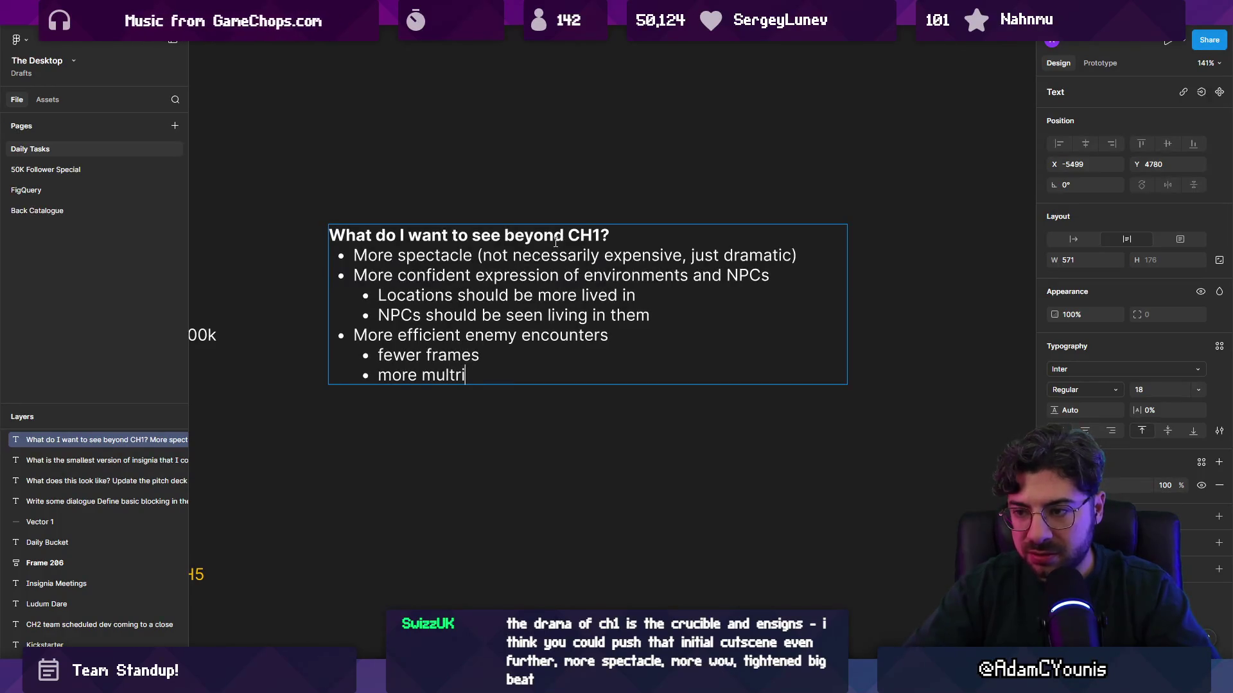
pyautogui.write('ication')
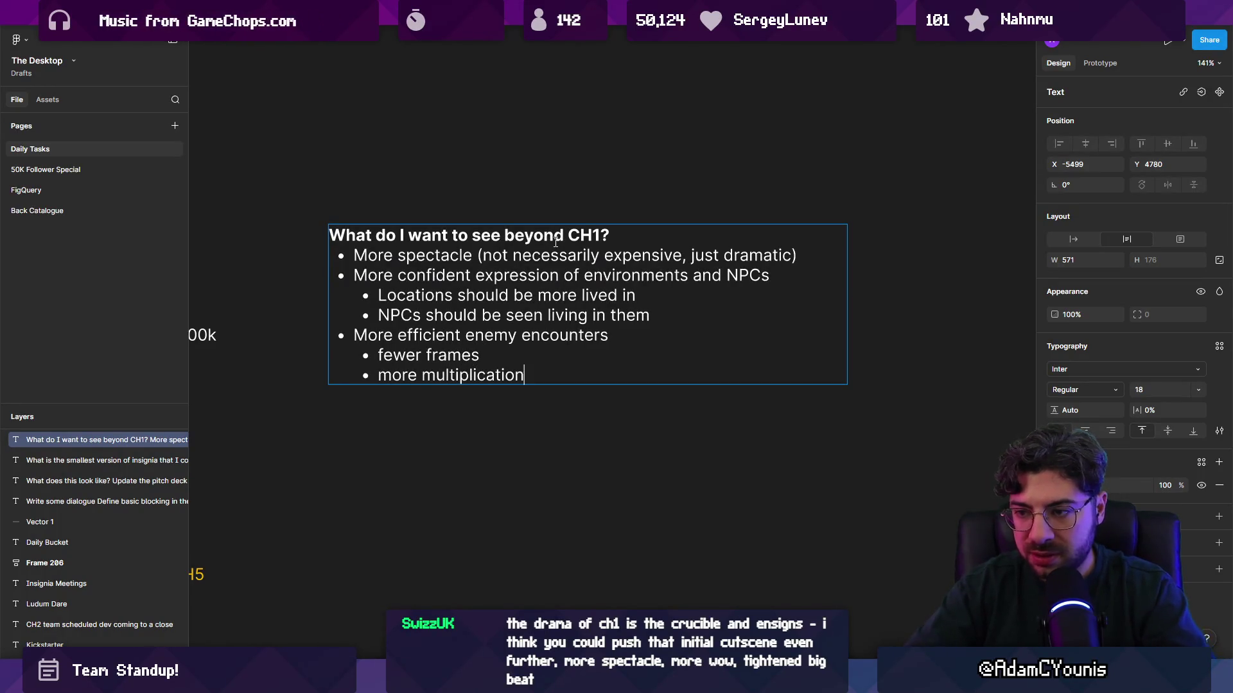
pyautogui.hotkey('ctrl', 'shift', 'Left')
pyautogui.write('behaviou')
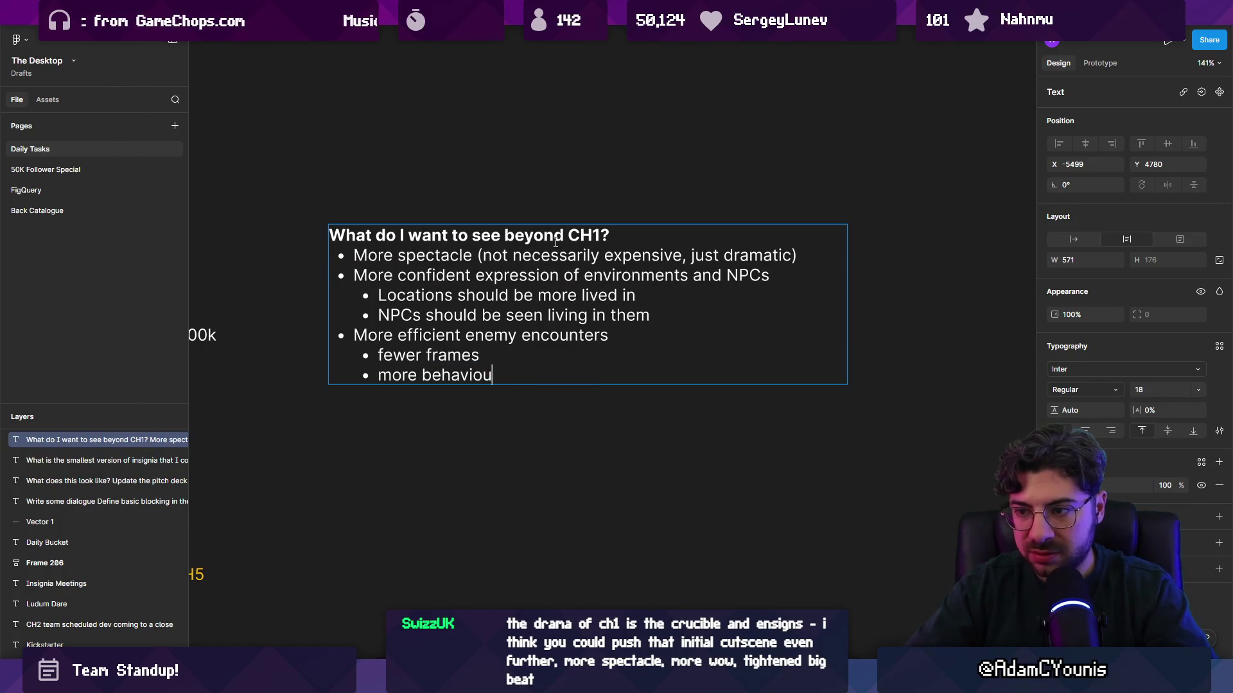
pyautogui.write('srstacking”')
pyautogui.hotkey('ctrl', 'shift', 'Left')
pyautogui.hotkey('ctrl', 'shift', 'Left')
pyautogui.press('Left')
pyautogui.hotkey('ctrl', 'shift', 'Right')
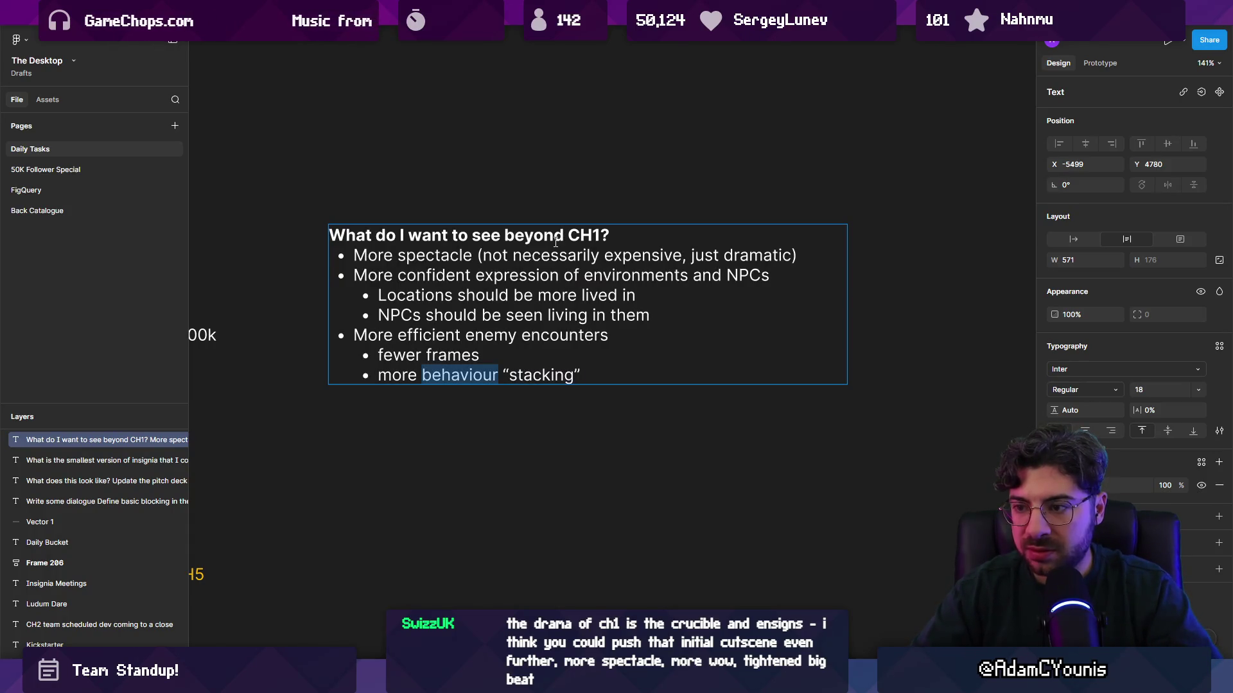
pyautogui.press('BackSpace')
pyautogui.press('BackSpace')
pyautogui.write('emies to create original encounters')
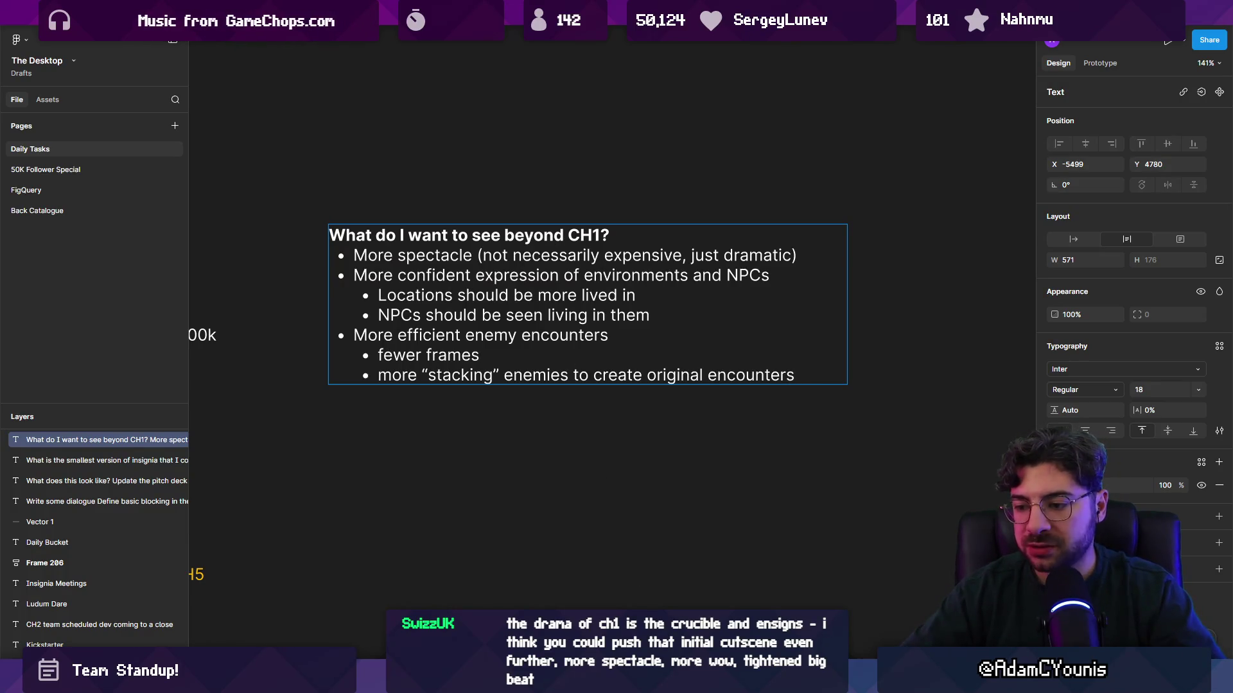
pyautogui.hotkey('ctrl', 'alt', 'e')
pyautogui.write('lenxen.ase')
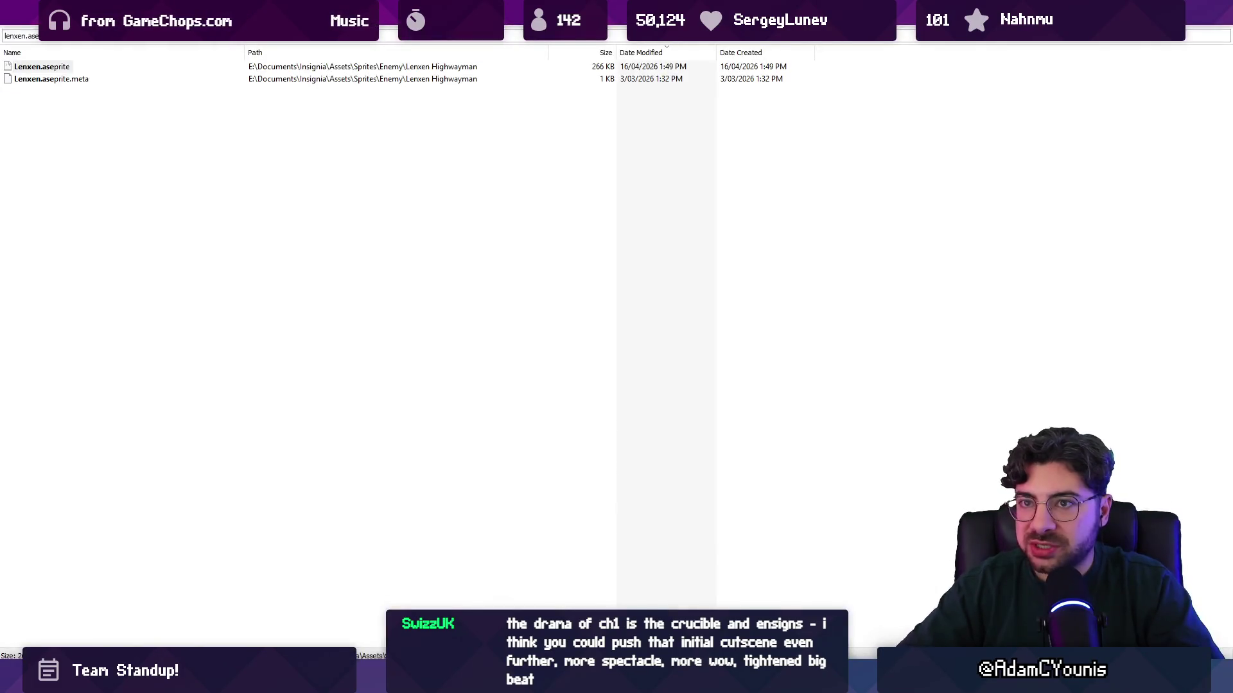
# Open Lenxen.aseprite, enlarge the timeline, and preview its combat animation frame ranges
pyautogui.doubleClick(38, 68)
pyautogui.scroll(4, 636, 313)
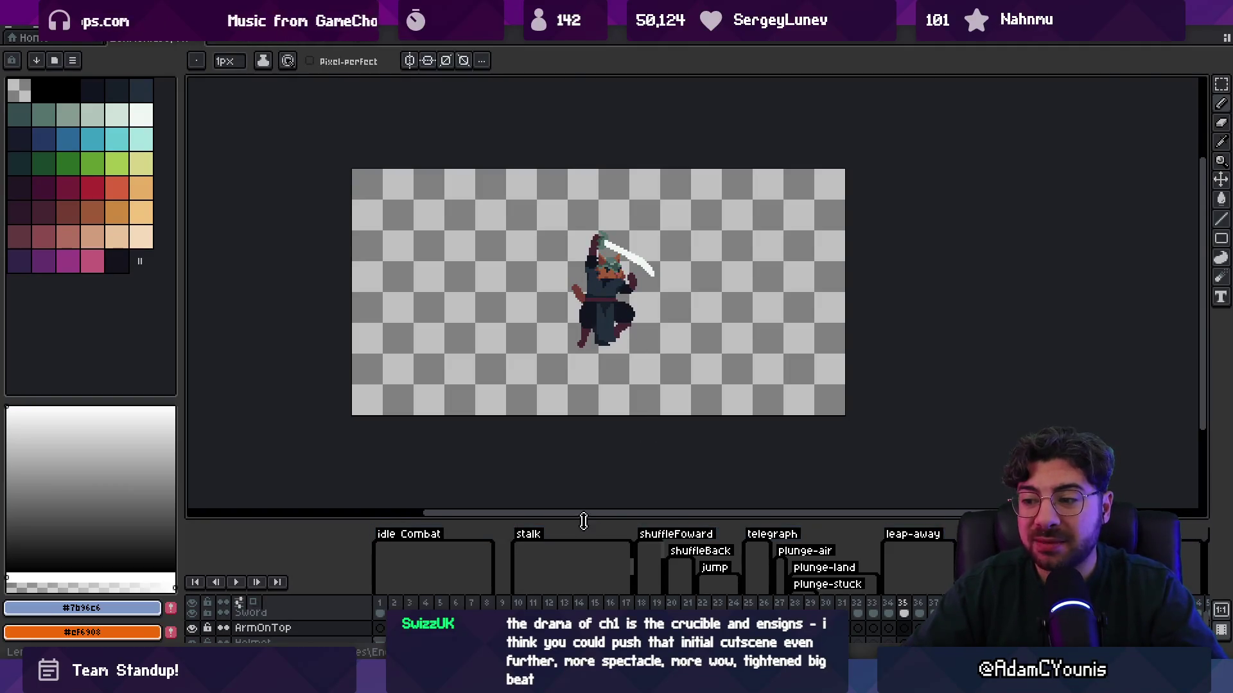
pyautogui.moveTo(583, 517); pyautogui.dragTo(565, 386)
pyautogui.moveTo(391, 478); pyautogui.dragTo(1229, 488)
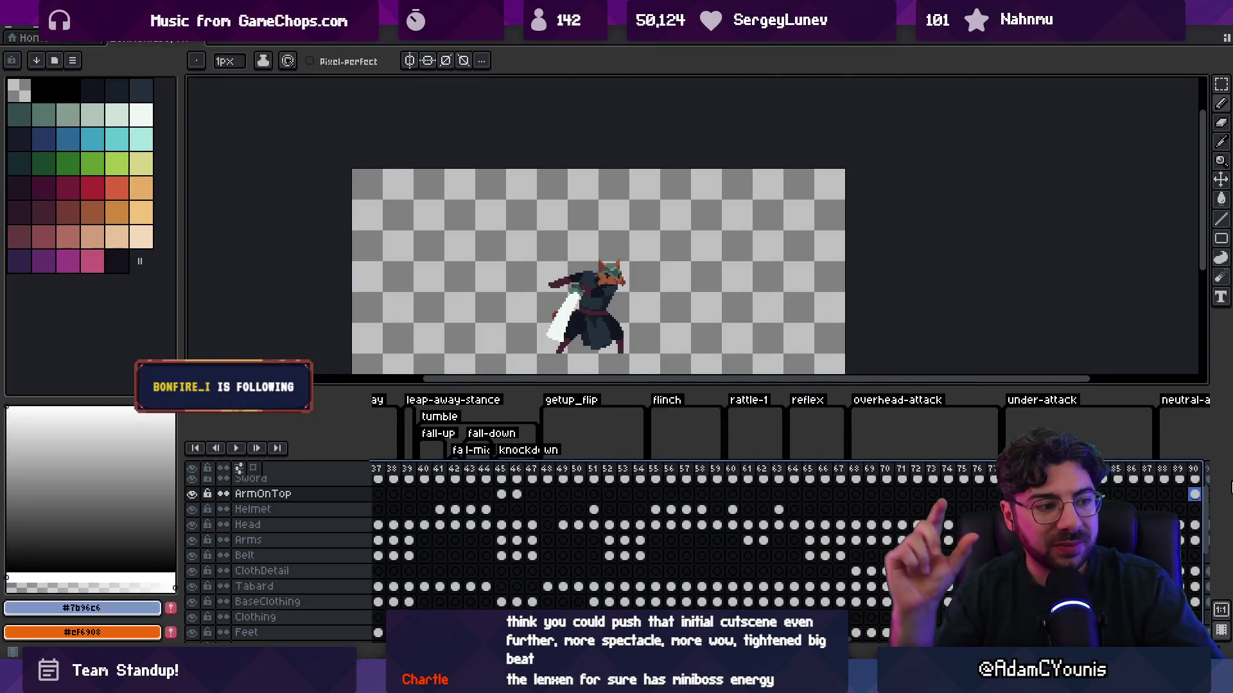
pyautogui.moveTo(1229, 488)
pyautogui.mouseDown()
pyautogui.moveTo(795, 494)
pyautogui.moveTo(901, 494)
pyautogui.mouseUp()
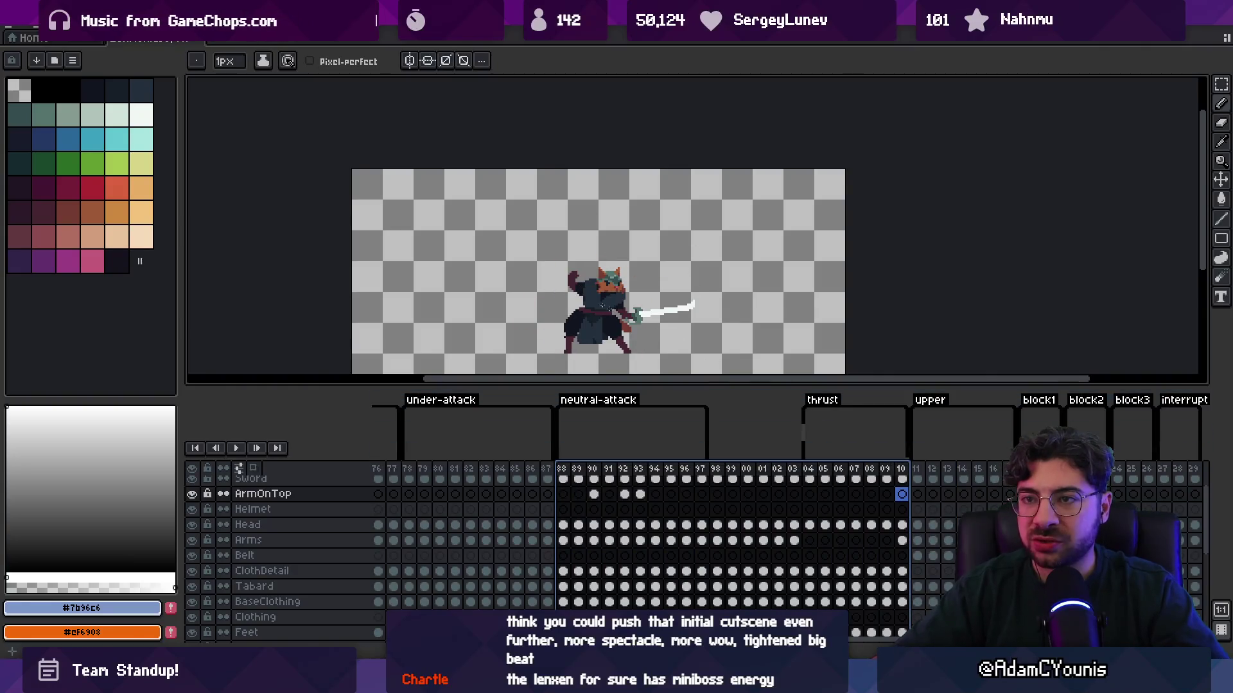
pyautogui.click(22, 32)
pyautogui.hotkey('alt', 'Tab')
# Open Kur.aseprite and preview frames 69–97, 32–69 and 61–86 across all layers
pyautogui.write('kur.ase')
pyautogui.press('Down')
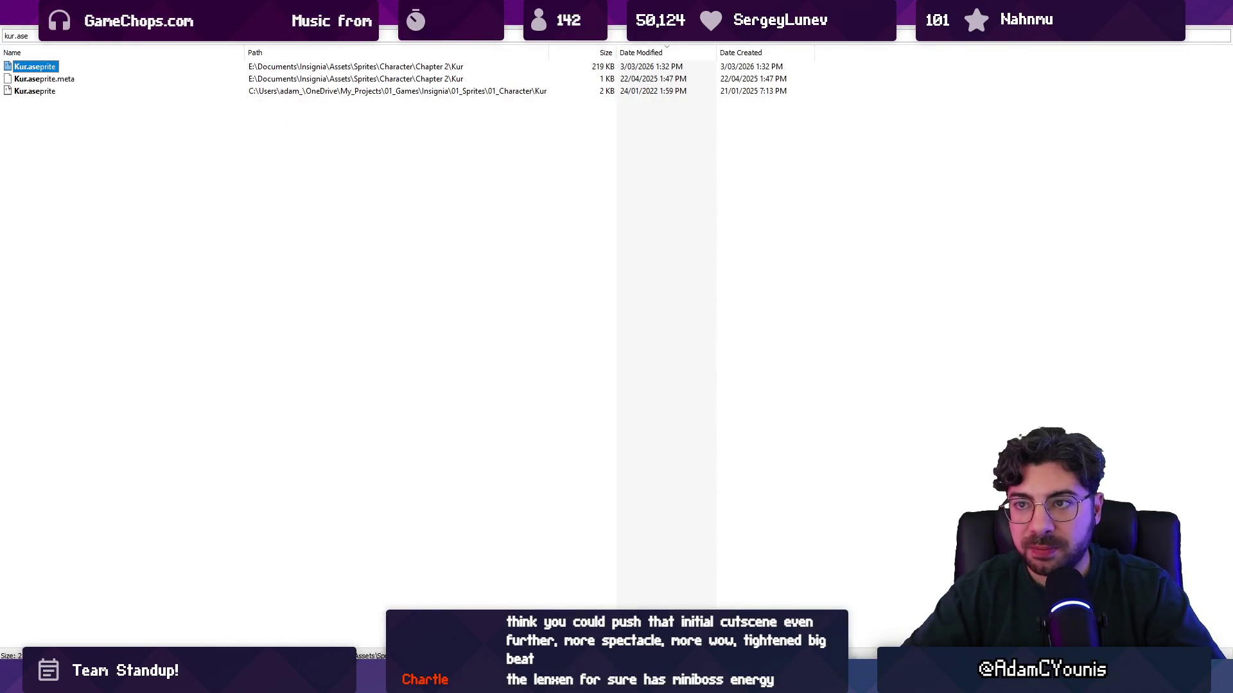
pyautogui.press('Return')
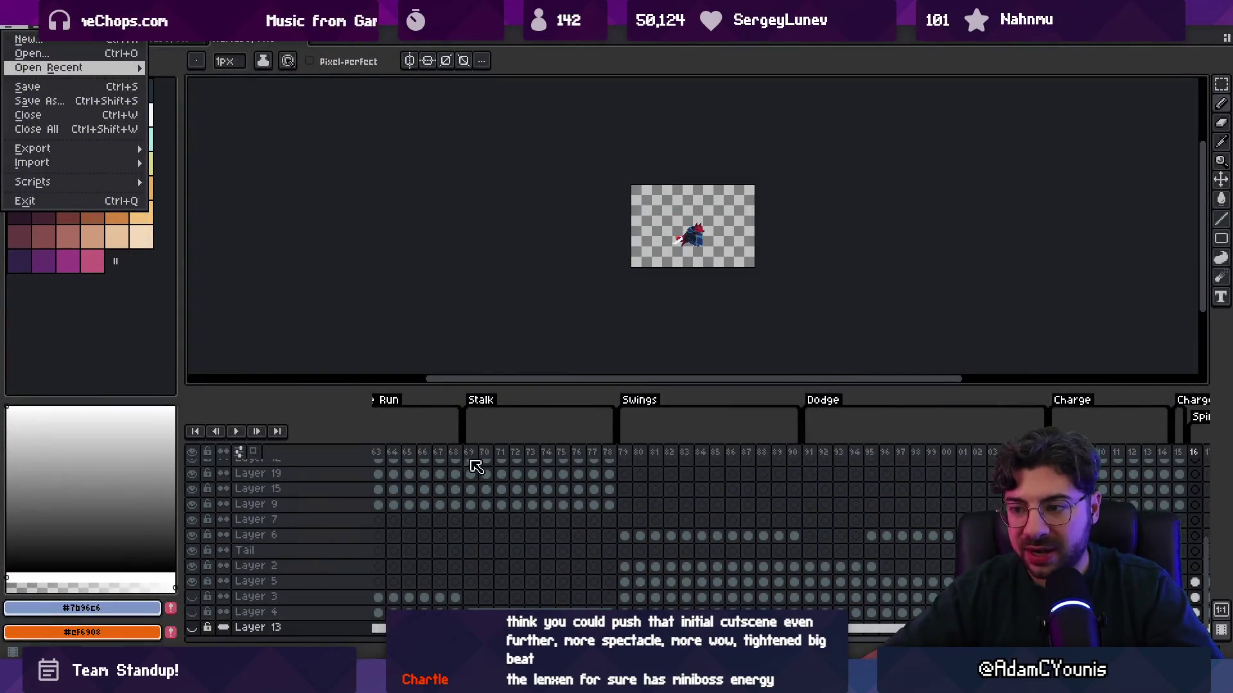
pyautogui.press('Escape')
pyautogui.scroll(3, 691, 247)
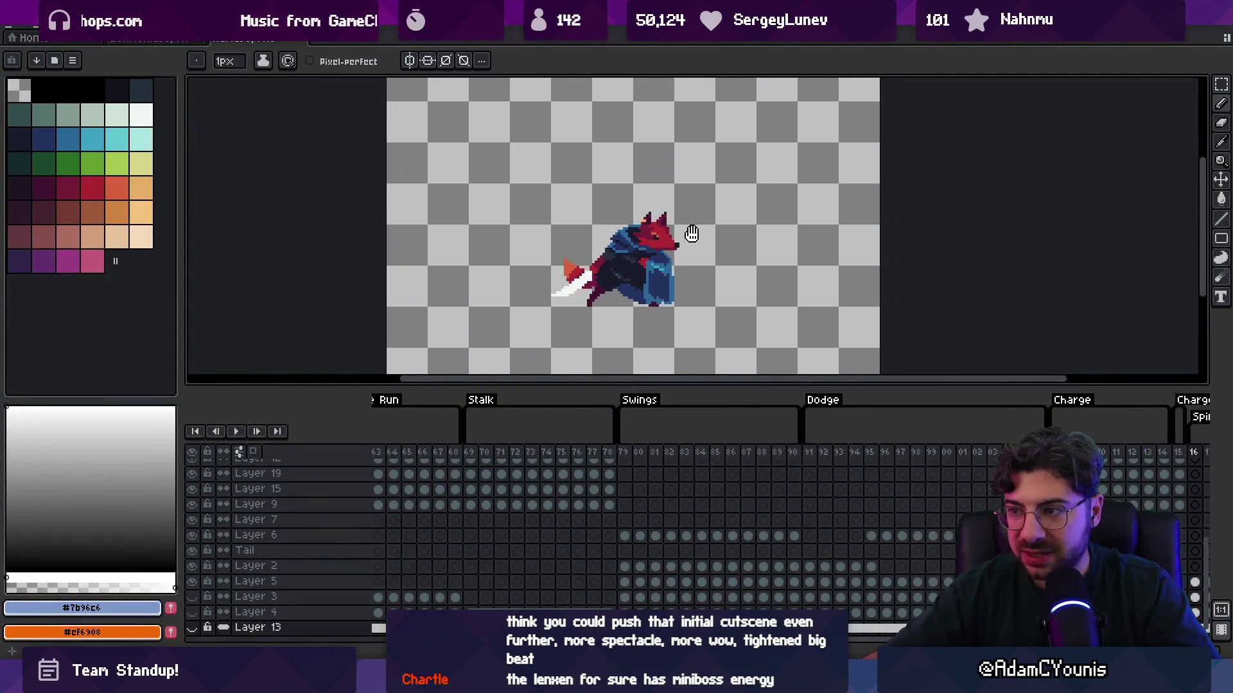
pyautogui.moveTo(486, 447); pyautogui.dragTo(1128, 467)
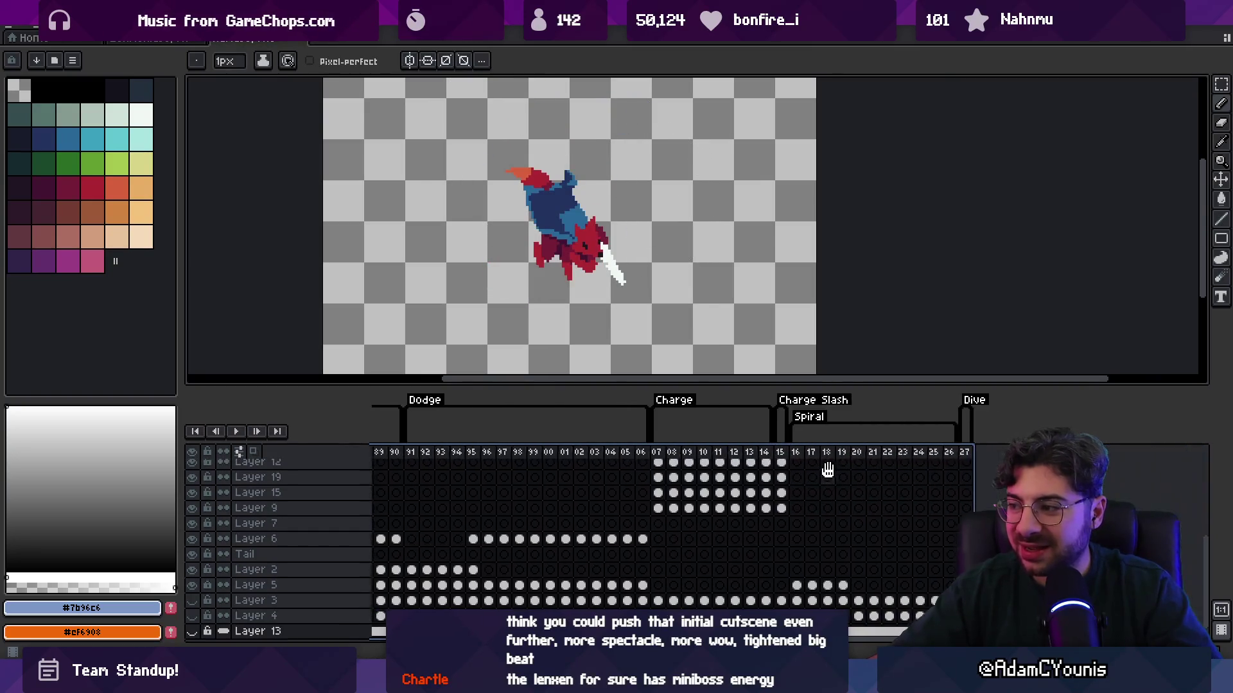
pyautogui.hscroll(-5, 573, 480)
pyautogui.moveTo(411, 454); pyautogui.dragTo(1120, 452)
pyautogui.hscroll(5, 706, 488)
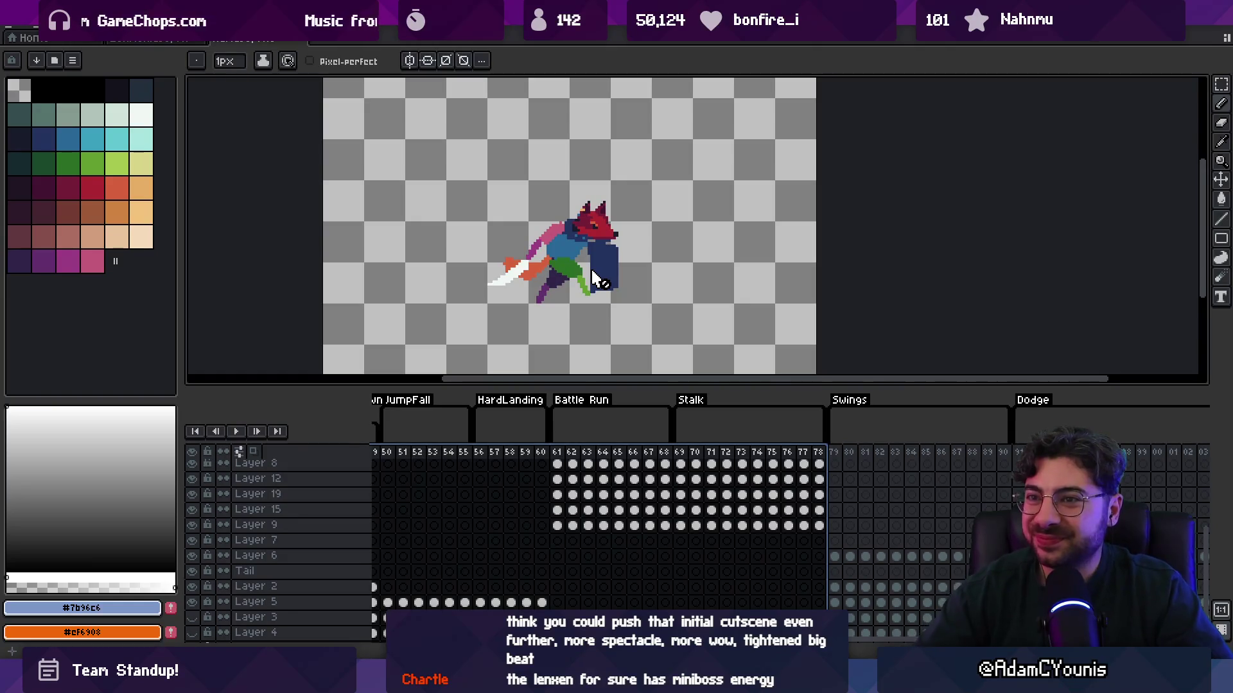
pyautogui.moveTo(558, 461); pyautogui.dragTo(1019, 472)
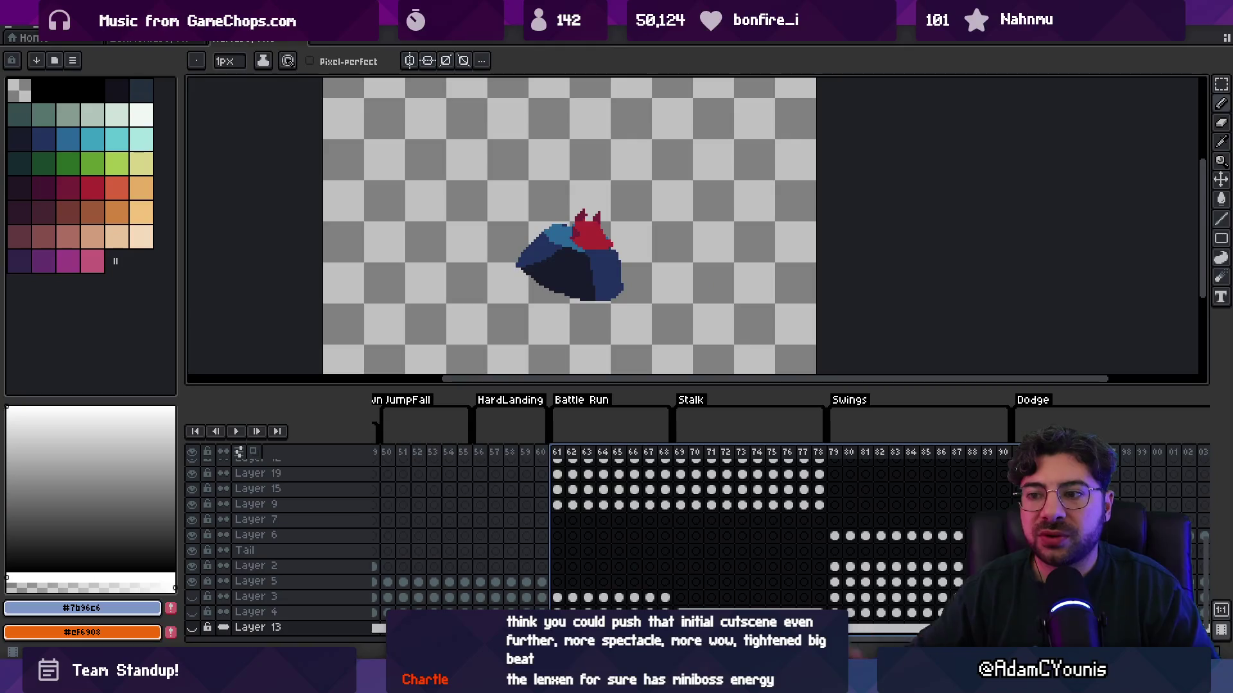
# Enlarge and re-centre the canvas, then bring up the sword-wielding knight sprite
pyautogui.moveTo(257, 386); pyautogui.dragTo(262, 398)
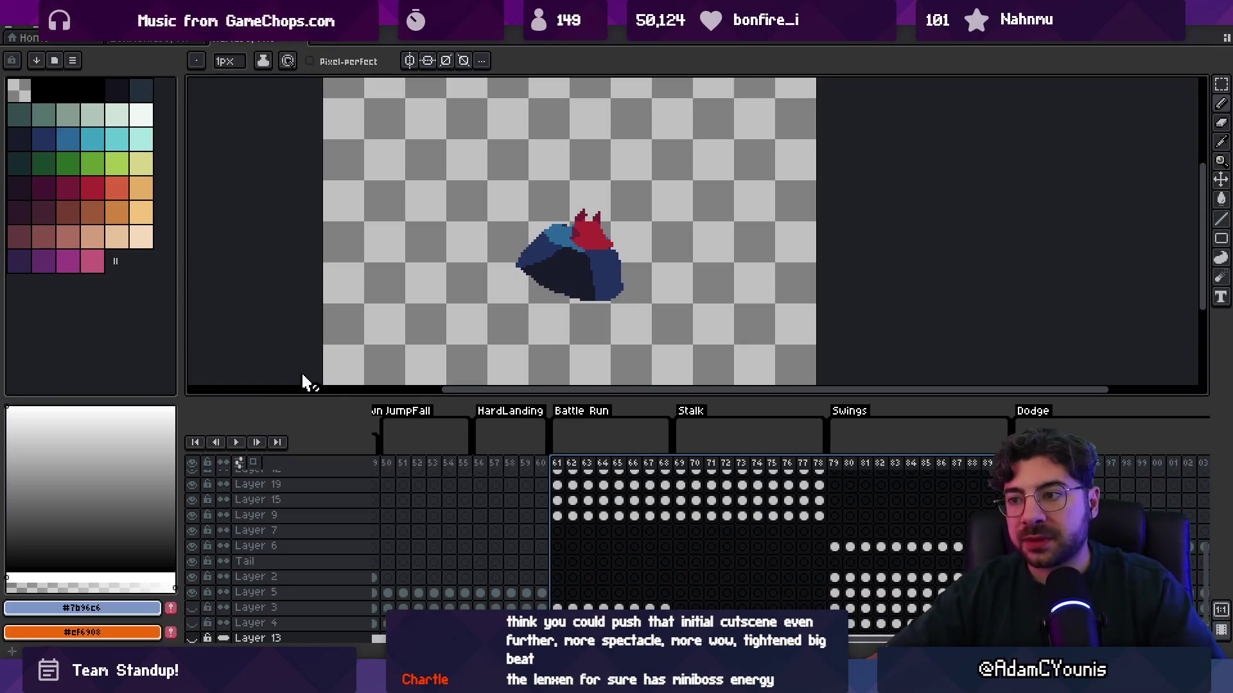
pyautogui.scroll(-1, 605, 252)
pyautogui.scroll(1, 567, 225)
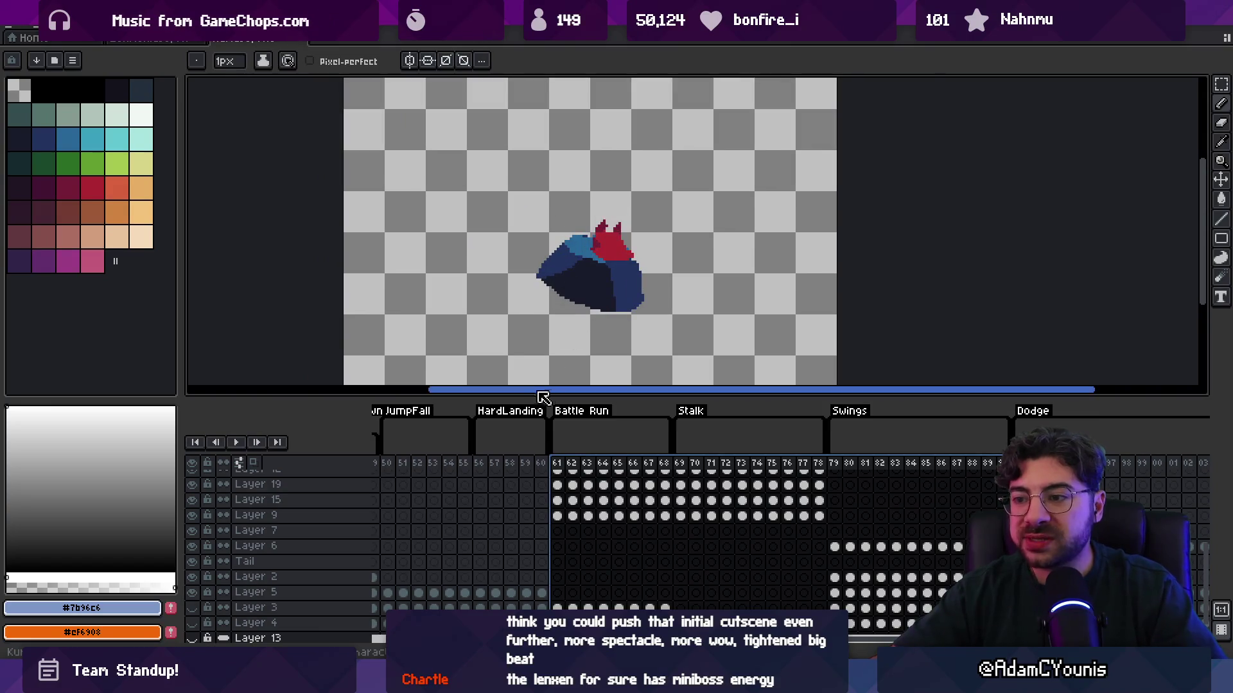
pyautogui.moveTo(533, 403); pyautogui.dragTo(528, 445)
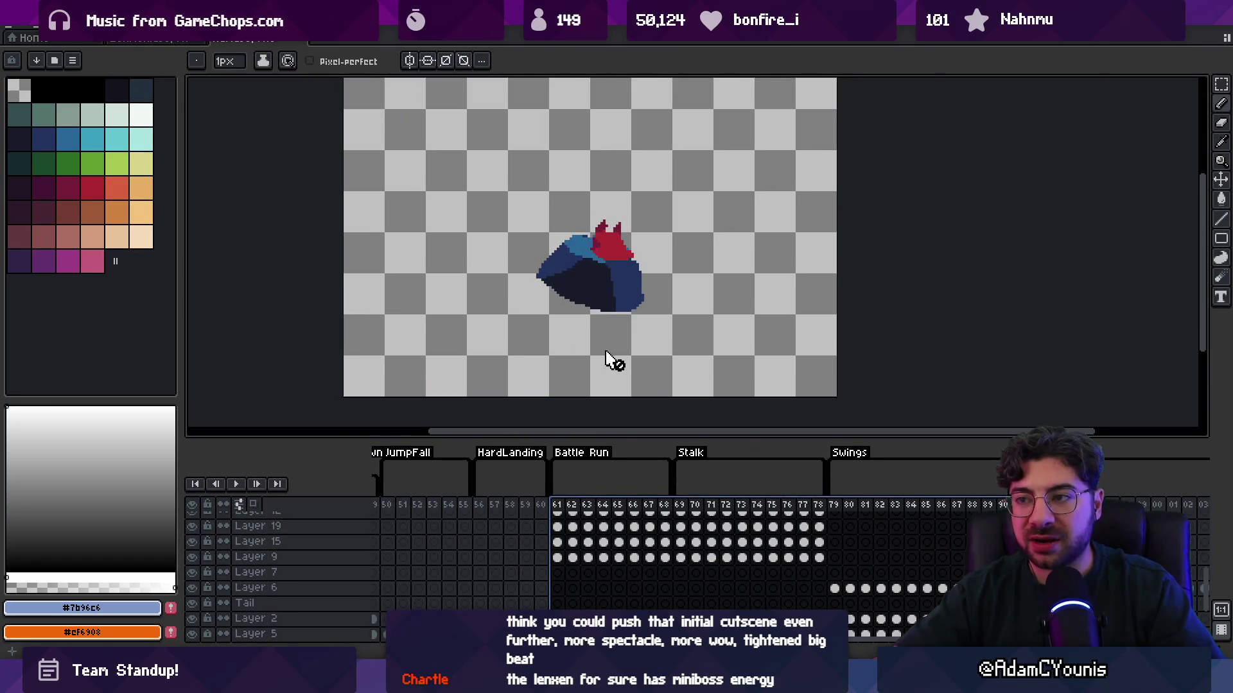
pyautogui.moveTo(619, 366); pyautogui.dragTo(622, 360)
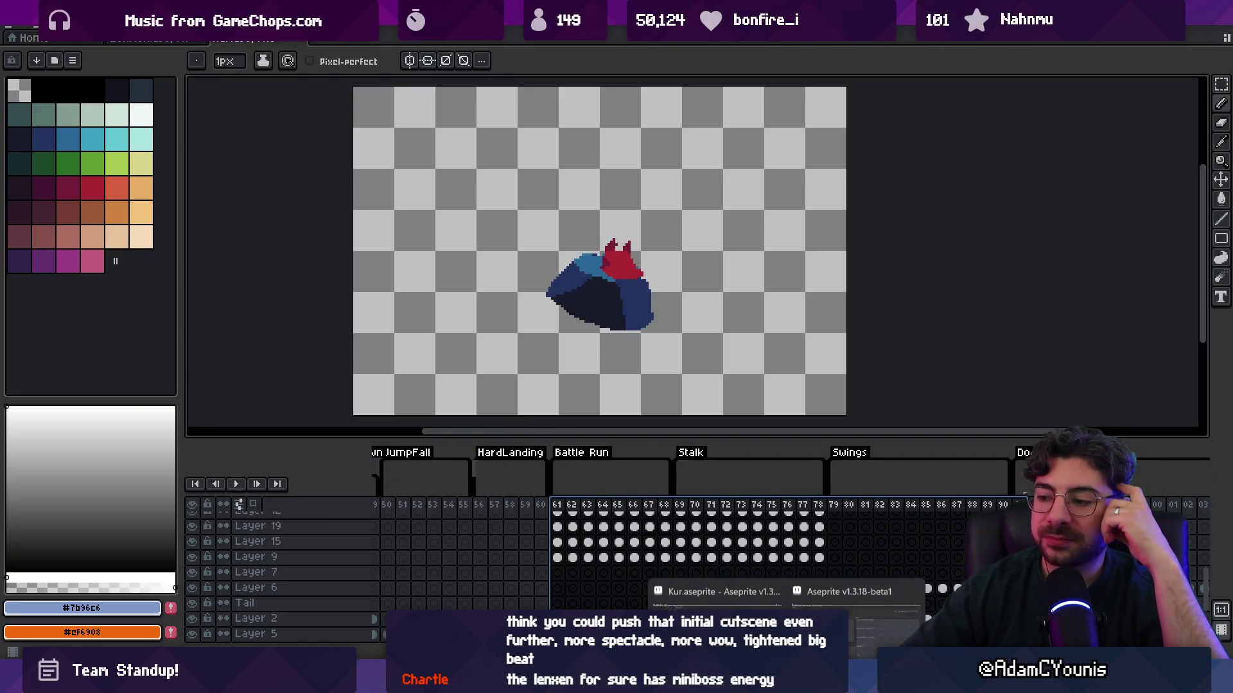
pyautogui.click(810, 599)
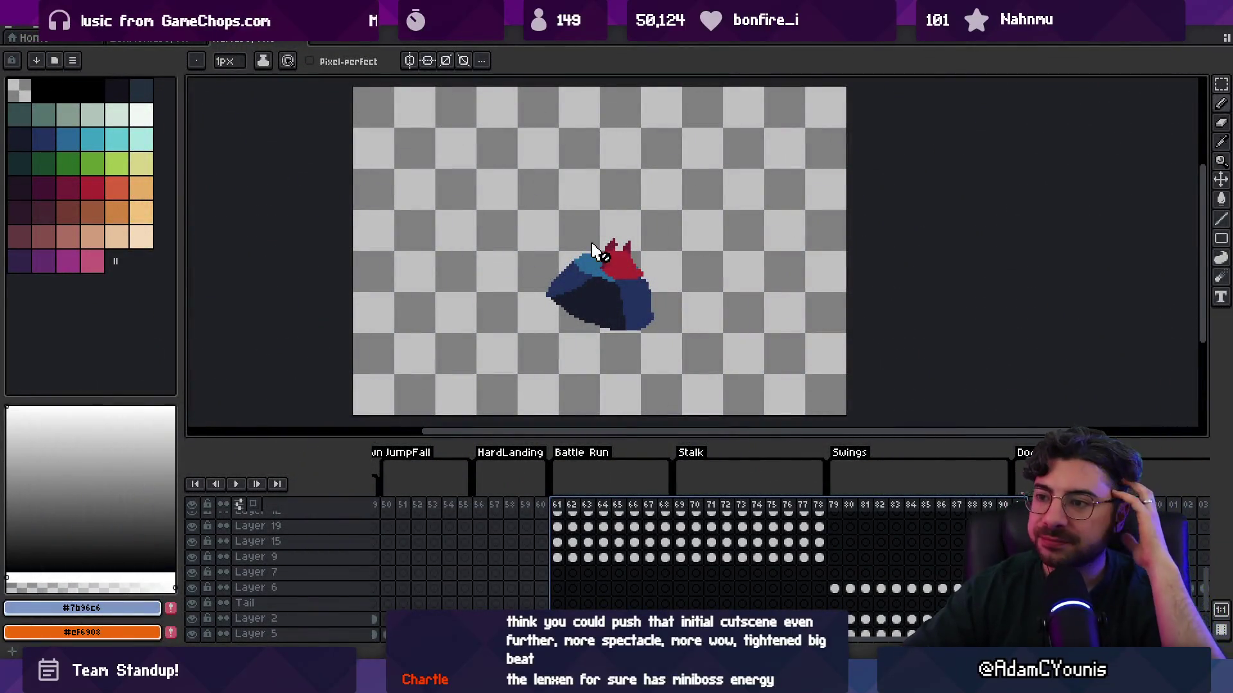
pyautogui.click(165, 39)
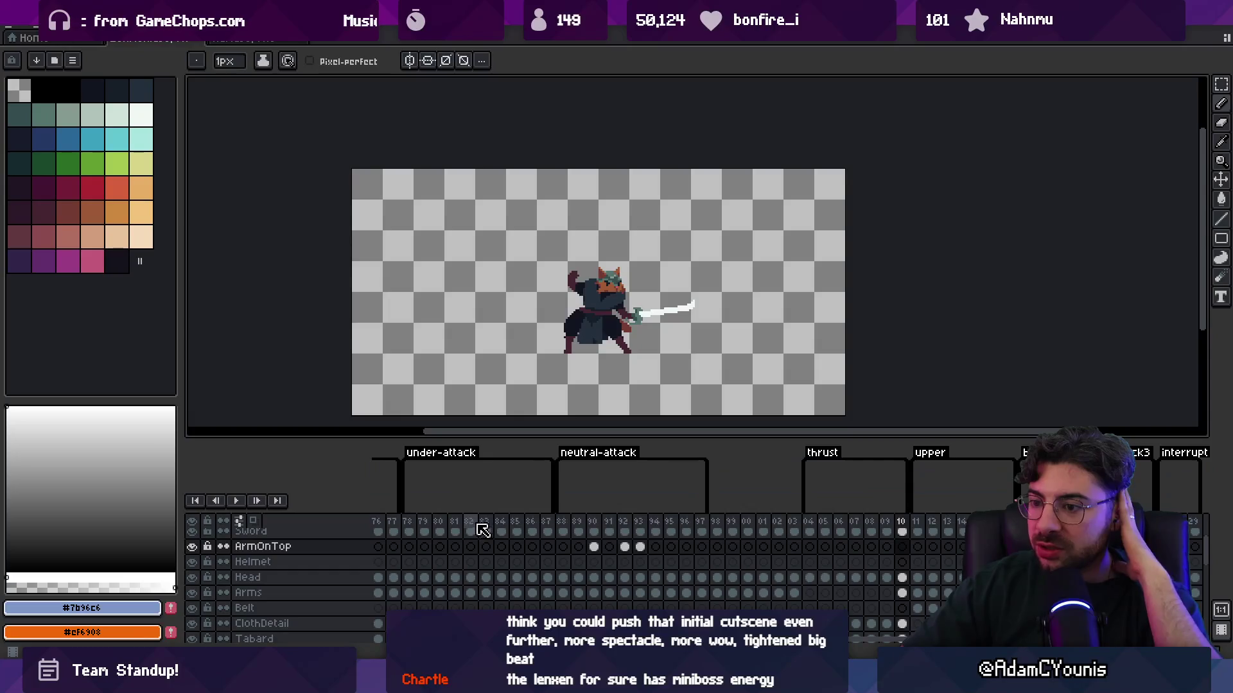
# Preview a selected range of the knight's combat animation frames in the timeline
pyautogui.moveTo(416, 527)
pyautogui.mouseDown()
pyautogui.moveTo(902, 497)
pyautogui.moveTo(989, 527)
pyautogui.moveTo(1194, 526)
pyautogui.moveTo(398, 527)
pyautogui.moveTo(807, 526)
pyautogui.mouseUp()
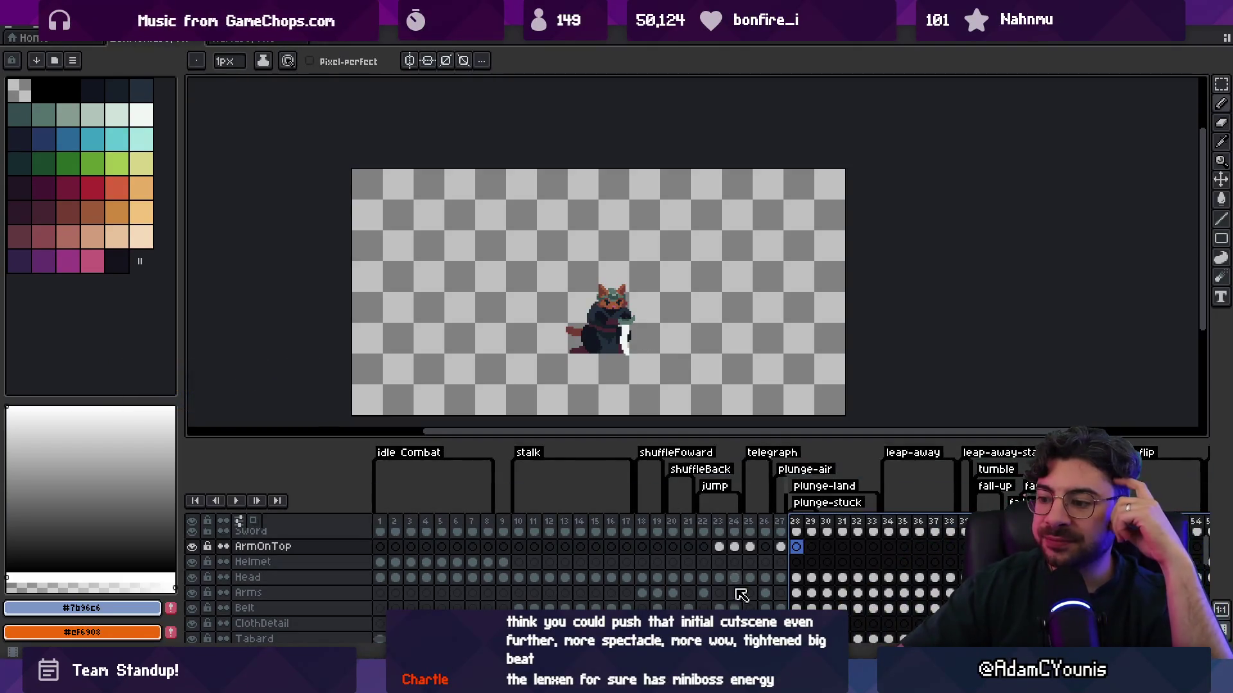
pyautogui.click(611, 594)
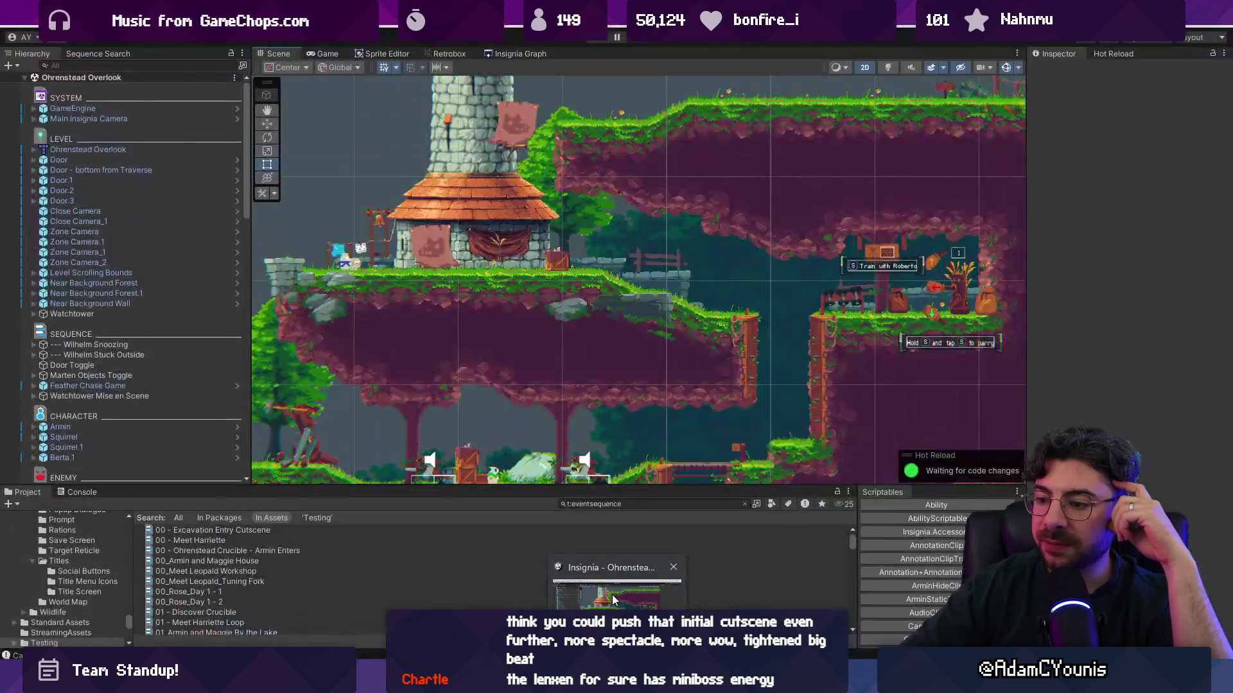
# Zoom out and back in on the Ohrenstead Overlook scene to survey the level layout
pyautogui.scroll(-2, 610, 366)
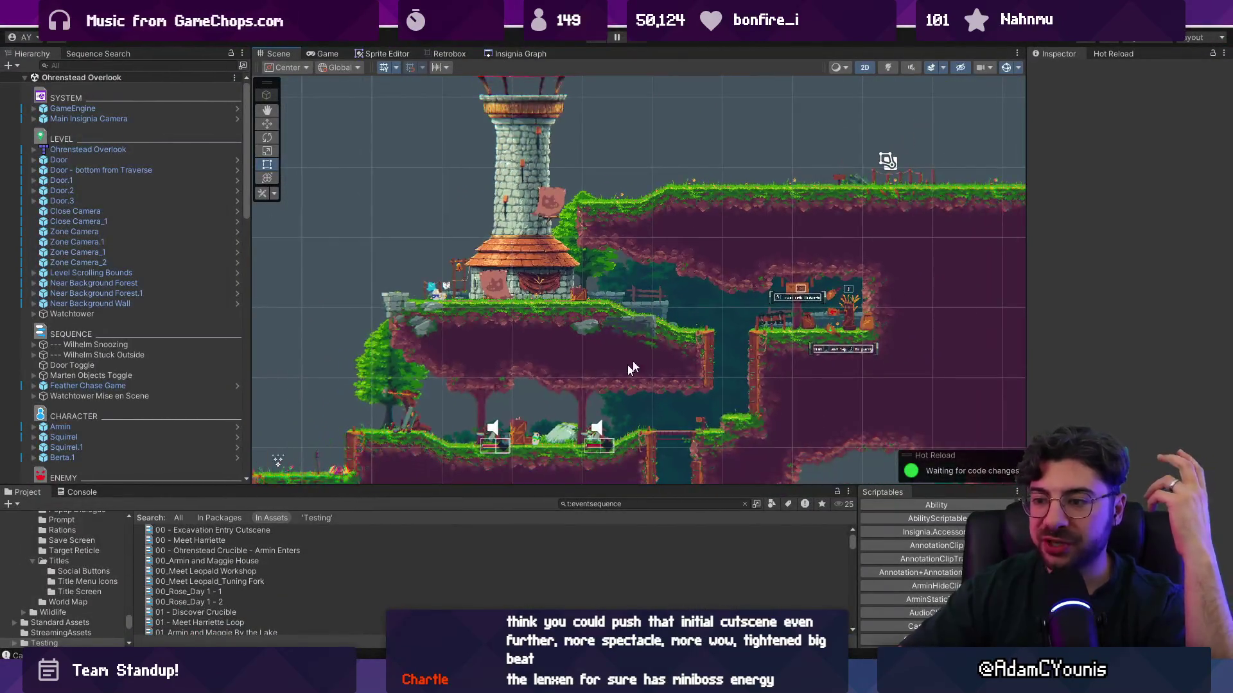
pyautogui.scroll(-1, 713, 270)
pyautogui.moveTo(621, 363); pyautogui.dragTo(622, 294)
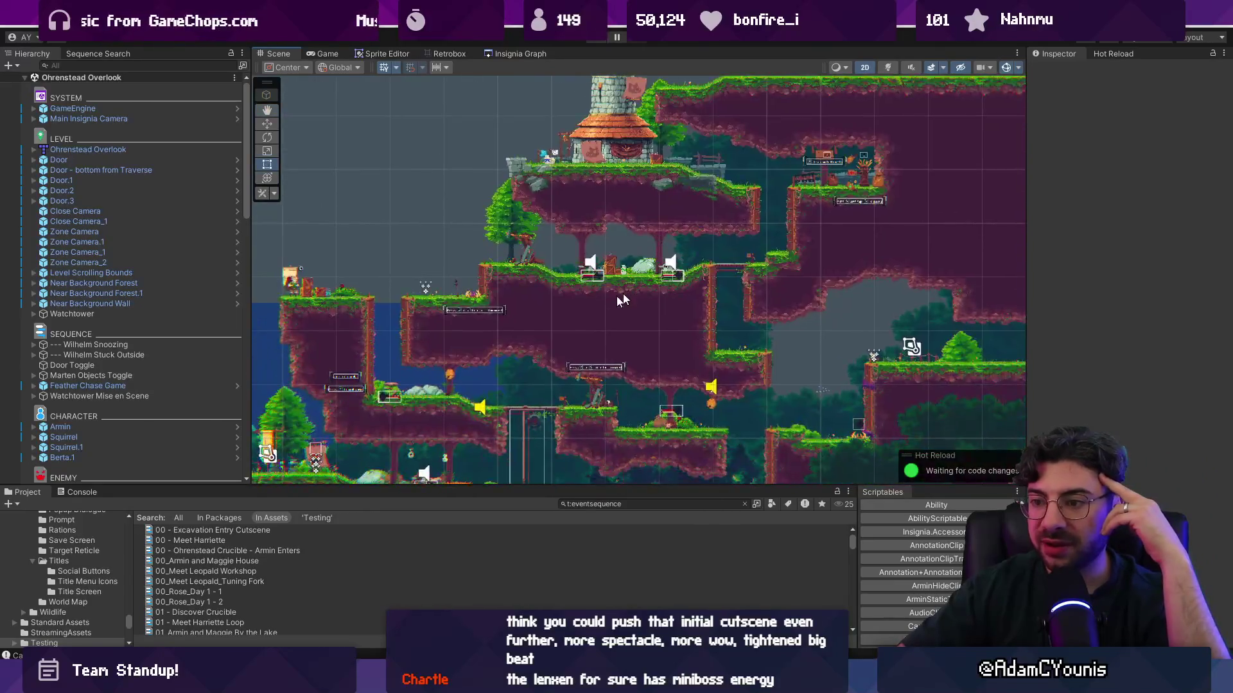
pyautogui.scroll(-1, 606, 300)
pyautogui.scroll(-1, 600, 320)
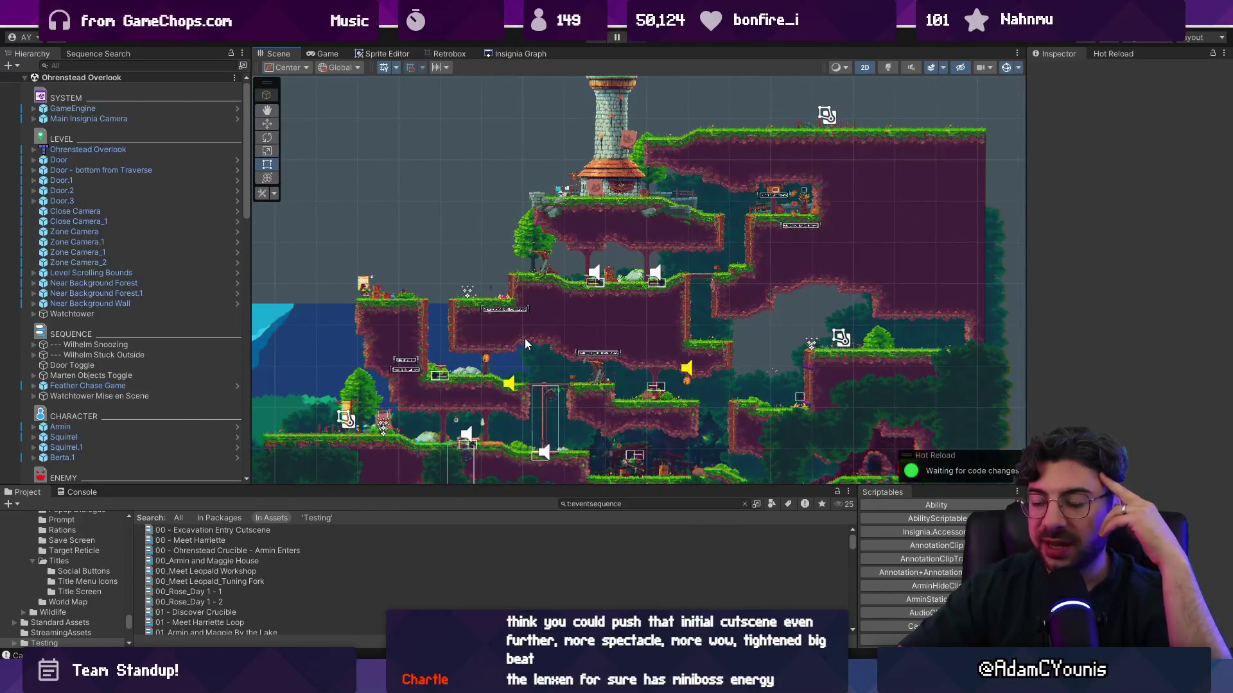
pyautogui.scroll(3, 326, 282)
pyautogui.scroll(2, 379, 287)
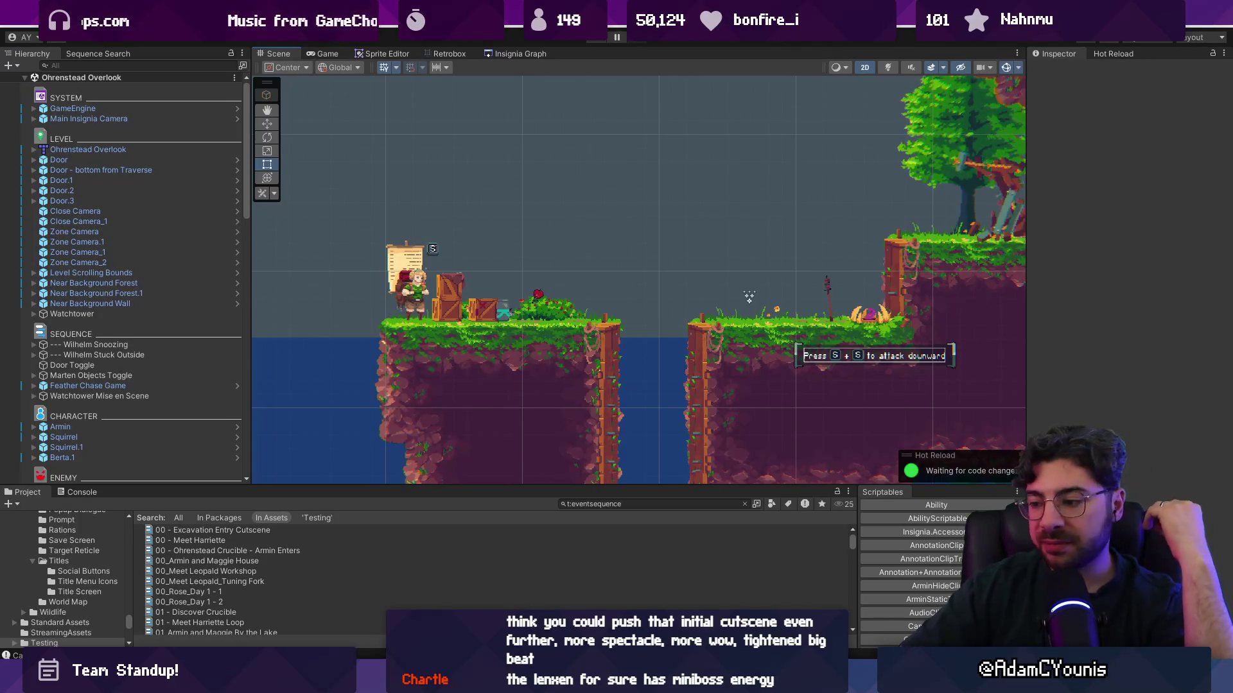
pyautogui.hotkey('alt', 'Tab')
# Preview the knight's animation frames 1–37 in the timeline
pyautogui.moveTo(392, 520); pyautogui.dragTo(934, 520)
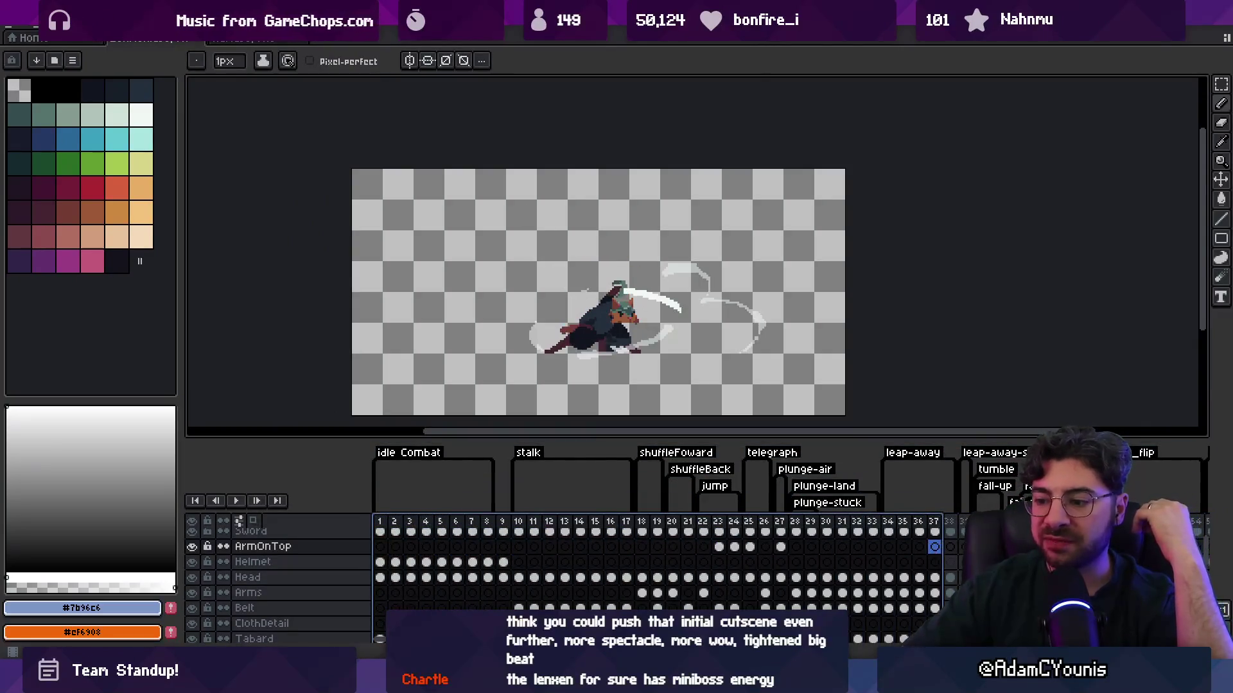
pyautogui.hotkey('alt', 'Tab')
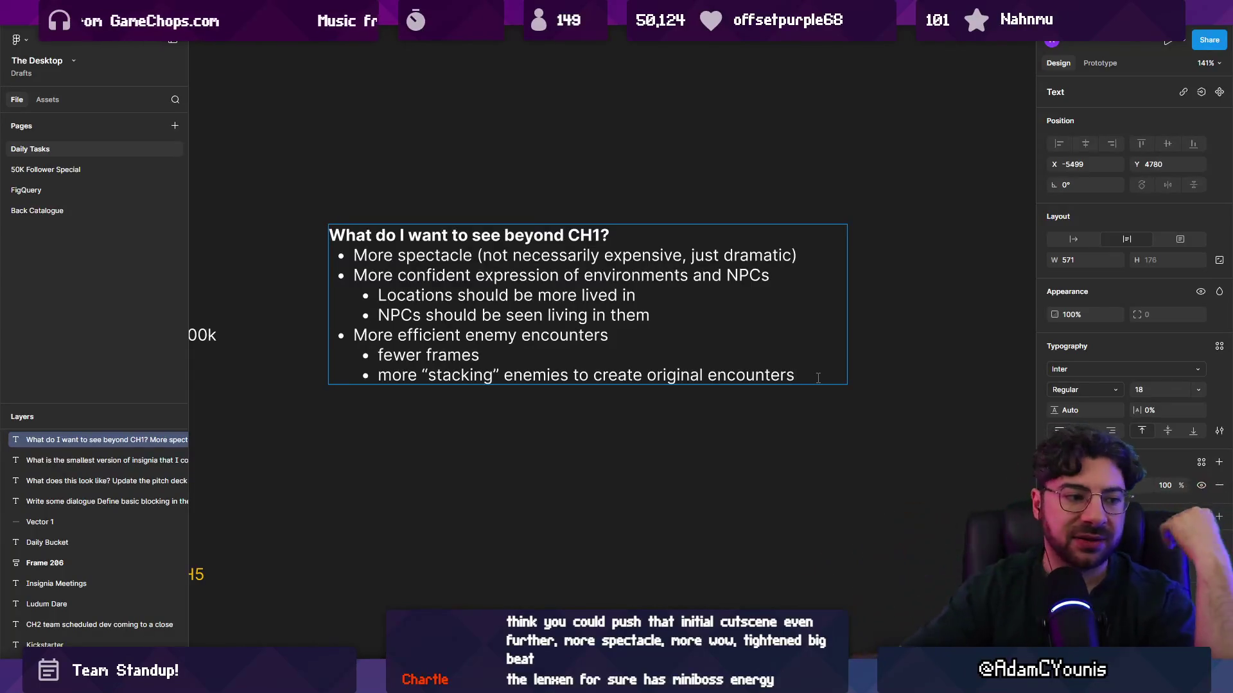
# Exit text editing in the 'What do I want to see beyond CH1?' notes
pyautogui.press('Escape')
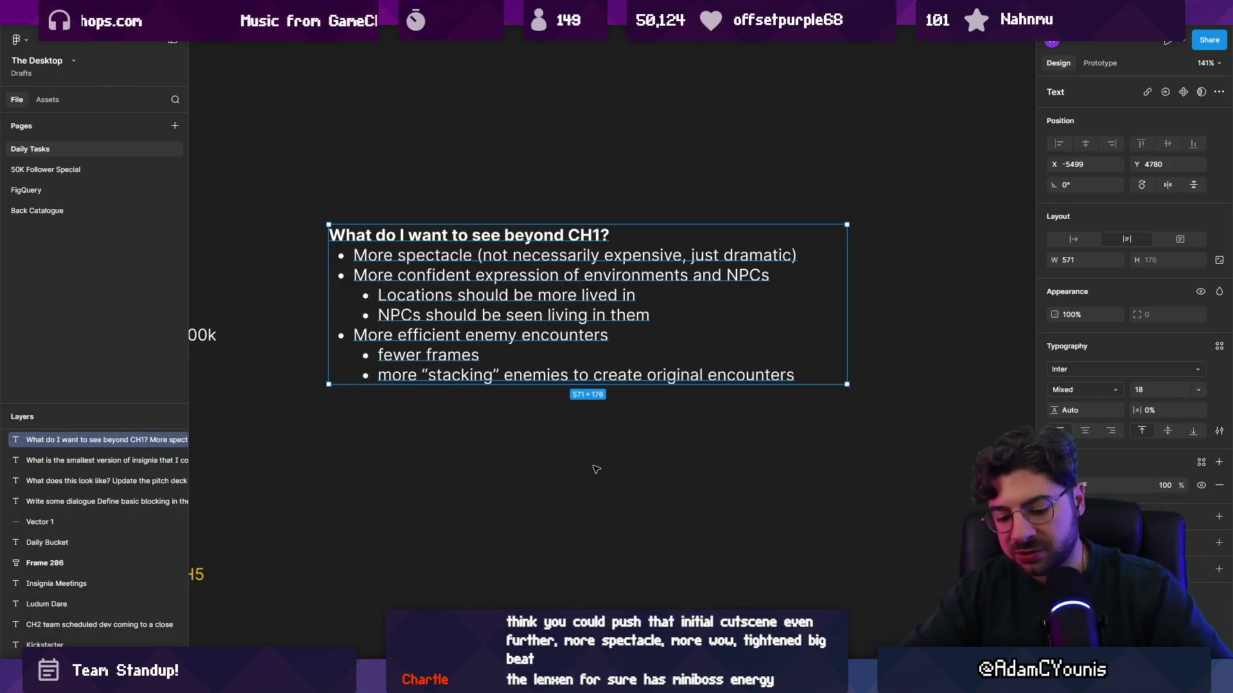
pyautogui.press('super')
pyautogui.press('Escape')
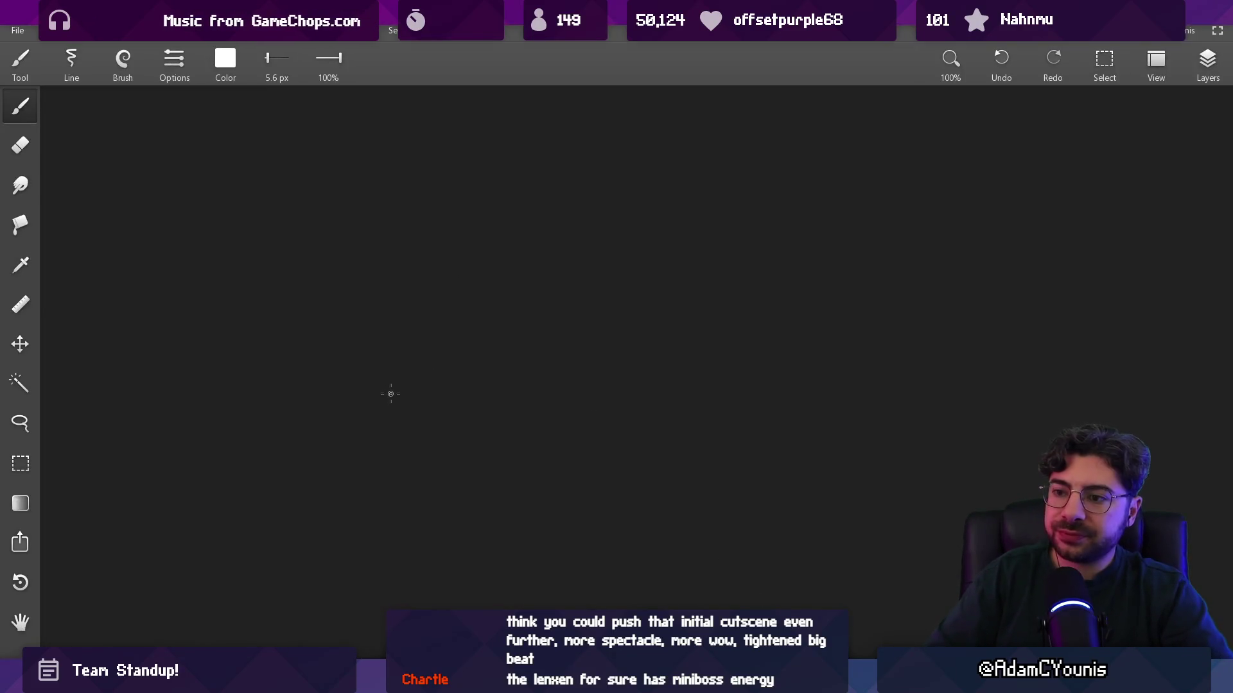
# Sketch the graph axes and a steeper curve from the origin, erasing and undoing mistakes
pyautogui.moveTo(452, 341); pyautogui.dragTo(674, 197)
pyautogui.moveTo(275, 198)
pyautogui.mouseDown()
pyautogui.moveTo(261, 467)
pyautogui.moveTo(802, 475)
pyautogui.mouseUp()
pyautogui.press('e')
pyautogui.moveTo(718, 479); pyautogui.dragTo(744, 475)
pyautogui.press('b')
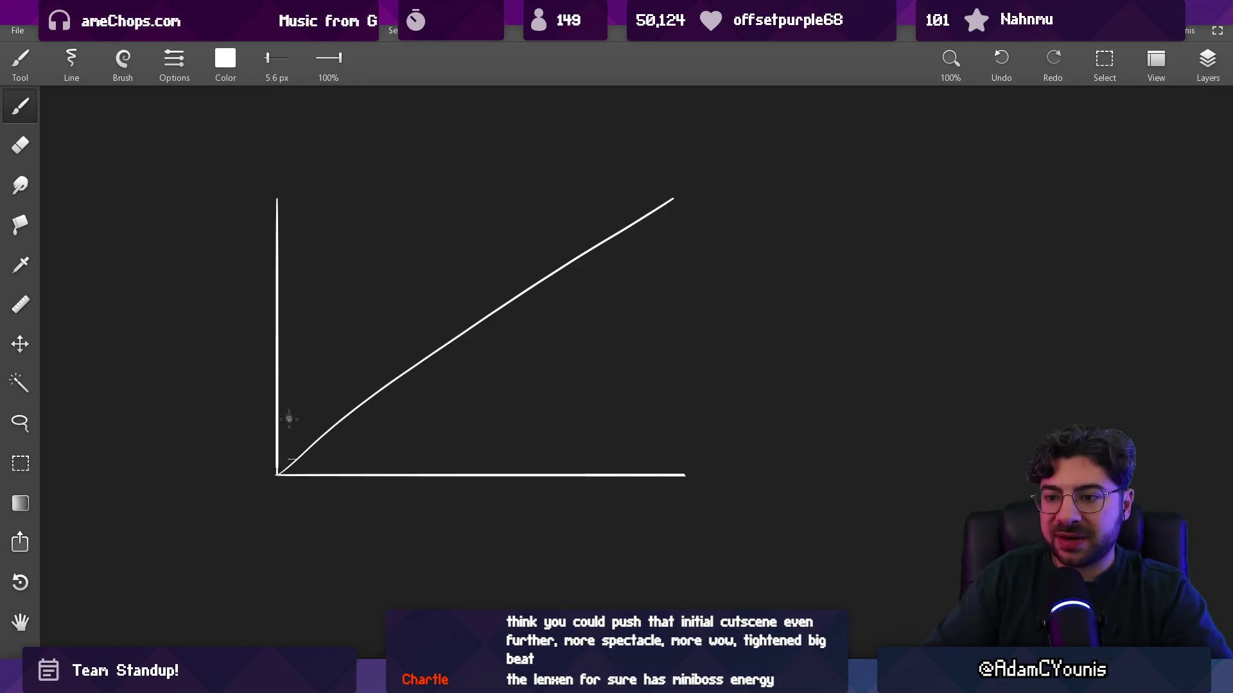
pyautogui.moveTo(285, 466); pyautogui.dragTo(618, 50)
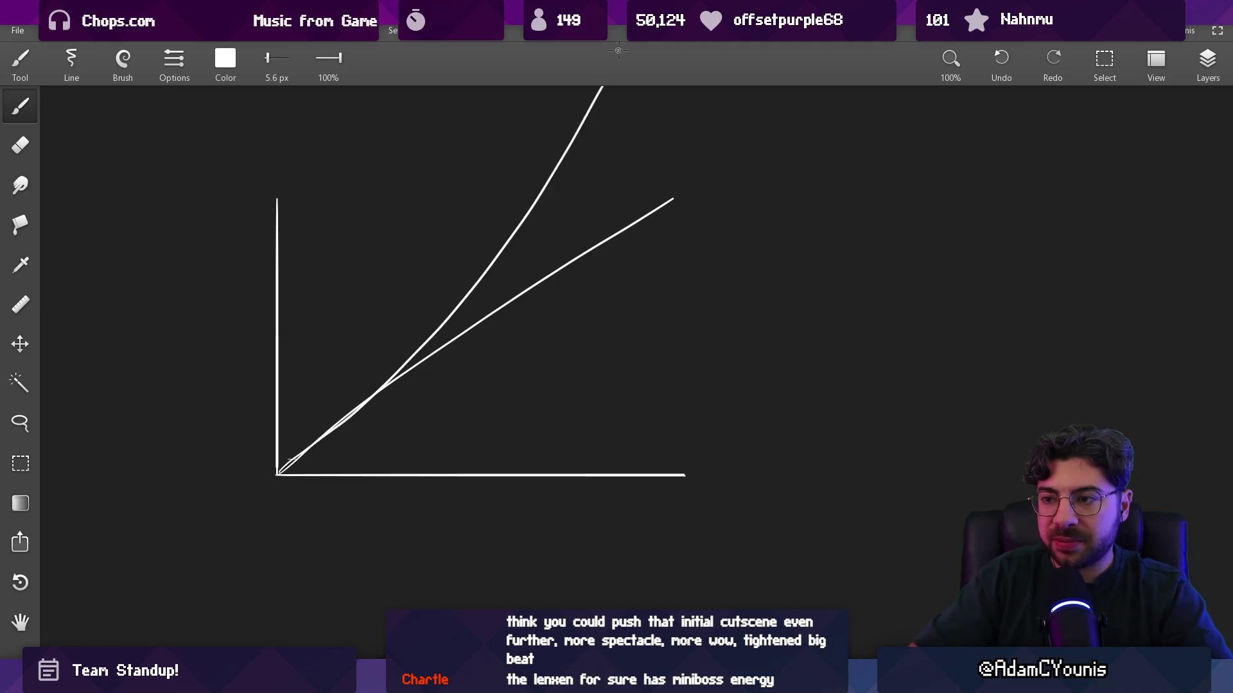
pyautogui.hotkey('ctrl', 'z')
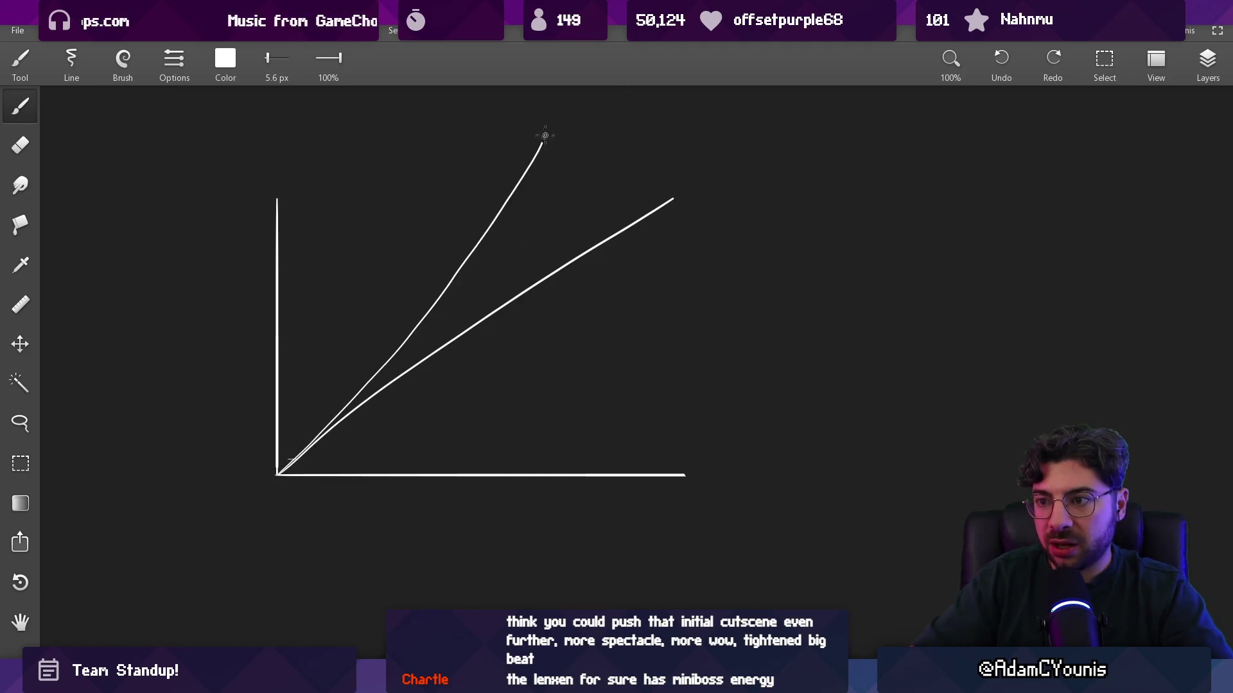
# Add three tick marks to the line and the curve on the graph
pyautogui.moveTo(539, 220); pyautogui.dragTo(535, 242)
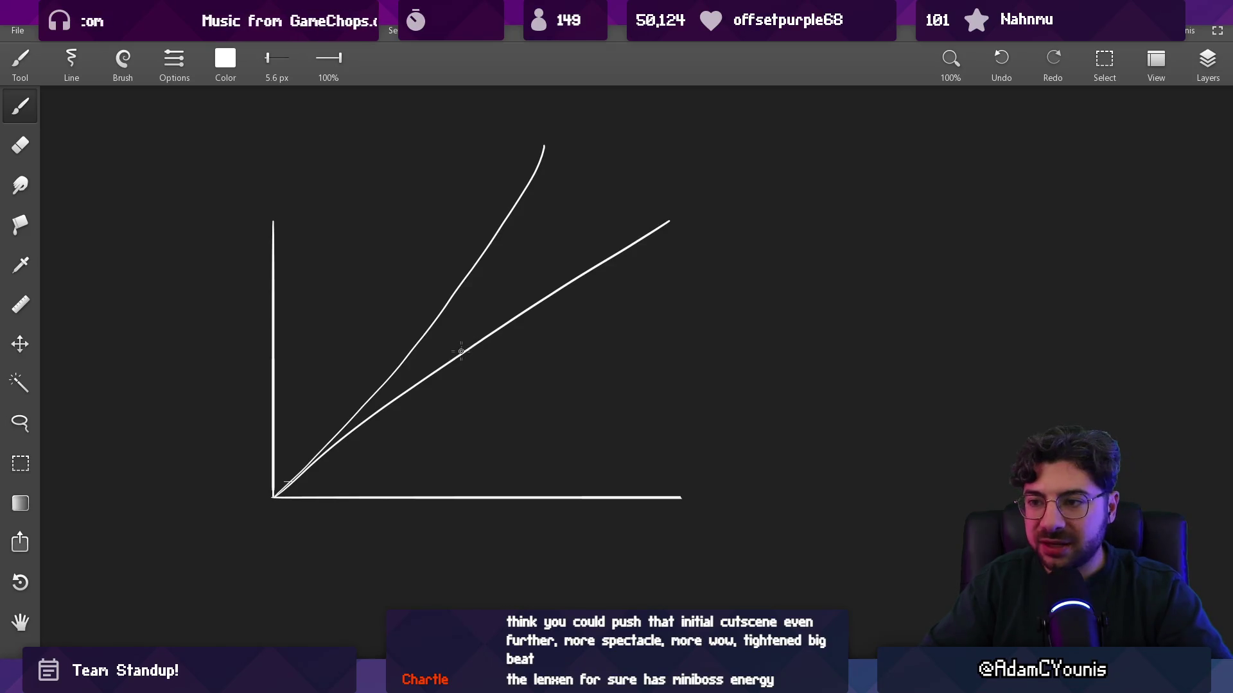
pyautogui.moveTo(453, 281); pyautogui.dragTo(470, 281)
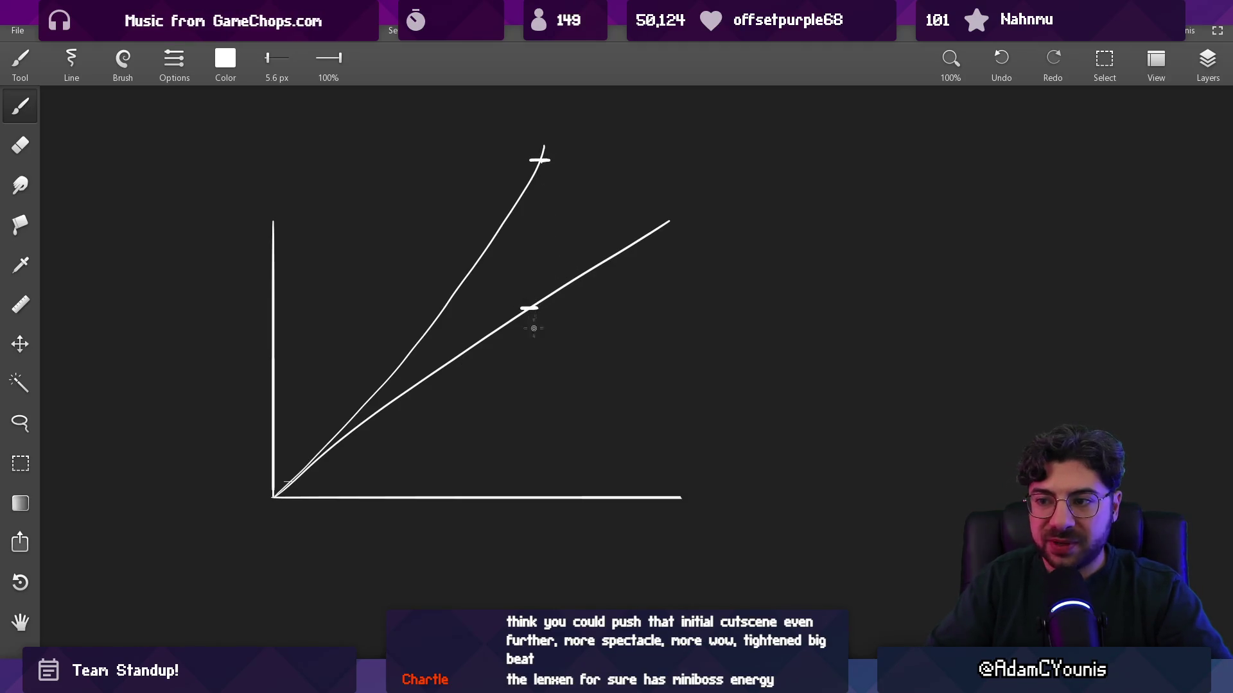
pyautogui.moveTo(517, 398); pyautogui.dragTo(534, 398)
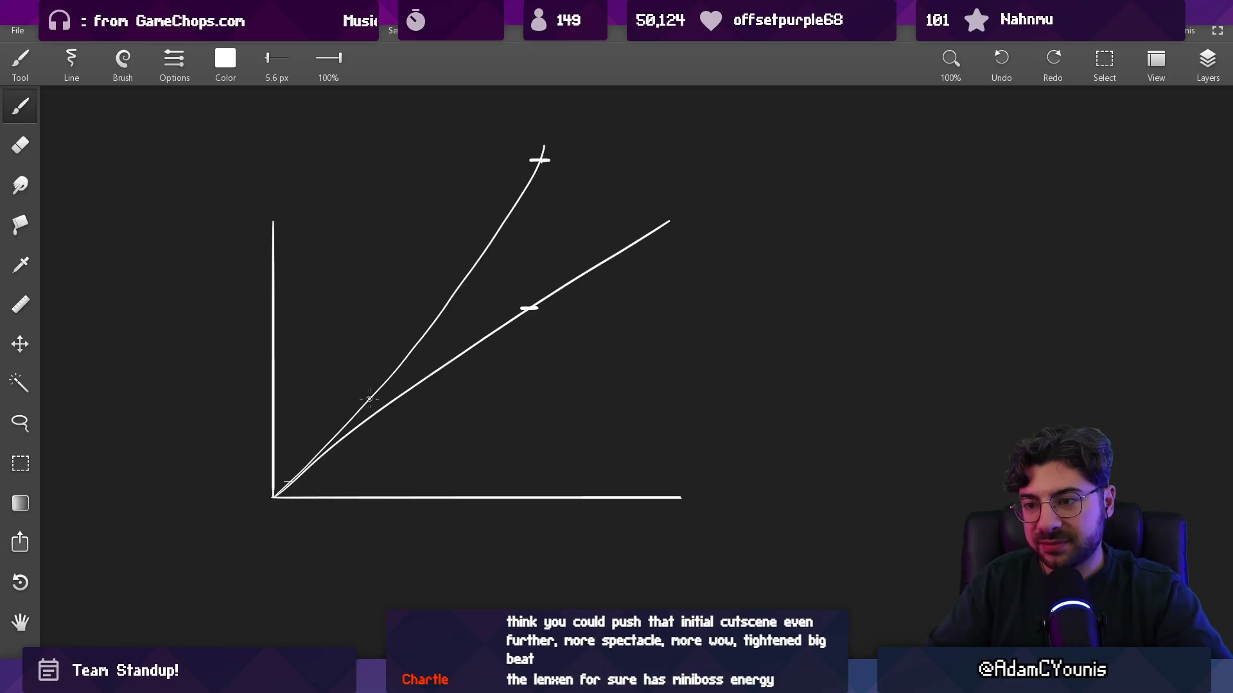
pyautogui.moveTo(354, 401); pyautogui.dragTo(398, 401)
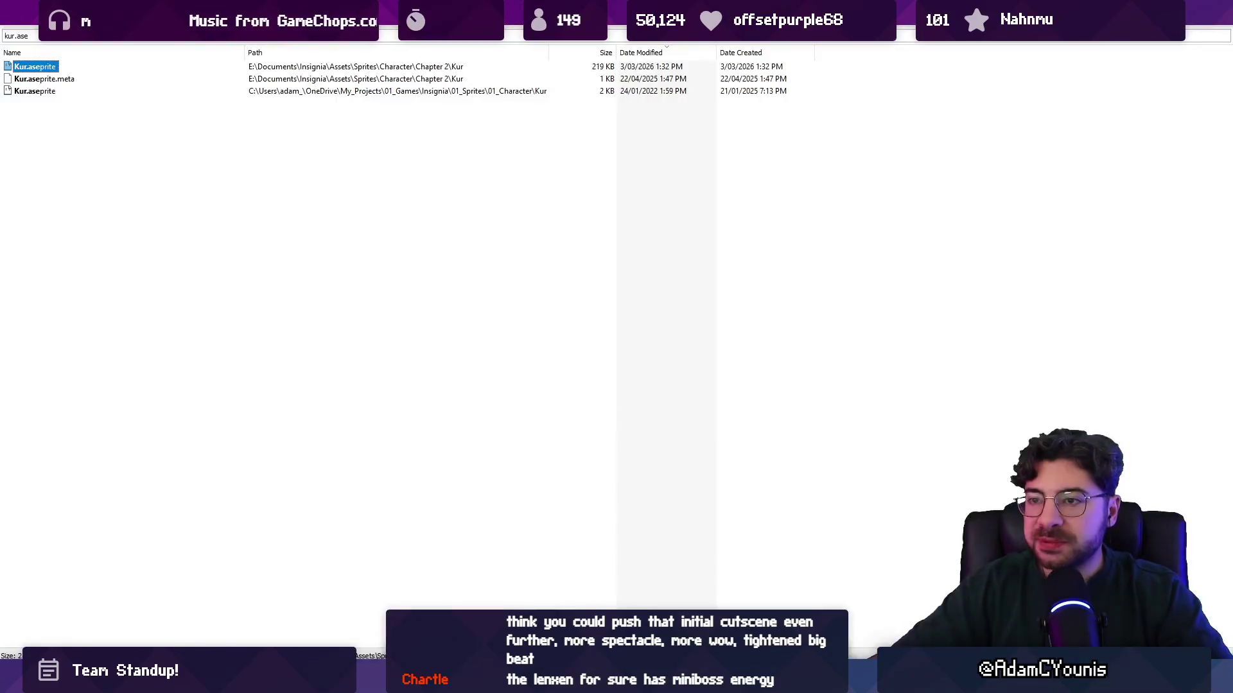
# Search 'barbarian .aseprite' and open the first Wolverine Barbarian sprite file
pyautogui.write('barbnari')
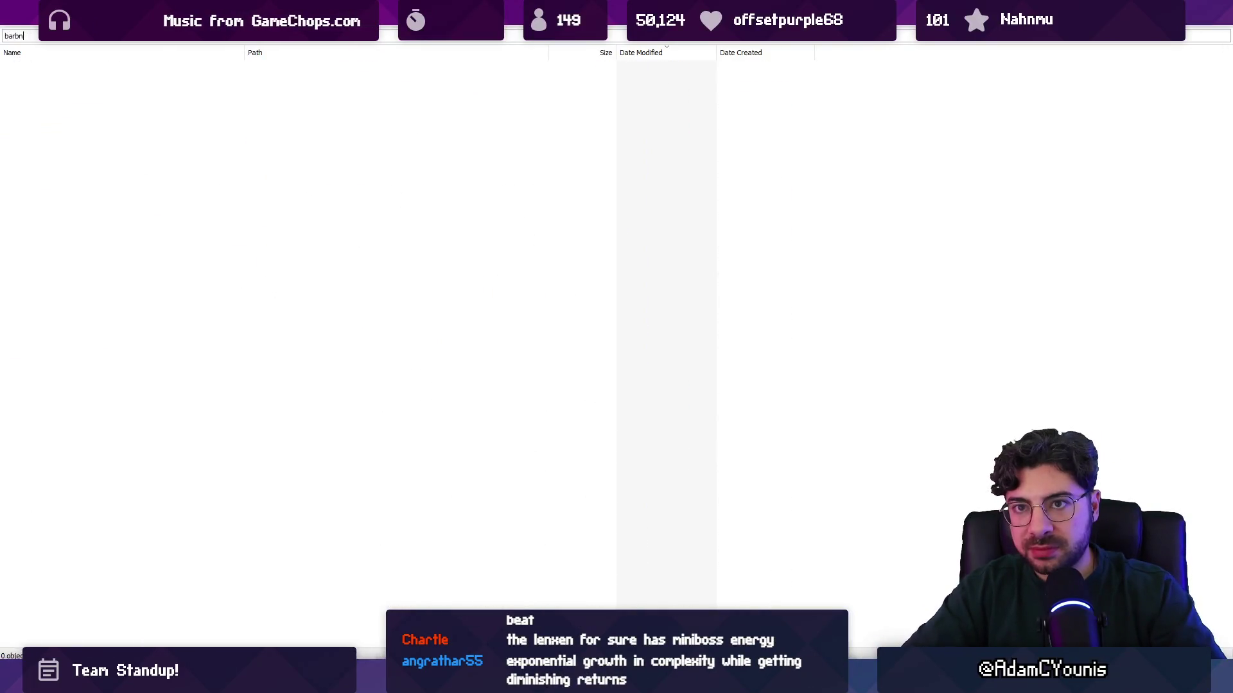
pyautogui.press('BackSpace')
pyautogui.write('arian .aseprite')
pyautogui.press('Down')
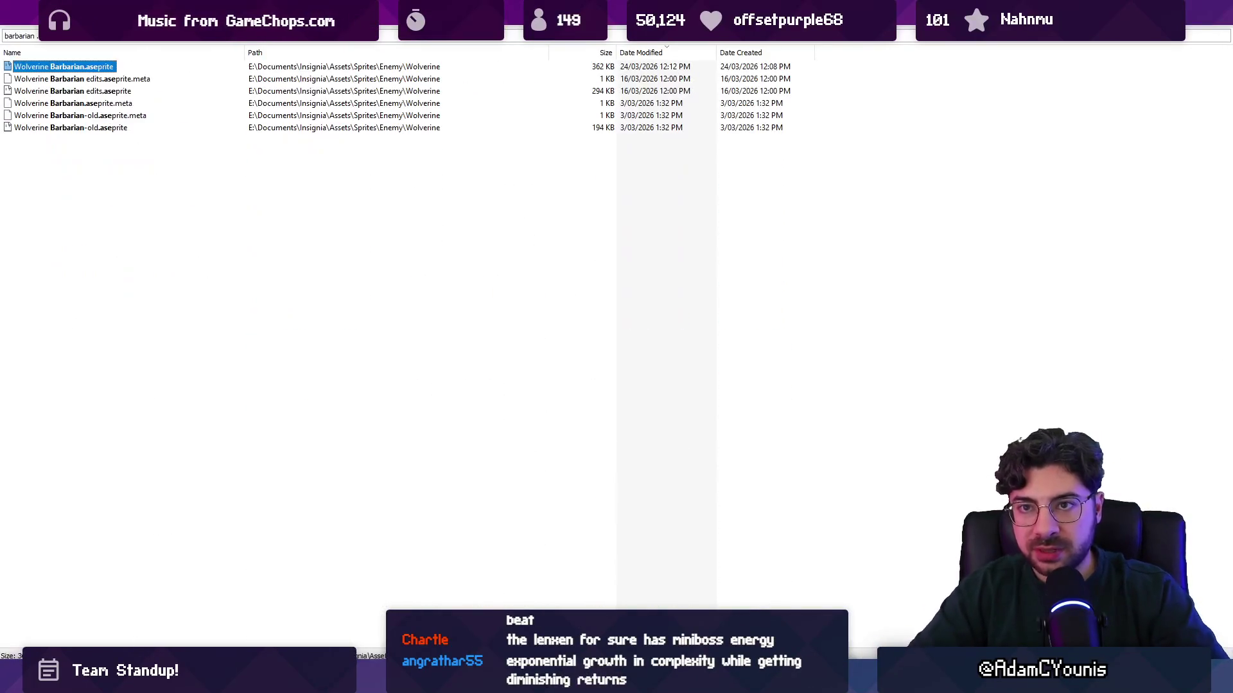
pyautogui.press('Return')
# Preview the Wolverine Barbarian's frames 11 to 43 across all layers
pyautogui.scroll(1, 768, 304)
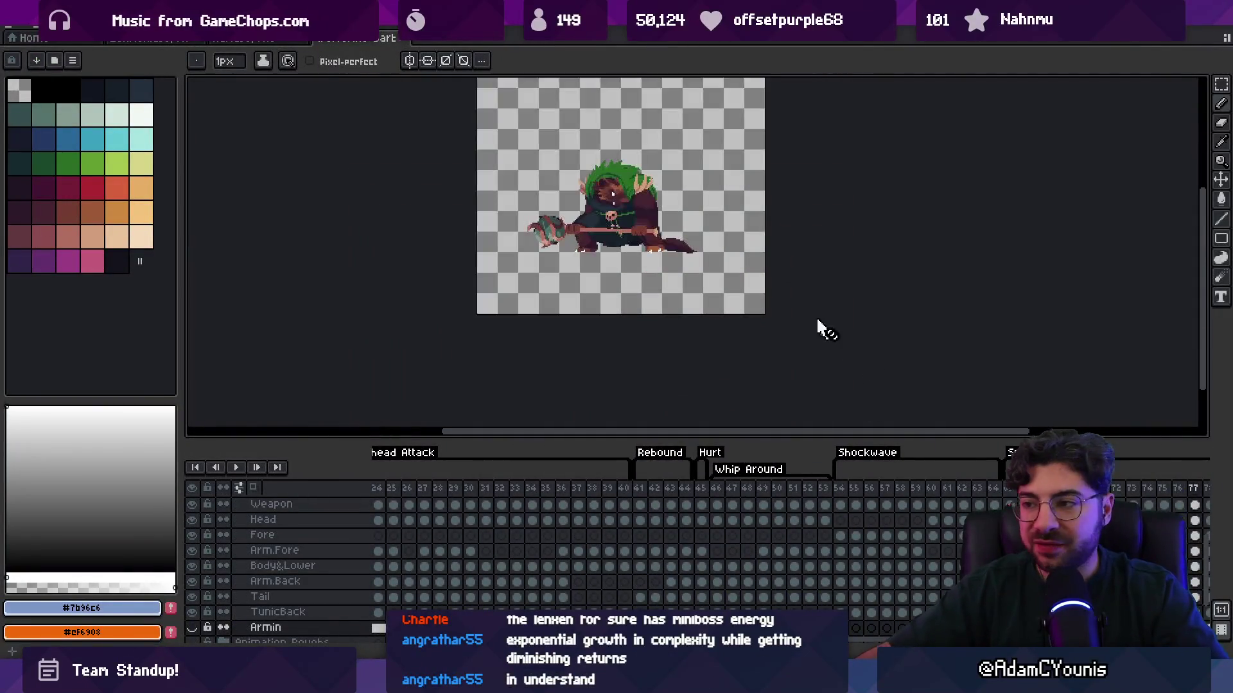
pyautogui.moveTo(411, 488)
pyautogui.mouseDown()
pyautogui.moveTo(702, 507)
pyautogui.moveTo(607, 514)
pyautogui.mouseUp()
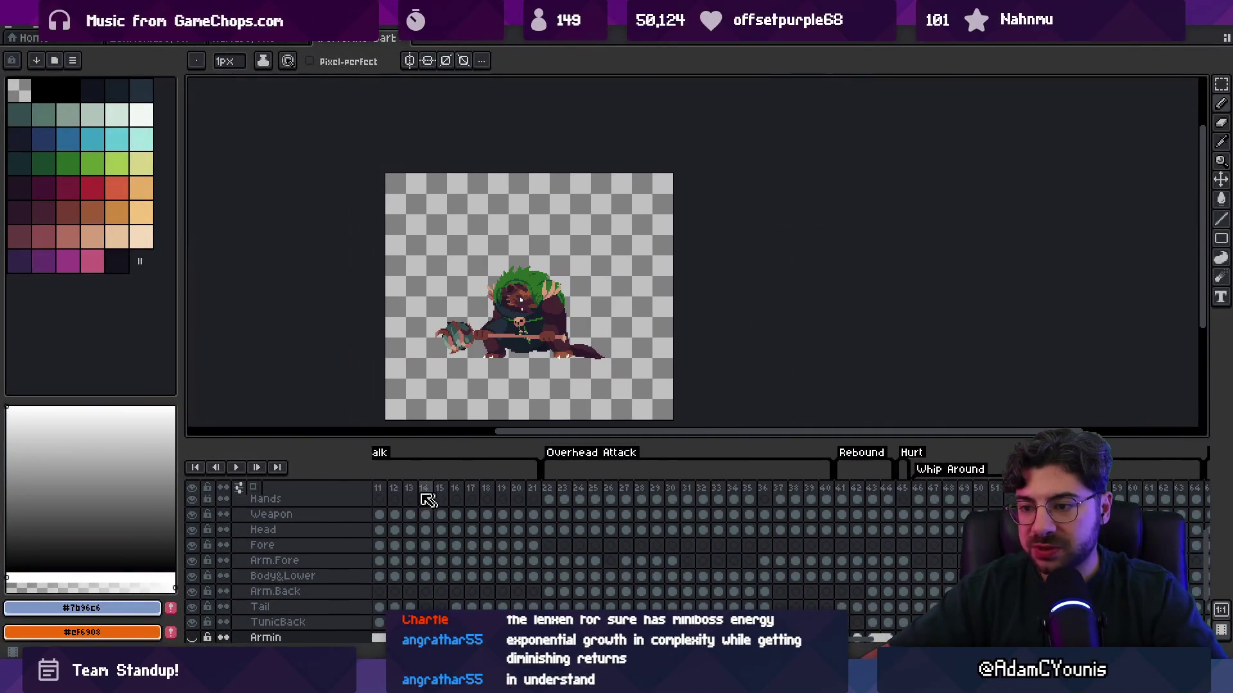
pyautogui.moveTo(391, 497)
pyautogui.mouseDown()
pyautogui.moveTo(1163, 510)
pyautogui.moveTo(820, 504)
pyautogui.moveTo(835, 507)
pyautogui.mouseUp()
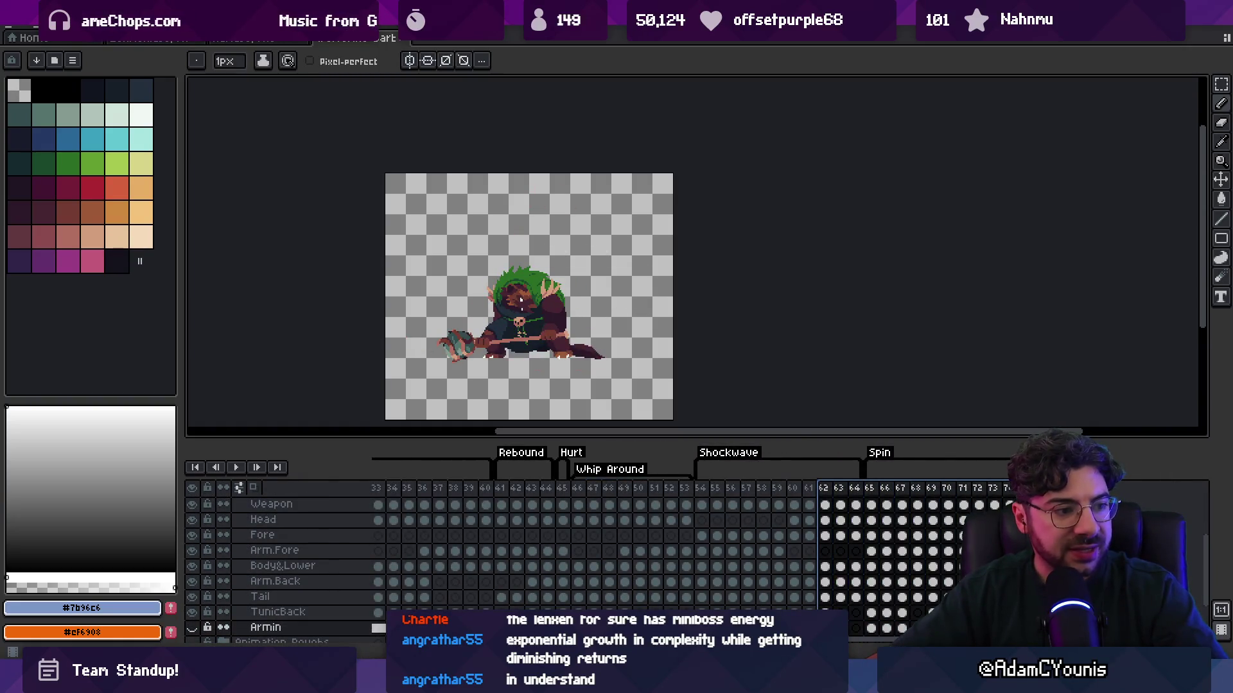
pyautogui.press('Escape')
# Preview the opening and overhead attack frames and inspect the pose at frame 65
pyautogui.scroll(1, 540, 344)
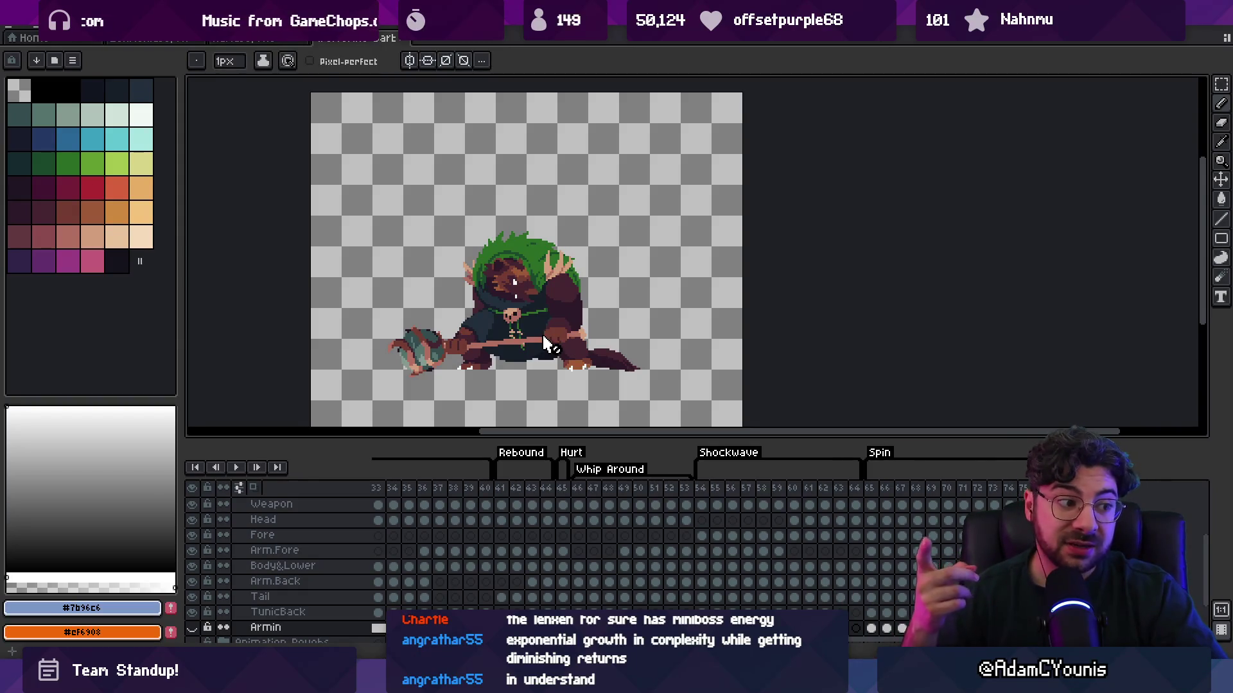
pyautogui.hscroll(-5, 517, 525)
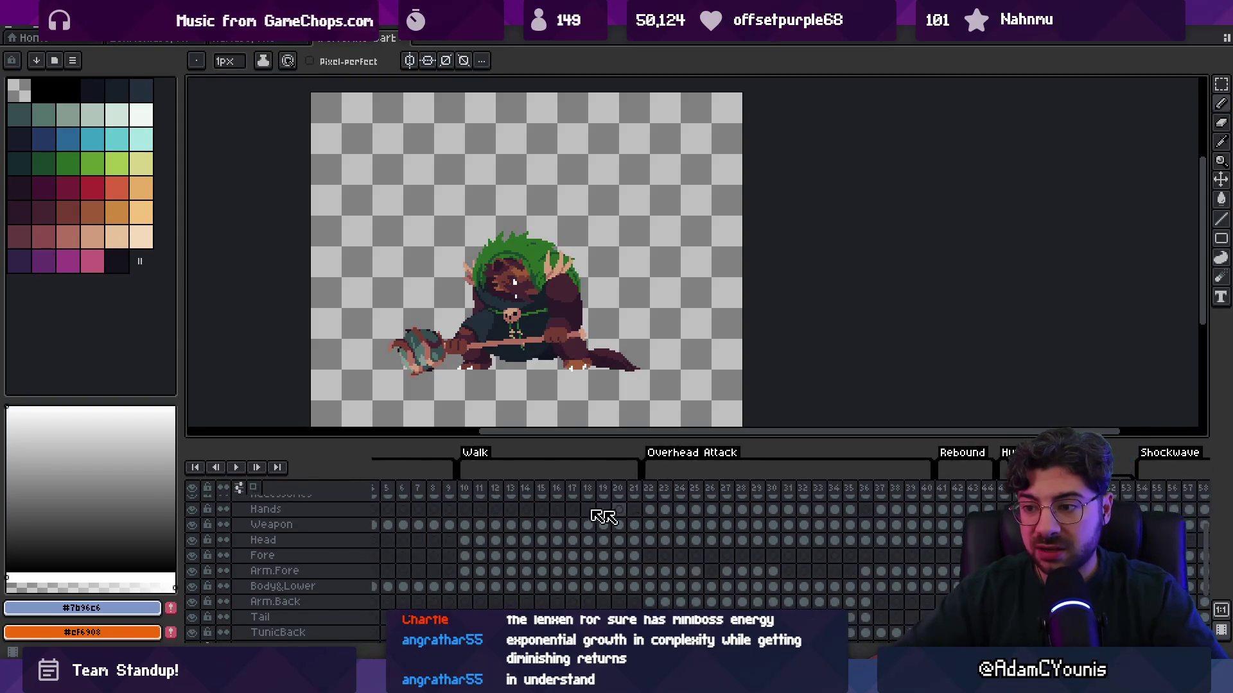
pyautogui.scroll(1, 599, 518)
pyautogui.moveTo(389, 491); pyautogui.dragTo(888, 486)
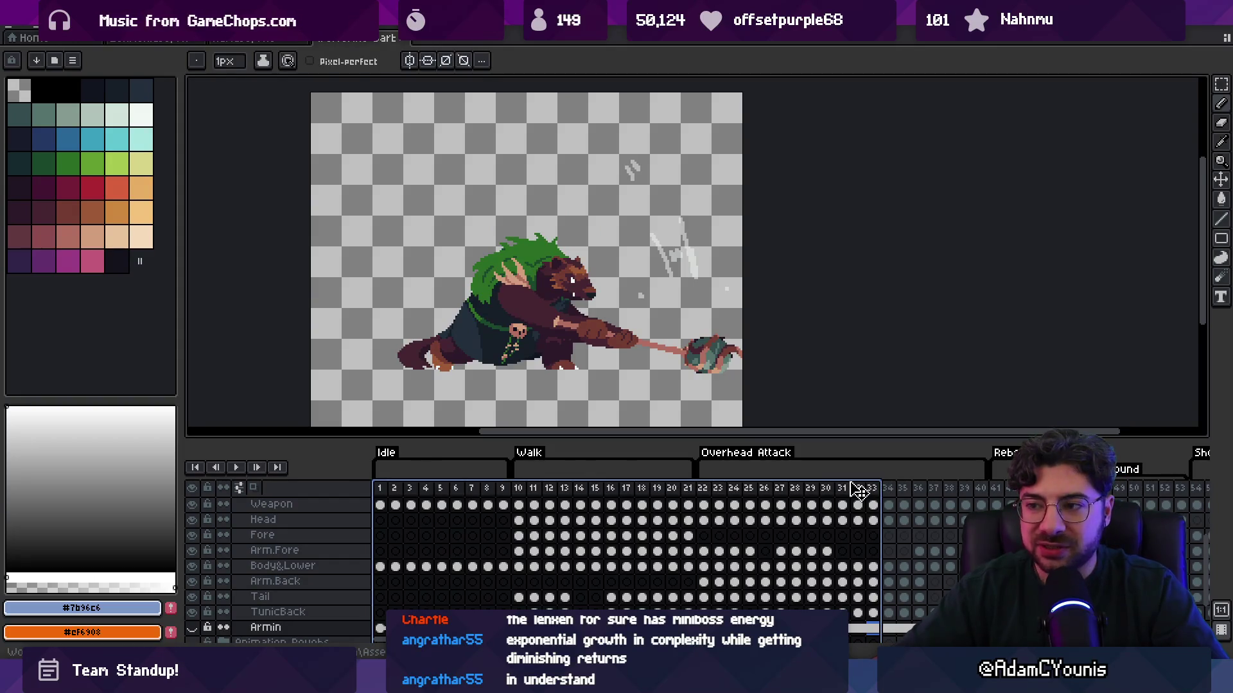
pyautogui.moveTo(901, 491); pyautogui.dragTo(1230, 480)
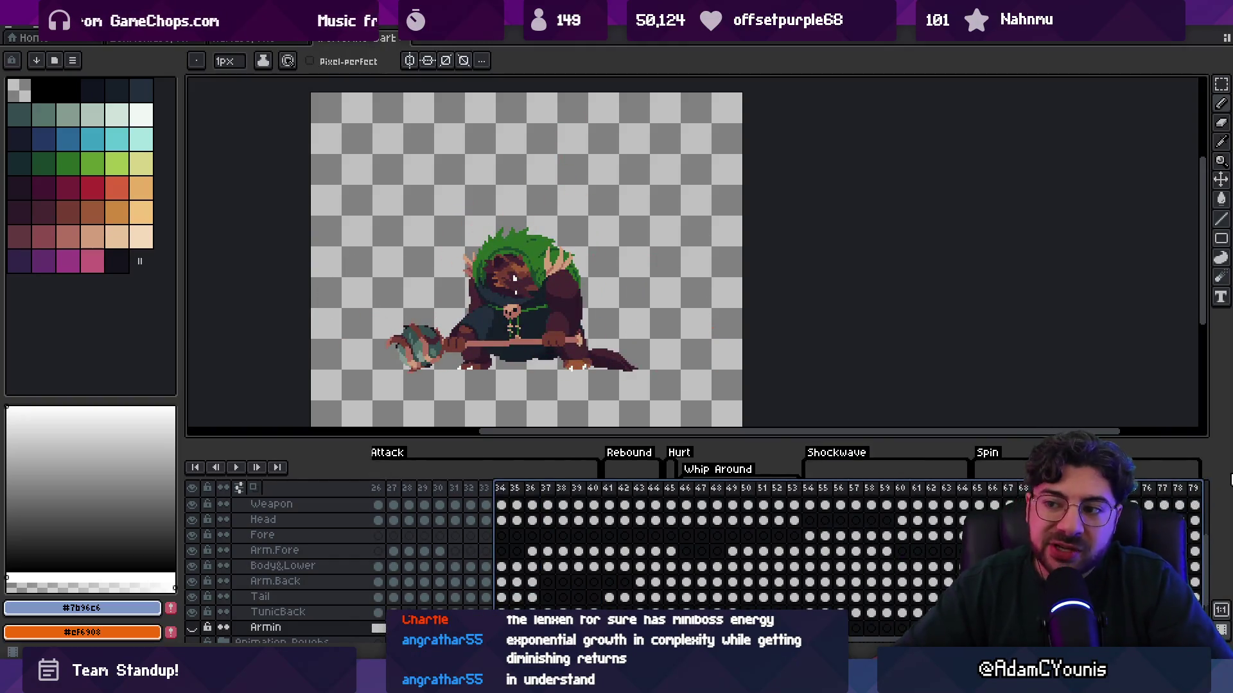
pyautogui.click(978, 504)
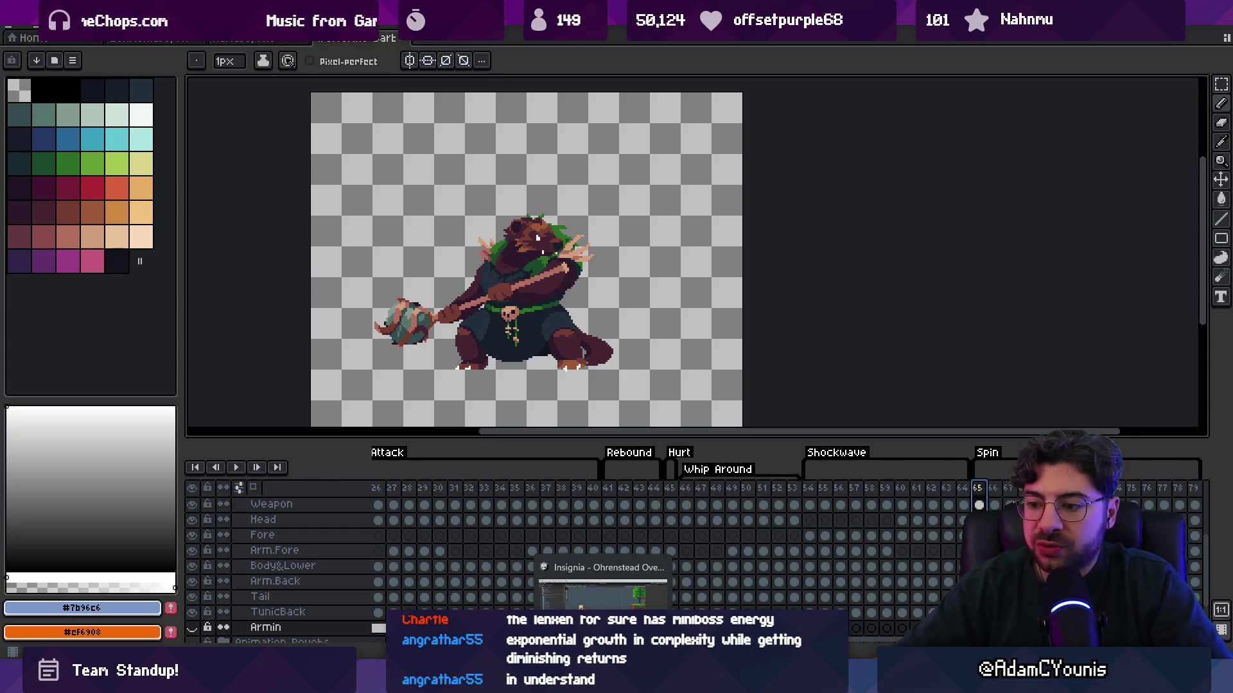
pyautogui.click(518, 682)
pyautogui.scroll(-2, 552, 415)
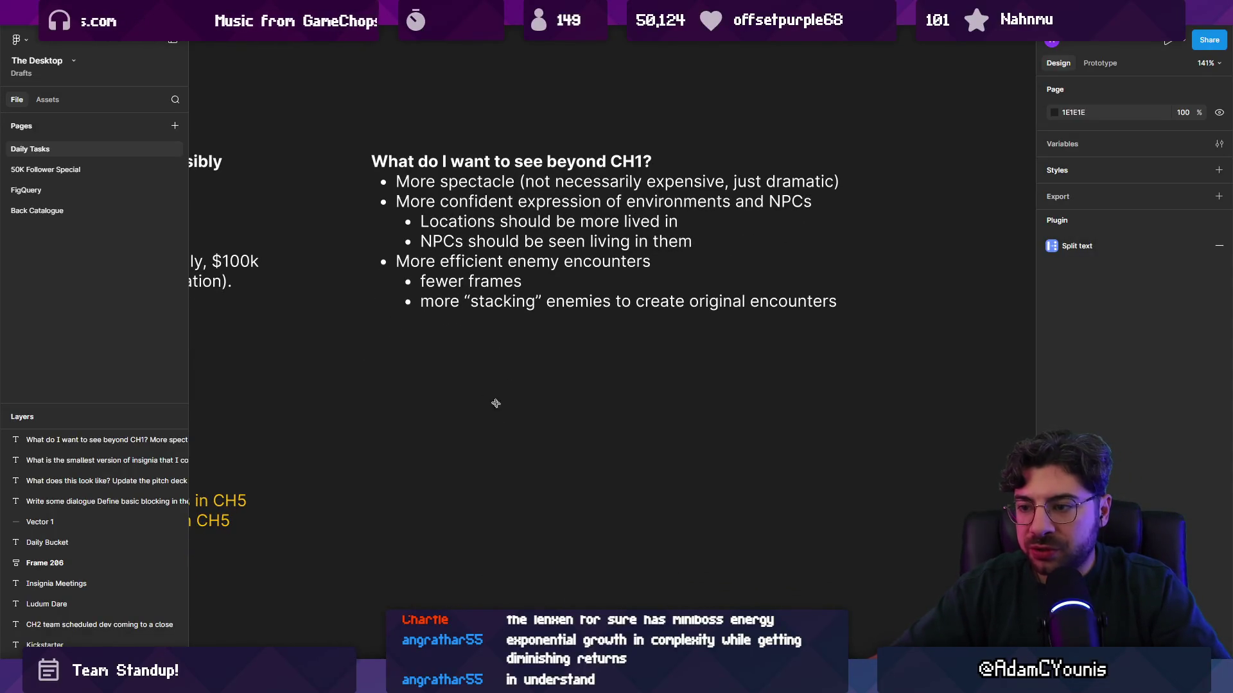
# Draw a grey 159×159 square below the CH1 notes and shift it left
pyautogui.moveTo(473, 384); pyautogui.dragTo(618, 489)
pyautogui.click(673, 520)
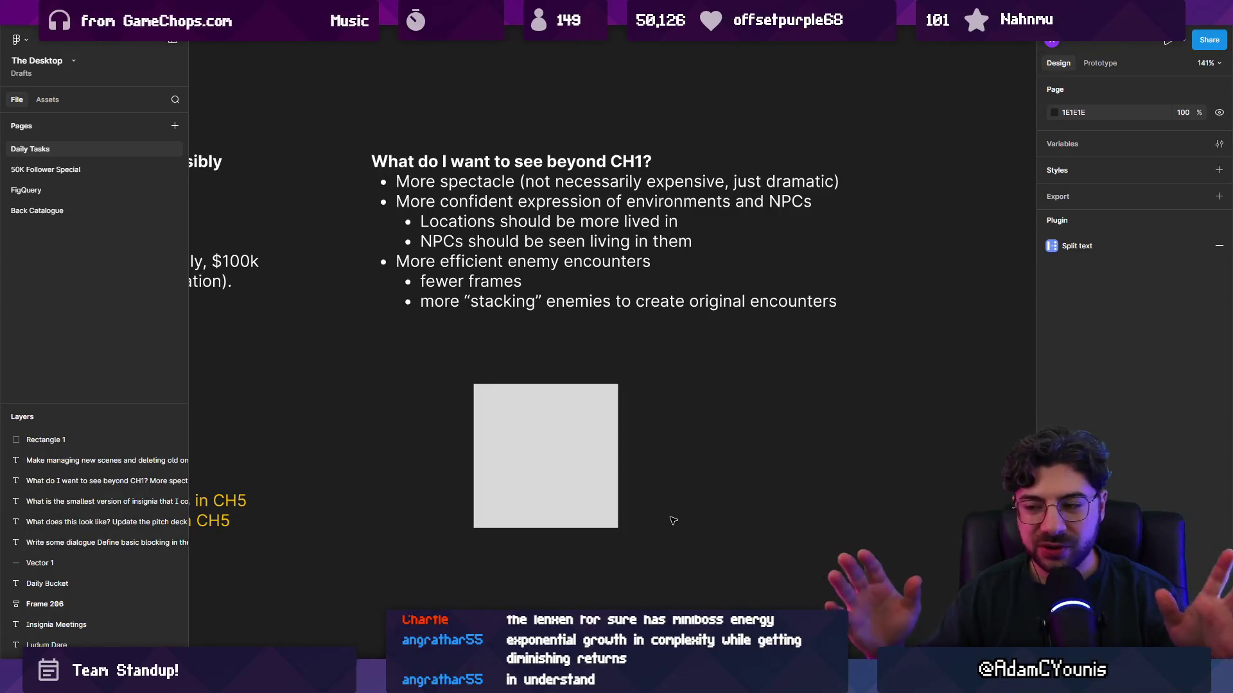
pyautogui.moveTo(586, 462); pyautogui.dragTo(509, 462)
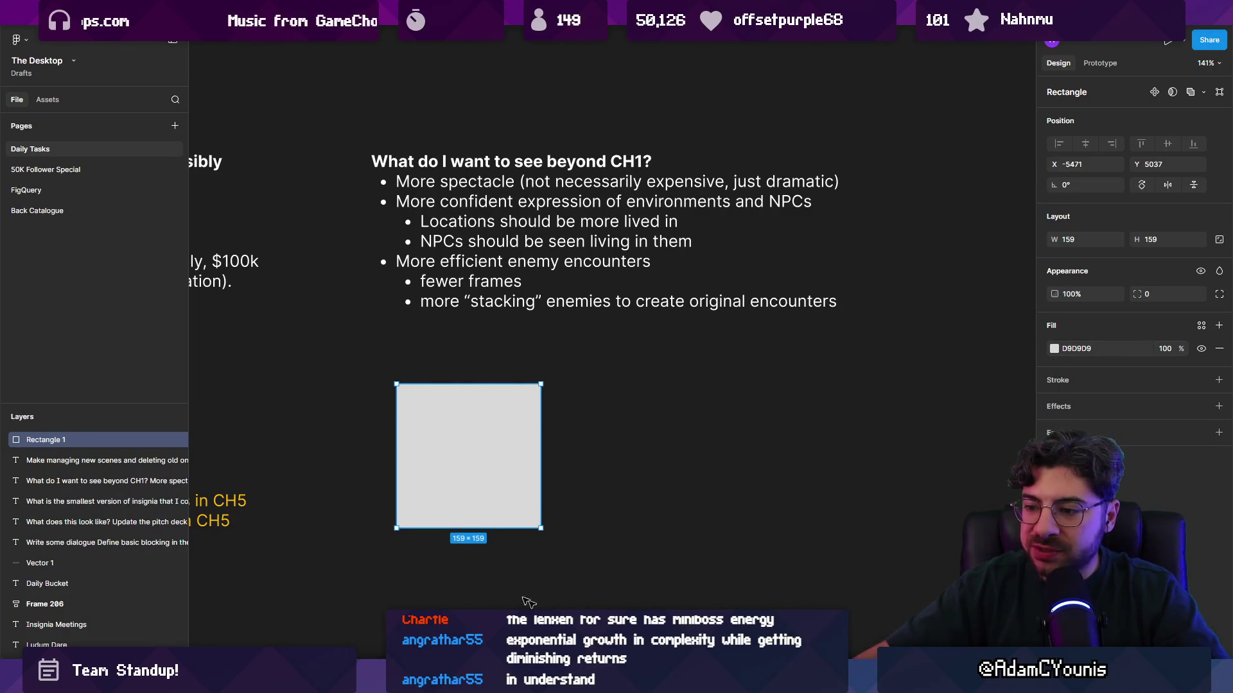
pyautogui.scroll(5, 449, 597)
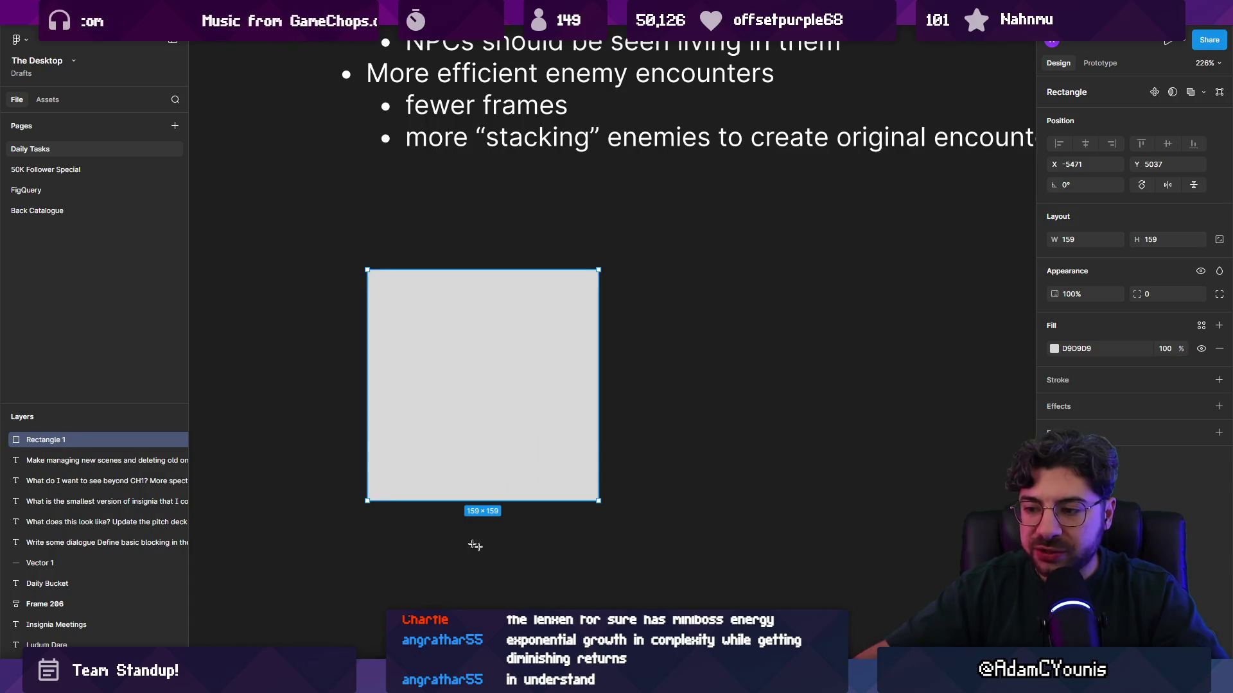
# Add a 'Depth' label below the square and a copied 'Breadth' label to its left
pyautogui.click(418, 536)
pyautogui.write('Dep')
pyautogui.press('Escape')
pyautogui.keyDown('alt'); pyautogui.moveTo(475, 541); pyautogui.dragTo(327, 391); pyautogui.keyUp('alt')
pyautogui.doubleClick(326, 391)
pyautogui.write('Breadth')
pyautogui.press('Escape')
pyautogui.moveTo(357, 390); pyautogui.dragTo(334, 389)
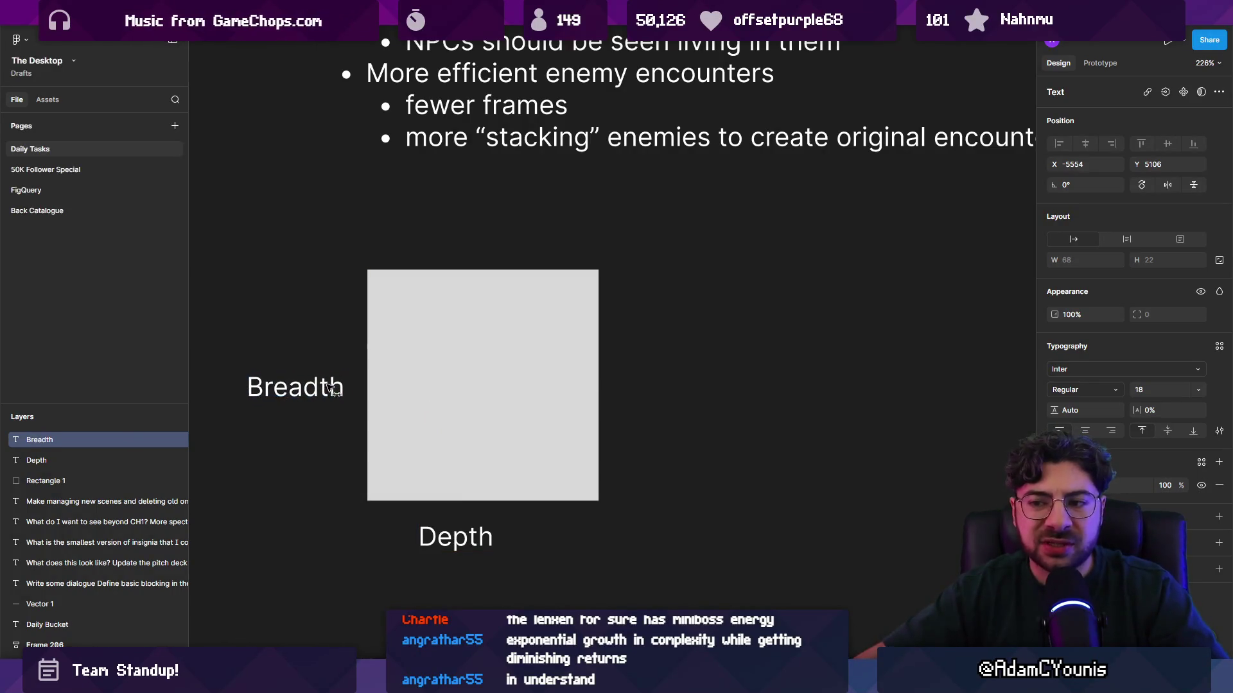
# Centre the Depth label under the square and select the square with both labels
pyautogui.moveTo(456, 538); pyautogui.dragTo(483, 538)
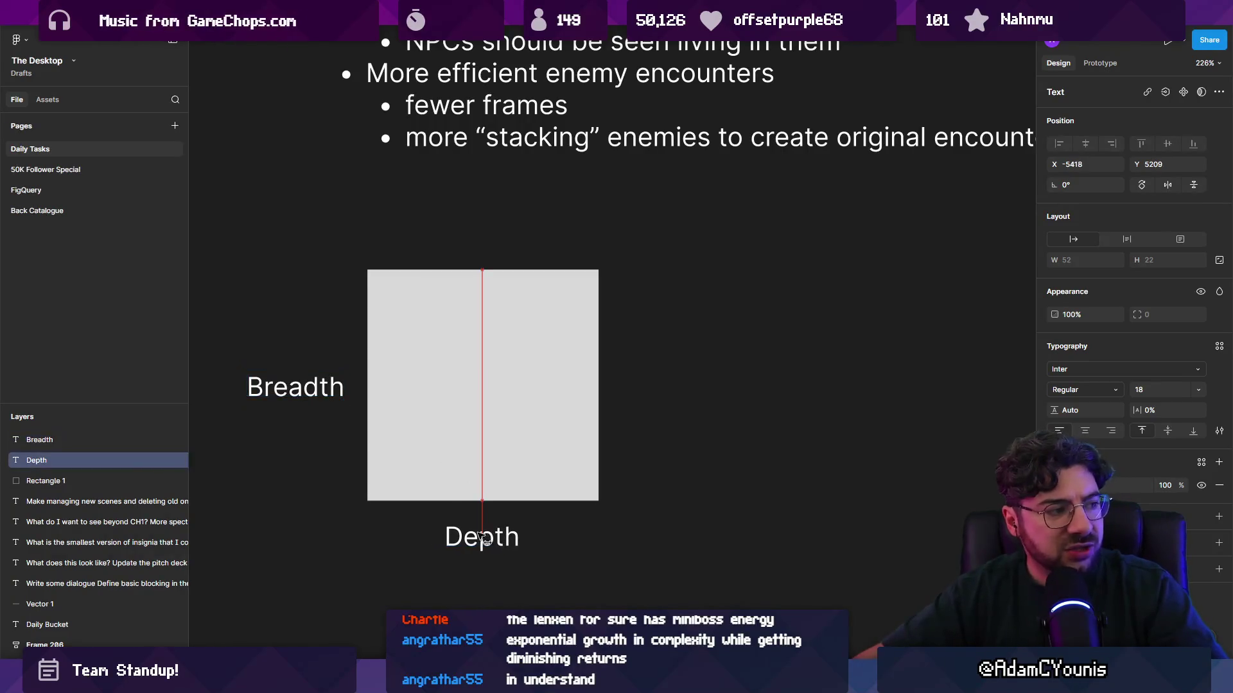
pyautogui.click(477, 334)
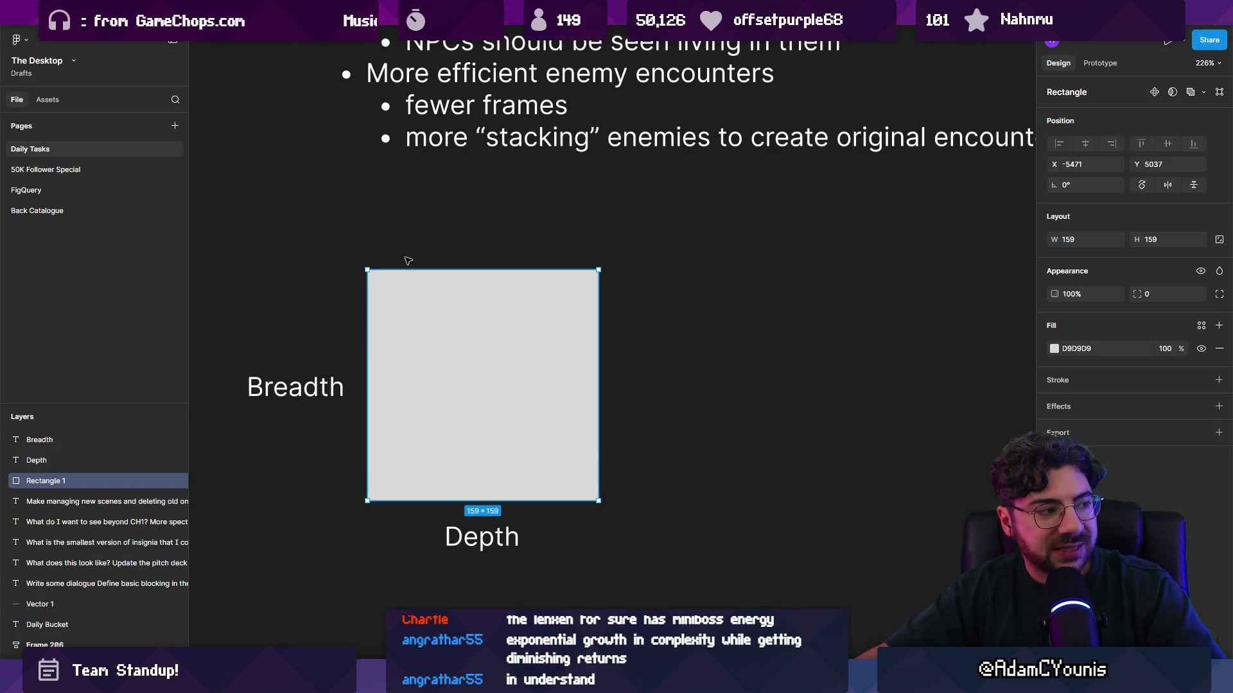
pyautogui.click(331, 387)
pyautogui.keyDown('shift'); pyautogui.click(496, 541); pyautogui.keyUp('shift')
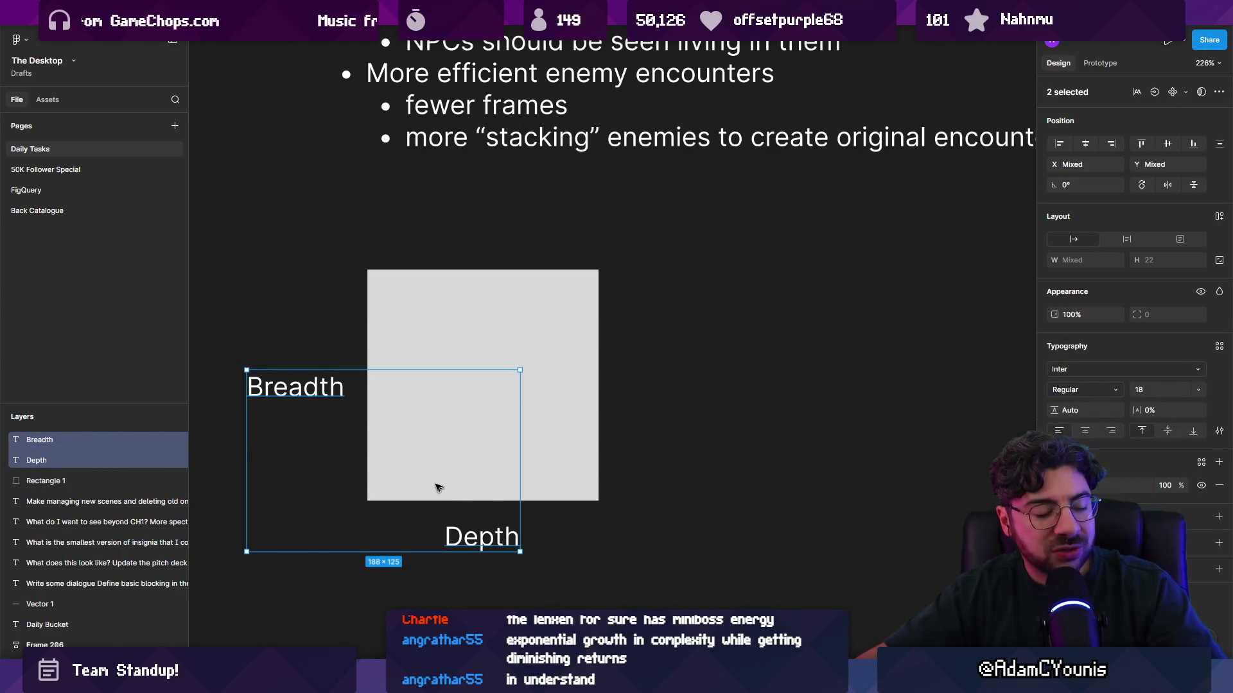
# Duplicate the square to the right and build an L shape from a 159×16 top bar and a vertical bar
pyautogui.scroll(-3, 435, 488)
pyautogui.scroll(1, 484, 473)
pyautogui.moveTo(407, 422); pyautogui.dragTo(719, 406)
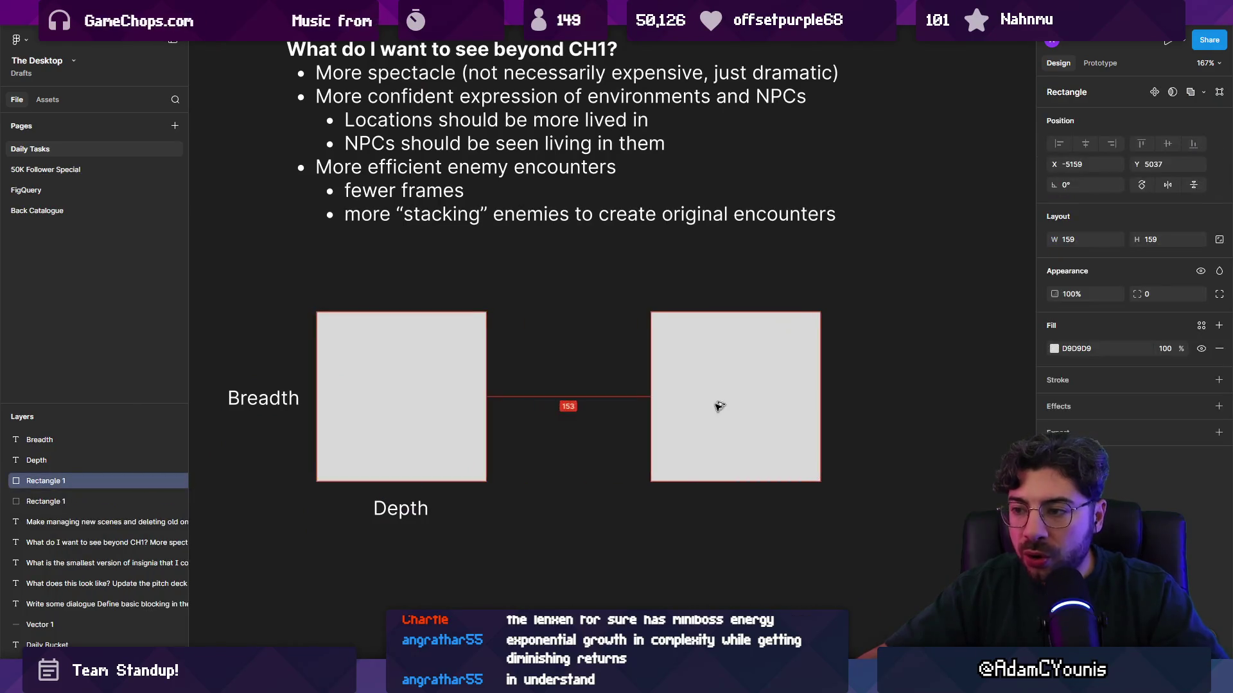
pyautogui.moveTo(719, 481); pyautogui.dragTo(720, 329)
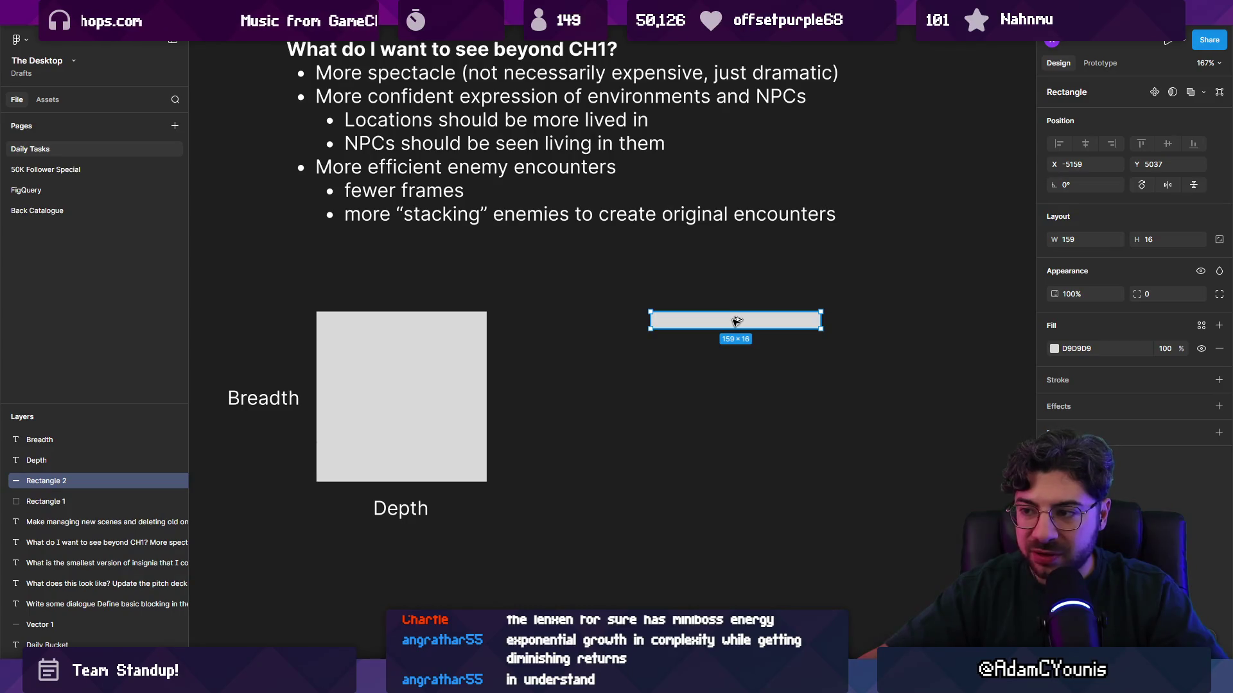
pyautogui.moveTo(736, 321); pyautogui.dragTo(737, 414)
pyautogui.moveTo(823, 397)
pyautogui.mouseDown()
pyautogui.moveTo(822, 451)
pyautogui.moveTo(753, 498)
pyautogui.moveTo(663, 471)
pyautogui.mouseUp()
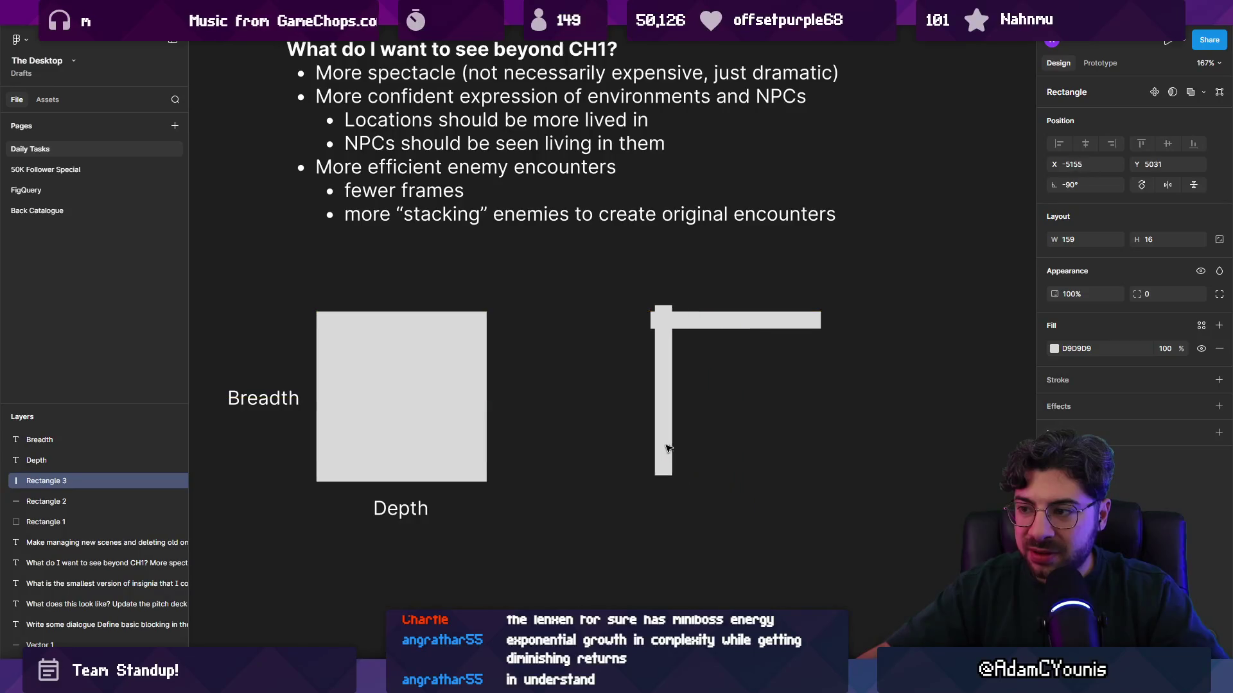
pyautogui.click(702, 464)
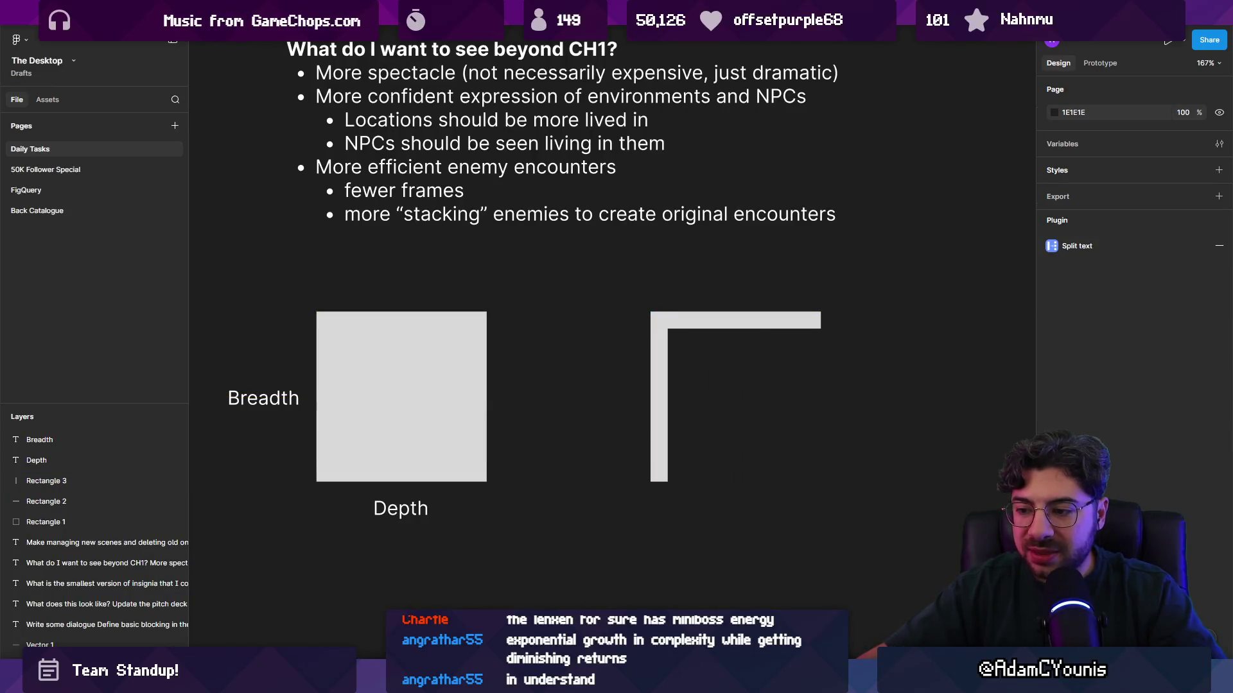
# Draw a square over the L shape and turn it into an outline with stroke 6
pyautogui.moveTo(652, 311); pyautogui.dragTo(820, 481)
pyautogui.hotkey('shift', 'a')
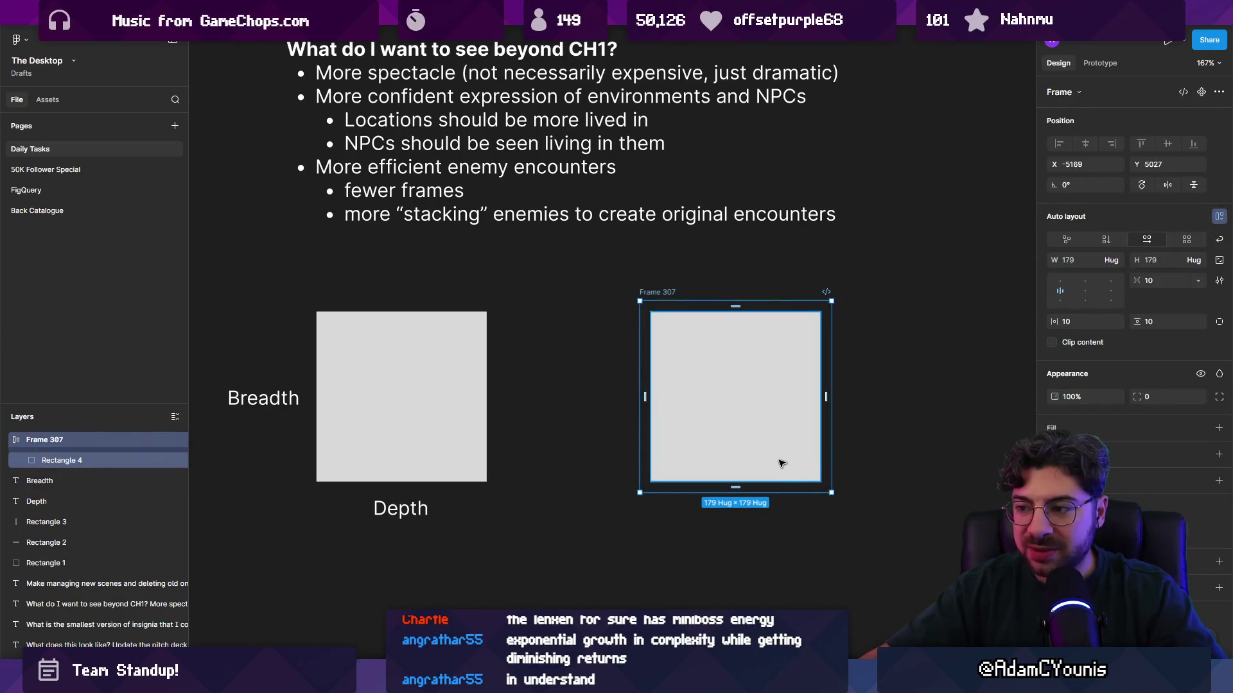
pyautogui.hotkey('ctrl', 'z')
pyautogui.hotkey('shift', 'x')
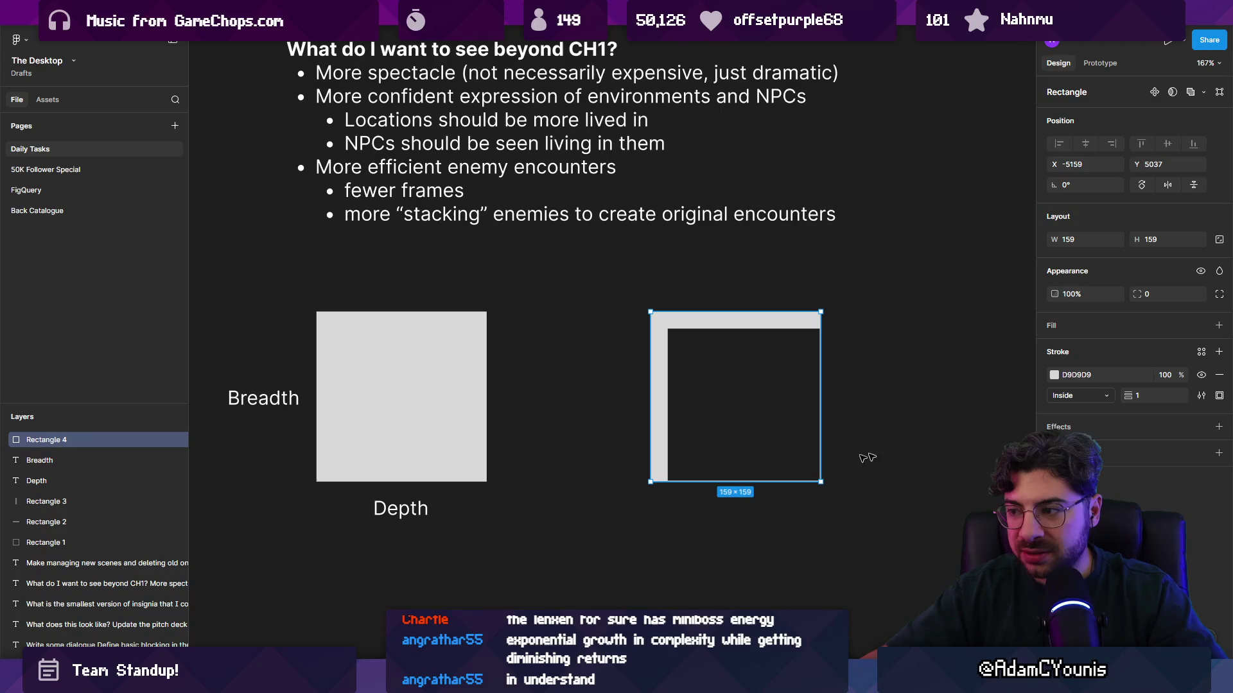
pyautogui.write('6')
pyautogui.click(863, 458)
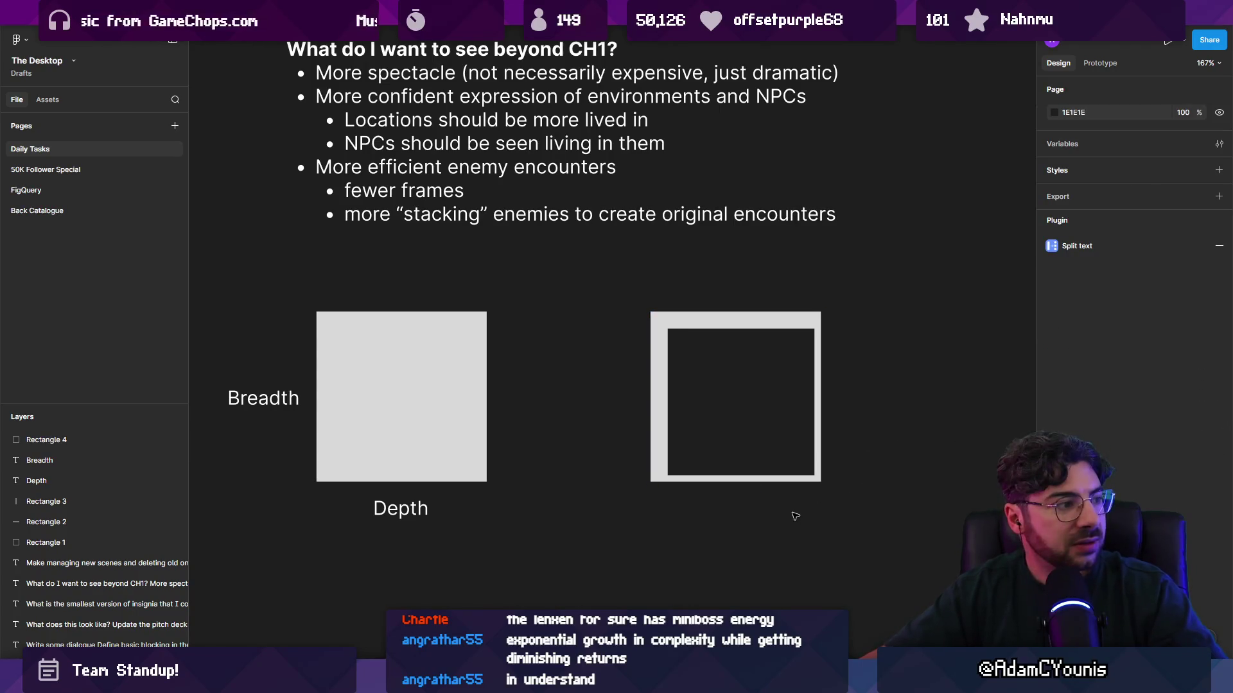
# Select the bars, outlined square and filled square in turn to compare the two diagrams
pyautogui.click(661, 384)
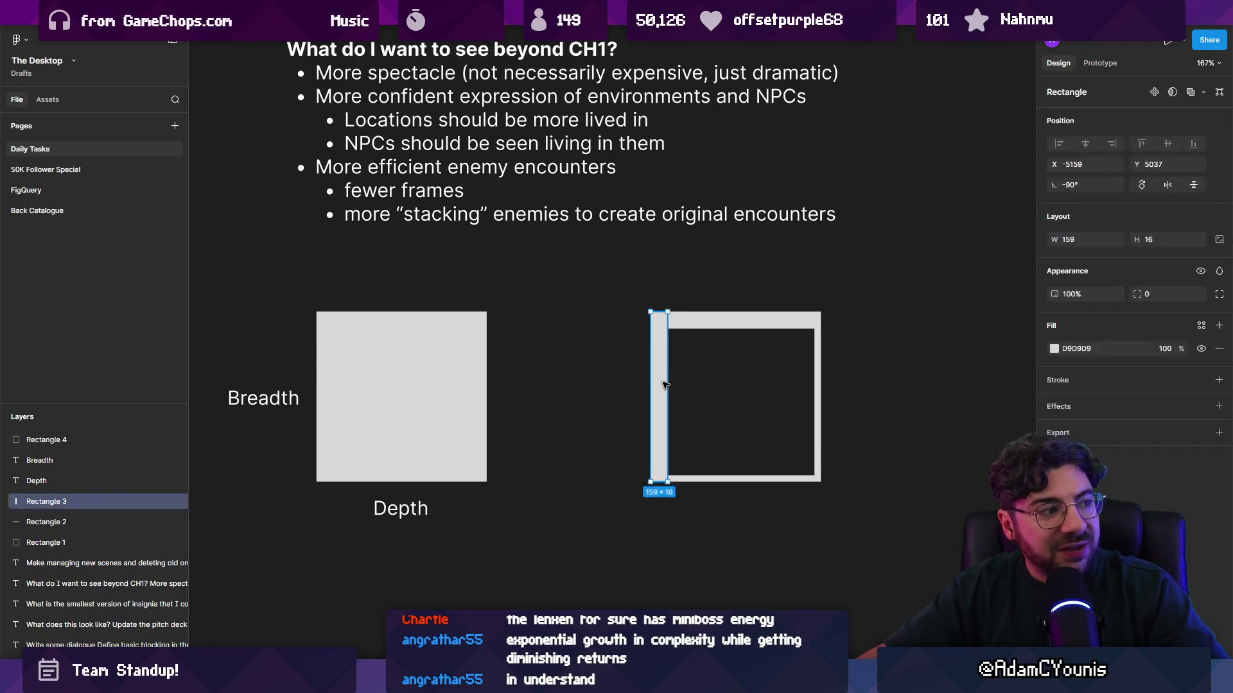
pyautogui.keyDown('shift'); pyautogui.click(718, 324); pyautogui.keyUp('shift')
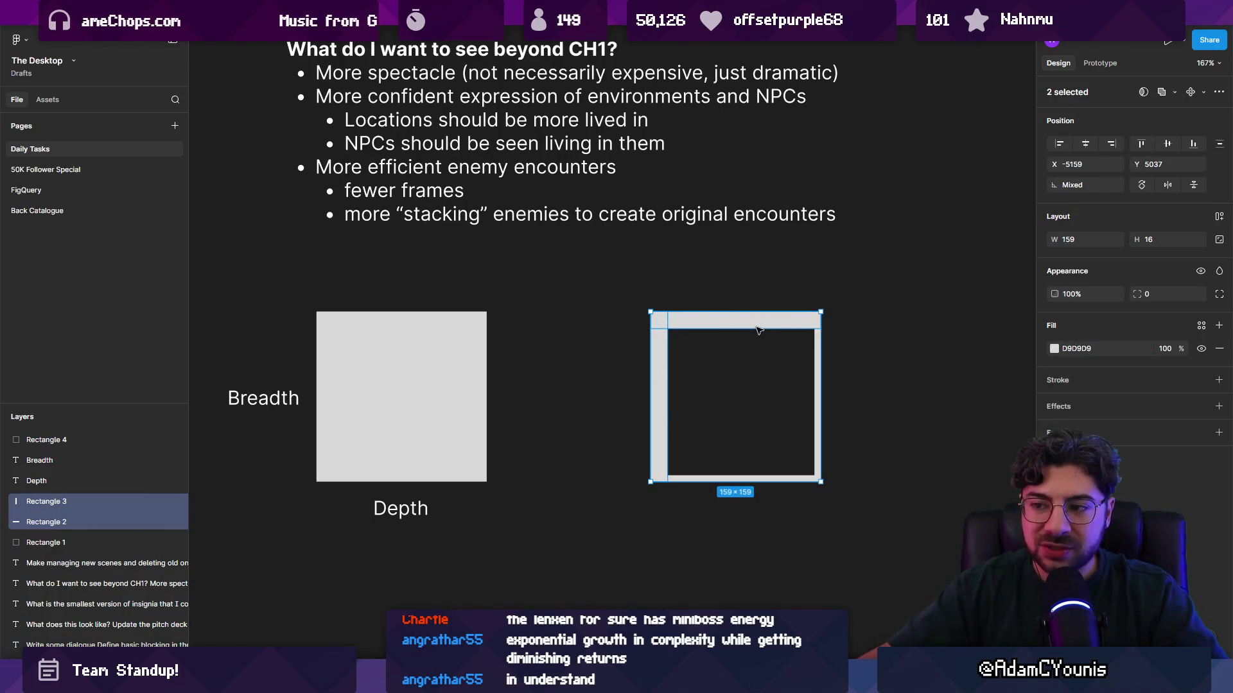
pyautogui.click(393, 403)
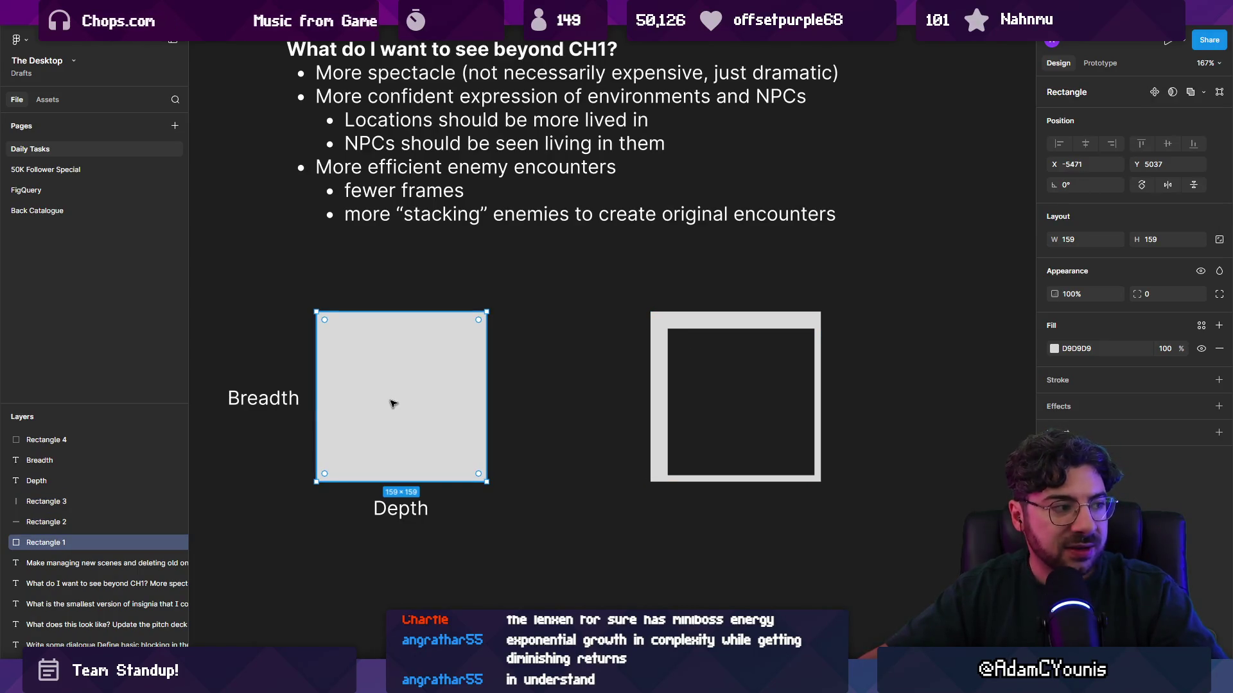
pyautogui.click(654, 383)
pyautogui.click(721, 326)
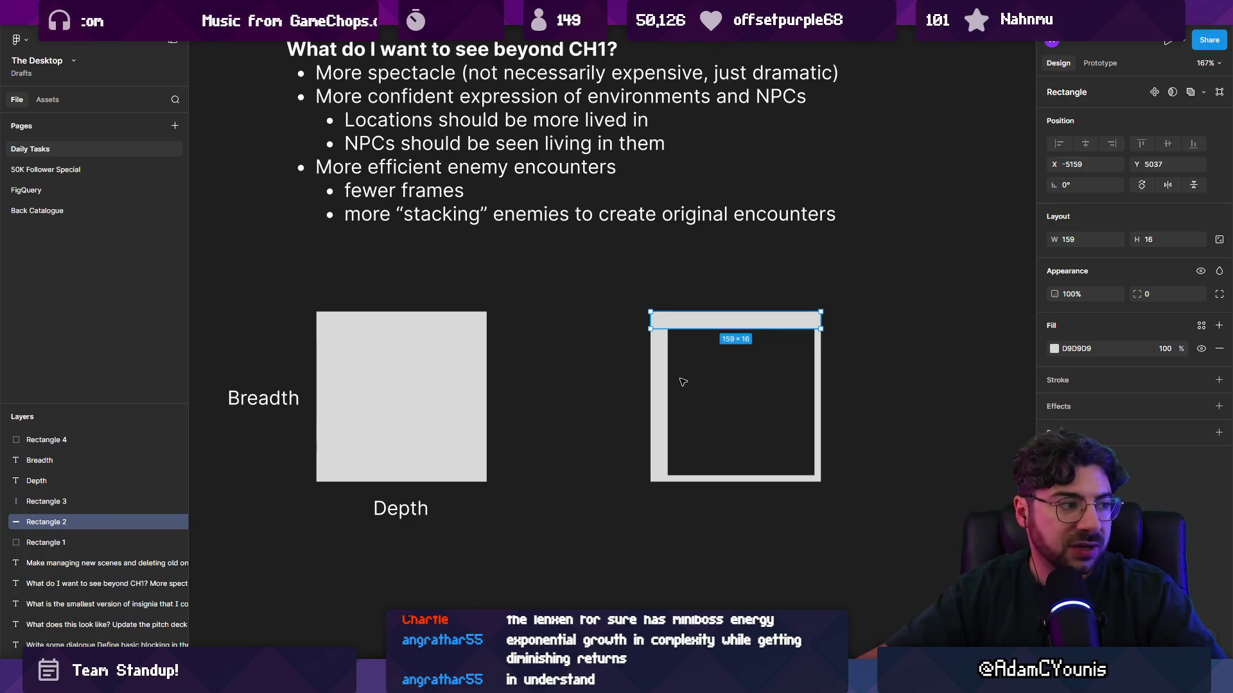
pyautogui.click(661, 390)
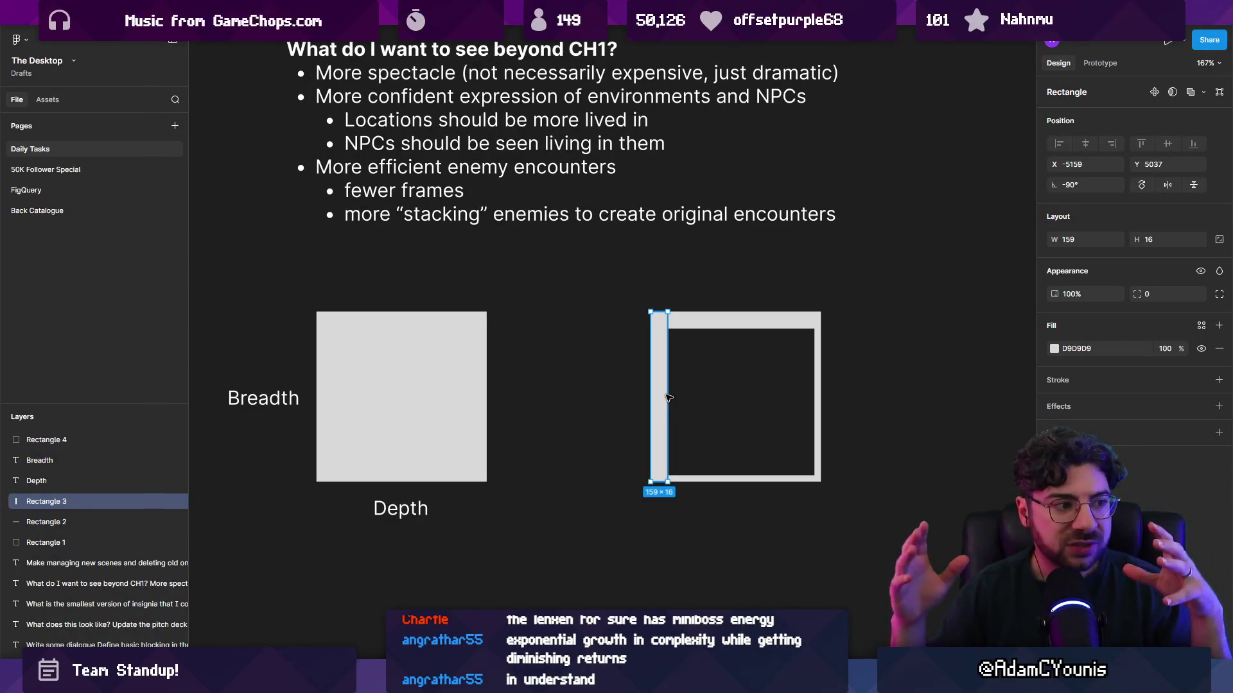
pyautogui.click(709, 324)
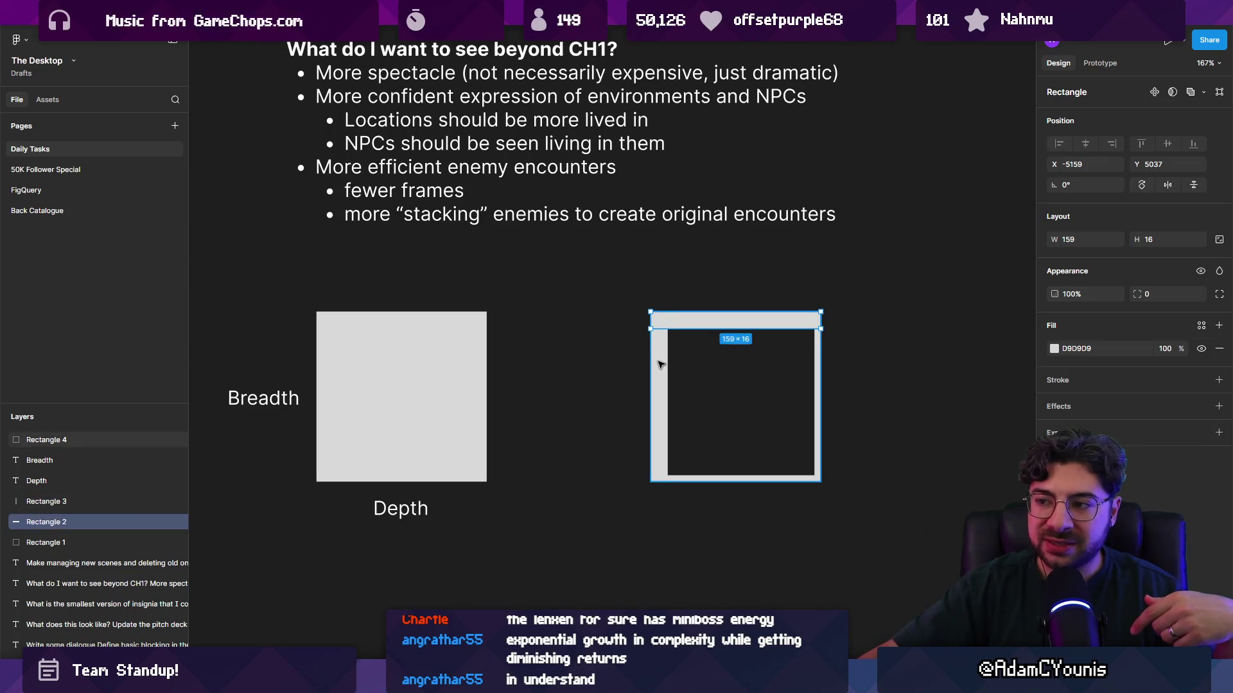
pyautogui.click(687, 331)
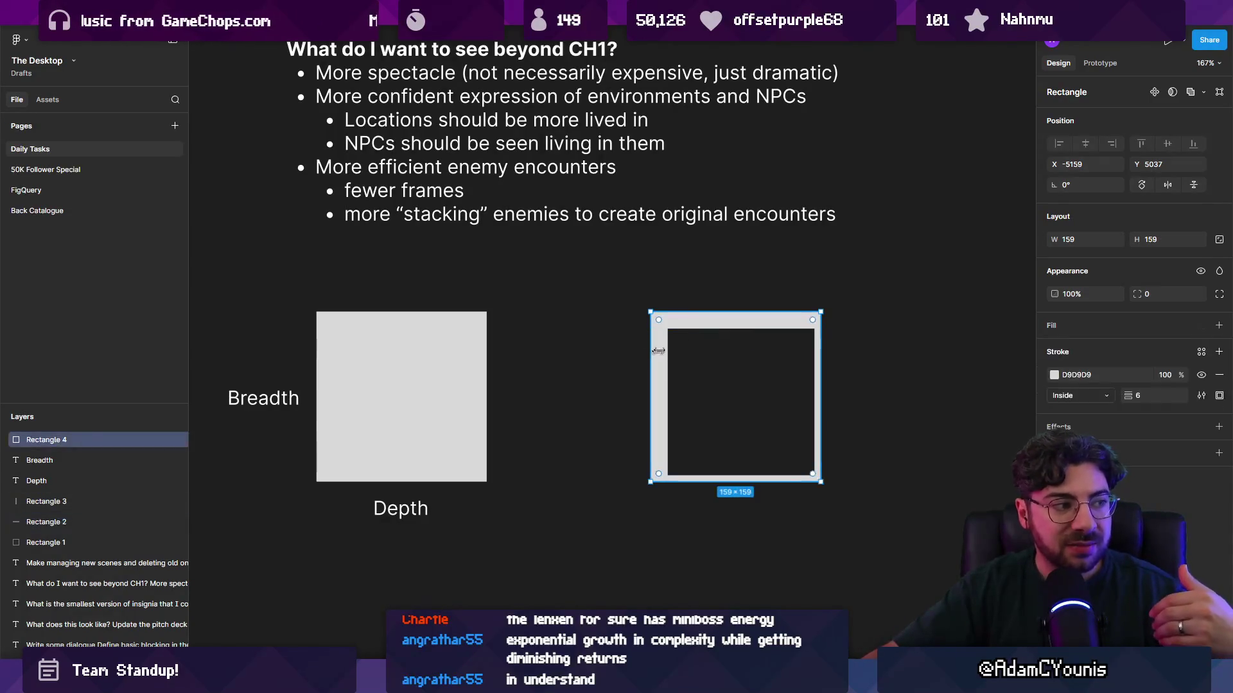
pyautogui.press('Escape')
pyautogui.click(692, 328)
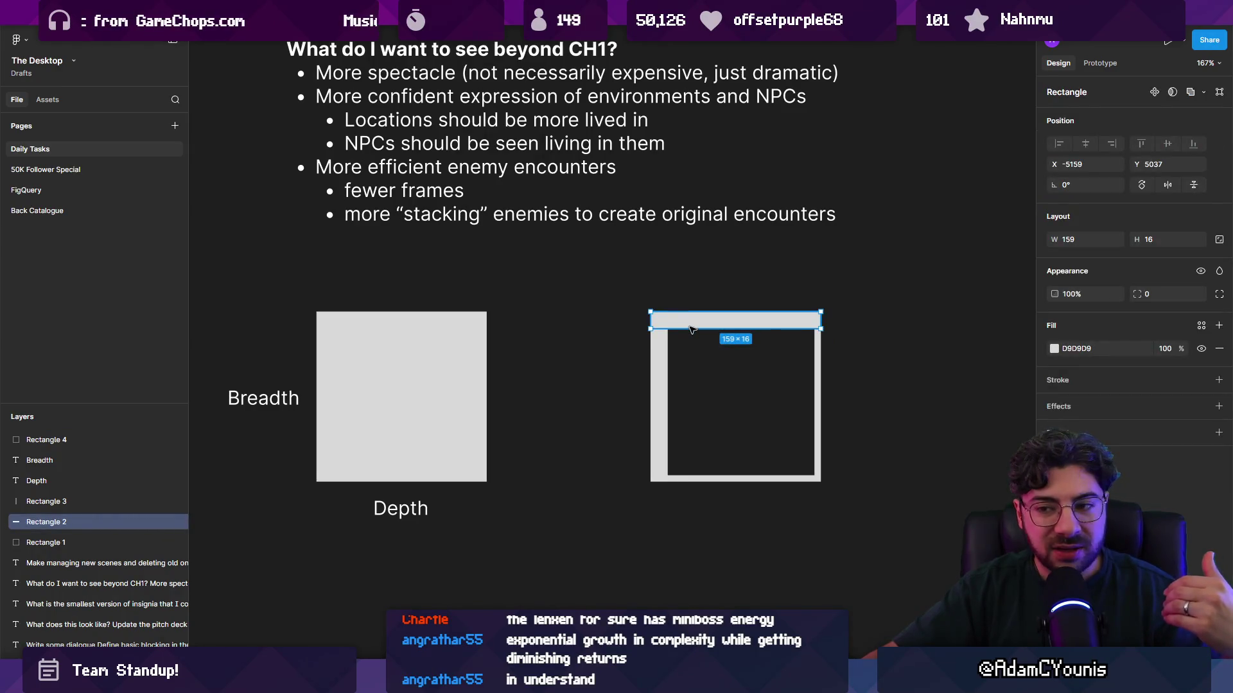
pyautogui.click(434, 388)
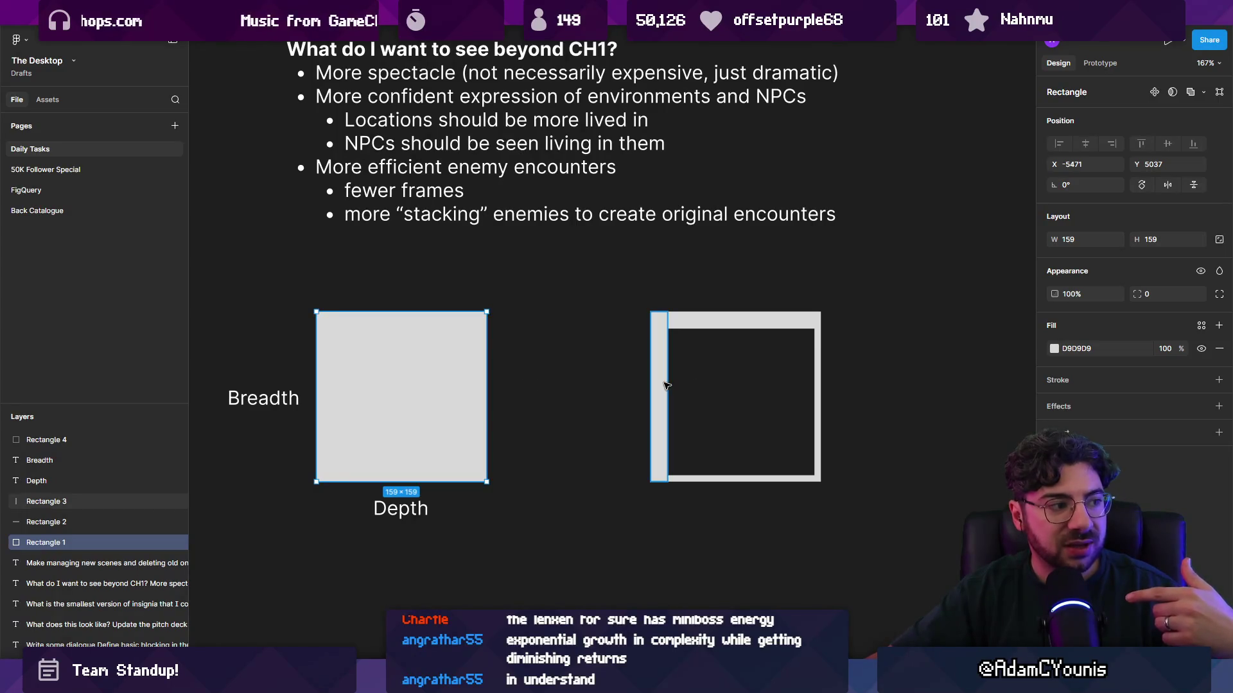
pyautogui.click(662, 321)
pyautogui.click(665, 366)
pyautogui.click(691, 327)
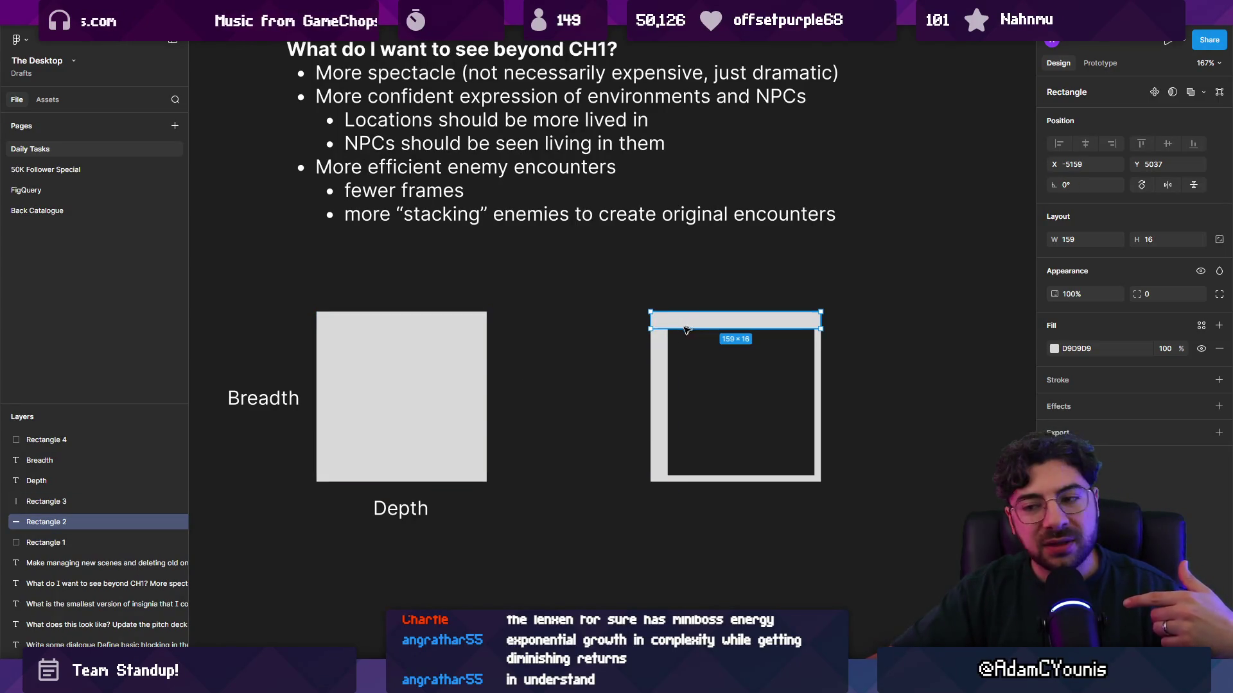
pyautogui.click(525, 338)
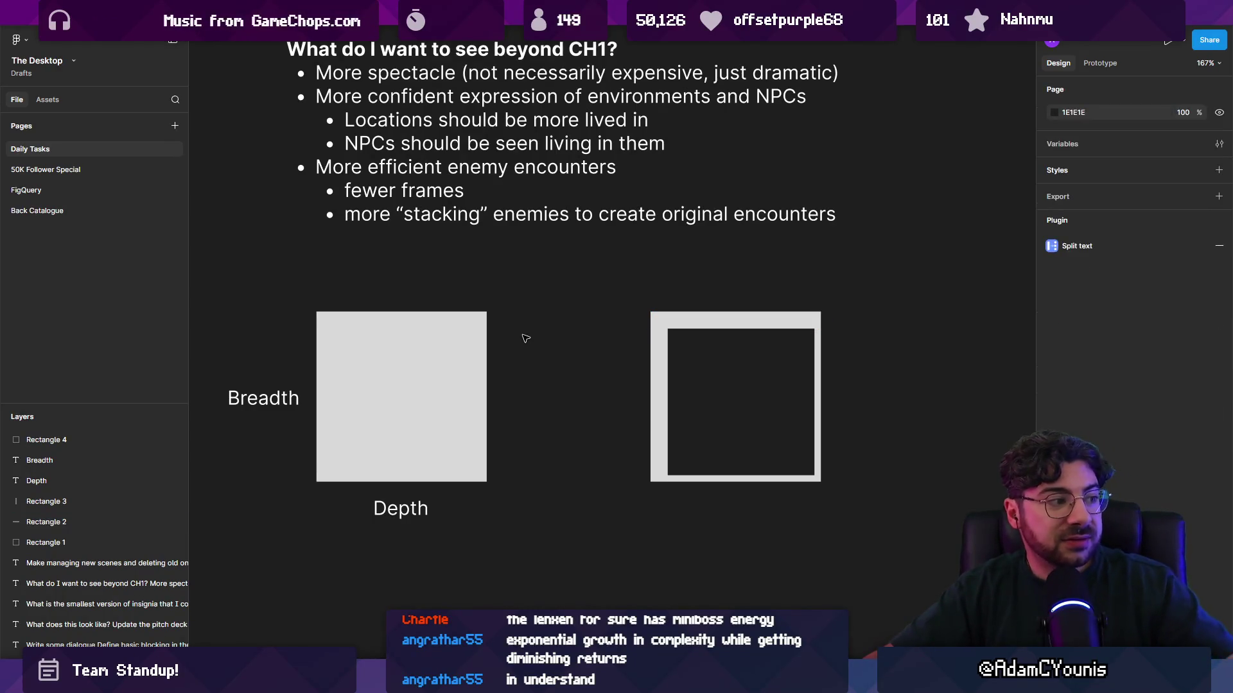
# Box-select both square diagrams with their labels, then switch to the Aseprite sprite window
pyautogui.moveTo(523, 335)
pyautogui.mouseDown()
pyautogui.moveTo(393, 449)
pyautogui.moveTo(253, 544)
pyautogui.mouseUp()
pyautogui.click(287, 540)
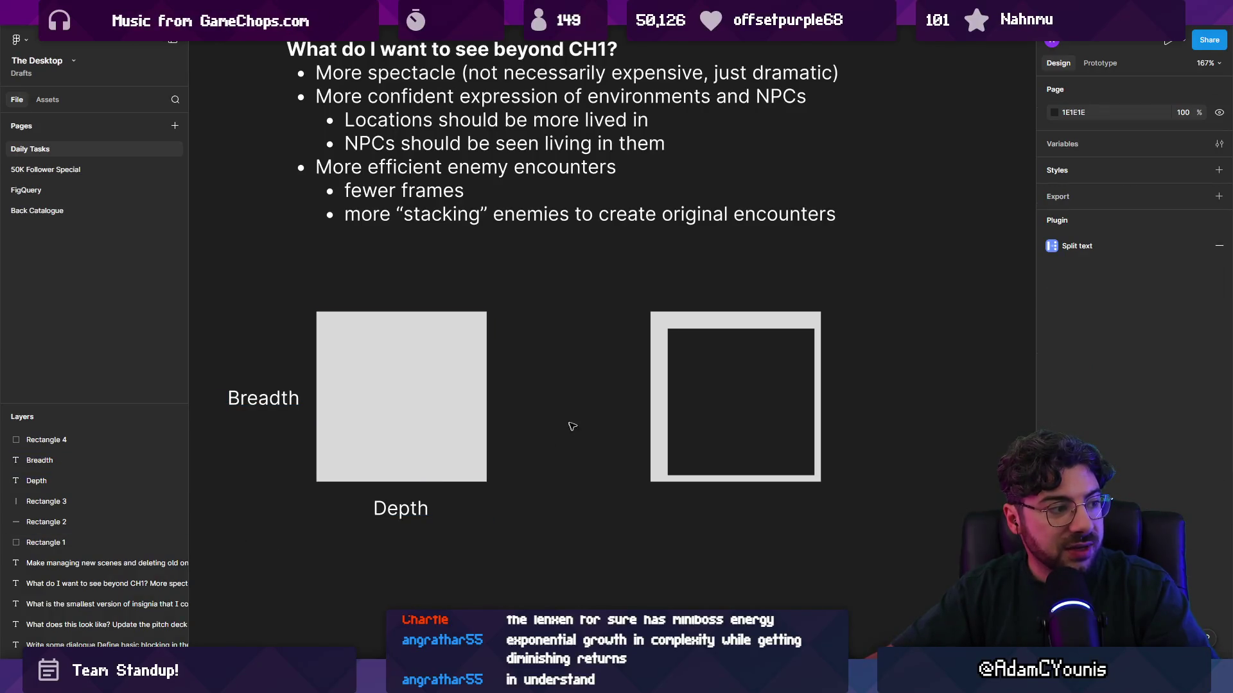
pyautogui.click(659, 394)
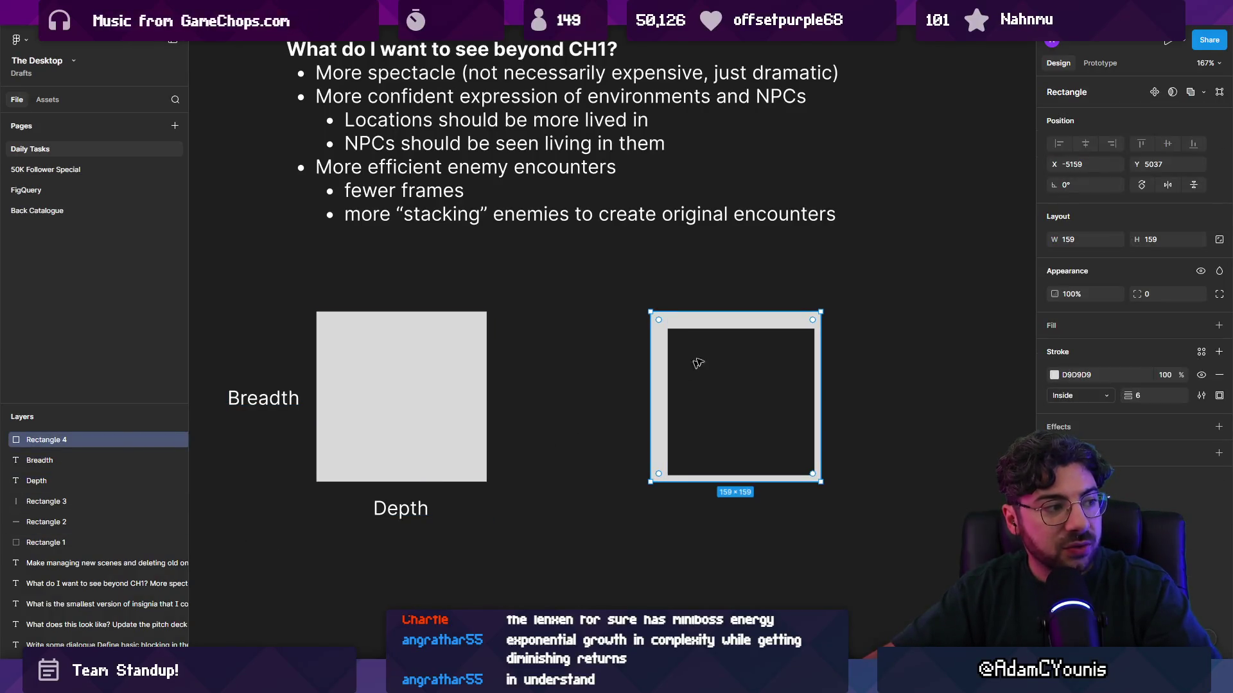
pyautogui.keyDown('shift'); pyautogui.click(718, 330); pyautogui.keyUp('shift')
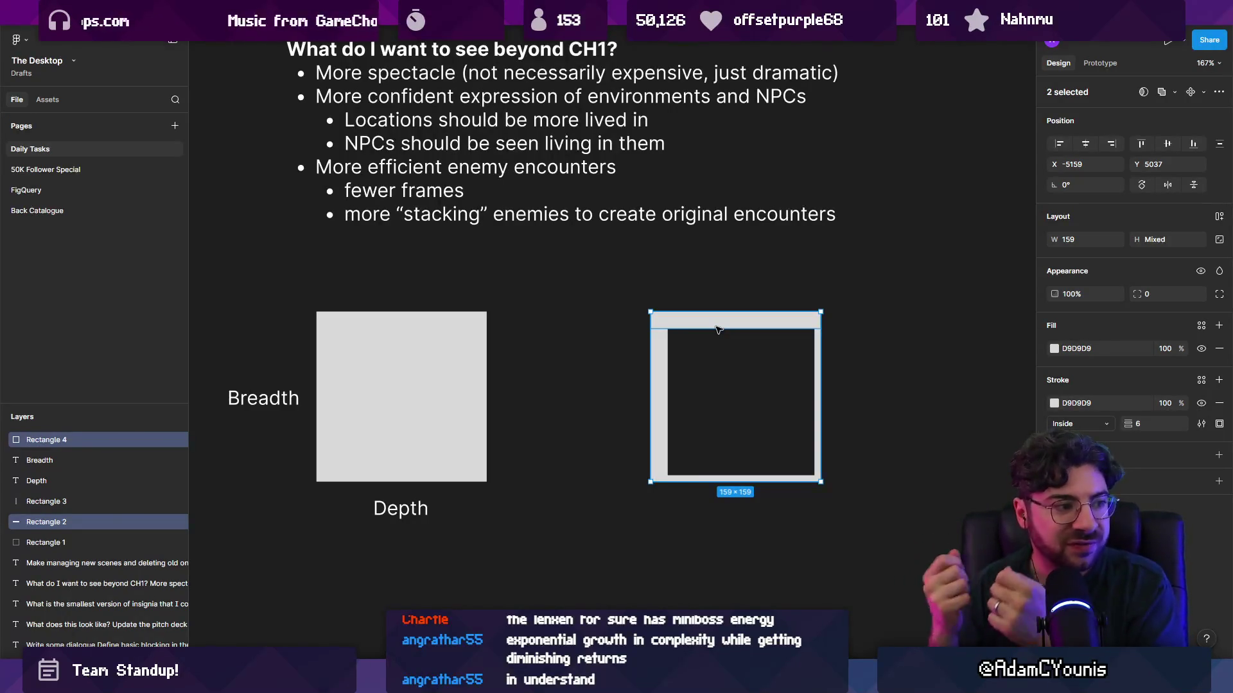
pyautogui.press('Escape')
pyautogui.moveTo(821, 277); pyautogui.dragTo(225, 546)
pyautogui.click(289, 543)
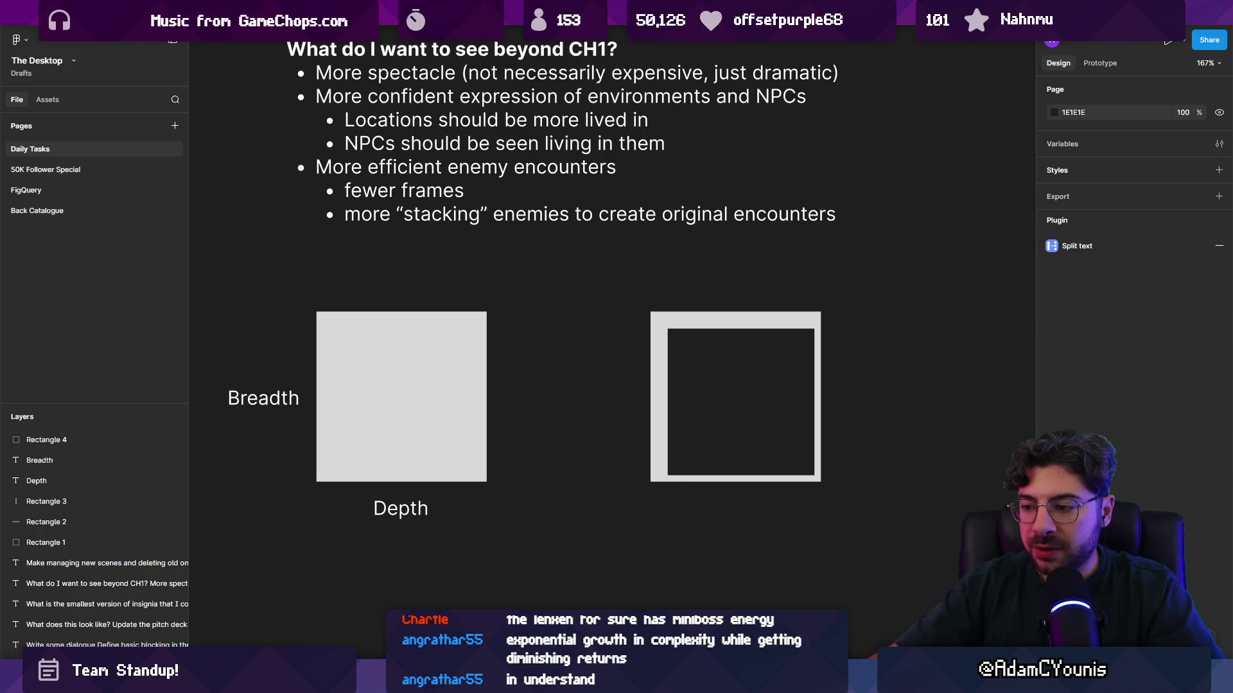
pyautogui.hotkey('alt', 'Tab')
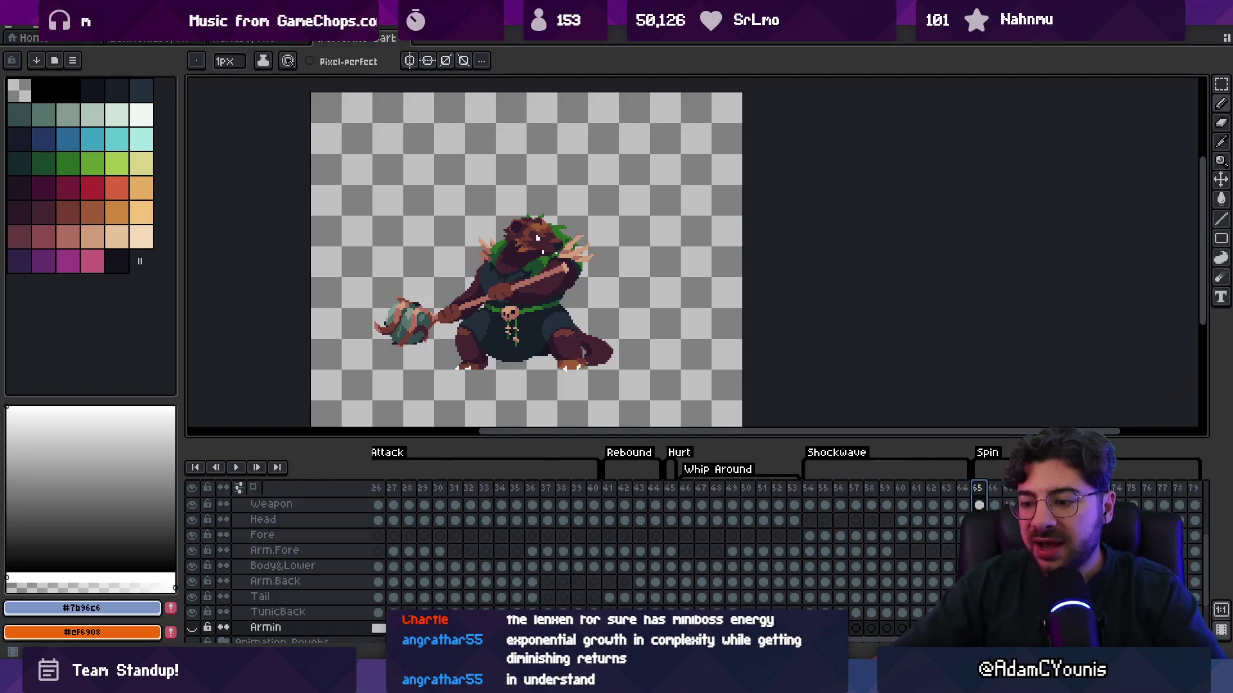
# Bring the Unity editor with the Ohrenstead Overlook level to the front from the taskbar
pyautogui.moveTo(489, 681)
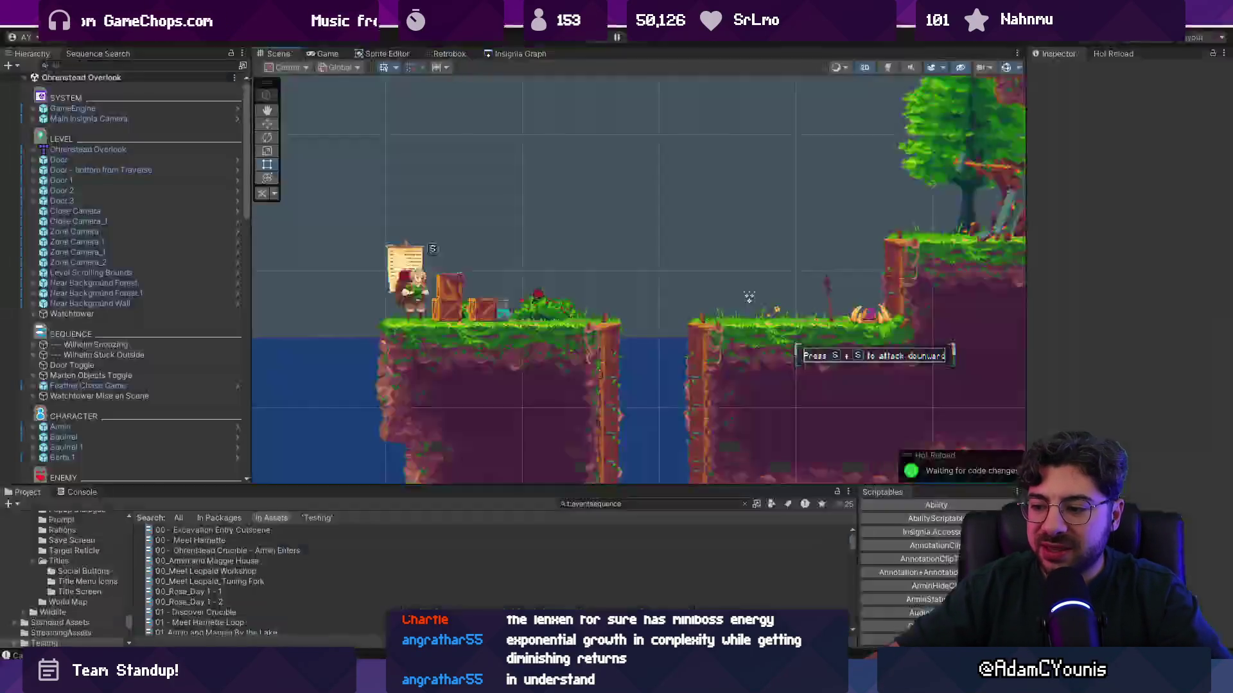
pyautogui.click(660, 684)
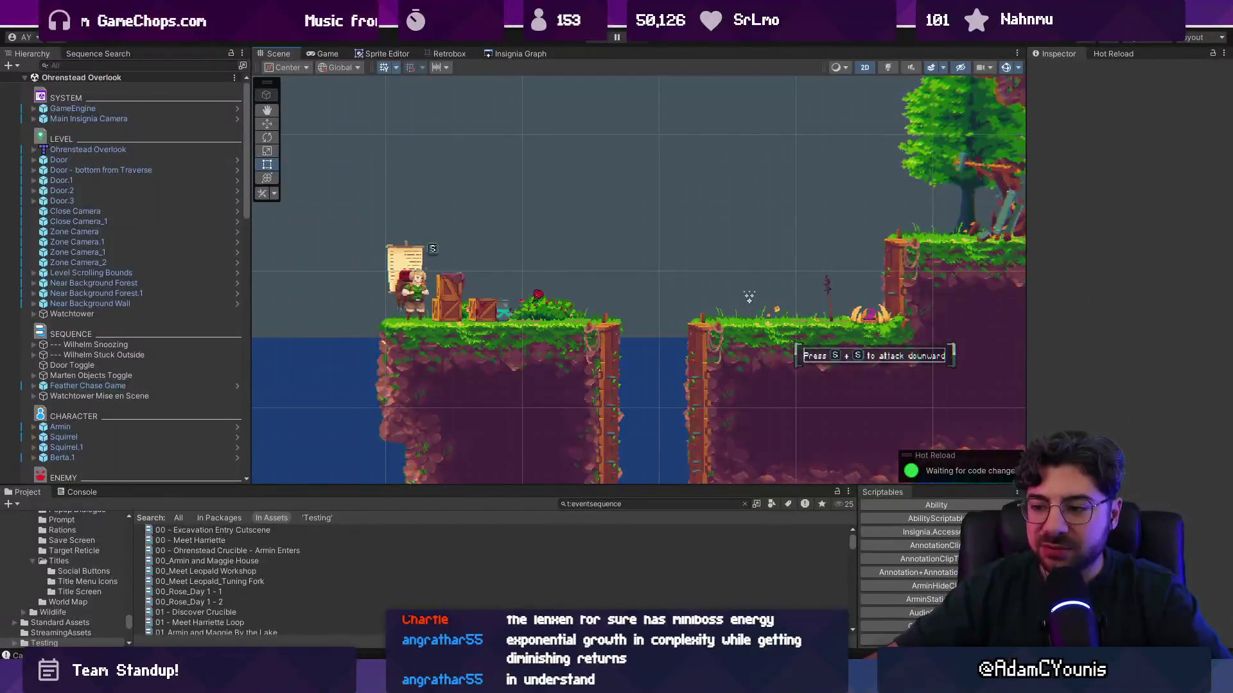
# Pan and zoom around the Ohrenstead Overlook level to survey its lower caves
pyautogui.scroll(-3, 591, 273)
pyautogui.moveTo(591, 272); pyautogui.dragTo(491, 342)
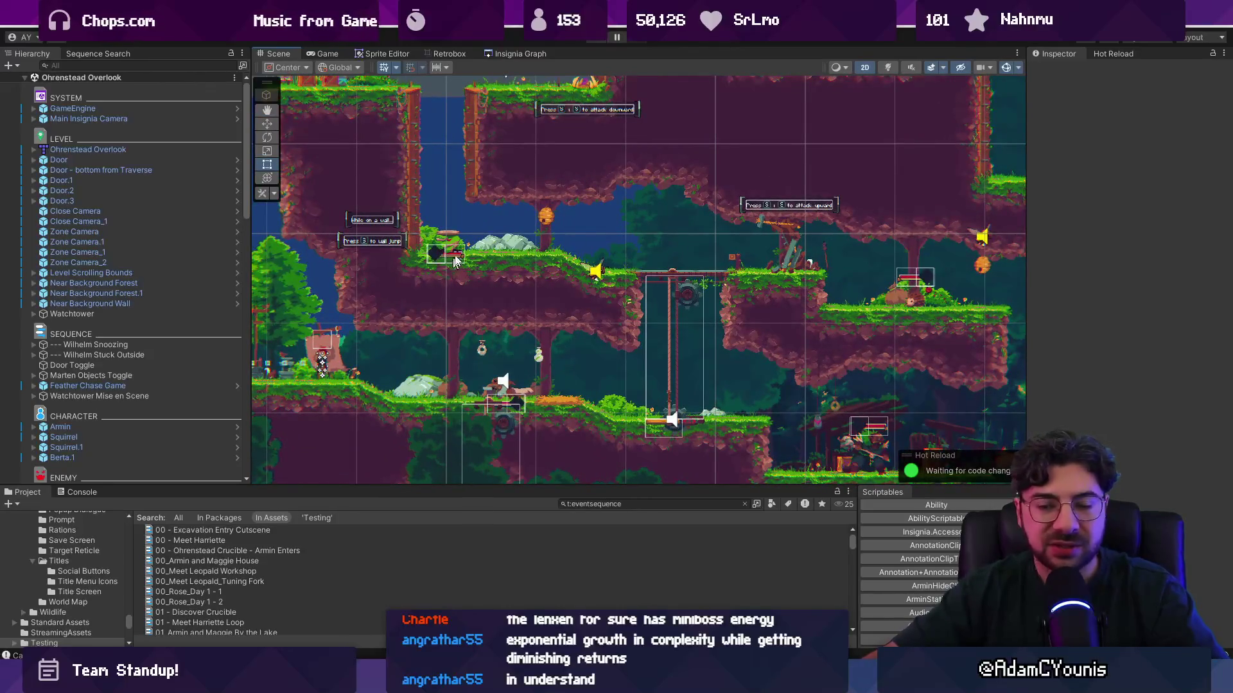
pyautogui.scroll(3, 455, 260)
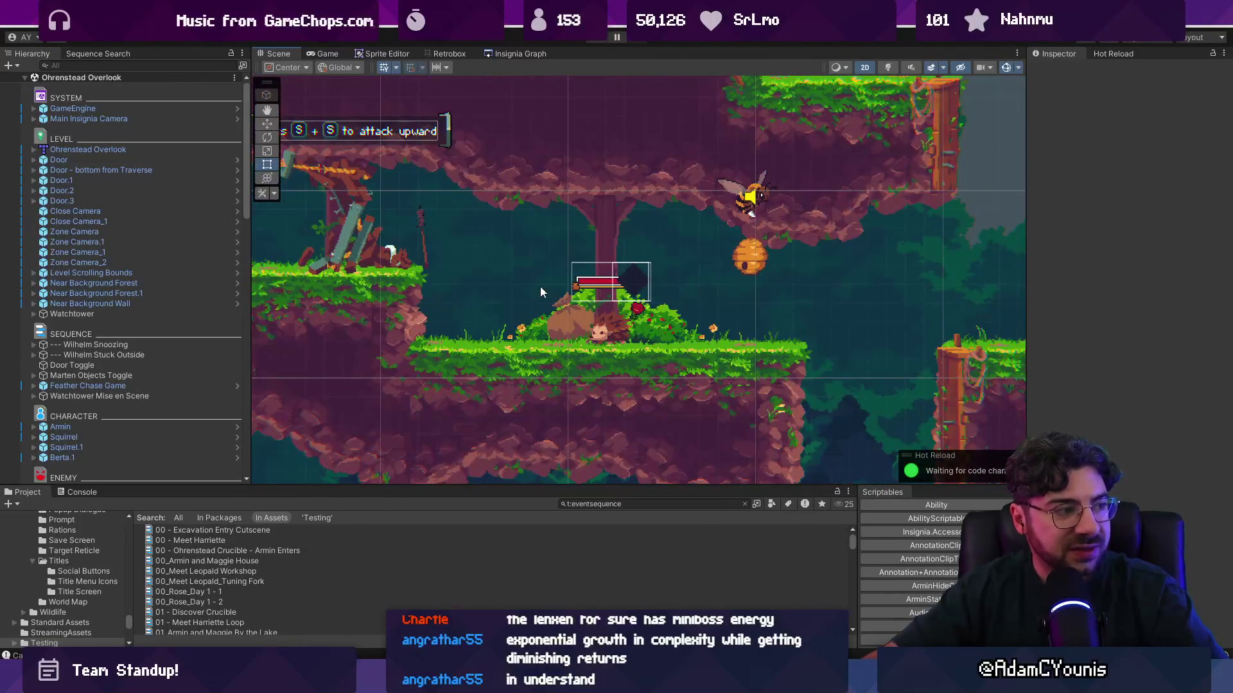
pyautogui.scroll(-5, 665, 332)
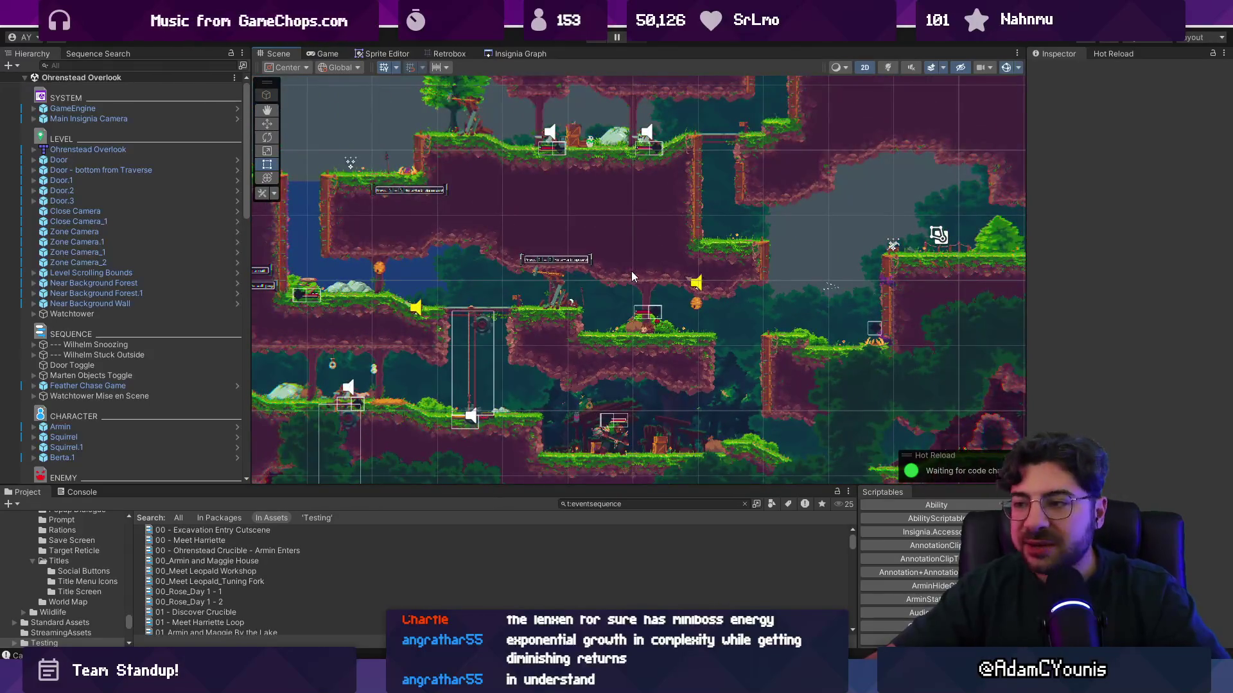
pyautogui.scroll(-2, 631, 272)
pyautogui.moveTo(596, 263); pyautogui.dragTo(600, 249)
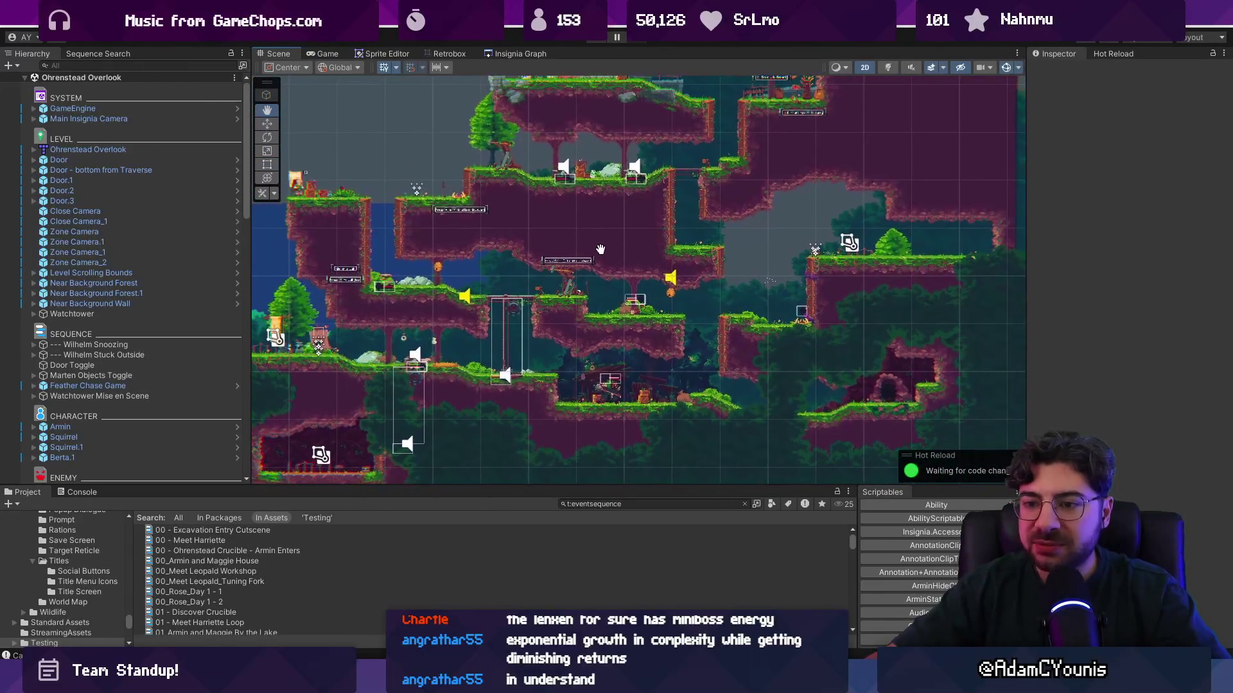
pyautogui.scroll(1, 553, 283)
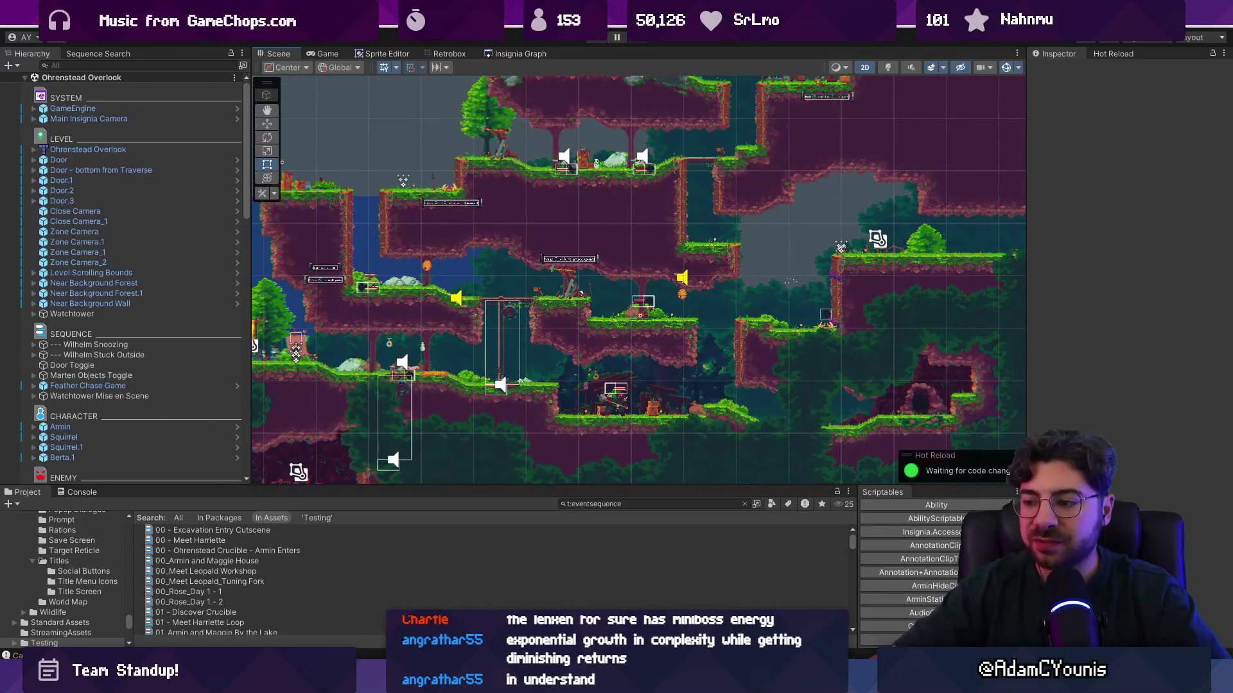
# Give the Aseprite sprite canvas more vertical room, then return to the Figma notes board
pyautogui.hotkey('alt', 'Tab')
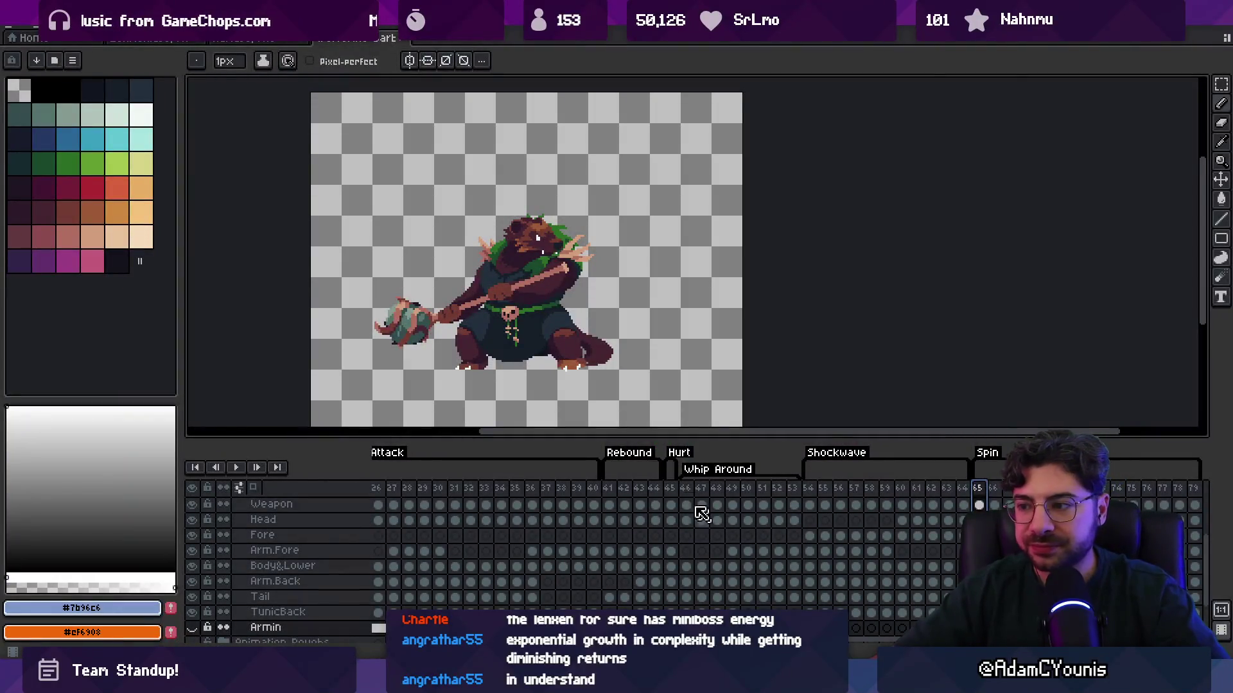
pyautogui.moveTo(667, 438); pyautogui.dragTo(663, 457)
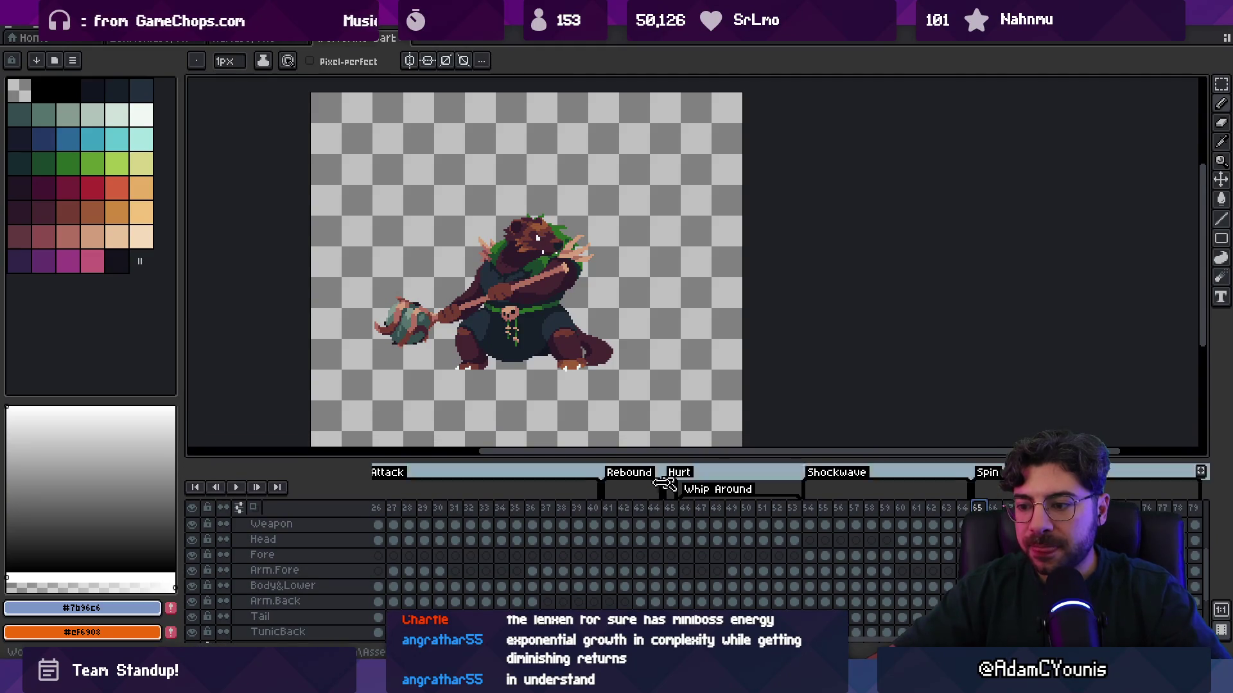
pyautogui.hotkey('alt', 'Tab')
pyautogui.scroll(5, 533, 328)
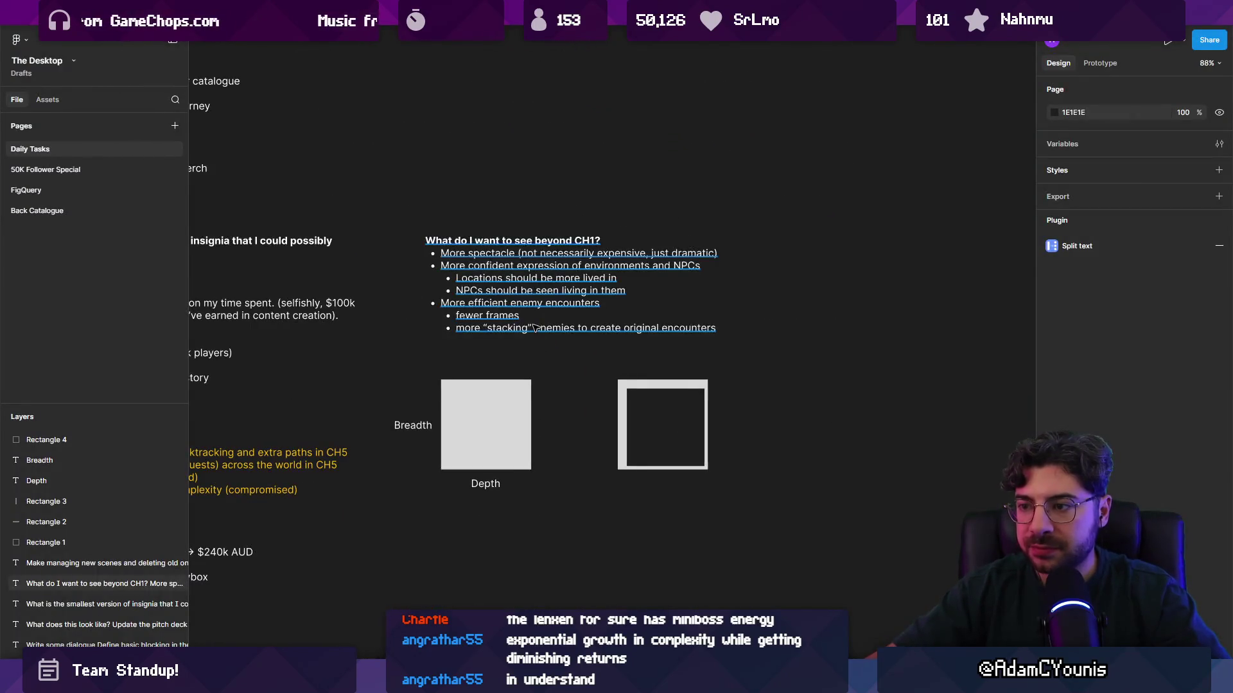
# Add the nested bullet 'Make enemy X, make enemy Y. Don't make enemy XY' under stacking enemies
pyautogui.doubleClick(533, 328)
pyautogui.scroll(4, 677, 326)
pyautogui.press('Return')
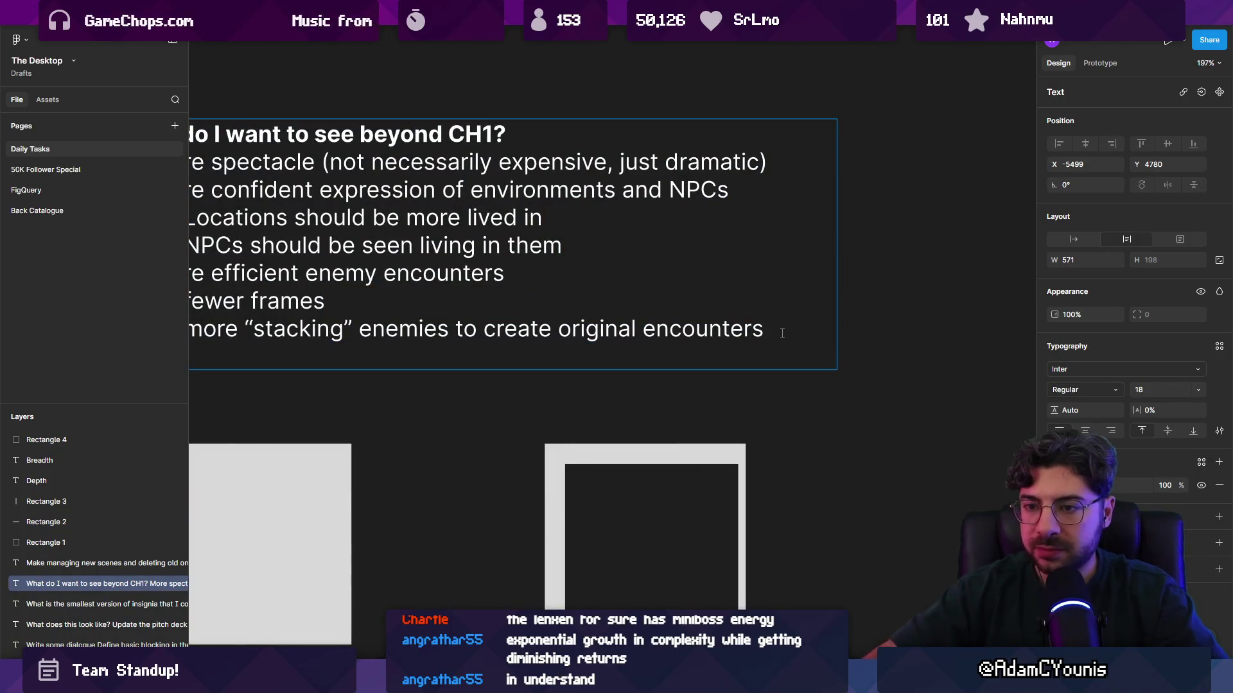
pyautogui.scroll(-3, 765, 305)
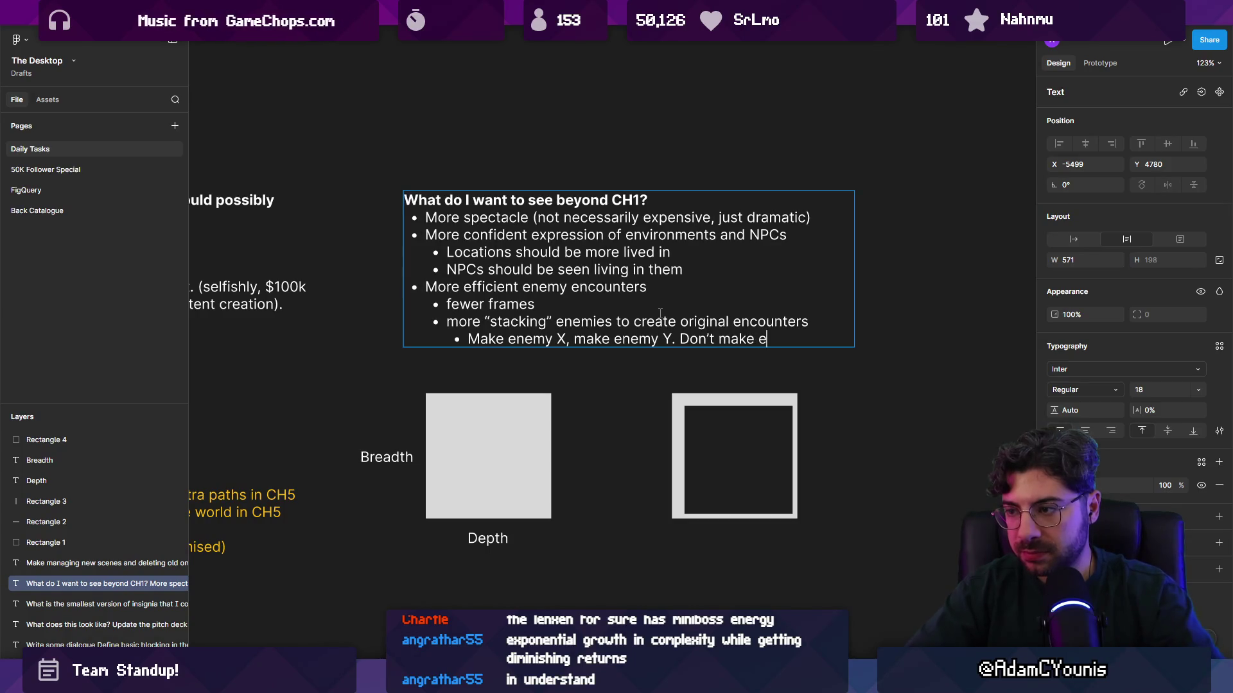
pyautogui.write('nemy XY')
pyautogui.press('Escape')
pyautogui.press('Escape')
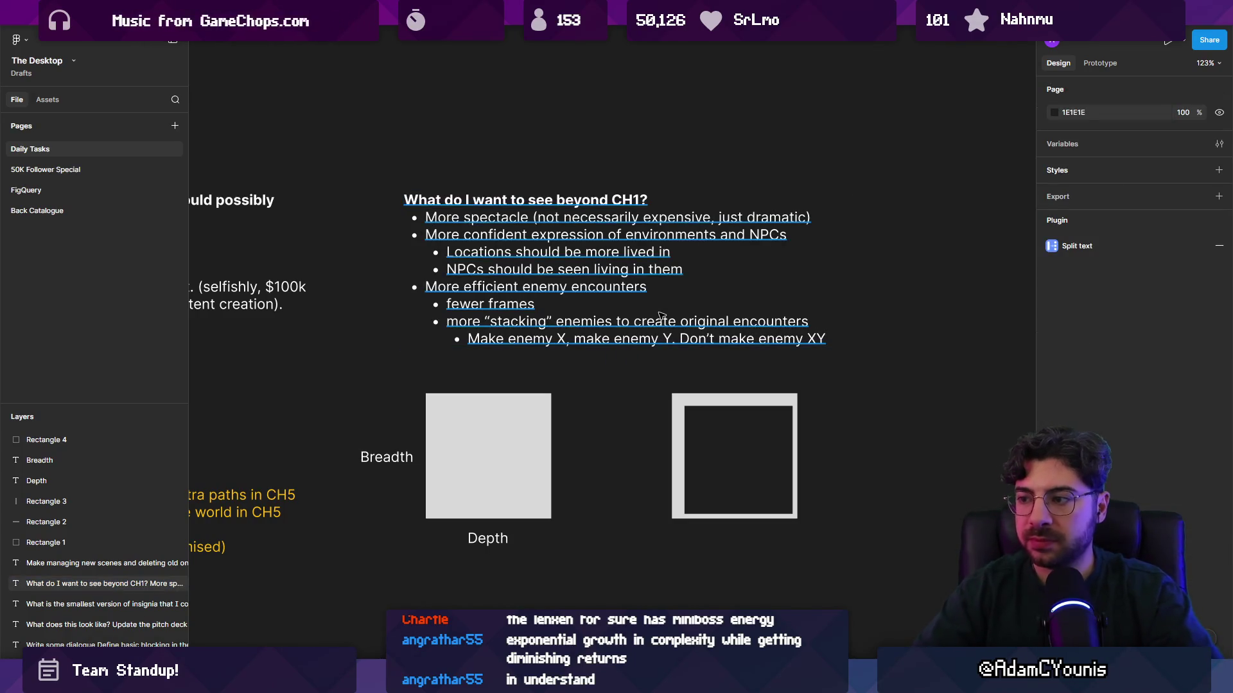
pyautogui.doubleClick(713, 339)
pyautogui.click(807, 339)
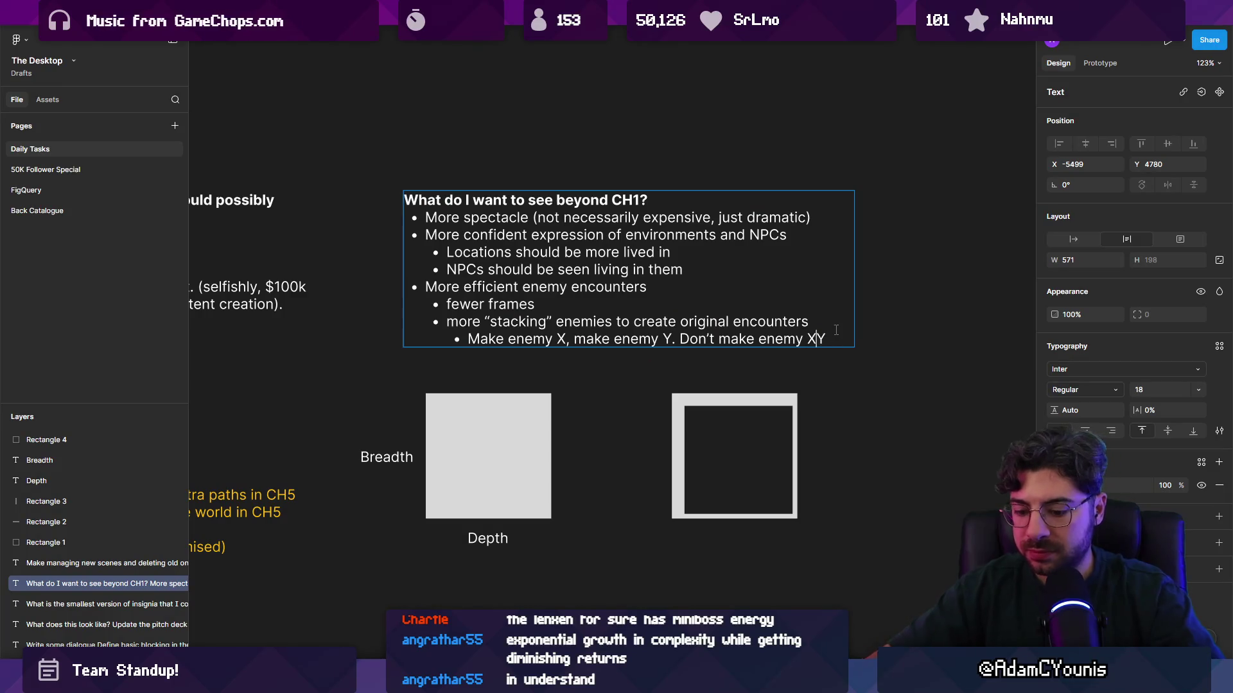
pyautogui.press('Escape')
pyautogui.press('Escape')
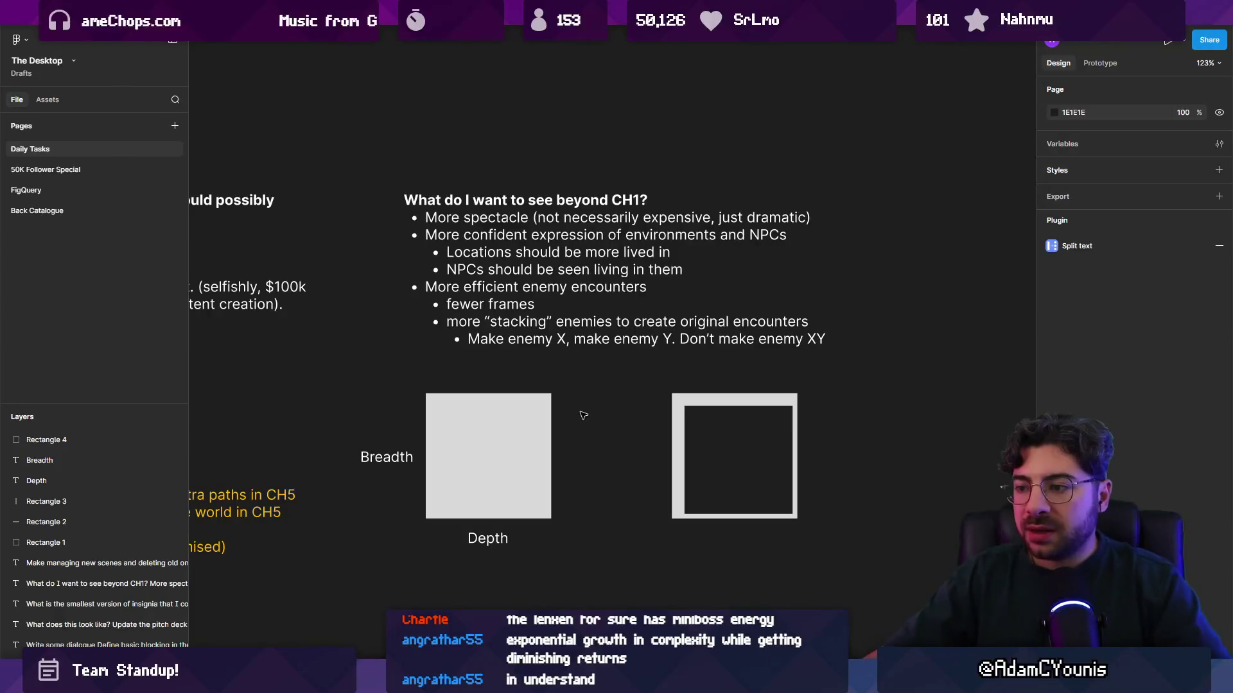
# Box-select both square diagrams with labels and scale them down with the K tool to matching sizes
pyautogui.click(679, 431)
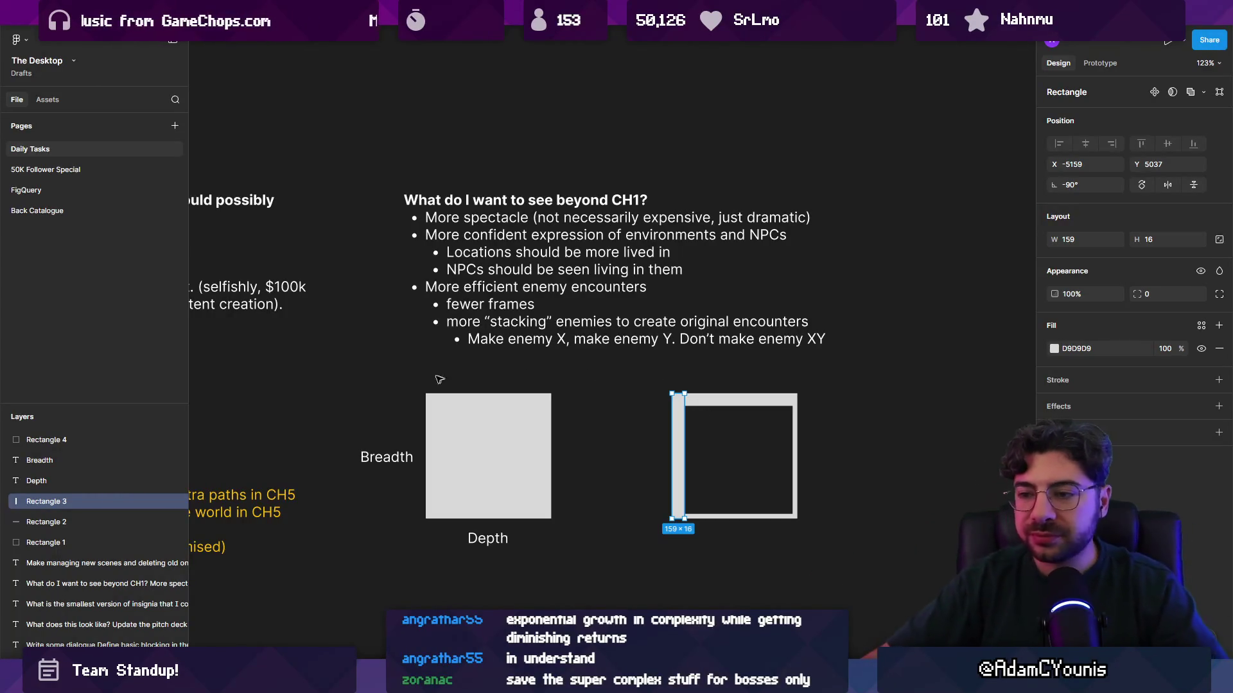
pyautogui.click(385, 380)
pyautogui.scroll(-3, 389, 378)
pyautogui.moveTo(384, 381); pyautogui.dragTo(412, 396)
pyautogui.moveTo(602, 484)
pyautogui.mouseDown()
pyautogui.moveTo(488, 474)
pyautogui.moveTo(449, 421)
pyautogui.moveTo(482, 415)
pyautogui.mouseUp()
pyautogui.press('k')
pyautogui.moveTo(561, 479)
pyautogui.mouseDown()
pyautogui.moveTo(672, 385)
pyautogui.moveTo(621, 409)
pyautogui.mouseUp()
pyautogui.scroll(5, 504, 403)
pyautogui.click(382, 421)
# Copy the Breadth and Depth labels beside the outlined square and rename them 'Breadth only' and 'Depth only'
pyautogui.keyDown('shift'); pyautogui.click(461, 488); pyautogui.keyUp('shift')
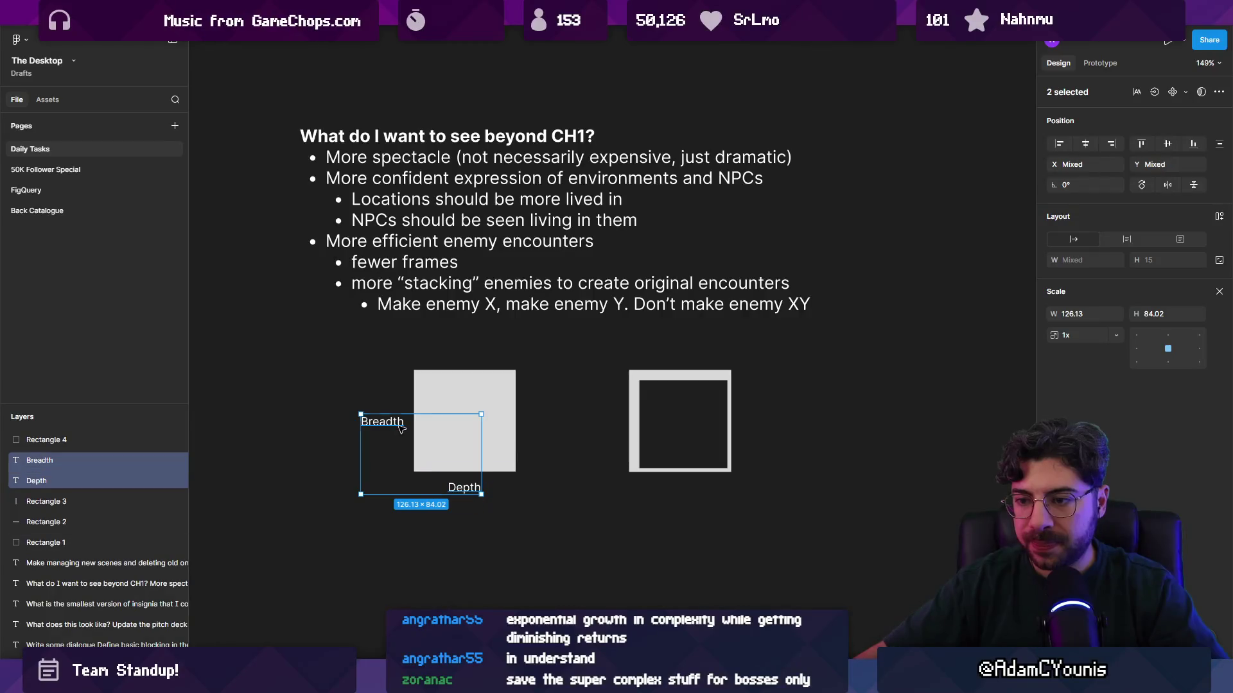
pyautogui.moveTo(461, 489); pyautogui.dragTo(679, 491)
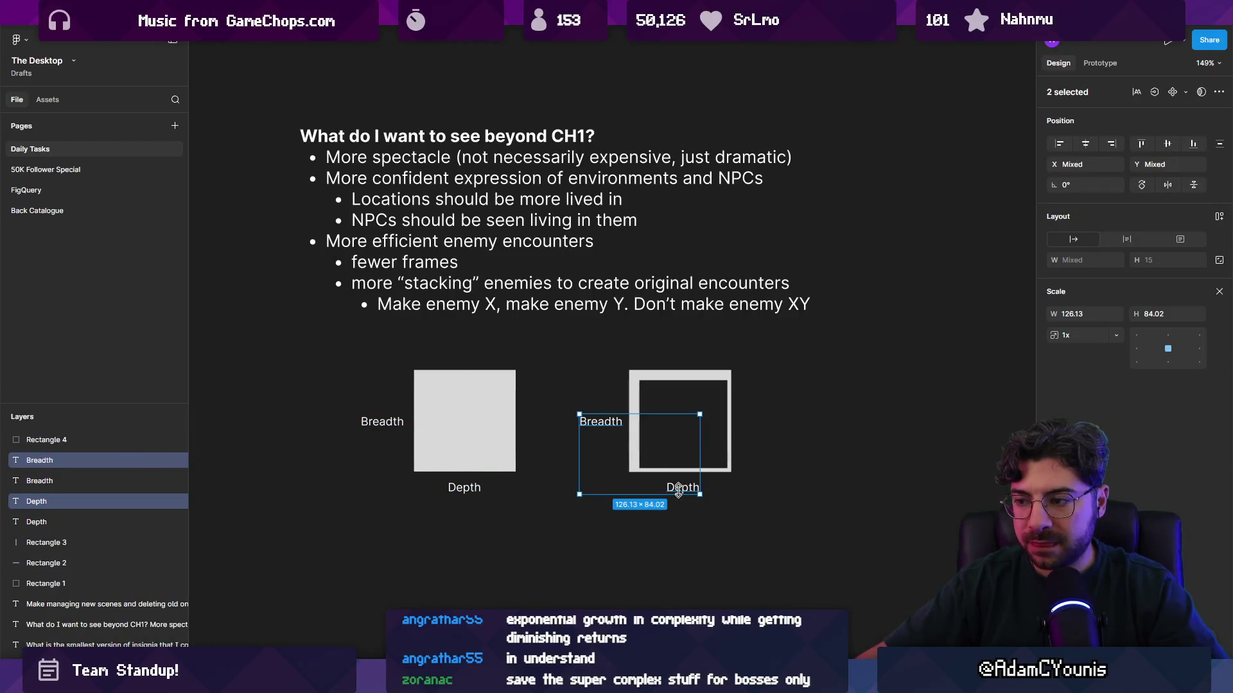
pyautogui.doubleClick(610, 425)
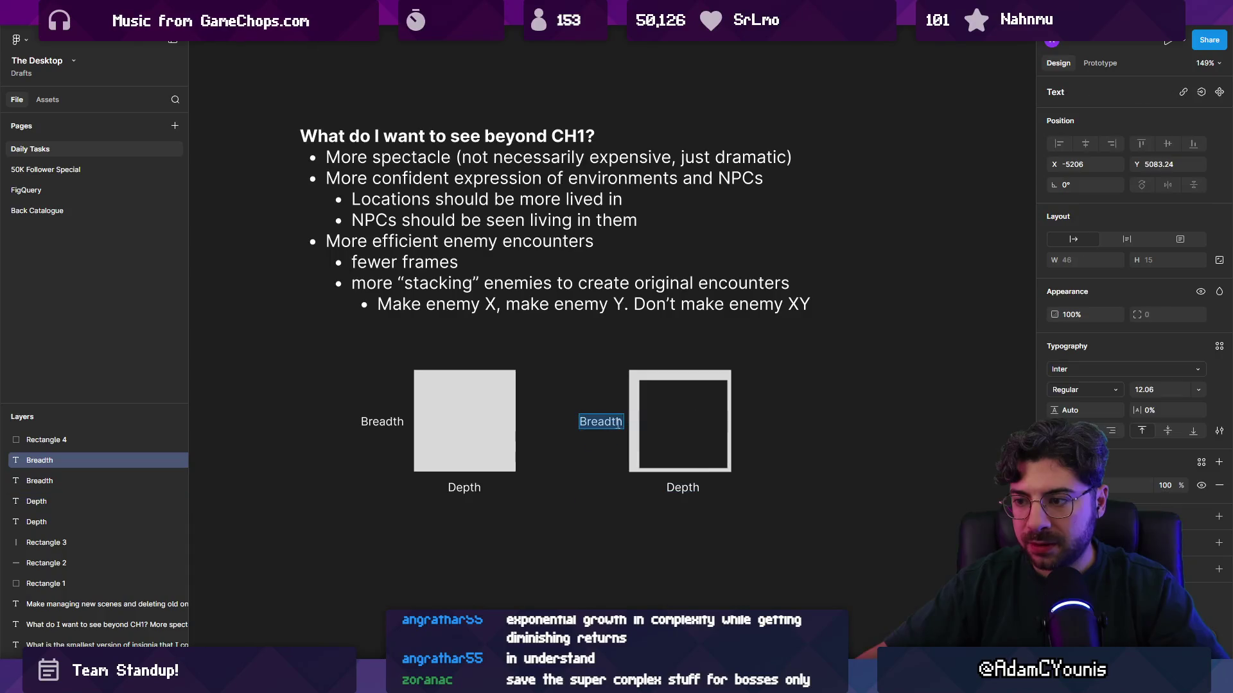
pyautogui.write('only')
pyautogui.press('Escape')
pyautogui.doubleClick(677, 486)
pyautogui.press('Return')
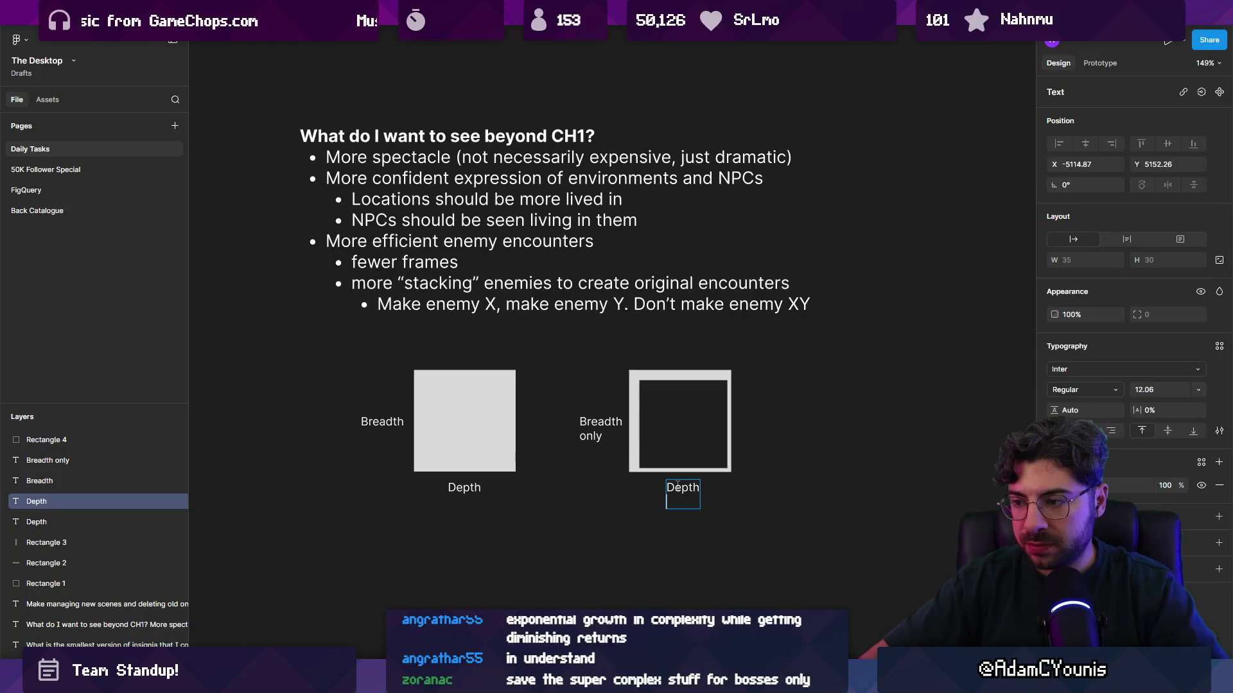
pyautogui.write('y')
pyautogui.click(472, 417)
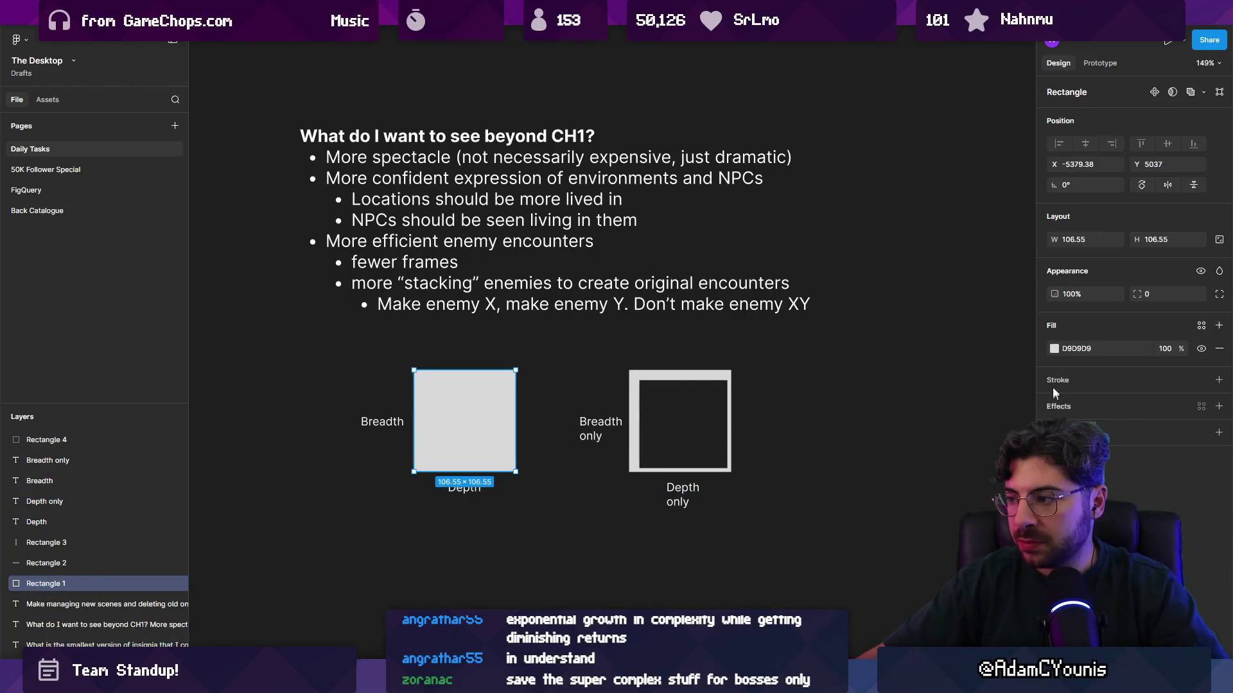
# Change the left square's fill colour to yellow
pyautogui.click(1053, 349)
pyautogui.click(985, 414)
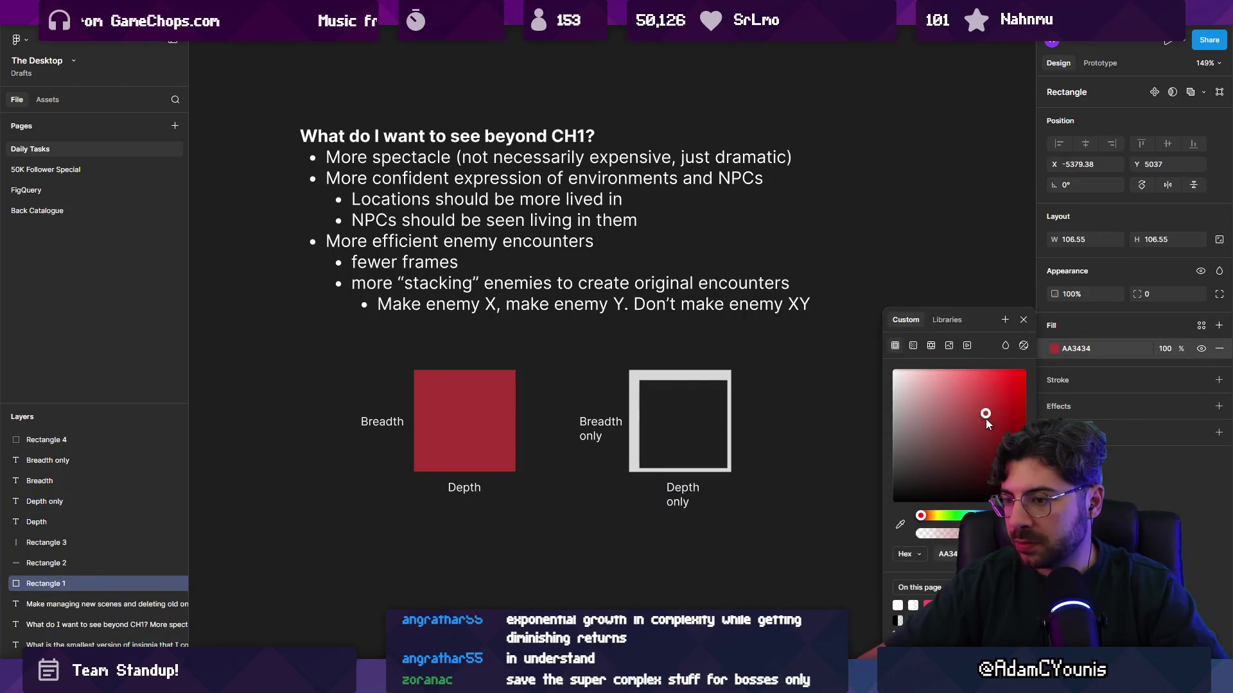
pyautogui.click(956, 517)
pyautogui.moveTo(957, 521); pyautogui.dragTo(933, 515)
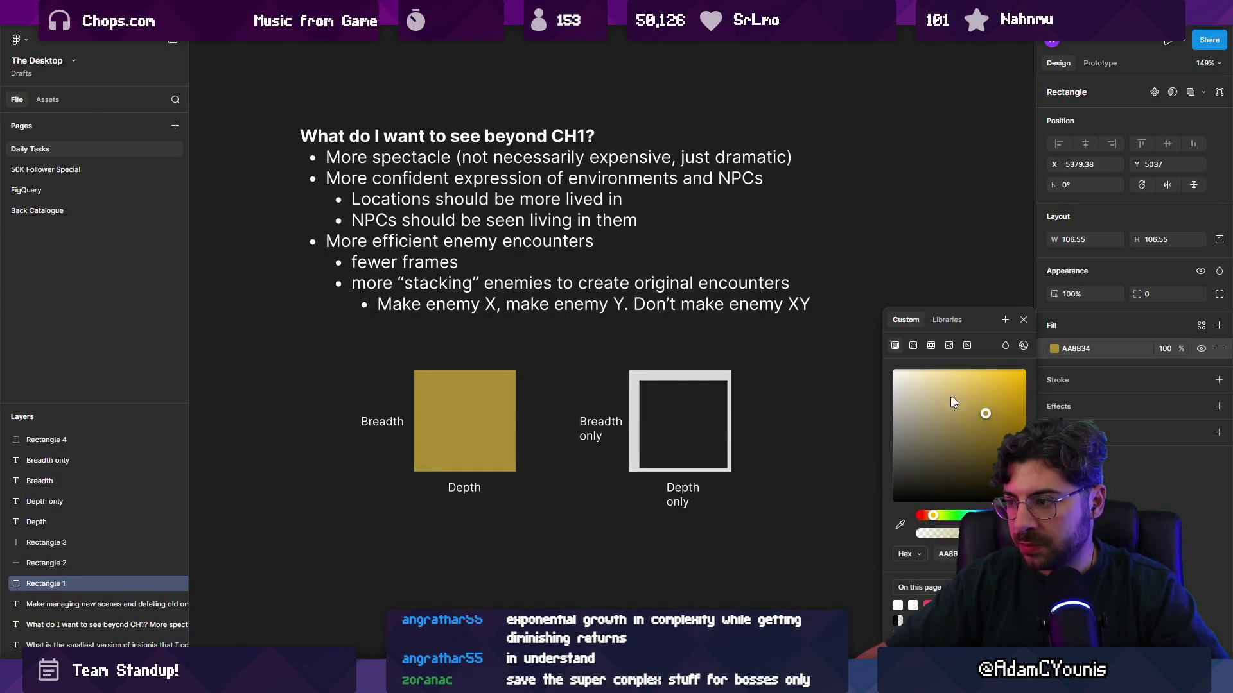
pyautogui.click(984, 382)
# Colour the outlined square's left bar red and its top bar green
pyautogui.click(680, 374)
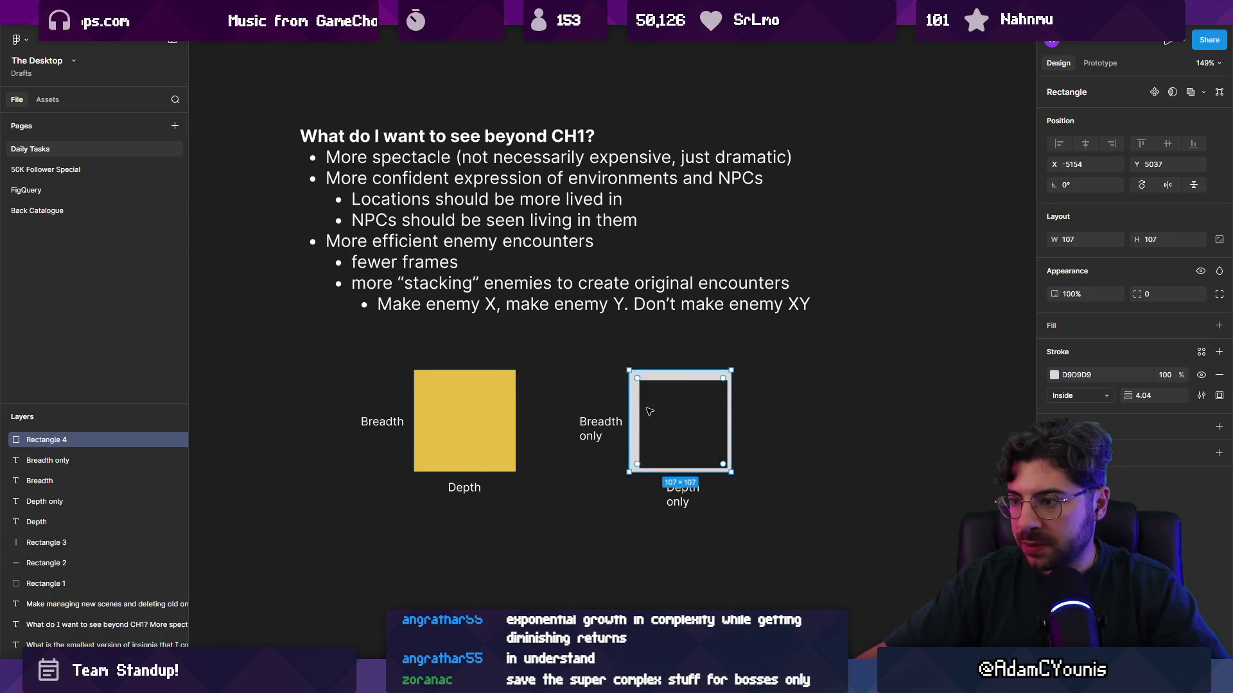
pyautogui.click(634, 402)
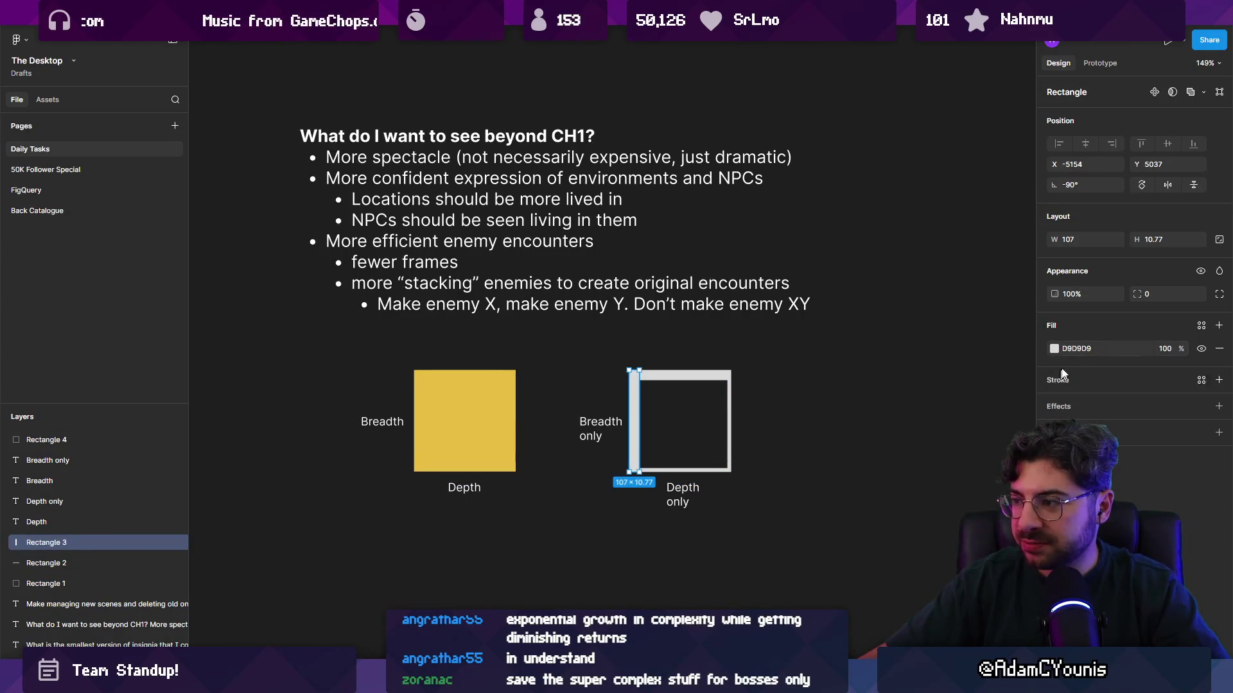
pyautogui.click(1053, 348)
pyautogui.click(1021, 376)
pyautogui.click(680, 374)
pyautogui.click(1053, 348)
pyautogui.click(938, 515)
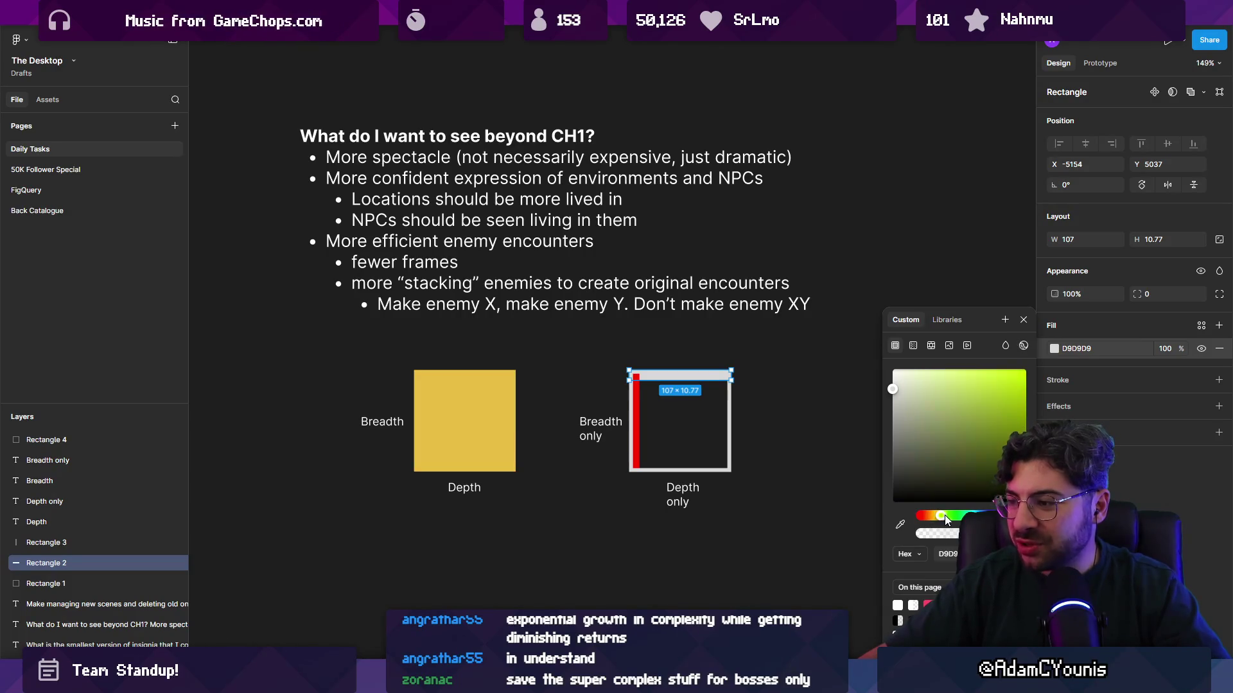
pyautogui.moveTo(943, 515); pyautogui.dragTo(958, 515)
pyautogui.click(1024, 374)
# Give the outlined square's border the Depth square's yellow using the eyedropper
pyautogui.click(728, 410)
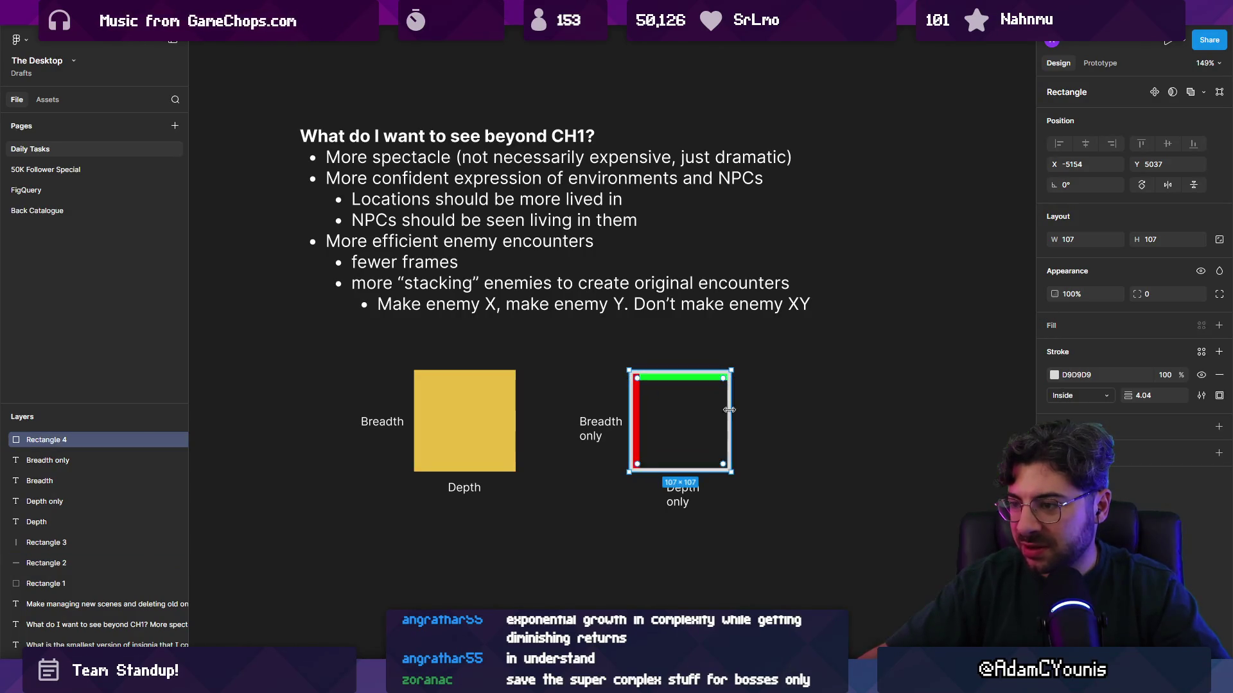
pyautogui.click(1055, 377)
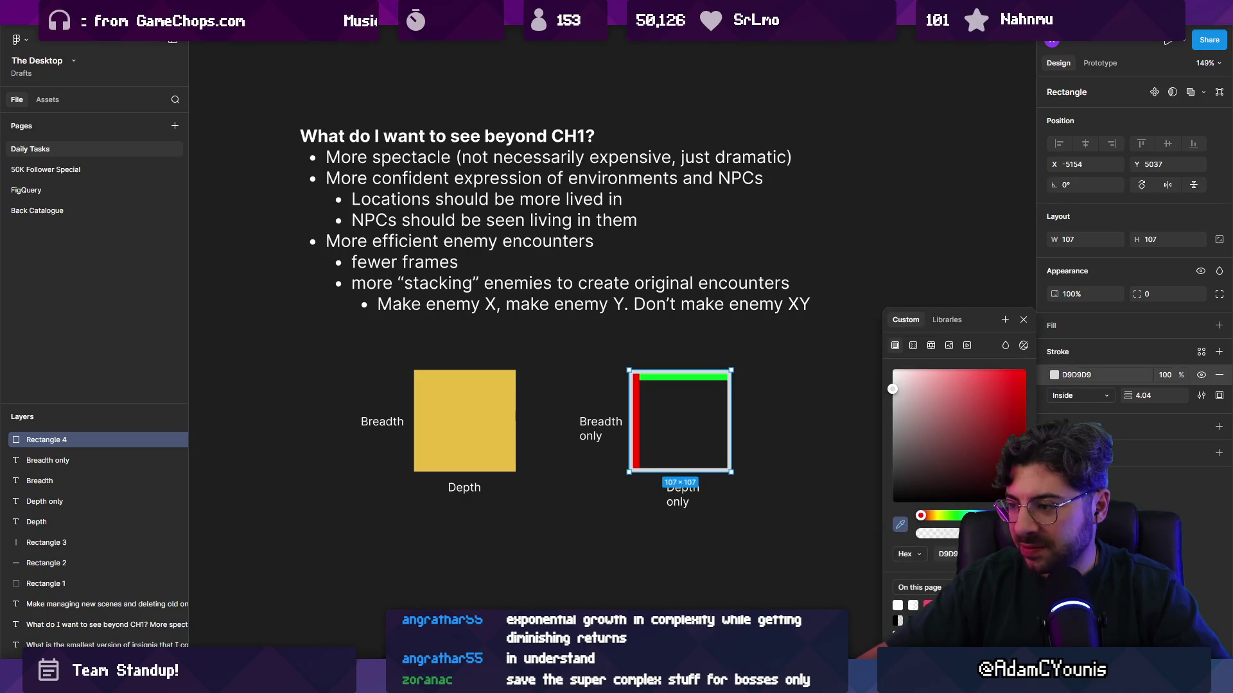
pyautogui.click(500, 443)
pyautogui.click(616, 466)
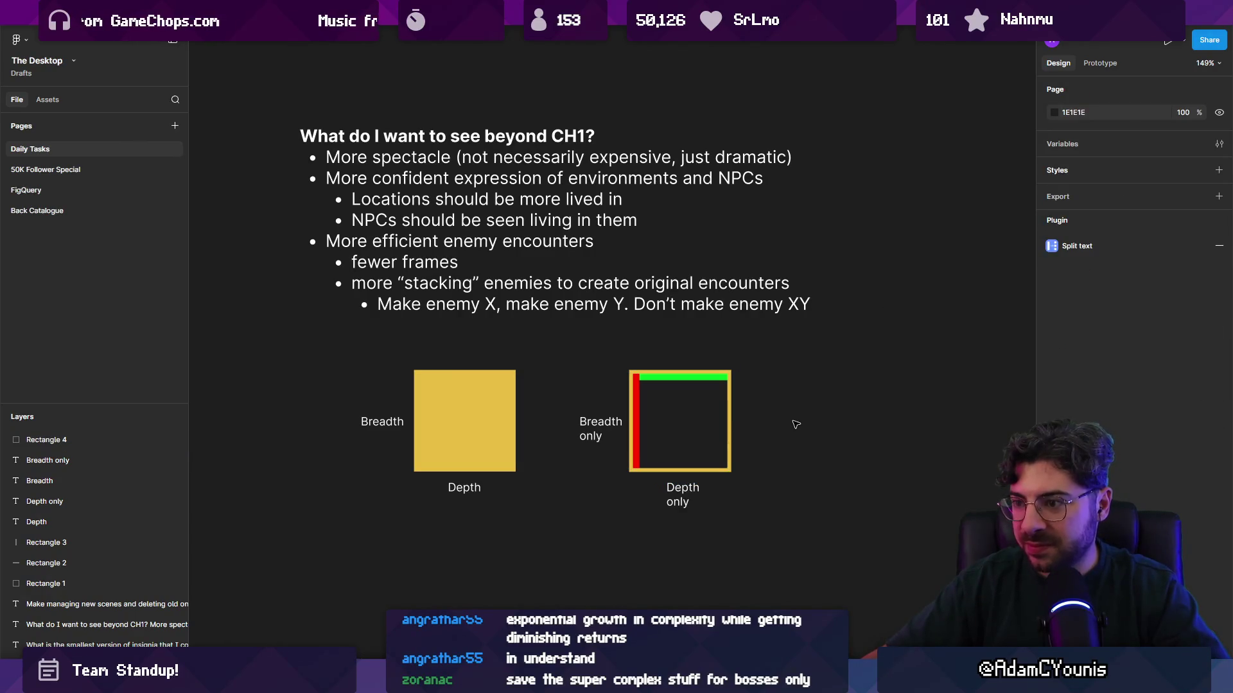
pyautogui.scroll(2, 490, 426)
# Duplicate the Depth label under the yellow square and retype it as 'One enemy'
pyautogui.scroll(2, 546, 429)
pyautogui.moveTo(545, 429)
pyautogui.keyDown('alt'); pyautogui.mouseDown()
pyautogui.moveTo(488, 472)
pyautogui.moveTo(537, 485)
pyautogui.mouseUp(); pyautogui.keyUp('alt')
pyautogui.doubleClick(536, 485)
pyautogui.write('One enemyu')
pyautogui.press('BackSpace')
pyautogui.press('Escape')
# Copy the caption under the outlined square and change it to 'Two enemies working together'
pyautogui.keyDown('alt'); pyautogui.moveTo(580, 486); pyautogui.dragTo(850, 484); pyautogui.keyUp('alt')
pyautogui.doubleClick(812, 488)
pyautogui.write('Two enemies in concert')
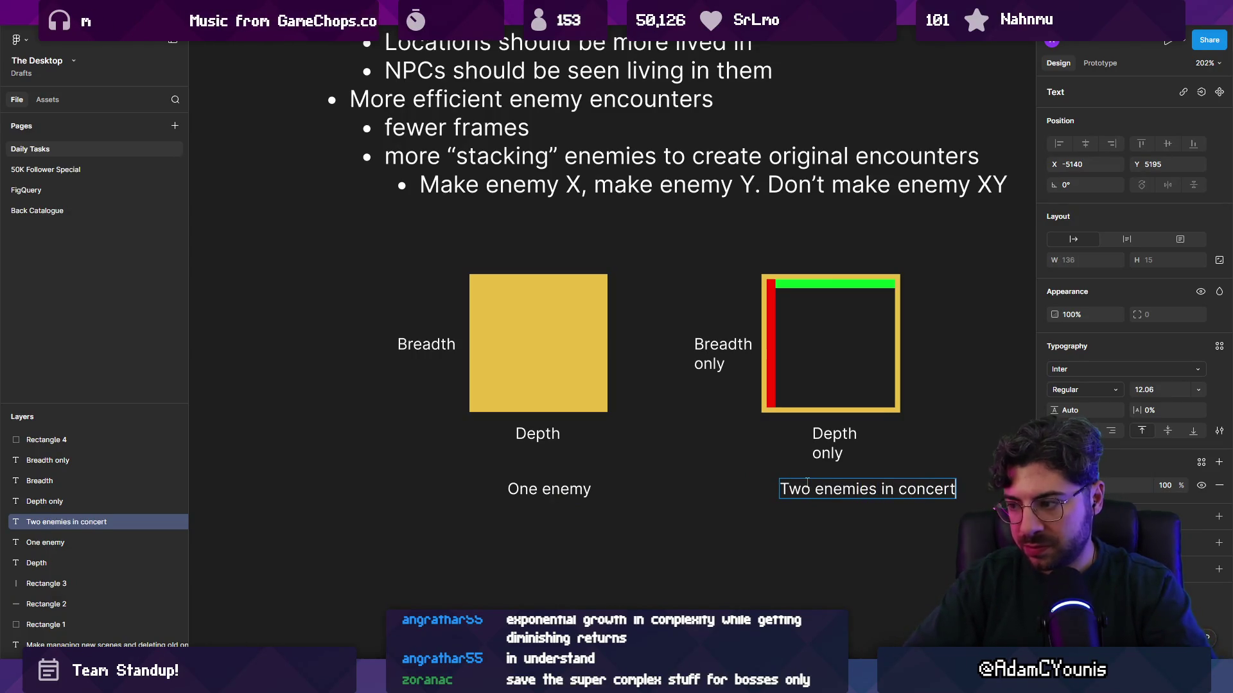
pyautogui.press('Escape')
pyautogui.moveTo(863, 491)
pyautogui.mouseDown()
pyautogui.moveTo(825, 493)
pyautogui.moveTo(919, 489)
pyautogui.moveTo(840, 489)
pyautogui.mouseUp()
pyautogui.doubleClick(825, 490)
pyautogui.click(842, 489)
pyautogui.write('working')
pyautogui.press('Escape')
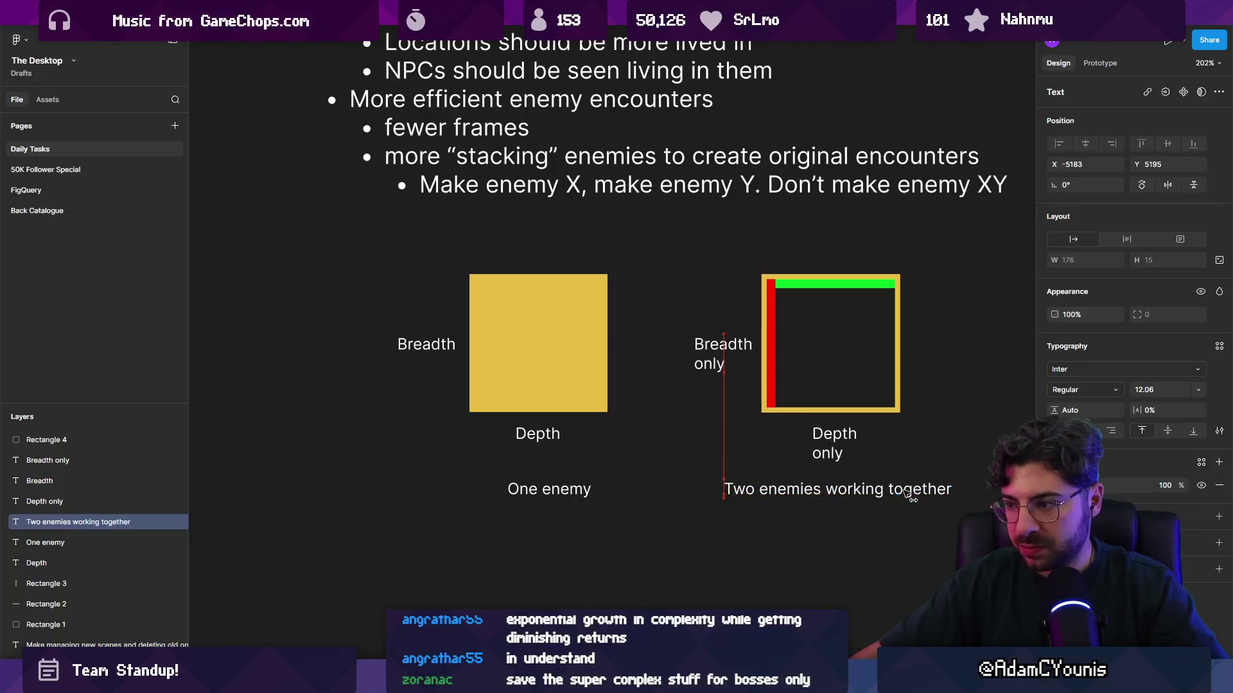
# Centre 'One enemy' under its square and make both captions bold
pyautogui.doubleClick(556, 488)
pyautogui.press('Escape')
pyautogui.moveTo(556, 489); pyautogui.dragTo(548, 489)
pyautogui.hotkey('ctrl', 'b')
pyautogui.click(728, 502)
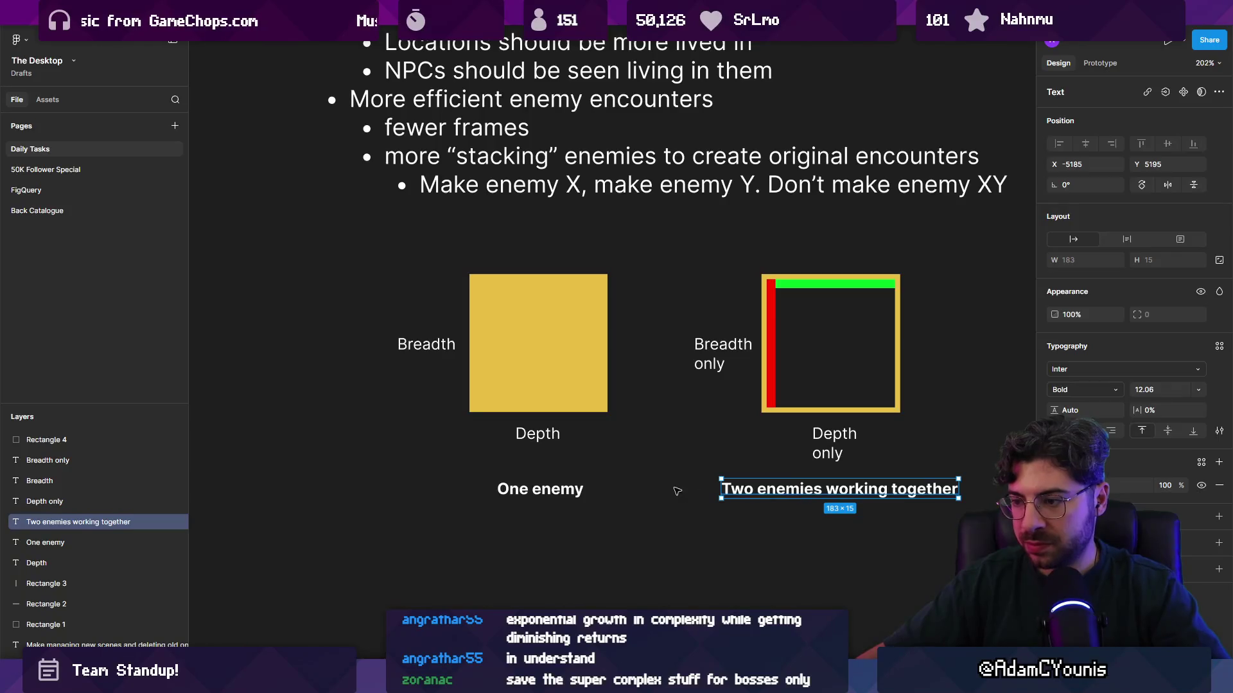
pyautogui.press('Escape')
pyautogui.scroll(-5, 558, 485)
pyautogui.click(559, 498)
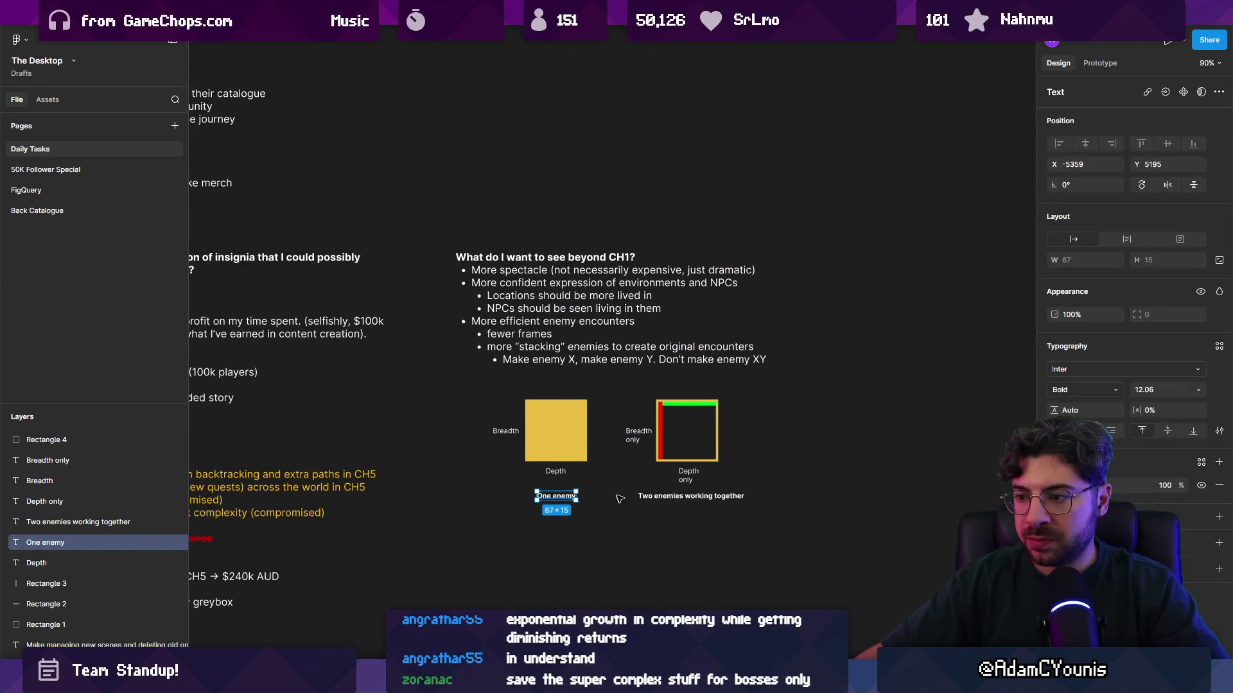
pyautogui.press('Escape')
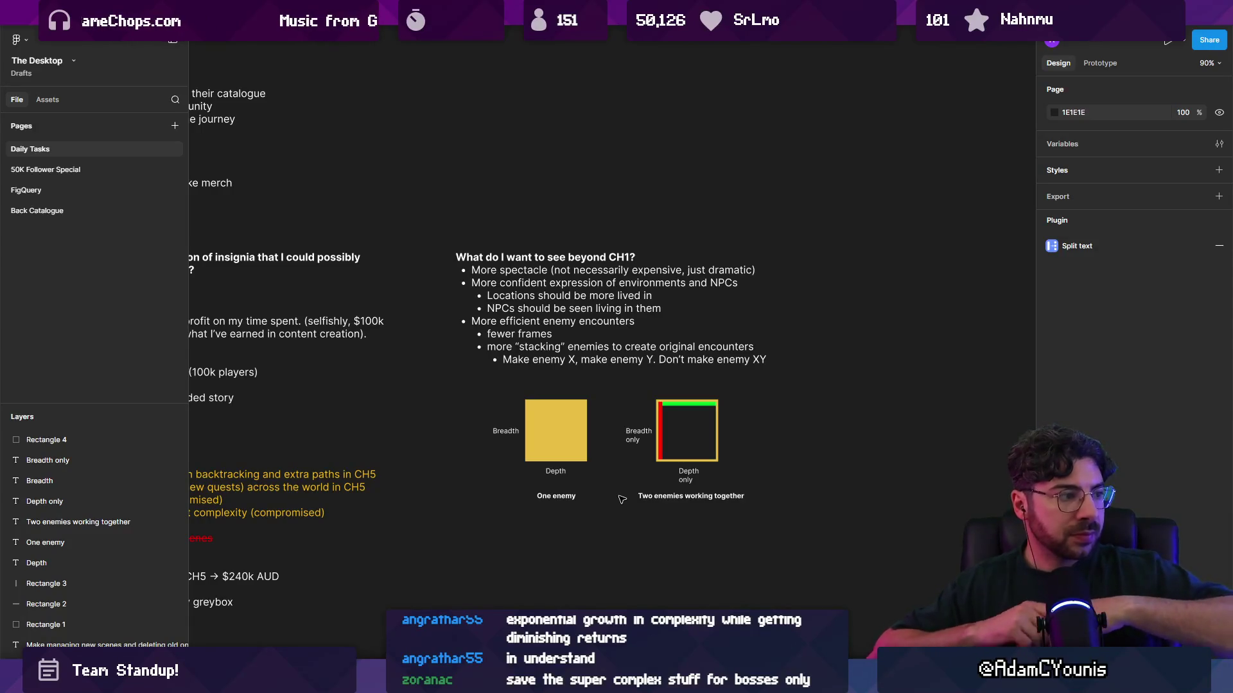
pyautogui.scroll(5, 662, 494)
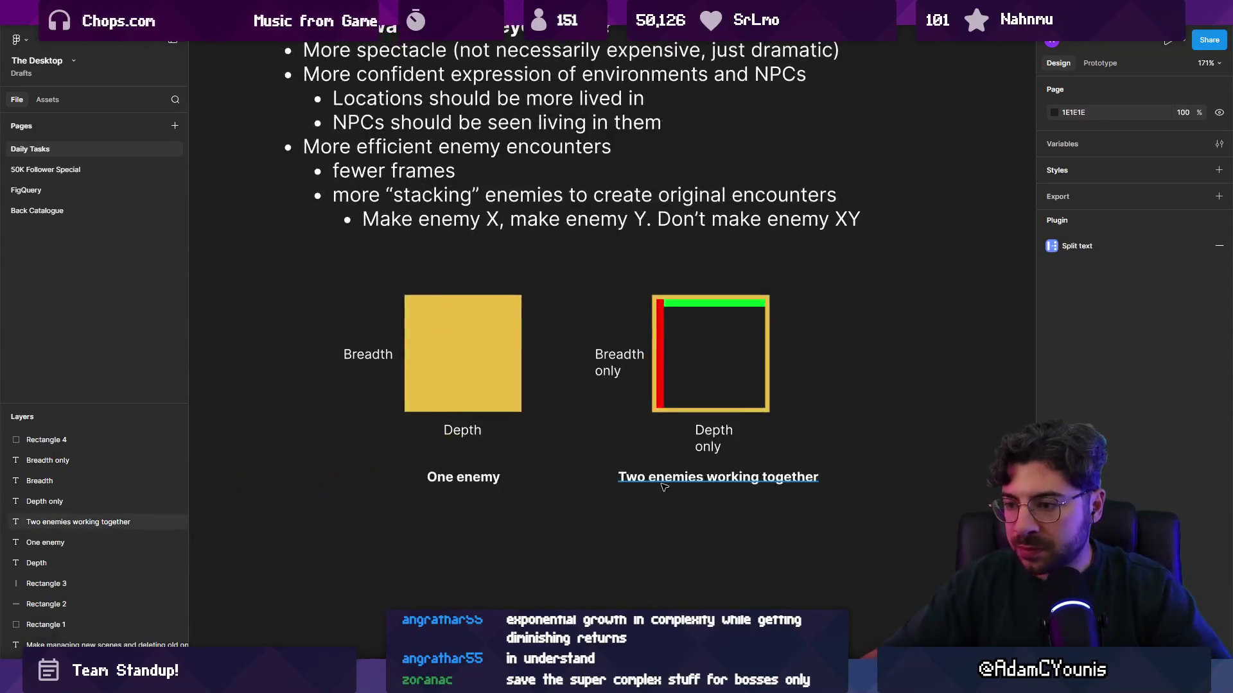
# Duplicate the 'One enemy' caption below itself and retype it as 'More work'
pyautogui.click(463, 477)
pyautogui.moveTo(463, 477); pyautogui.dragTo(466, 510)
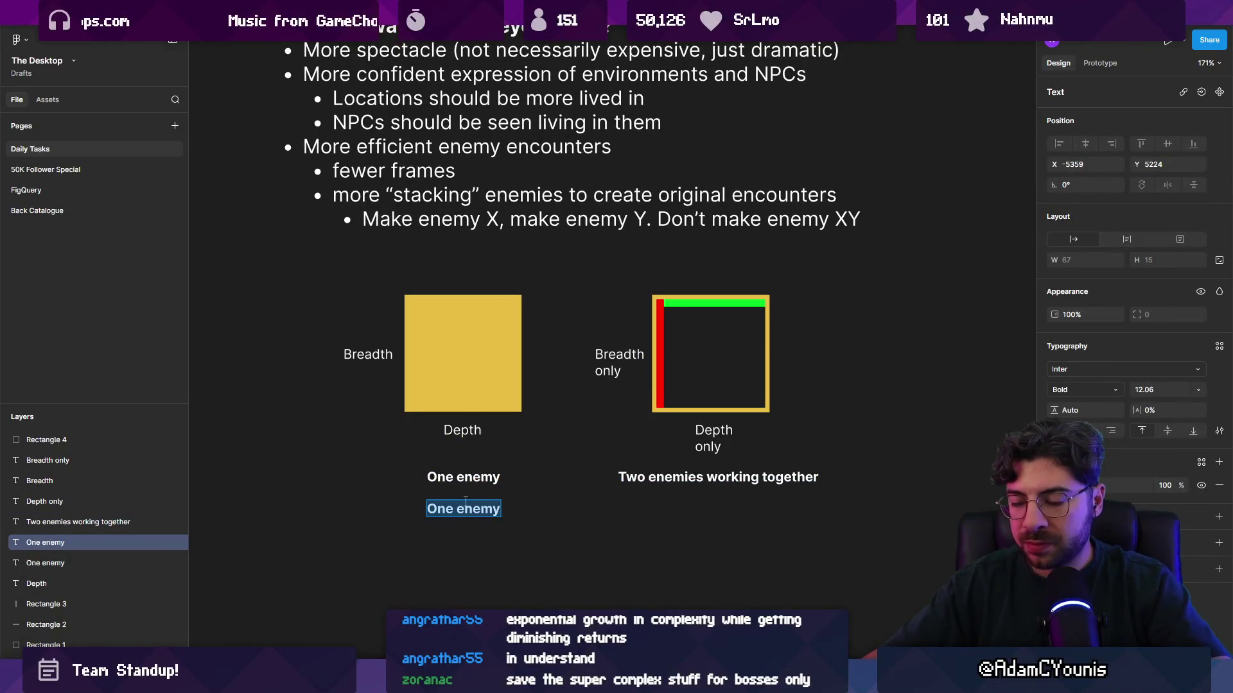
pyautogui.write('More work')
pyautogui.press('Escape')
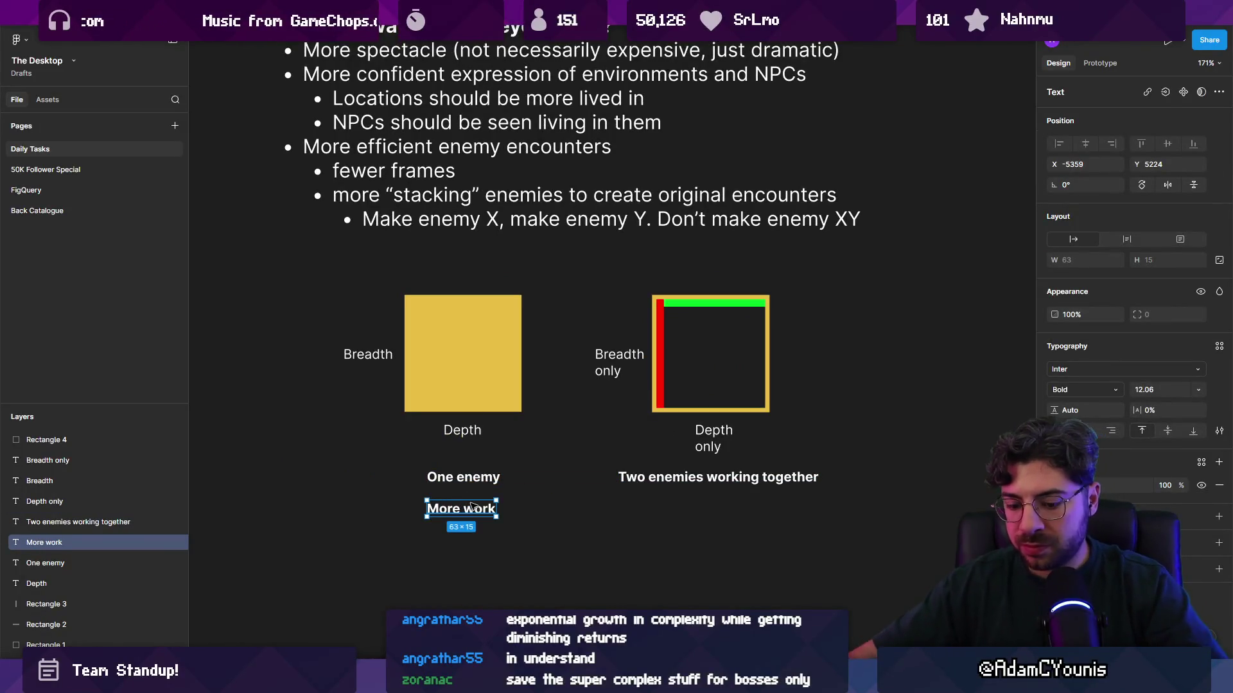
# Add 'Less work, same outcome / value to player' centred under the outlined square, removing the stray copy
pyautogui.moveTo(473, 509)
pyautogui.mouseDown()
pyautogui.moveTo(739, 511)
pyautogui.moveTo(722, 510)
pyautogui.moveTo(712, 528)
pyautogui.moveTo(719, 512)
pyautogui.mouseUp()
pyautogui.press('Return')
pyautogui.write('L')
pyautogui.click(709, 507)
pyautogui.press('Delete')
pyautogui.click(716, 533)
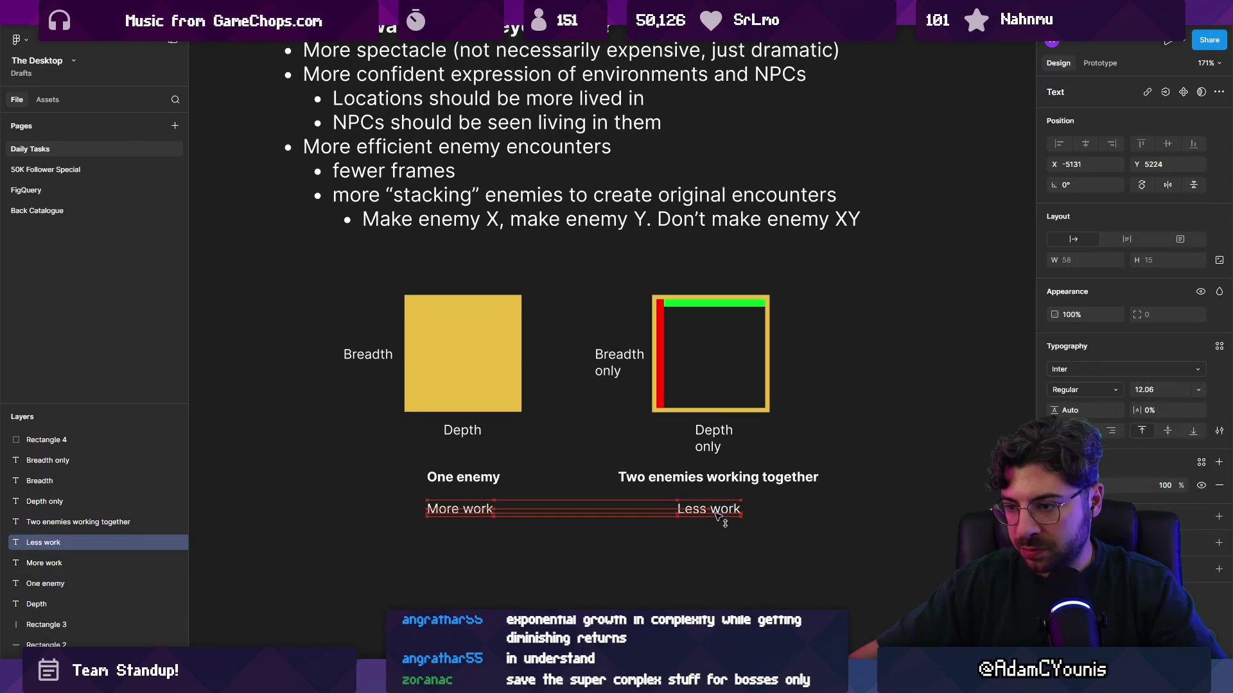
pyautogui.doubleClick(718, 510)
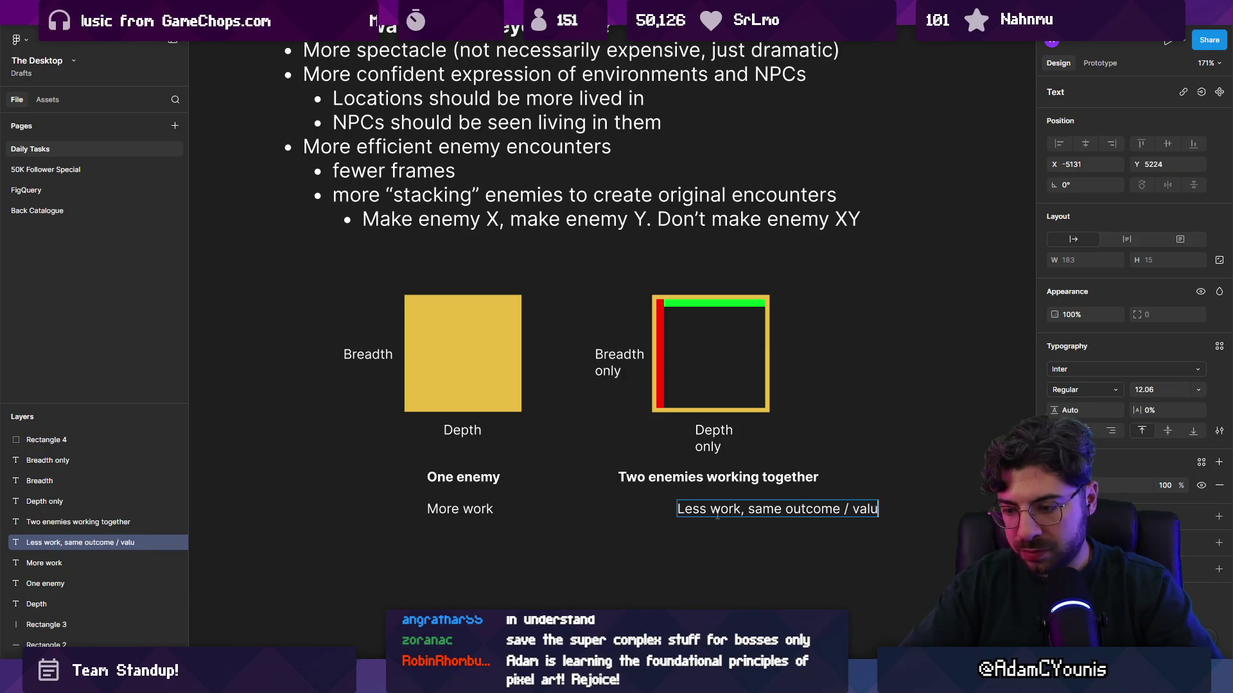
pyautogui.write(', same outcome / value to player')
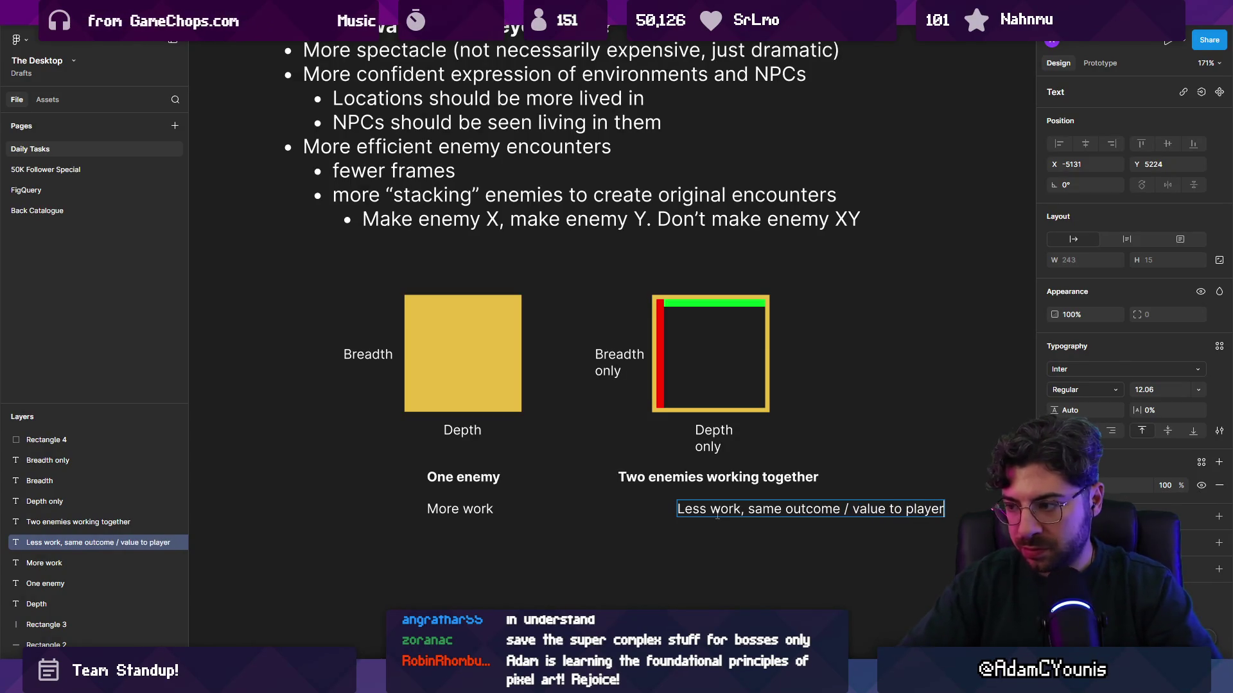
pyautogui.press('Escape')
pyautogui.moveTo(717, 514); pyautogui.dragTo(646, 513)
pyautogui.press('Escape')
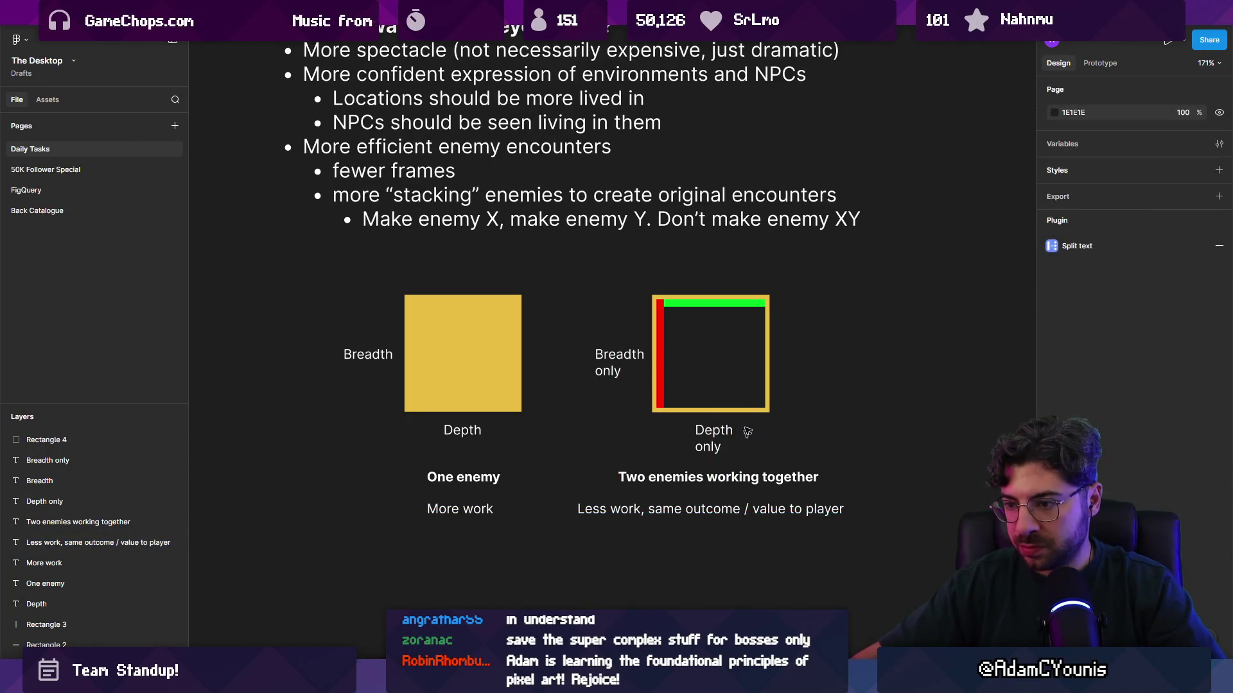
pyautogui.scroll(-1, 681, 394)
pyautogui.moveTo(682, 395); pyautogui.dragTo(670, 417)
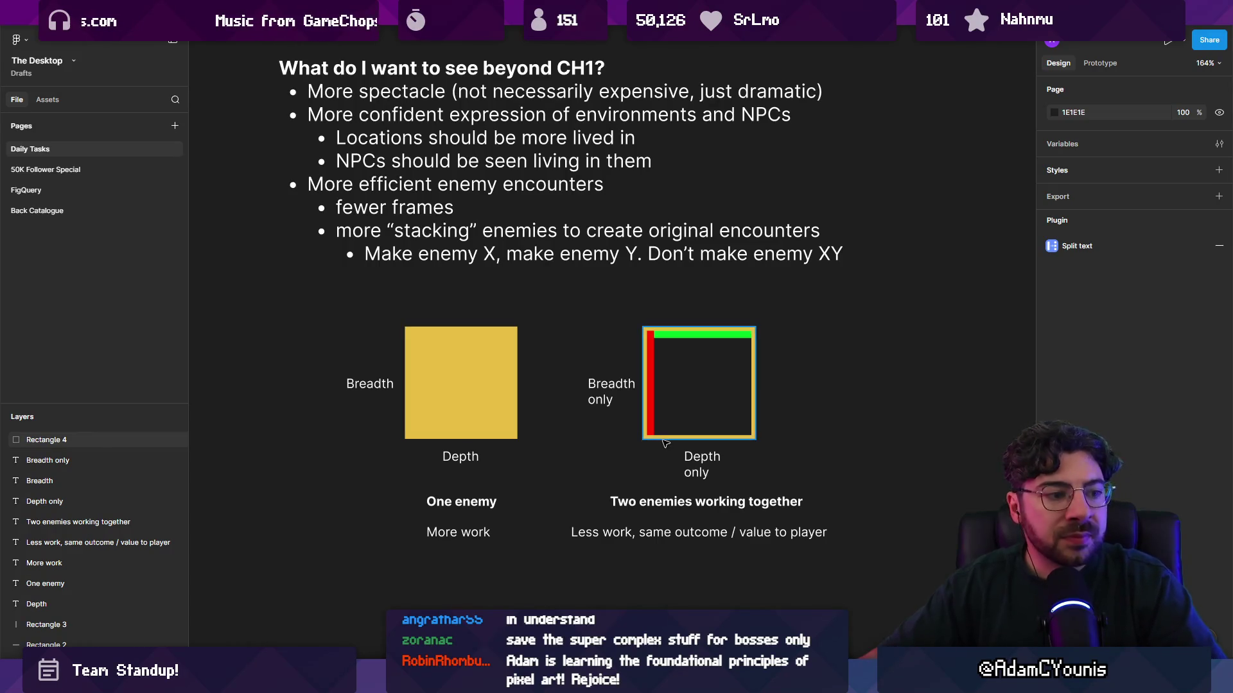
# Nudge the enemy diagram group slightly to the left
pyautogui.scroll(-3, 636, 443)
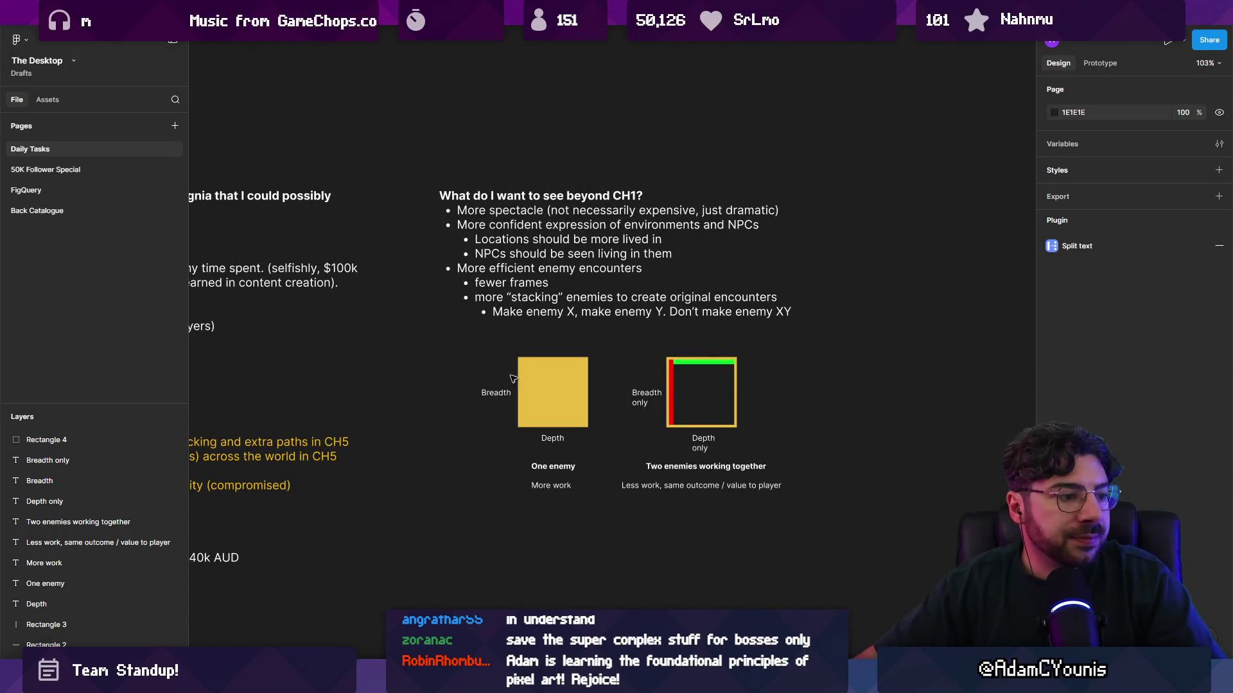
pyautogui.click(523, 390)
pyautogui.hotkey('shift', 'Left')
pyautogui.hotkey('shift', 'Left')
pyautogui.hotkey('shift', 'Left')
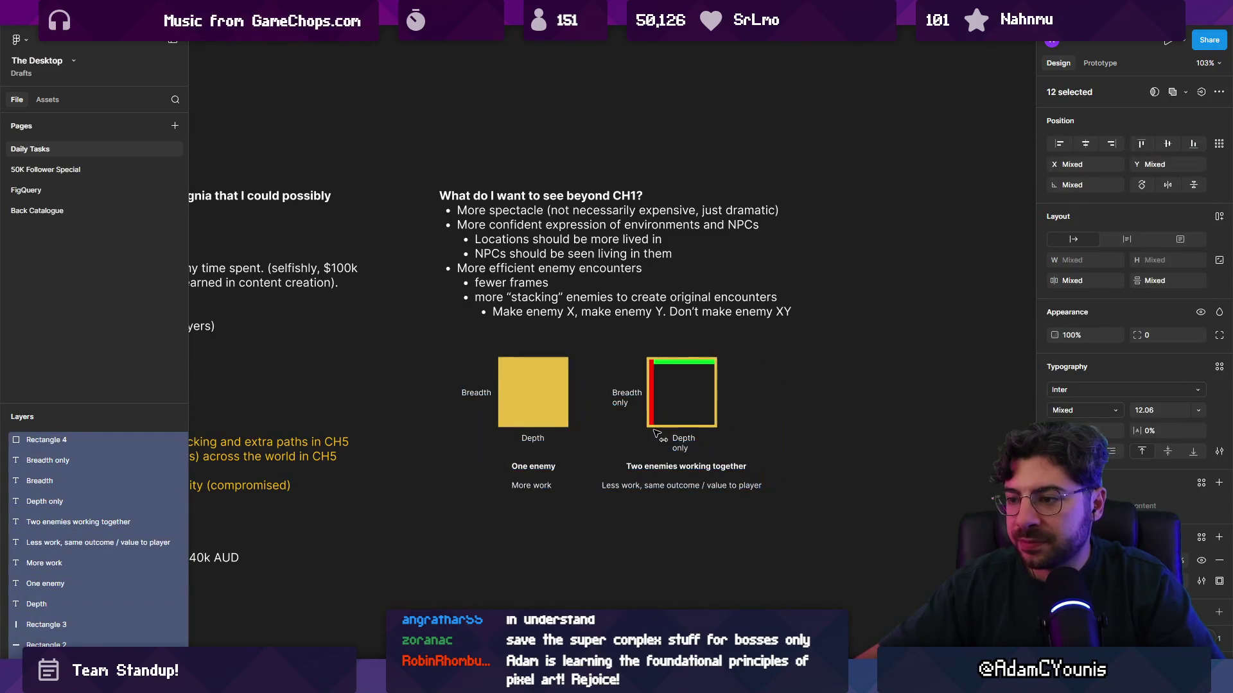
pyautogui.click(761, 445)
# Thicken the outlined square's yellow border to stroke weight 19
pyautogui.moveTo(745, 428); pyautogui.dragTo(668, 352)
pyautogui.click(796, 379)
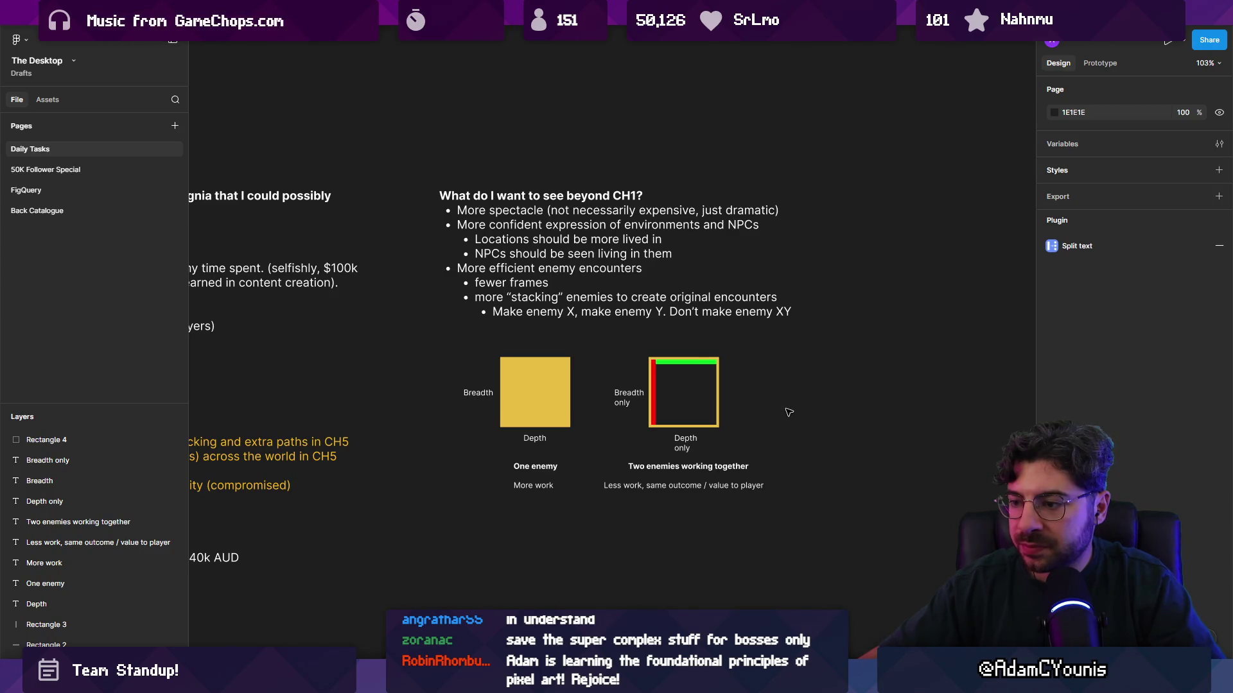
pyautogui.moveTo(745, 420); pyautogui.dragTo(716, 416)
pyautogui.moveTo(1119, 398); pyautogui.dragTo(1140, 397)
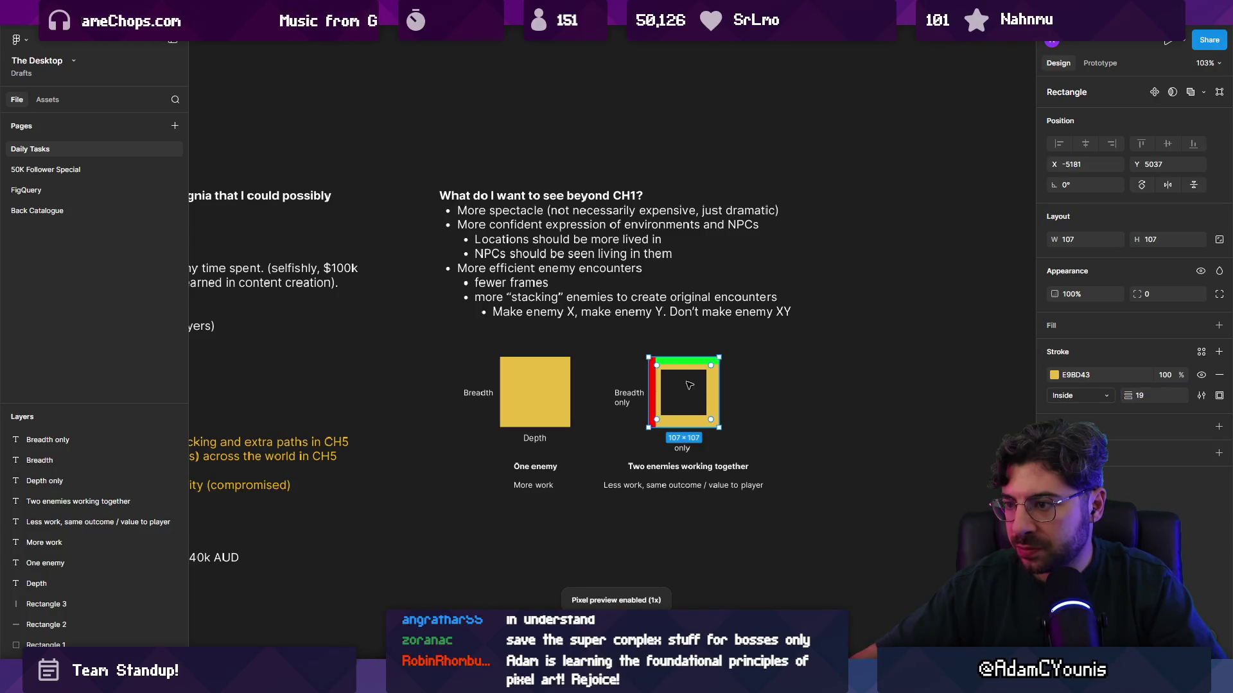
# Enlarge the red and green bars to about 20 px thick
pyautogui.keyDown('ctrl'); pyautogui.scroll(5, 655, 375); pyautogui.keyUp('ctrl')
pyautogui.click(650, 376)
pyautogui.moveTo(659, 374); pyautogui.dragTo(661, 374)
pyautogui.click(713, 346)
pyautogui.moveTo(723, 351); pyautogui.dragTo(724, 358)
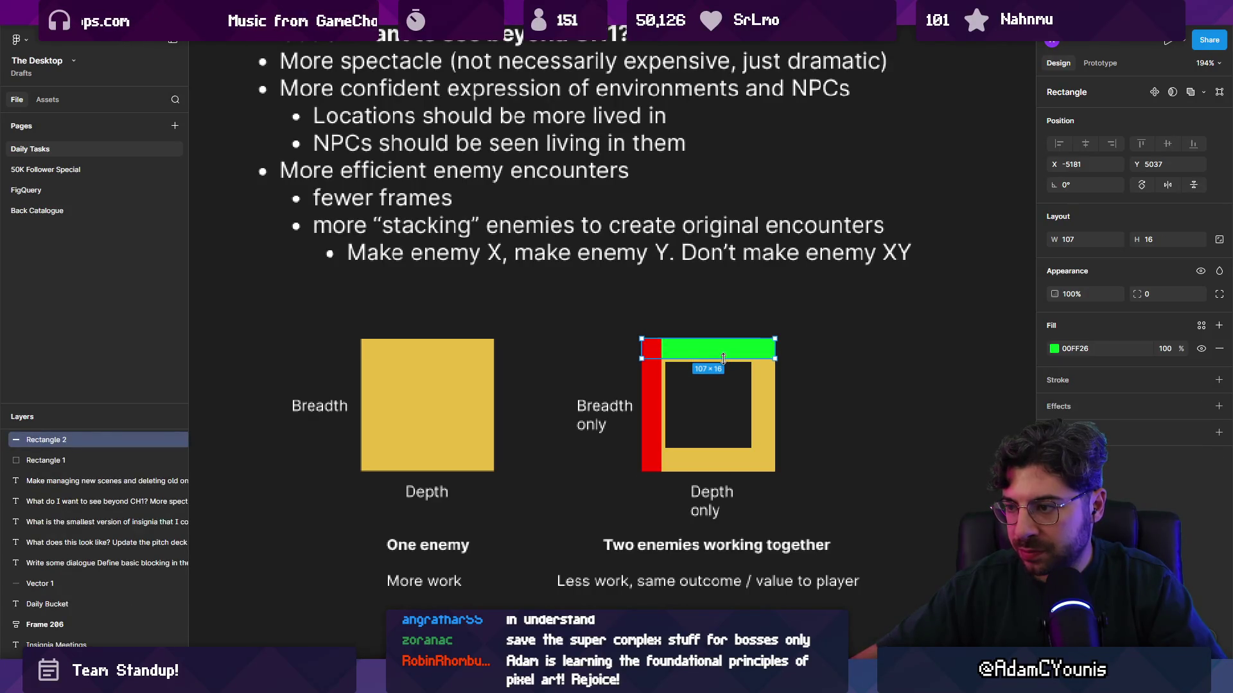
pyautogui.click(651, 379)
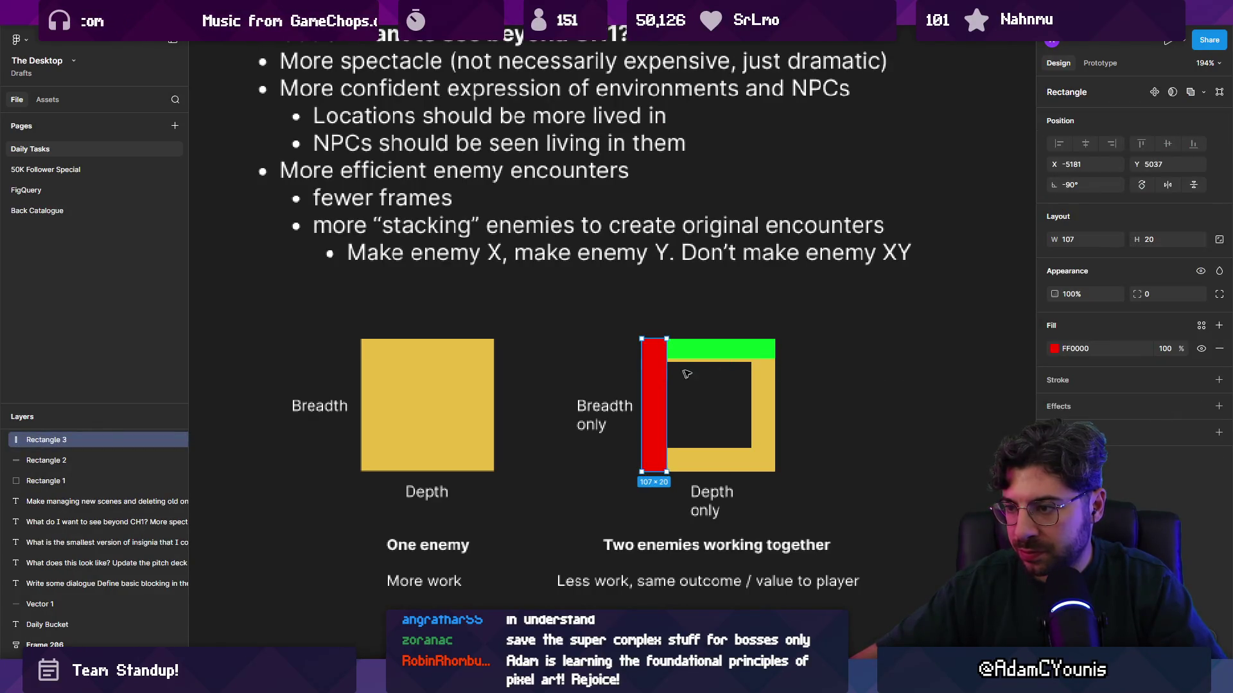
pyautogui.click(701, 354)
pyautogui.moveTo(717, 359); pyautogui.dragTo(717, 363)
pyautogui.keyDown('ctrl'); pyautogui.scroll(-3, 773, 418); pyautogui.keyUp('ctrl')
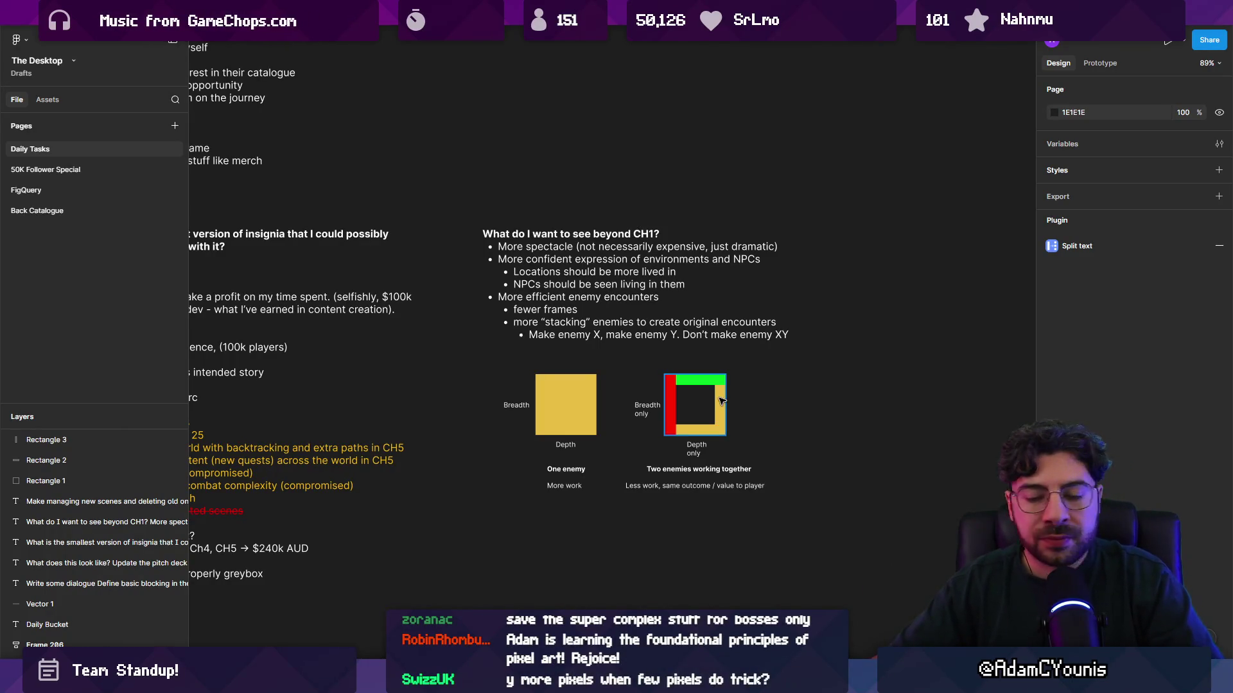
pyautogui.moveTo(800, 367); pyautogui.dragTo(892, 366)
pyautogui.keyDown('ctrl'); pyautogui.scroll(-2, 903, 365); pyautogui.keyUp('ctrl')
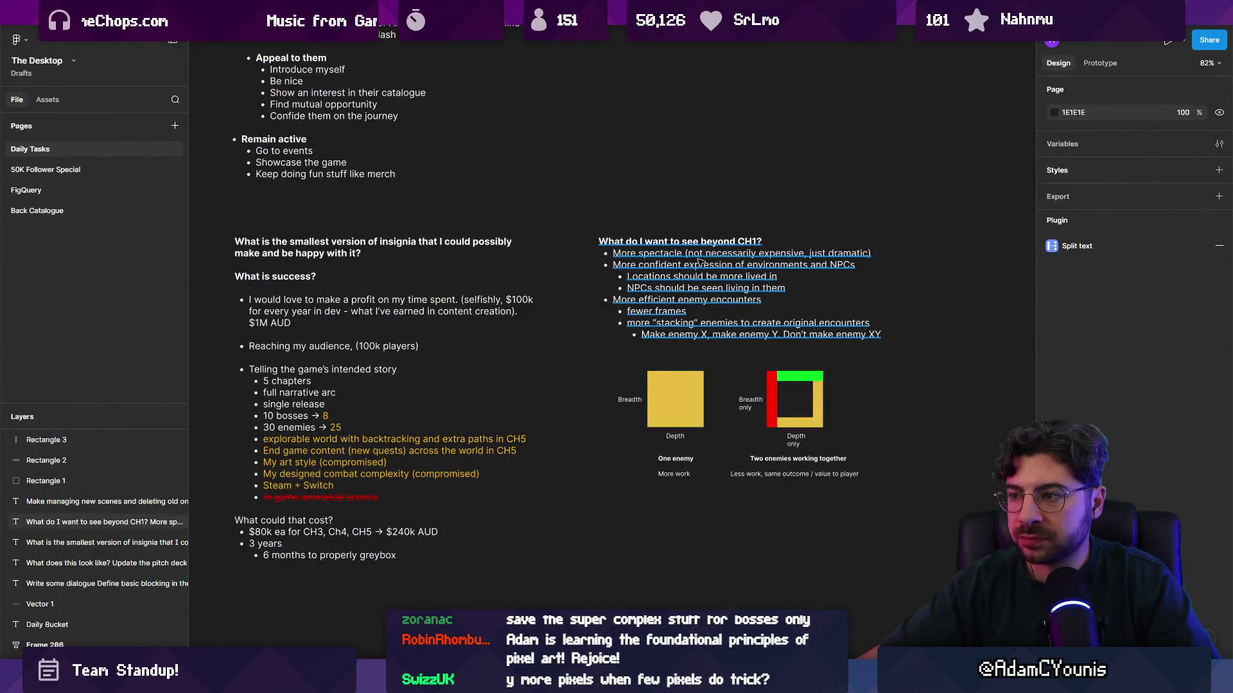
# Toggle Figma's pixel preview off and on while the CH1 notes text is selected
pyautogui.click(700, 261)
pyautogui.scroll(5, 699, 262)
pyautogui.press('Return')
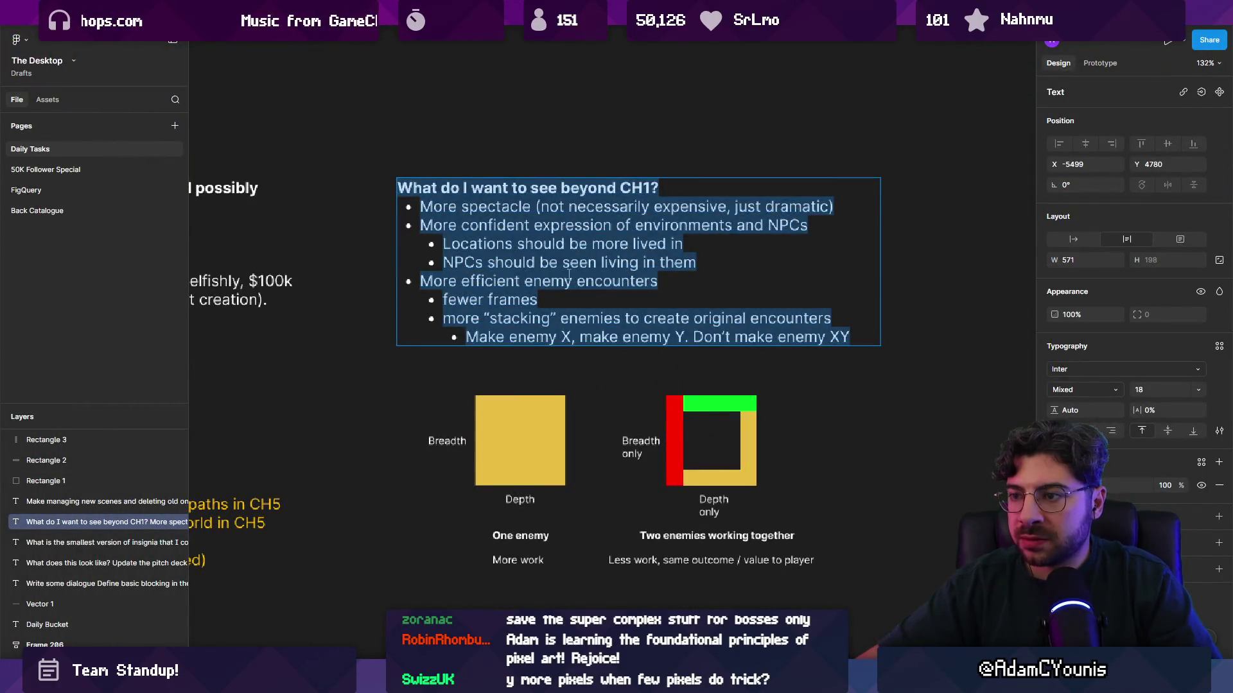
pyautogui.scroll(2, 570, 280)
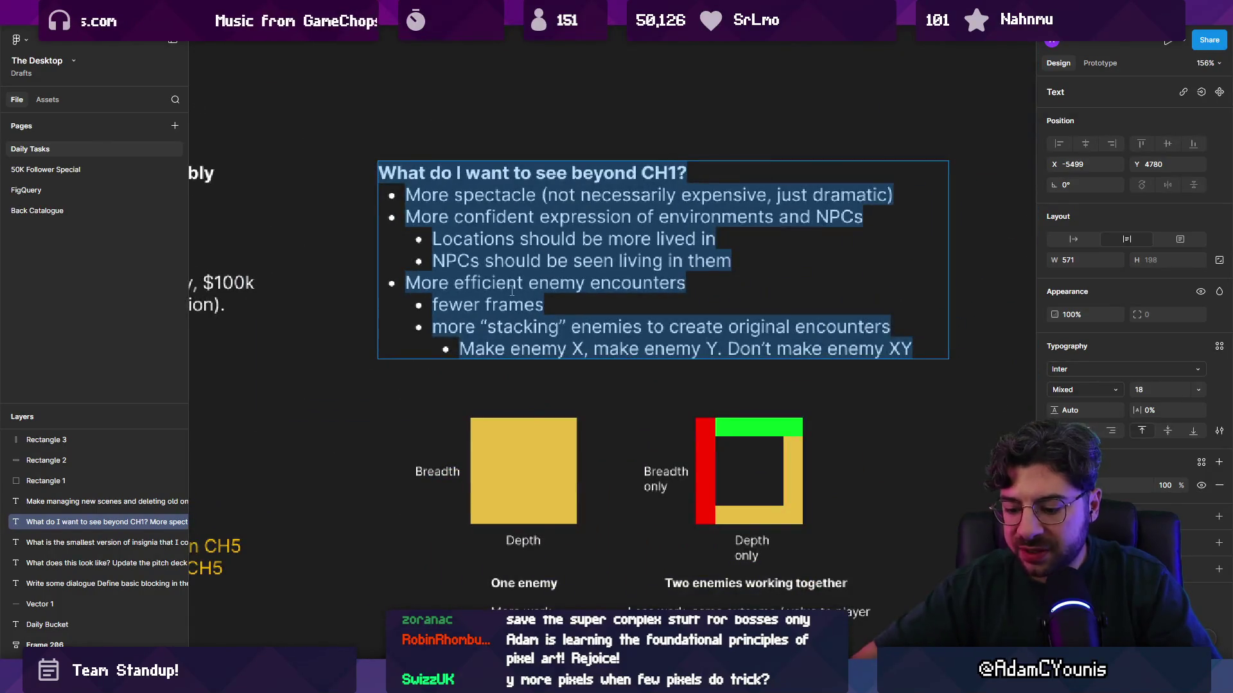
pyautogui.hotkey('ctrl', '/')
pyautogui.press('Down')
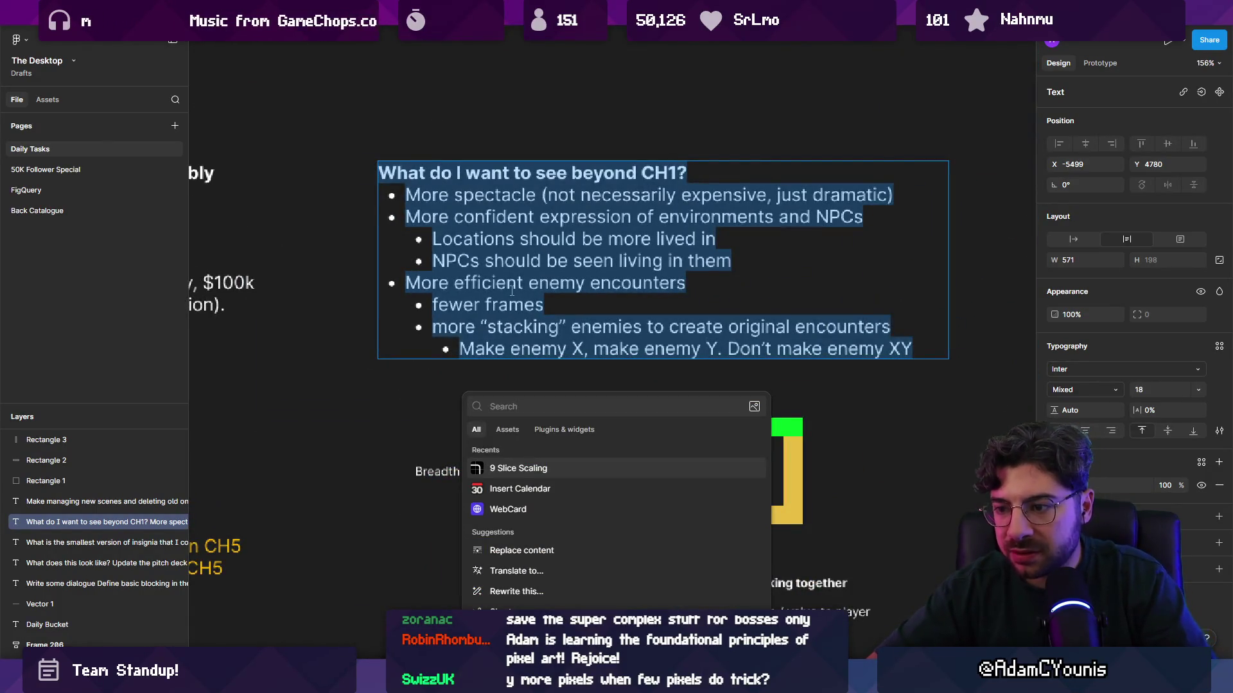
pyautogui.press('Return')
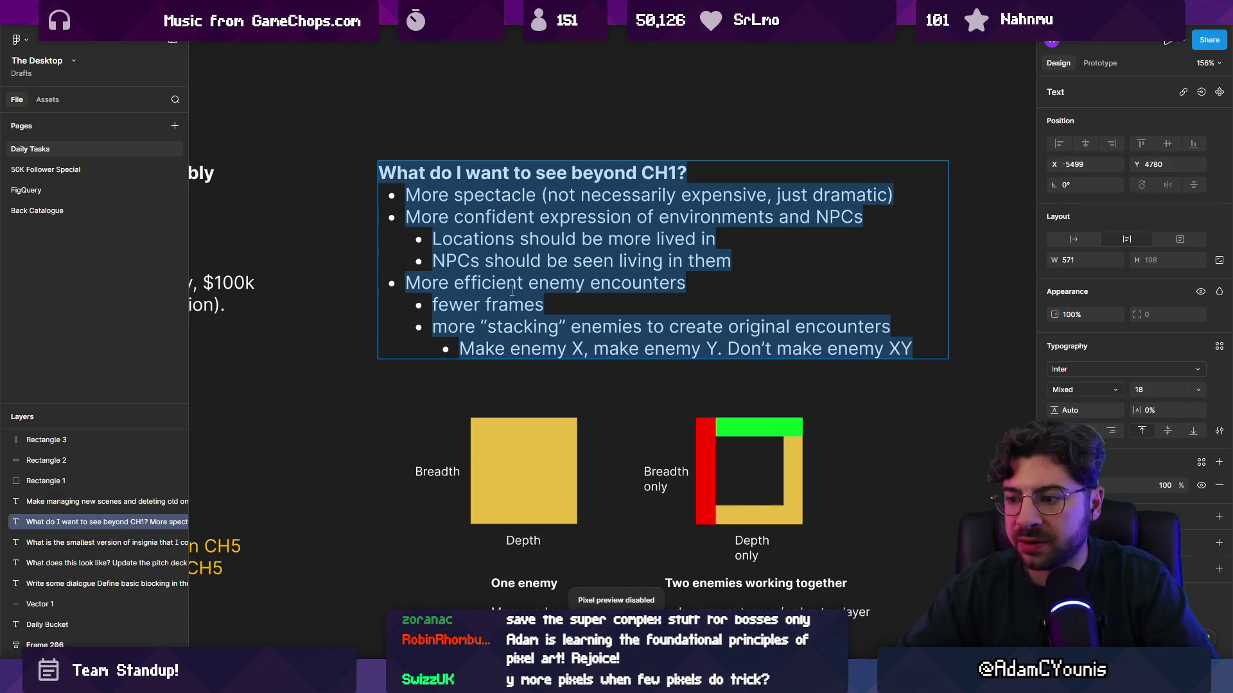
pyautogui.press('Escape')
pyautogui.press('Escape')
pyautogui.hotkey('ctrl', 'alt', 'y')
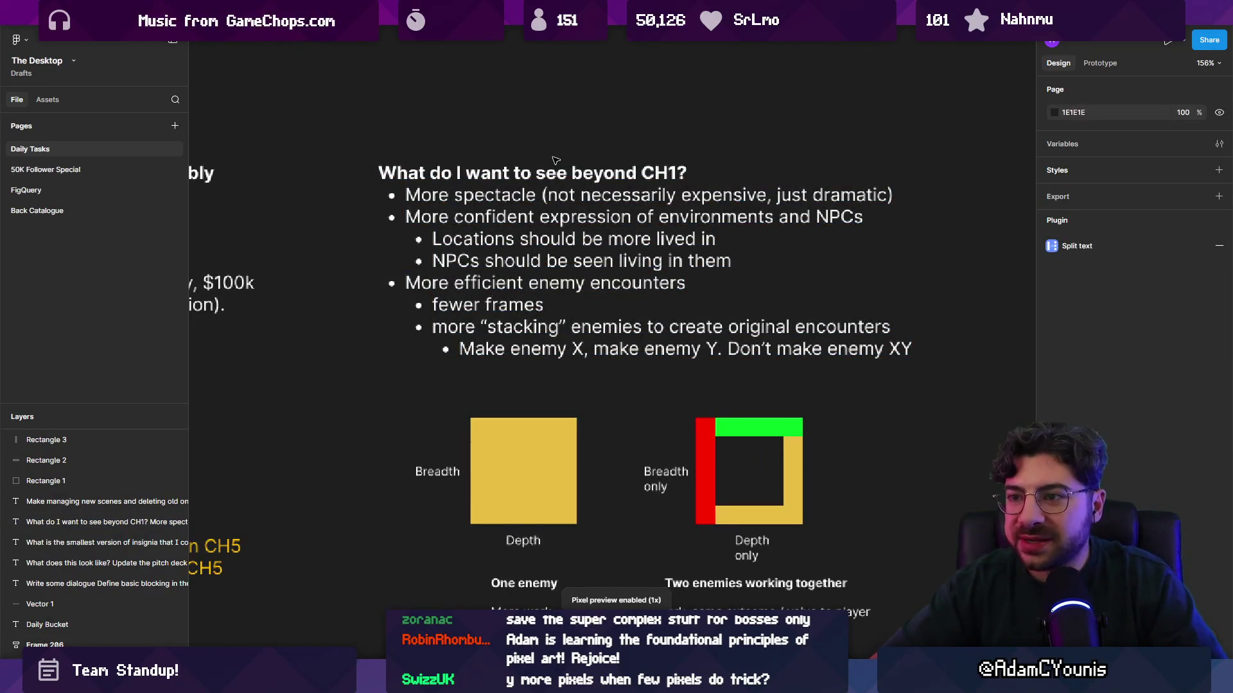
pyautogui.hotkey('ctrl', 'alt', 'y')
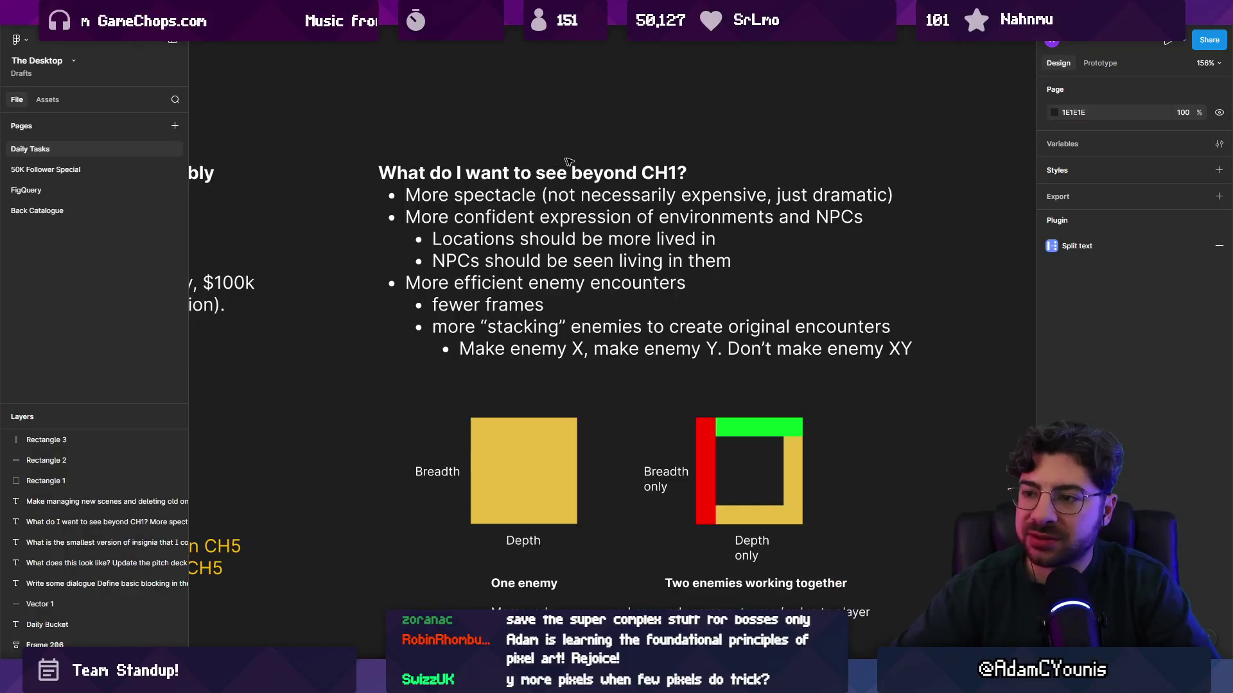
# Scroll the Figma notes, then switch to the Aseprite window
pyautogui.scroll(-5, 560, 161)
pyautogui.scroll(3, 378, 192)
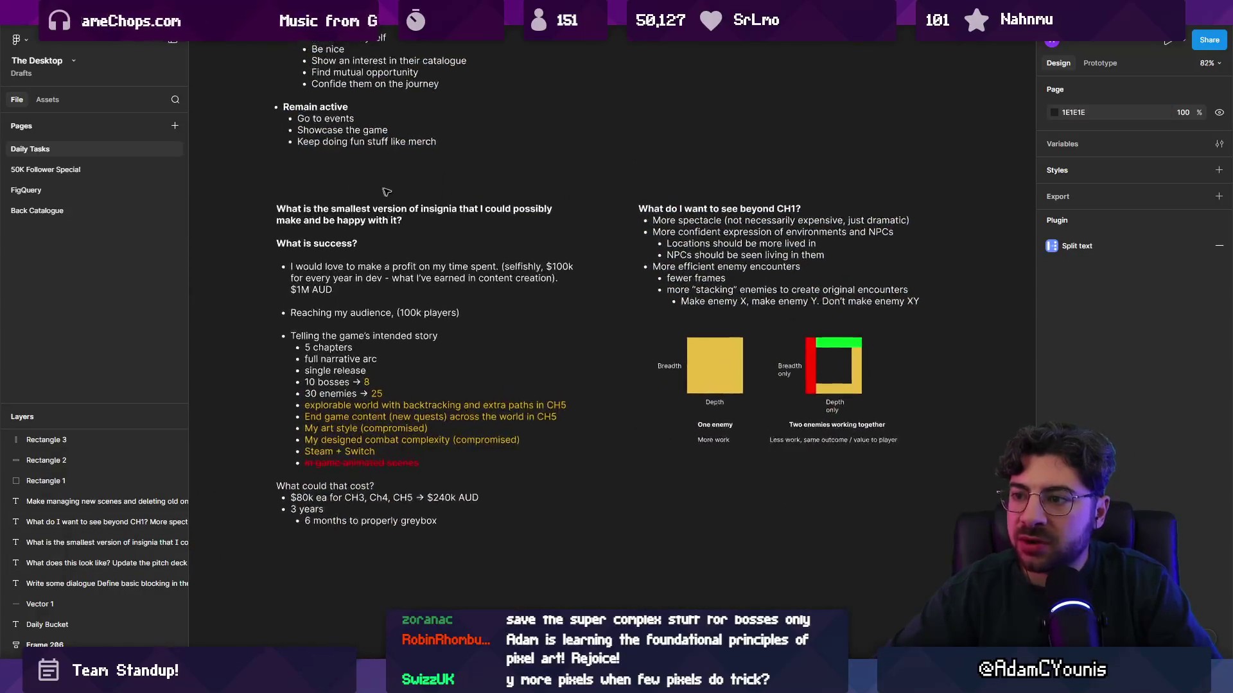
pyautogui.scroll(1, 449, 196)
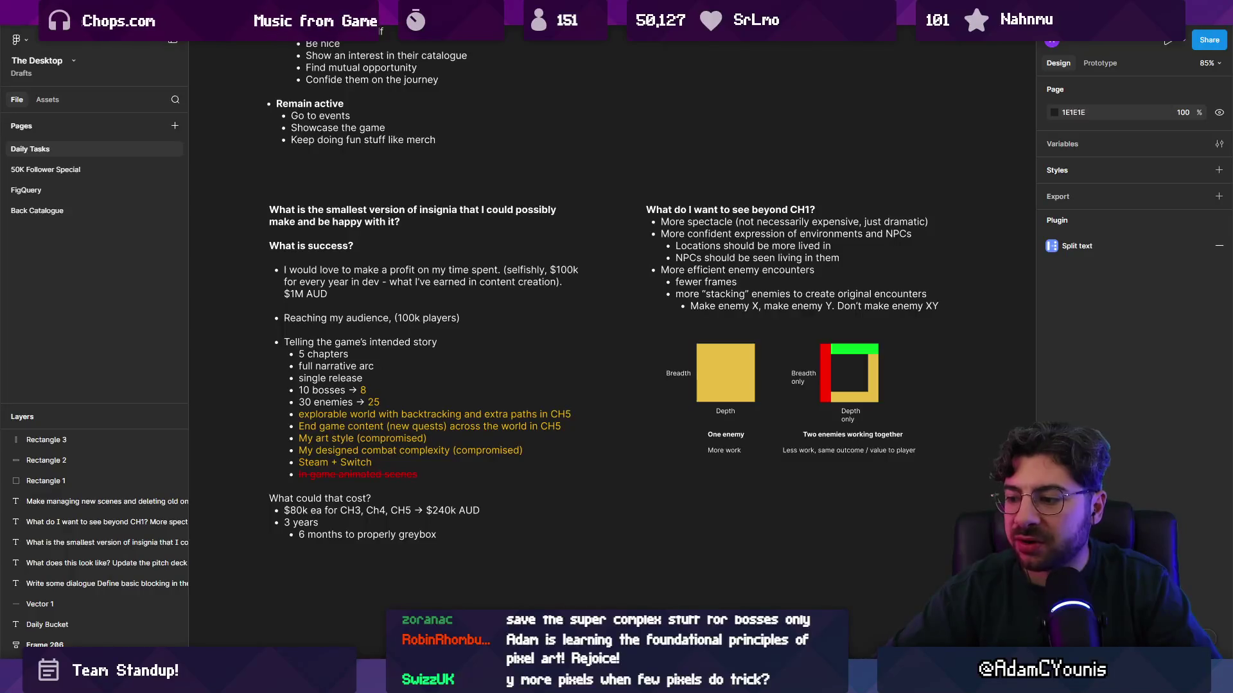
pyautogui.moveTo(773, 681)
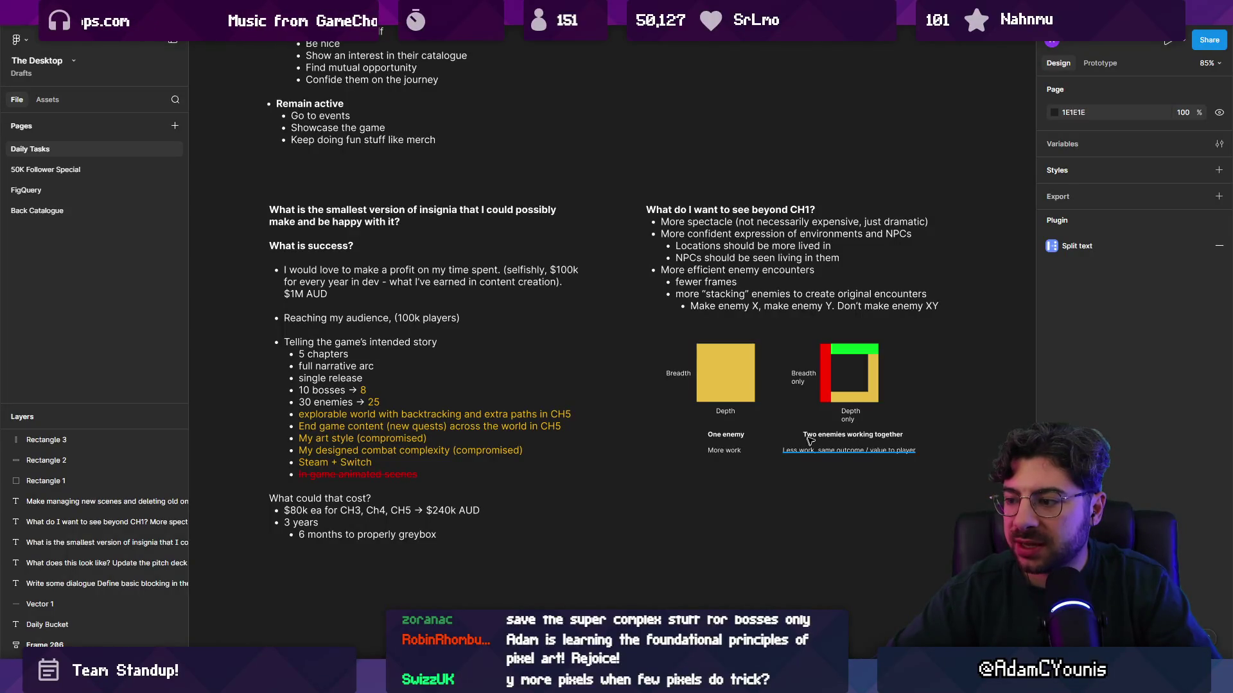
pyautogui.hotkey('alt', 'Tab')
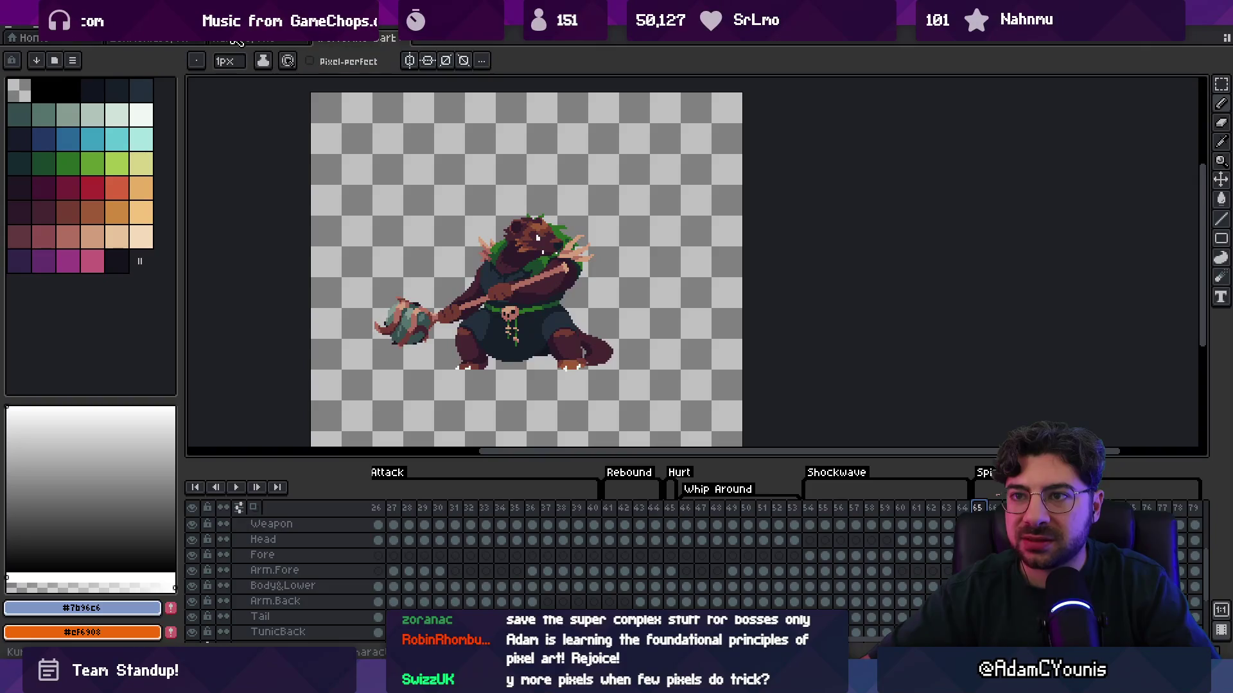
# Move the Wolverine Barbarian file to the second tab and compare it with the knight sprite
pyautogui.moveTo(345, 42); pyautogui.dragTo(240, 43)
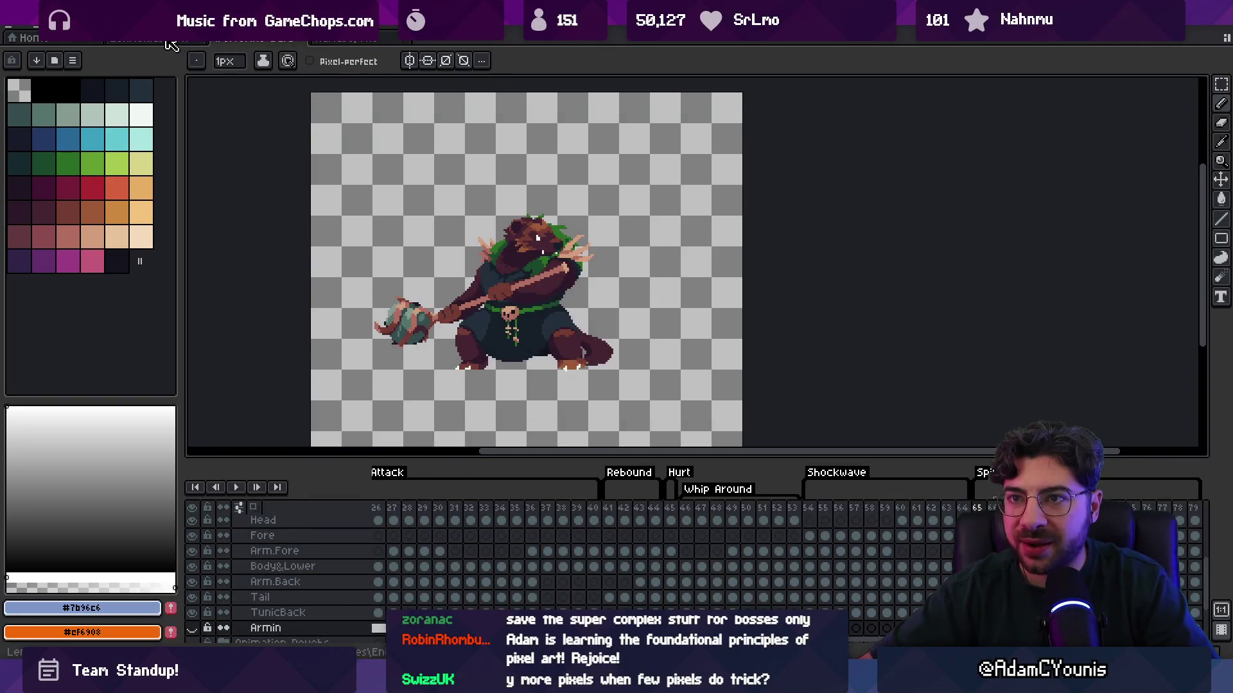
pyautogui.click(161, 39)
pyautogui.click(244, 41)
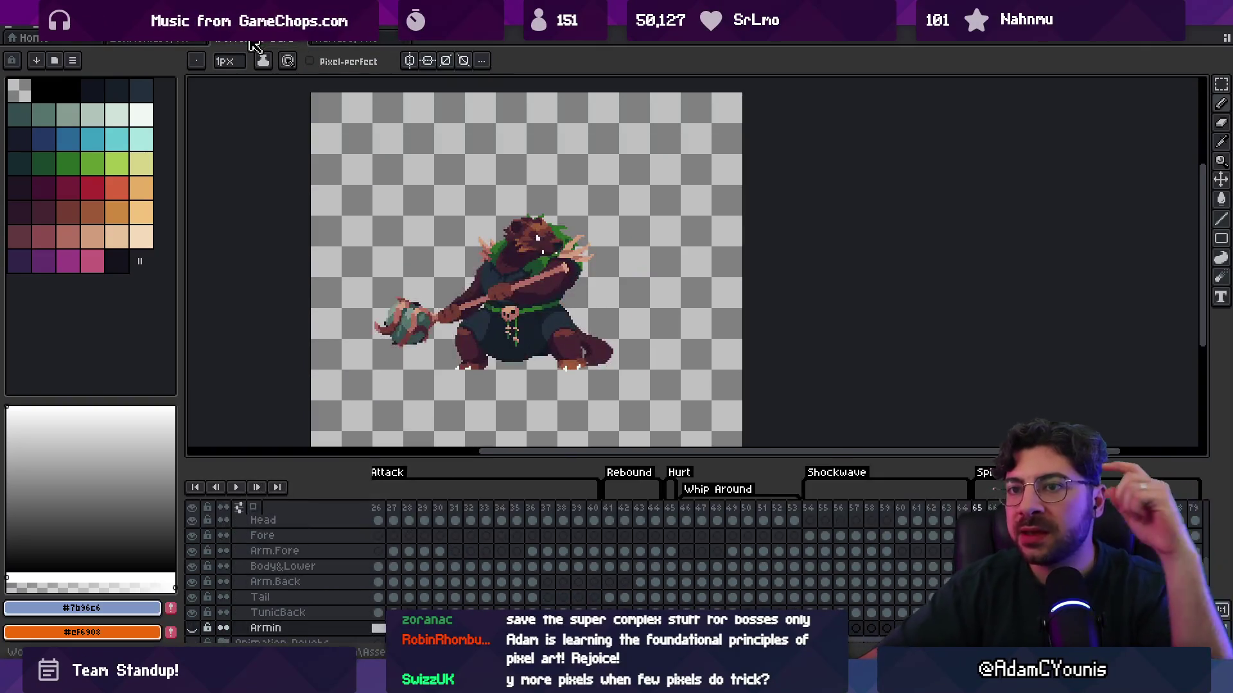
pyautogui.click(186, 40)
pyautogui.click(235, 43)
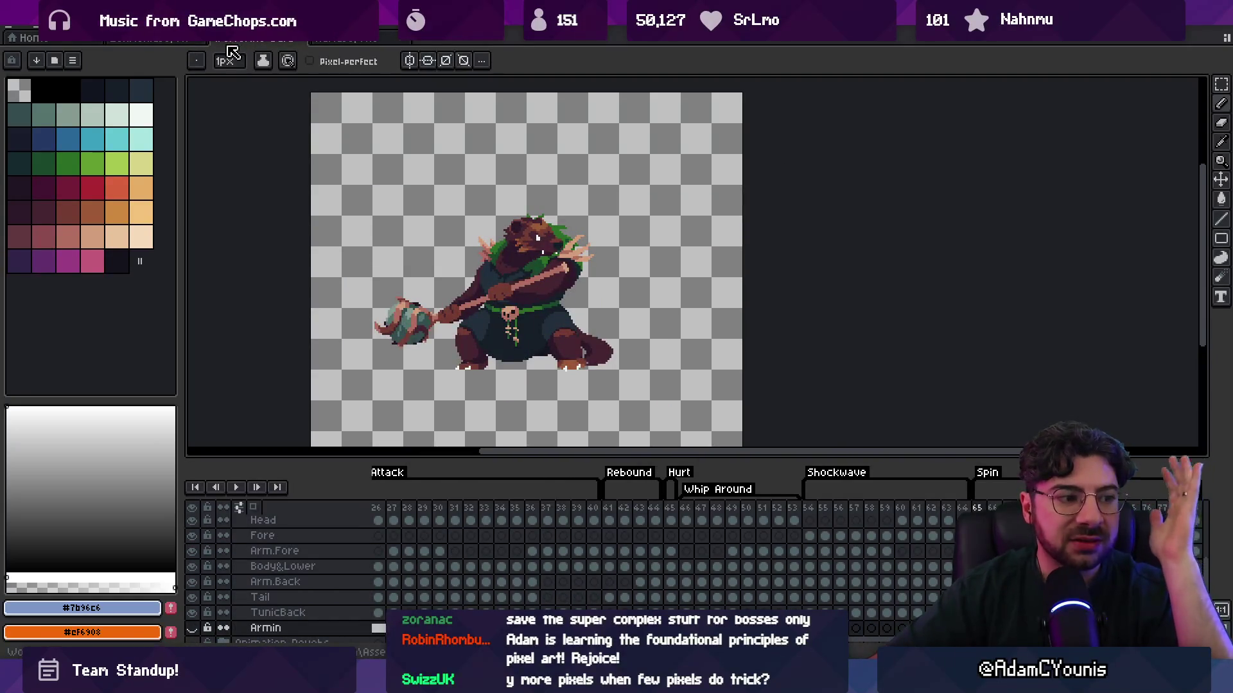
# Flip between the knight and Wolverine sprites again, then switch back to Figma
pyautogui.click(187, 40)
pyautogui.click(235, 42)
pyautogui.click(186, 40)
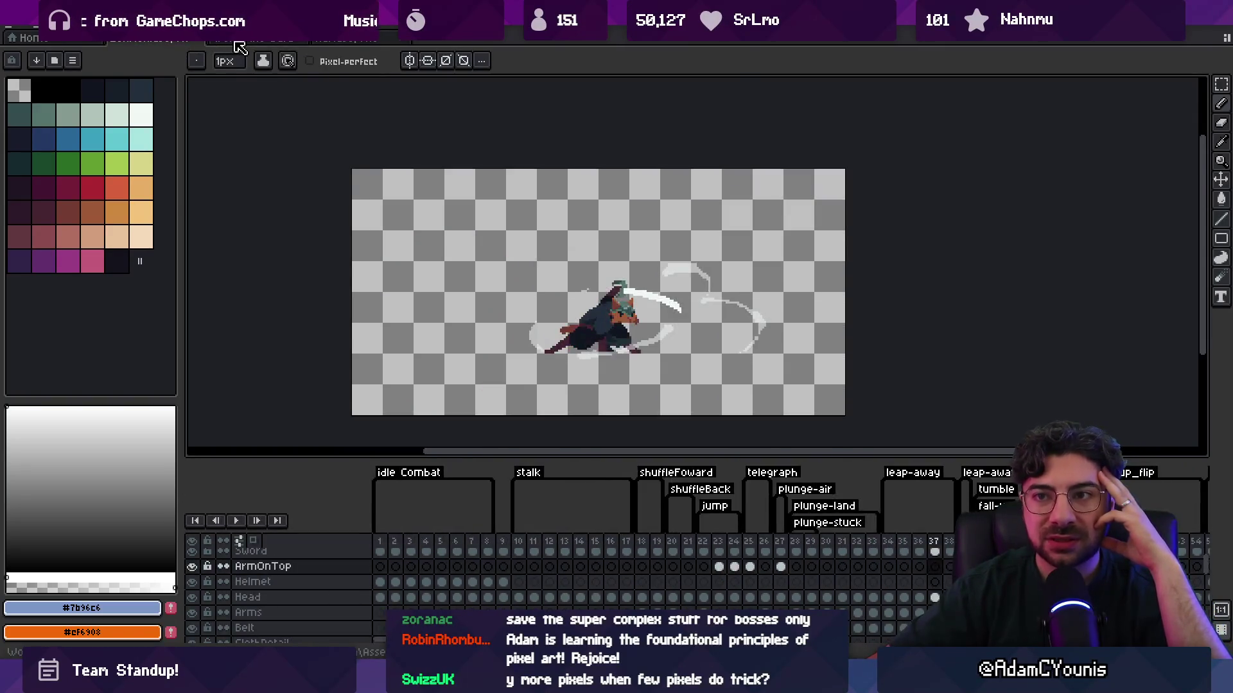
pyautogui.click(235, 42)
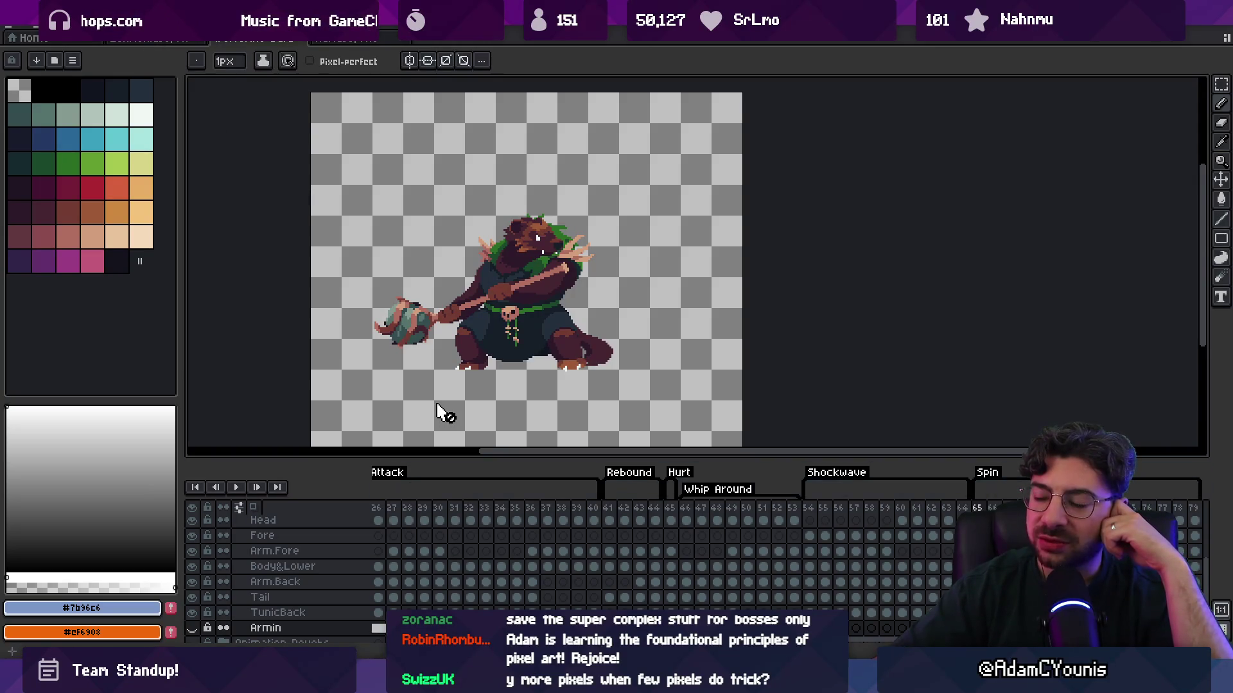
pyautogui.hotkey('alt', 'Tab')
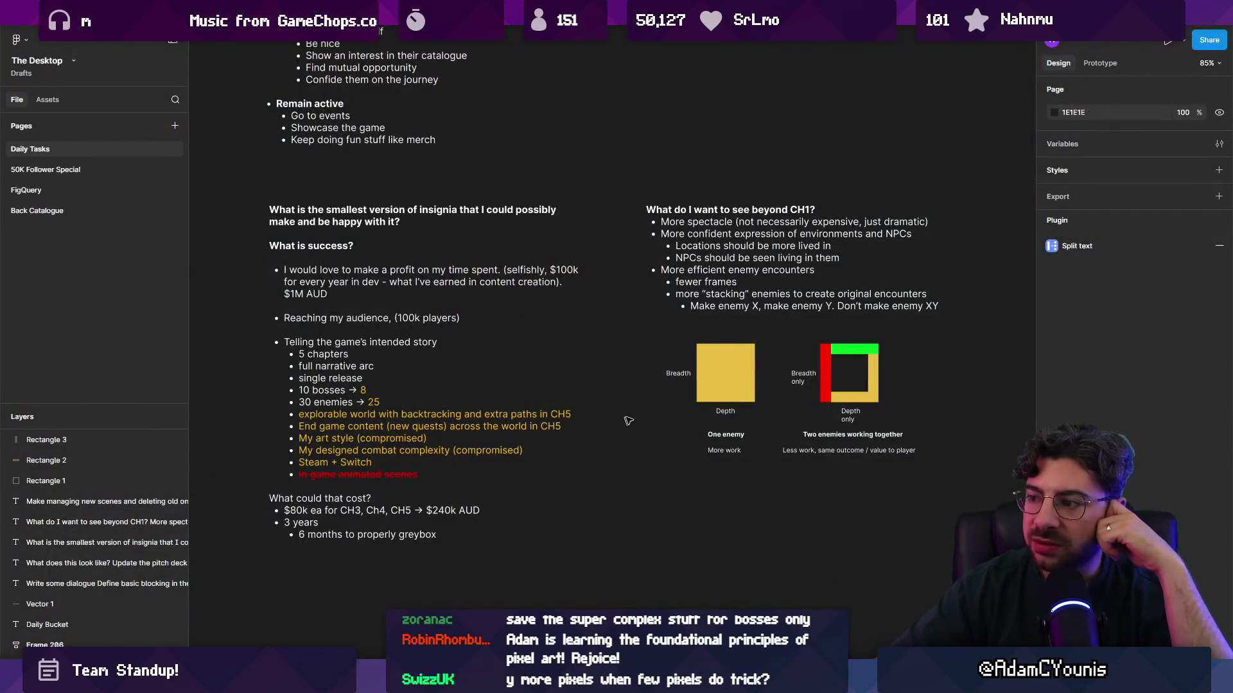
# Adjust Rectangle 2's green fill shade in the colour picker, then switch to Aseprite
pyautogui.click(848, 350)
pyautogui.click(1054, 349)
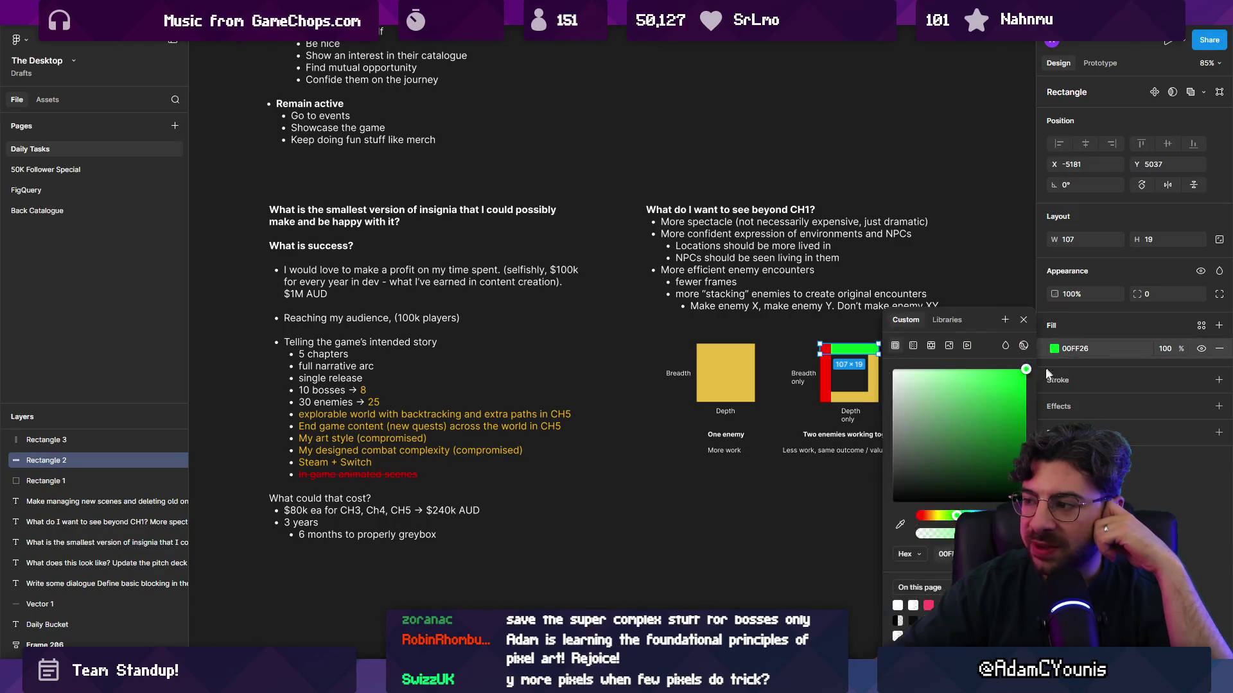
pyautogui.moveTo(954, 523); pyautogui.dragTo(952, 517)
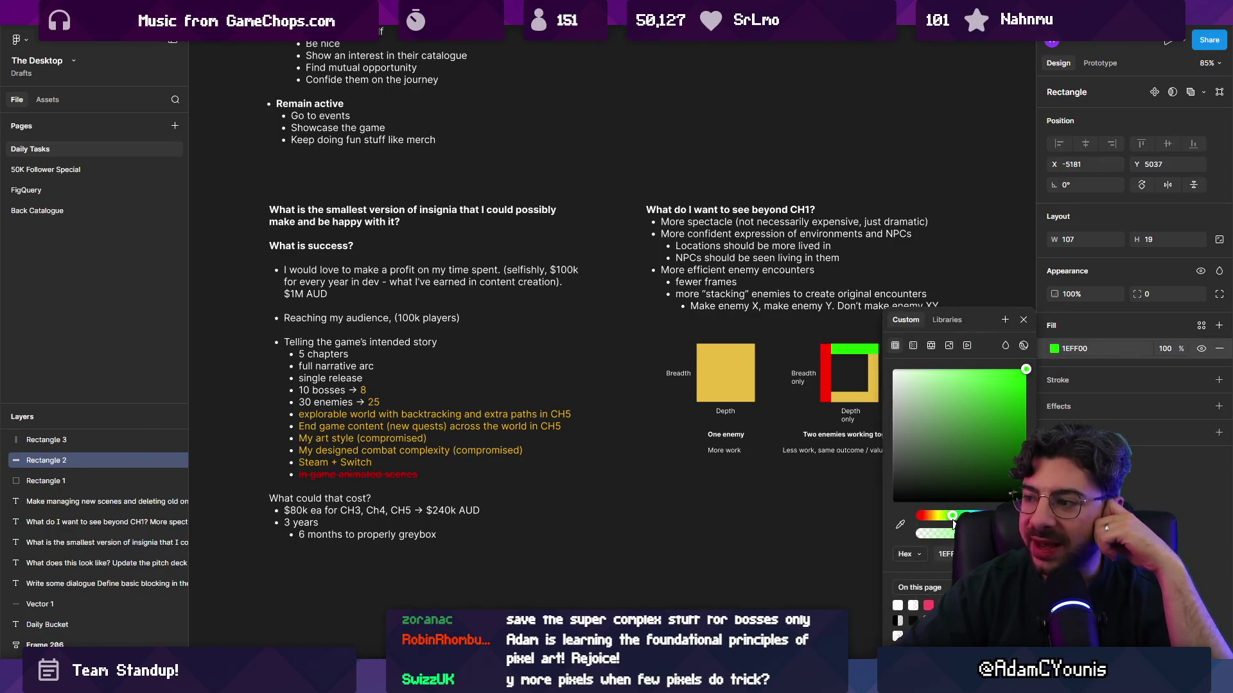
pyautogui.moveTo(1019, 397); pyautogui.dragTo(1030, 382)
pyautogui.press('Escape')
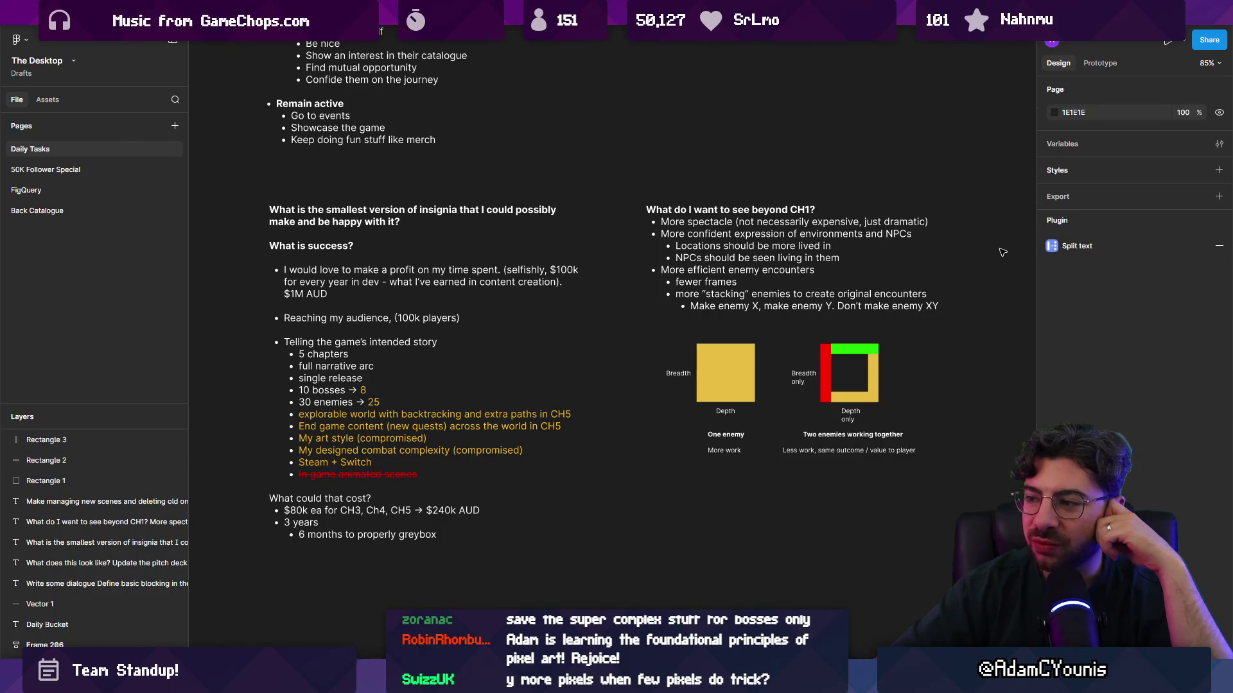
pyautogui.hotkey('alt', 'Tab')
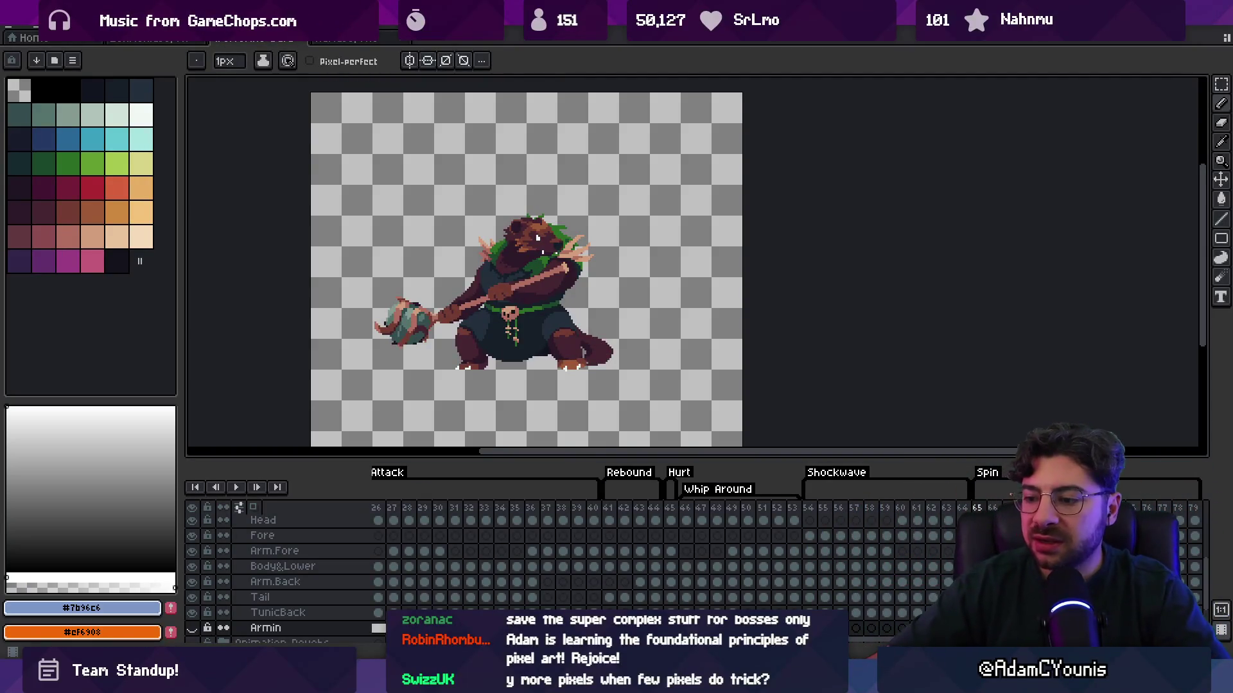
# Cycle through Unity, Aseprite and the growth-graph sketch, ending on the Figma notes
pyautogui.hotkey('alt', 'Tab')
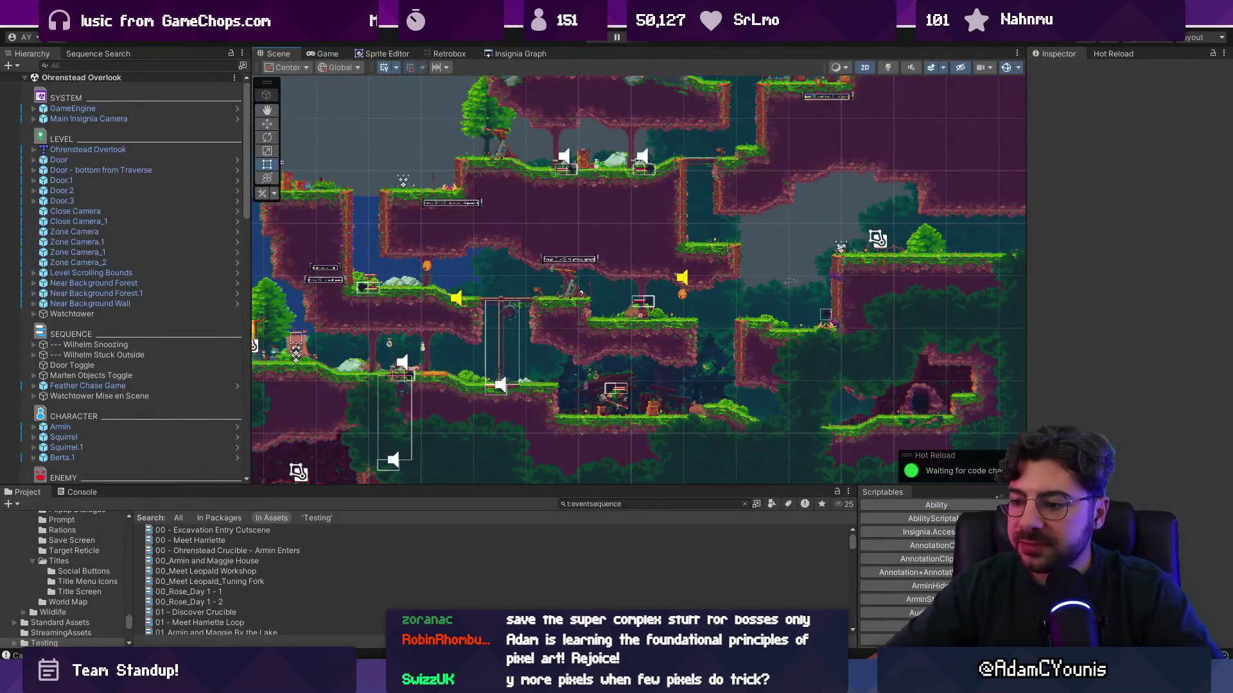
pyautogui.hotkey('alt', 'Tab')
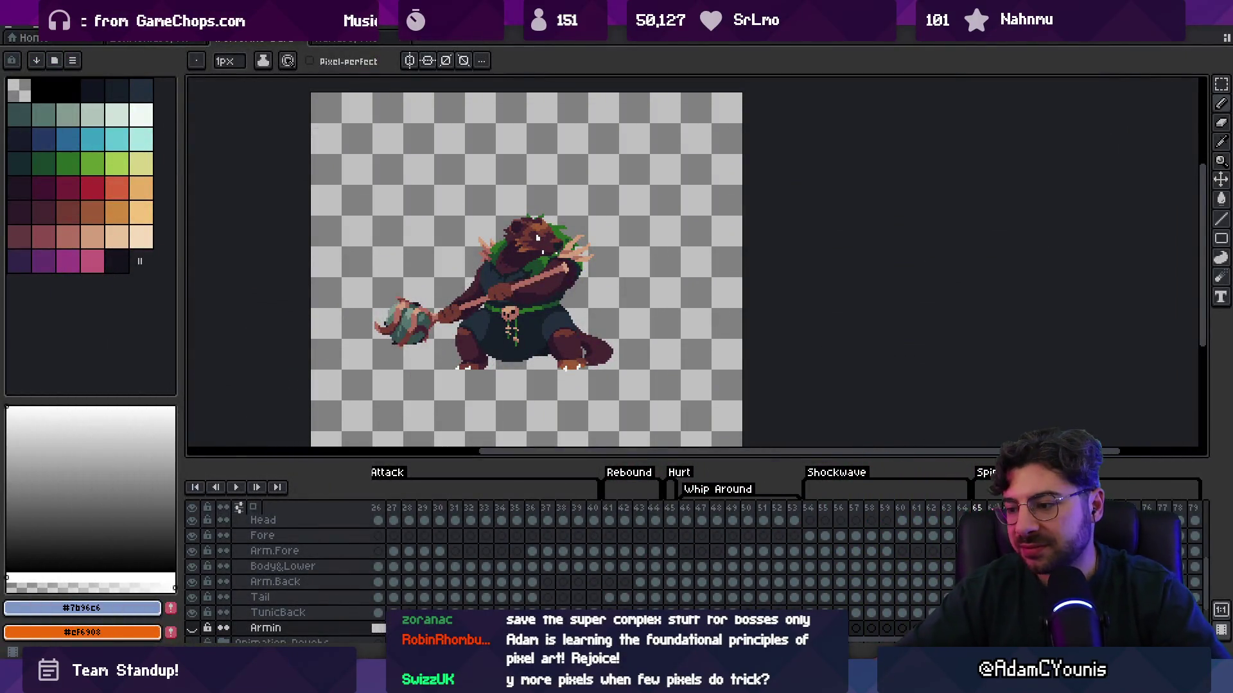
pyautogui.hotkey('alt', 'Tab')
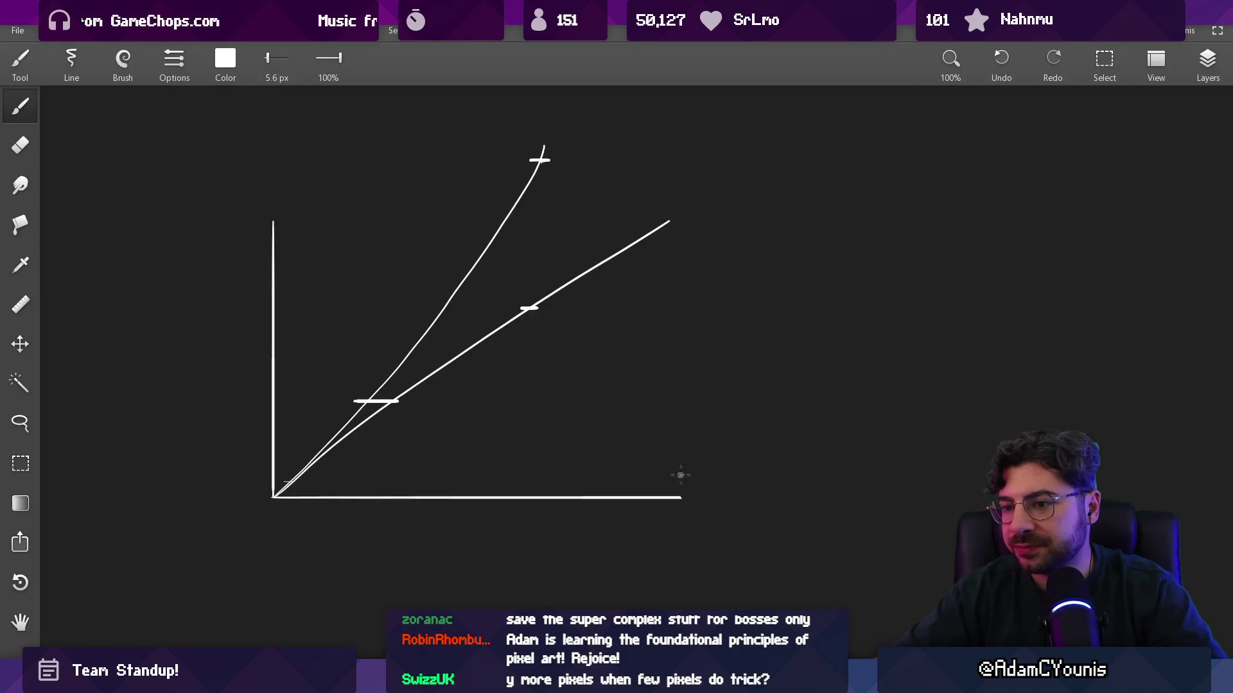
pyautogui.hotkey('alt', 'Tab')
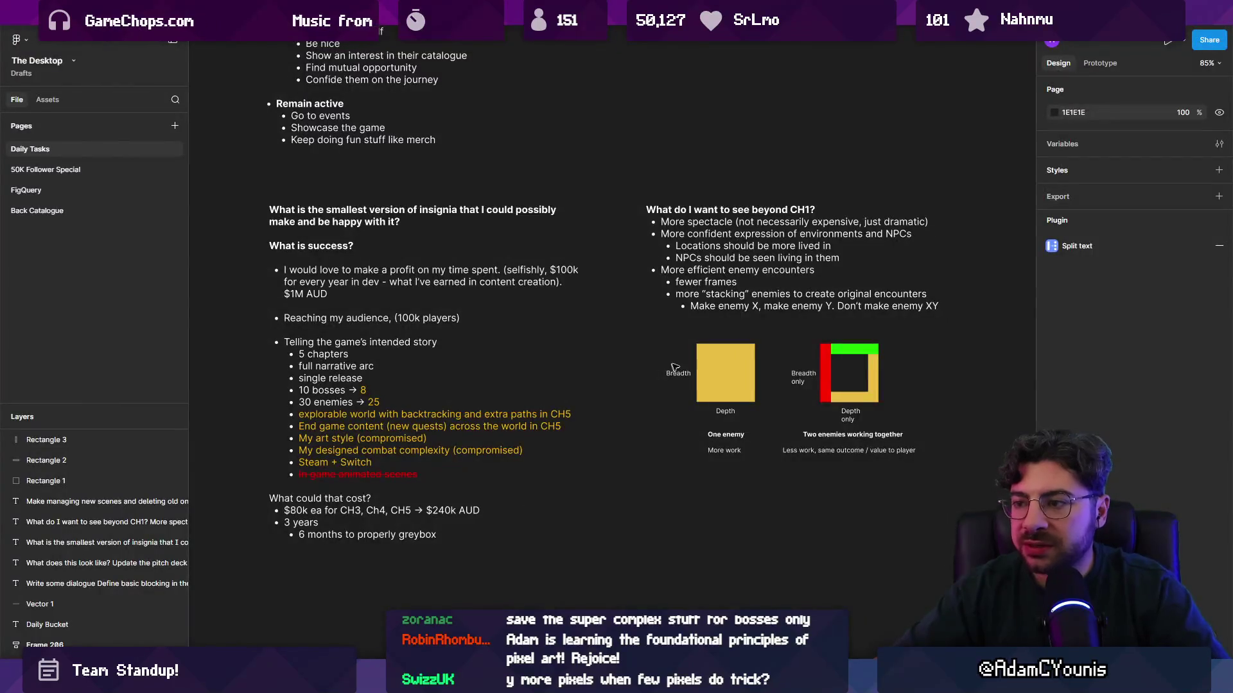
# Change the heading to 'What do I want to see beyond CH1 / 2?'
pyautogui.scroll(-5, 666, 369)
pyautogui.moveTo(594, 377); pyautogui.dragTo(634, 487)
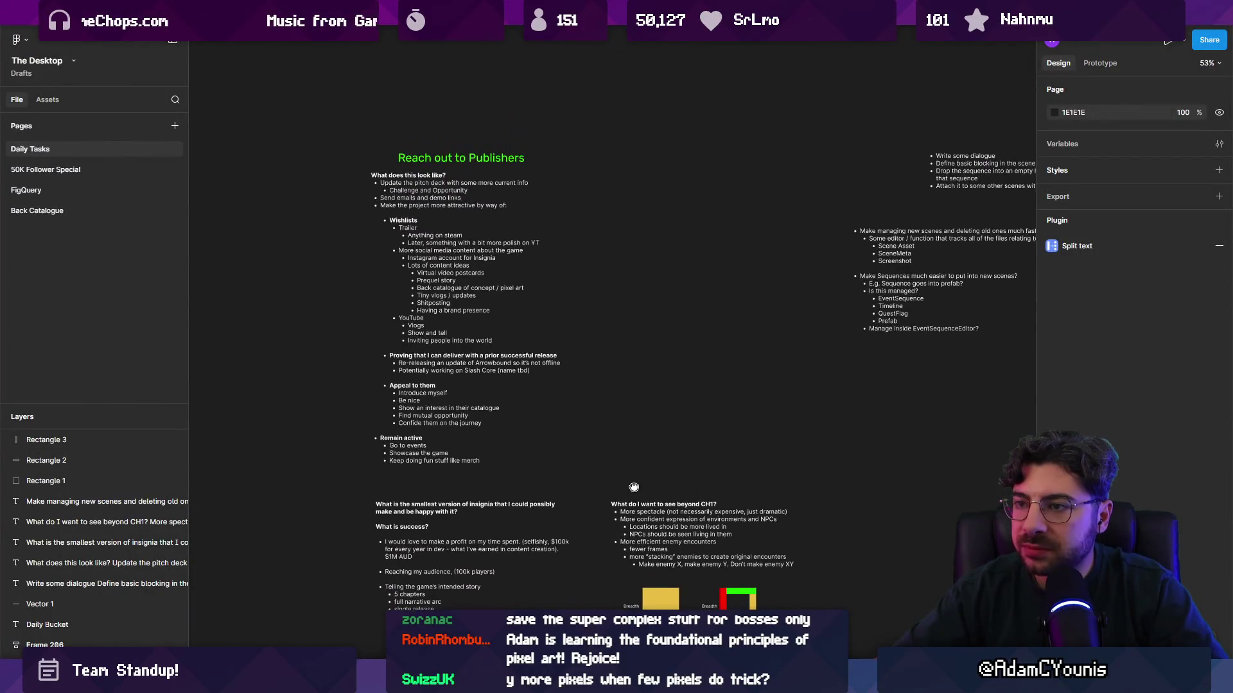
pyautogui.scroll(5, 615, 258)
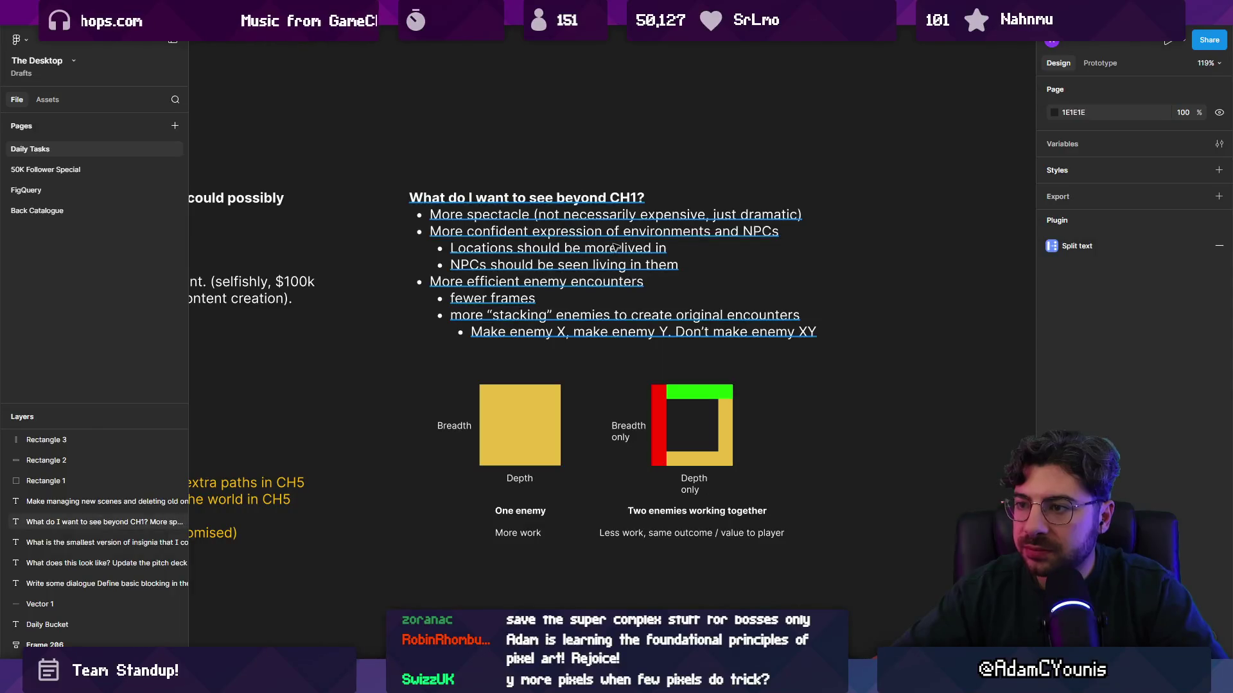
pyautogui.doubleClick(643, 198)
pyautogui.write('/ 2')
pyautogui.press('Escape')
pyautogui.press('Escape')
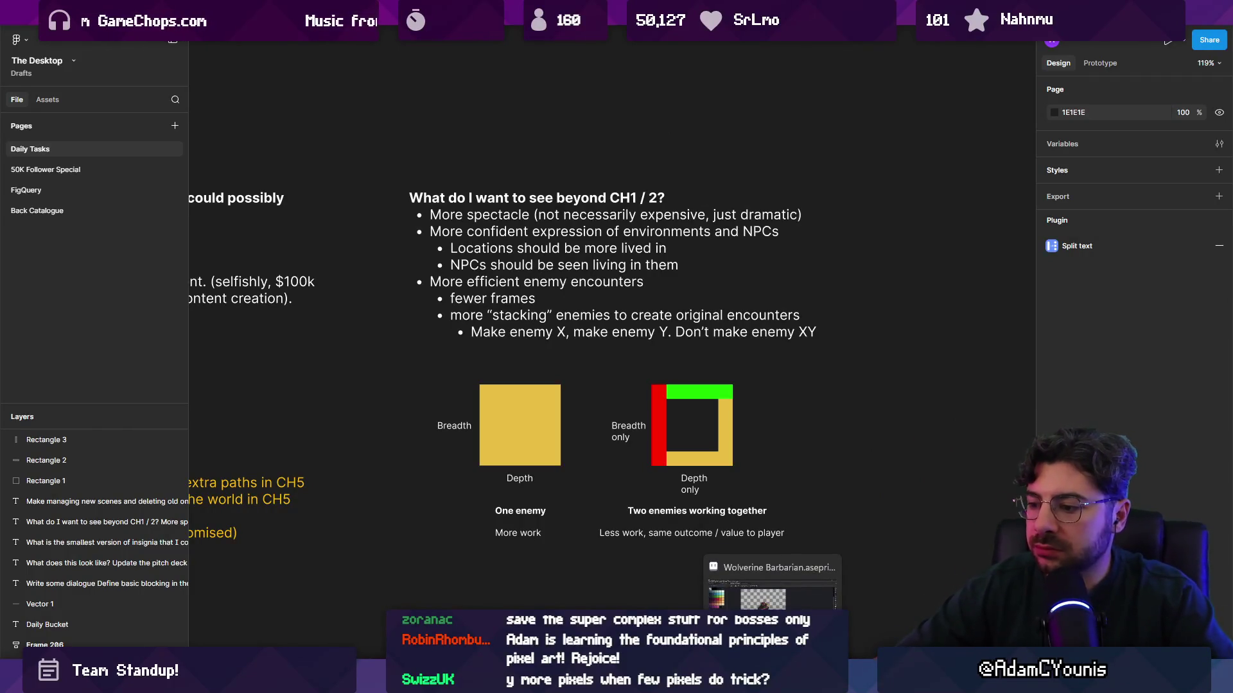
# Copy the heading's text box below the enemy diagrams, undoing a misplaced copy
pyautogui.moveTo(603, 680)
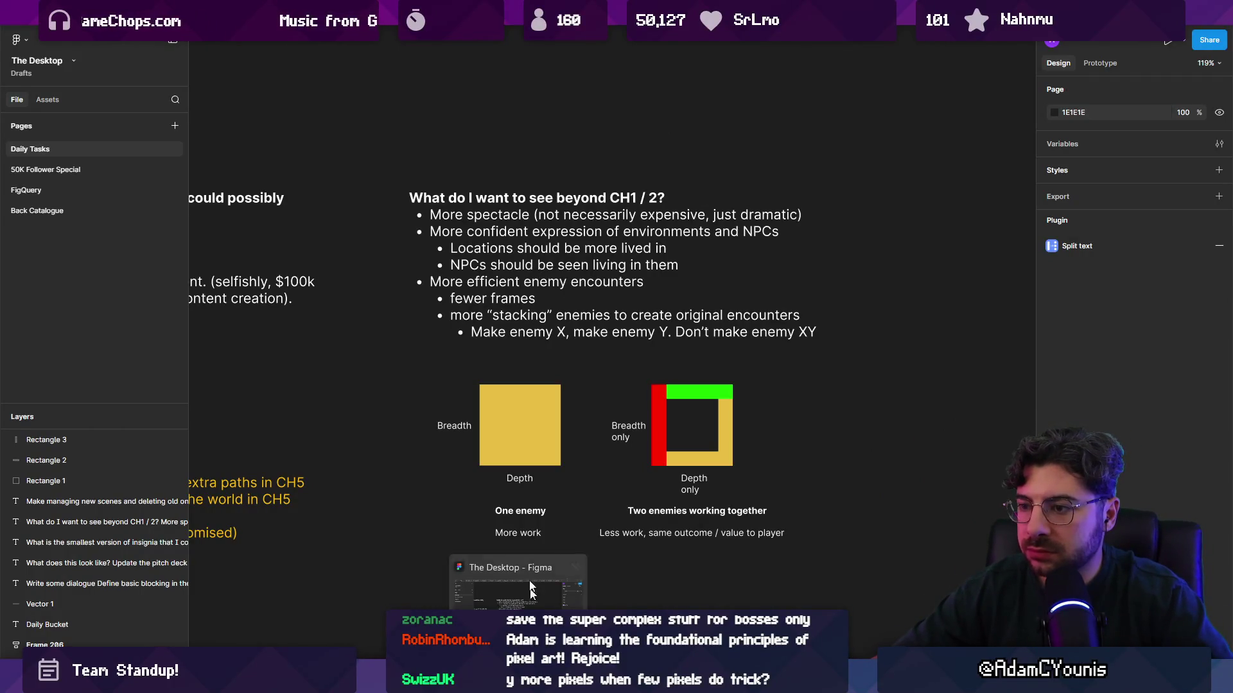
pyautogui.scroll(-5, 660, 323)
pyautogui.click(613, 297)
pyautogui.moveTo(605, 279); pyautogui.dragTo(606, 523)
pyautogui.hotkey('ctrl', 'z')
pyautogui.scroll(5, 607, 329)
# Duplicate the notes below the diagrams, heading it 'Why haven't we seen this in existing chapters?' with a copied bullet
pyautogui.moveTo(607, 330)
pyautogui.mouseDown()
pyautogui.moveTo(613, 646)
pyautogui.moveTo(634, 386)
pyautogui.mouseUp()
pyautogui.doubleClick(633, 386)
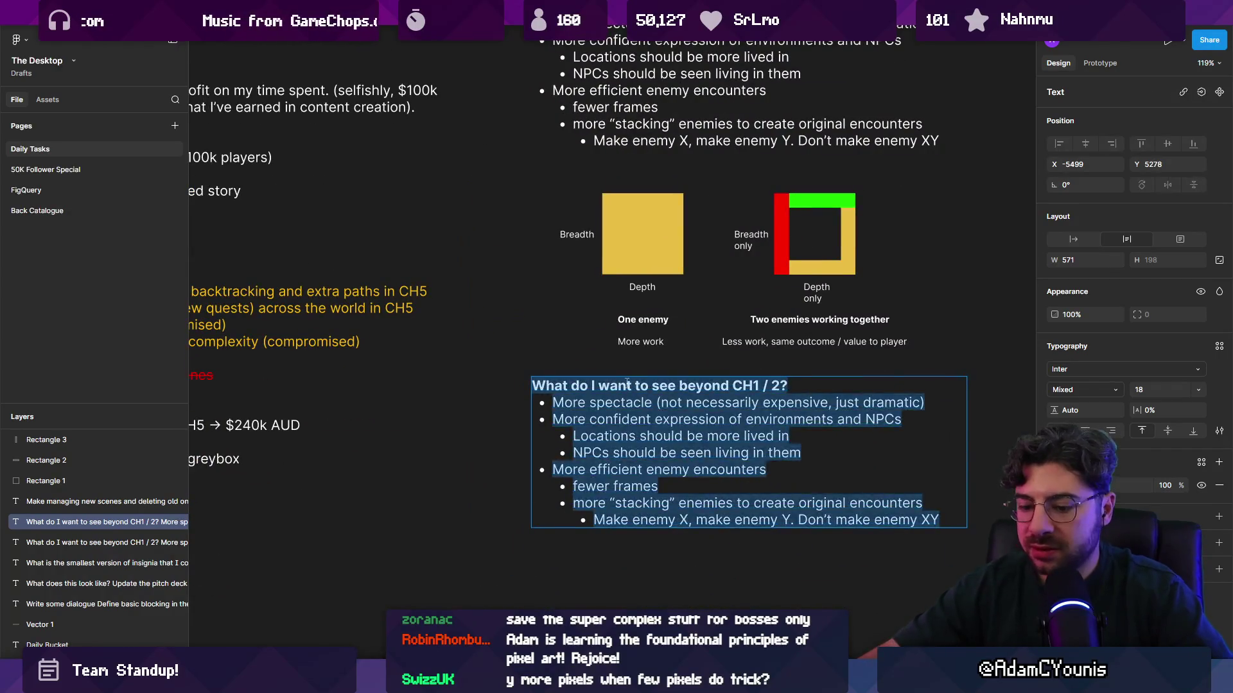
pyautogui.write('Why haven’t s')
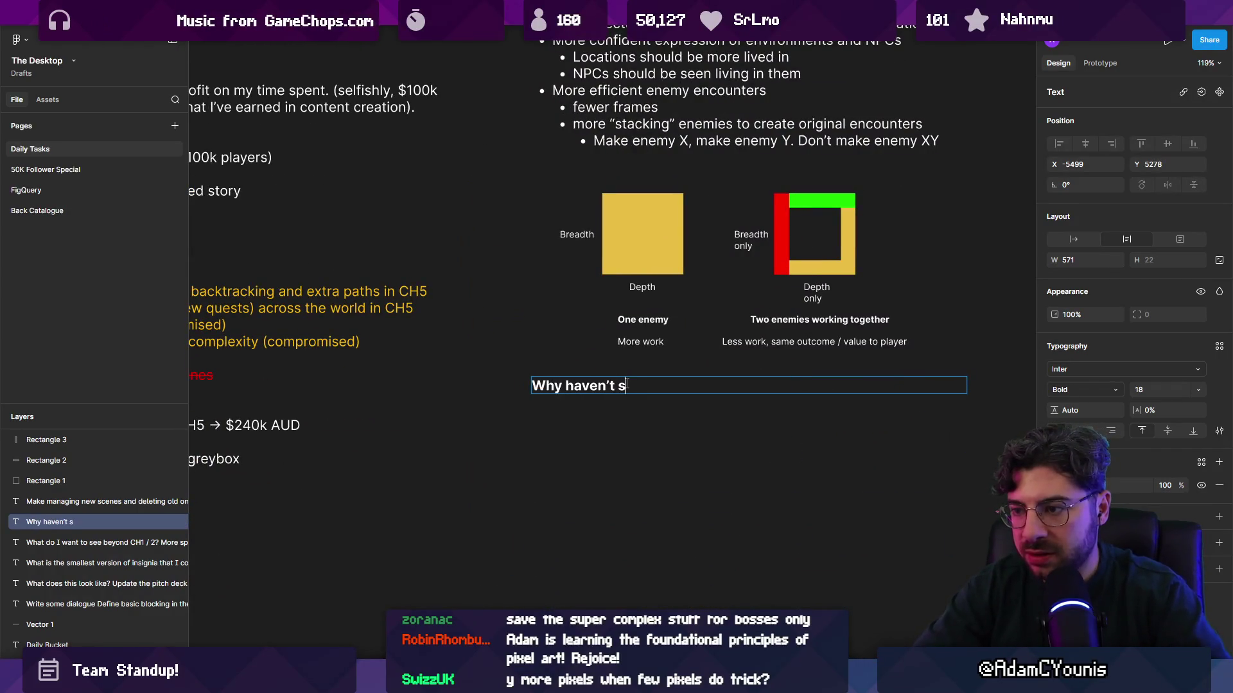
pyautogui.press('BackSpace')
pyautogui.write('we seen th')
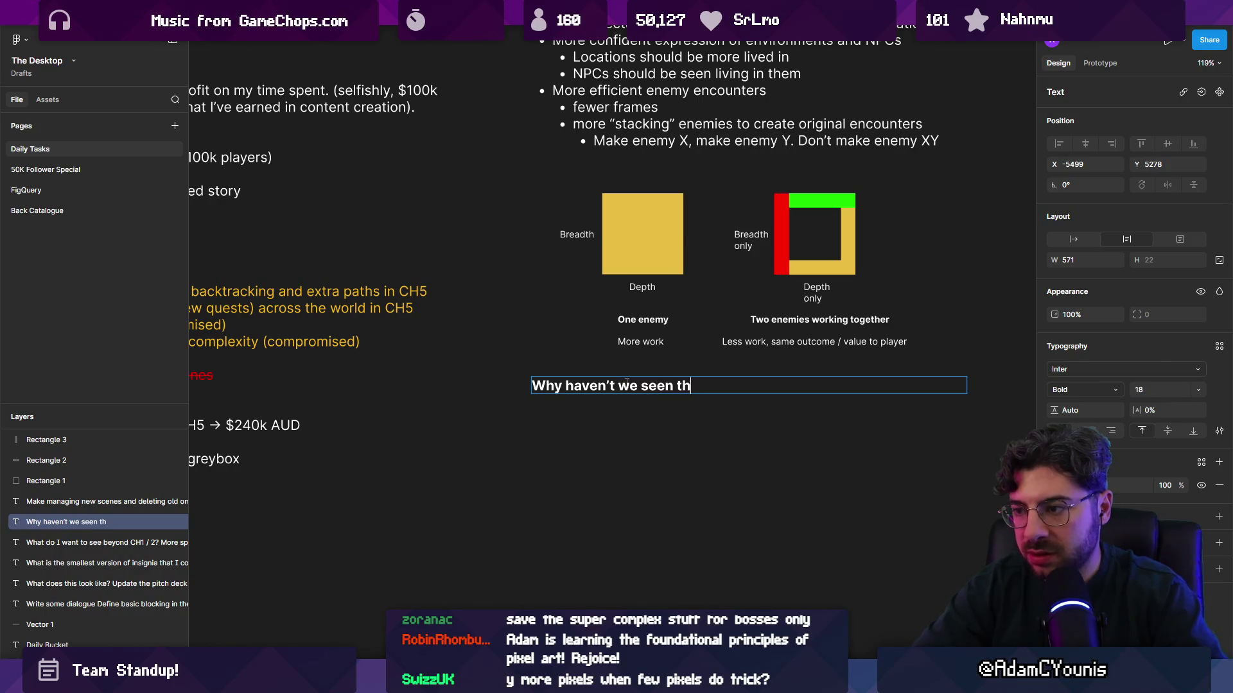
pyautogui.write('is in chapters?')
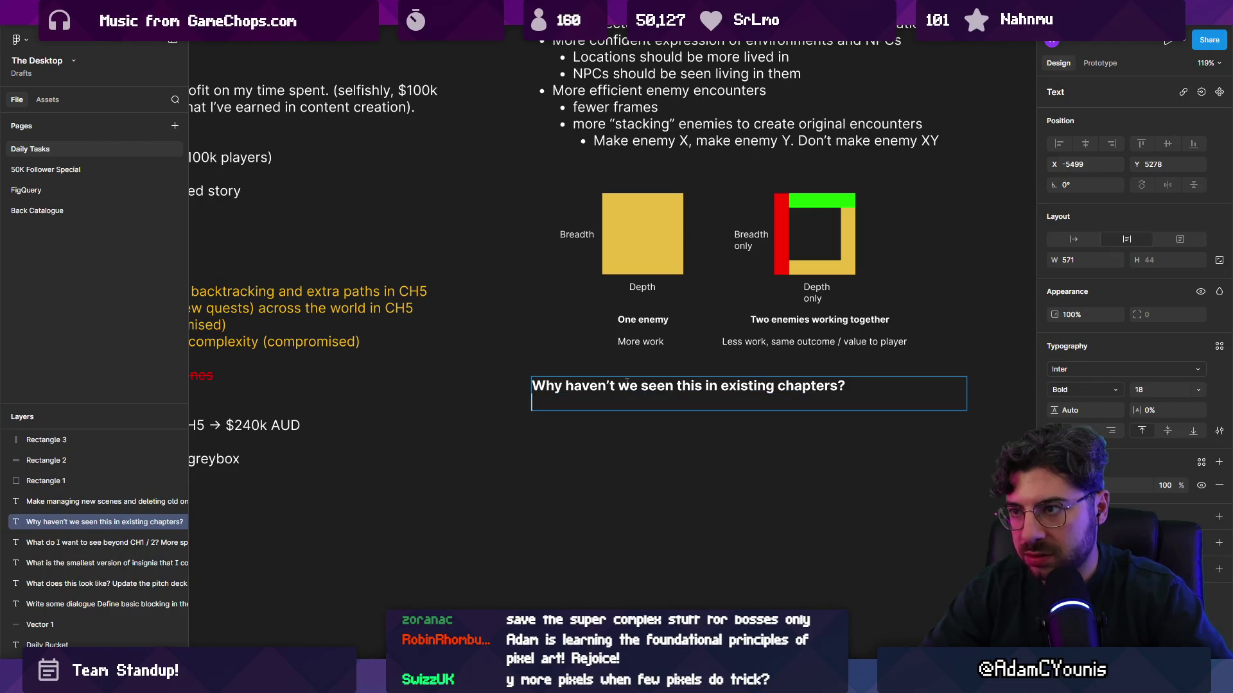
pyautogui.click(553, 89)
pyautogui.moveTo(553, 90); pyautogui.dragTo(766, 90)
pyautogui.hotkey('ctrl', 'c')
pyautogui.click(652, 382)
pyautogui.press('Return')
pyautogui.hotkey('ctrl', 'v')
# Replace the bullet with 'Not having intellectual space to define those foundational elements'
pyautogui.hotkey('ctrl', 'shift', 'Left')
pyautogui.hotkey('ctrl', 'shift', 'Left')
pyautogui.hotkey('ctrl', 'shift', 'Left')
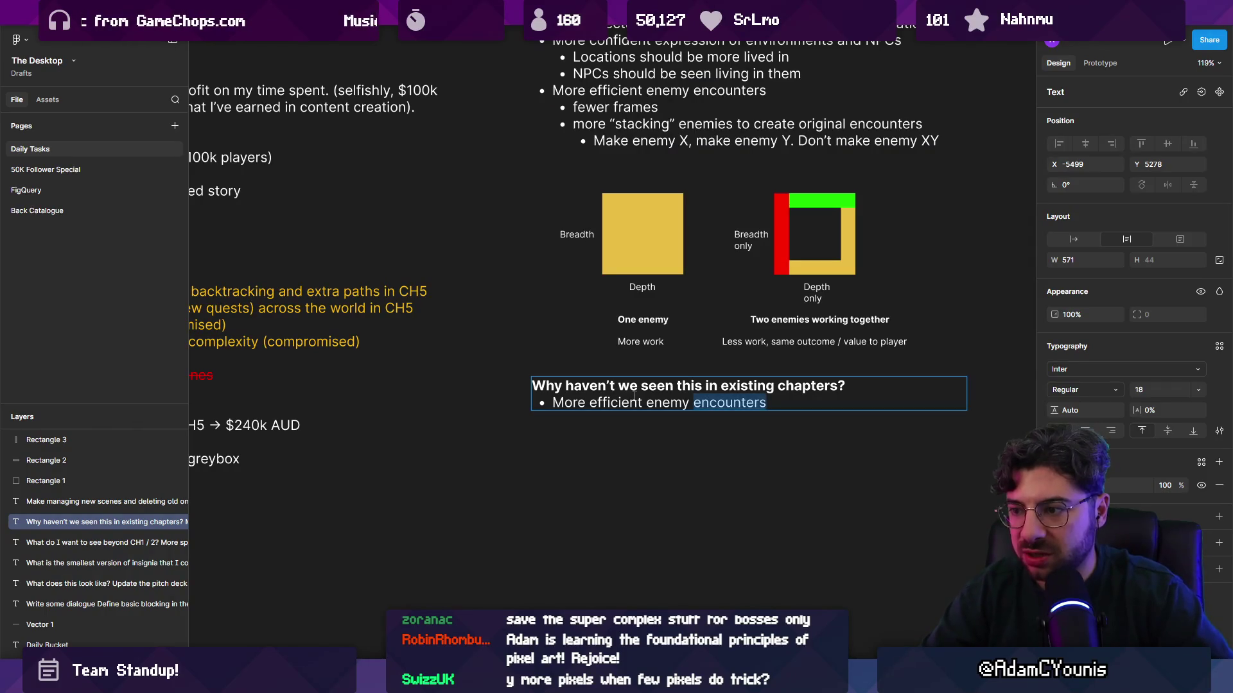
pyautogui.click(635, 397)
pyautogui.tripleClick(634, 396)
pyautogui.write('Not h')
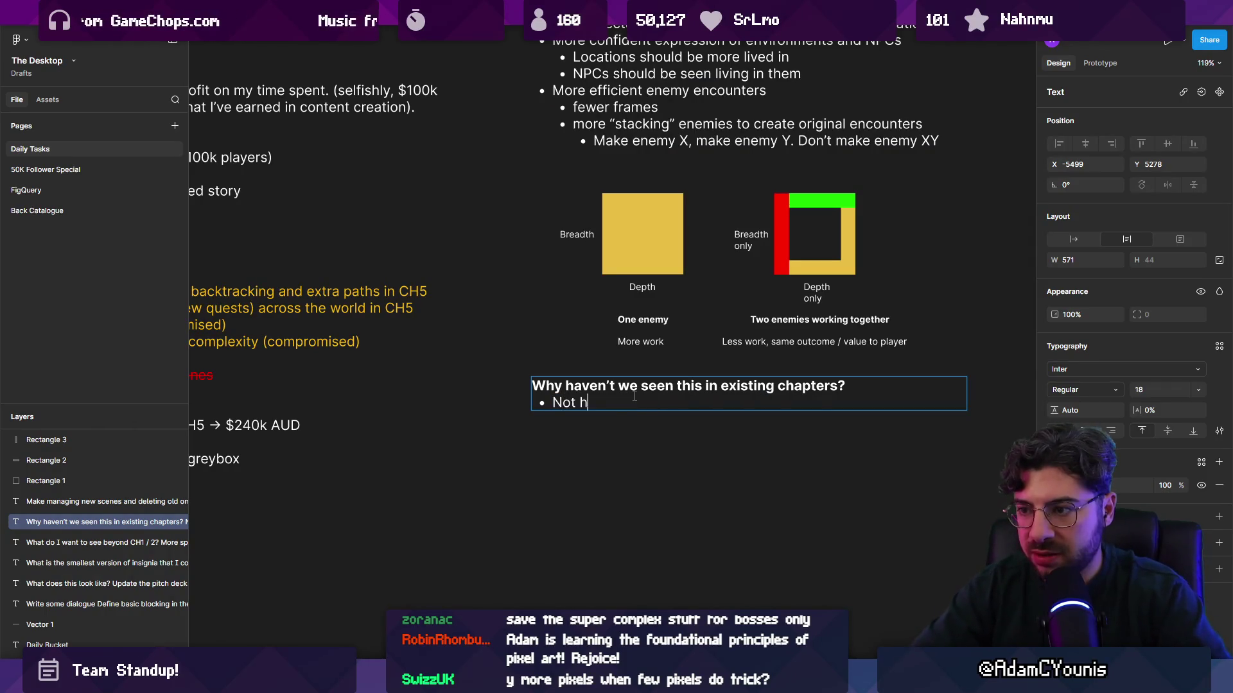
pyautogui.write('aving inte')
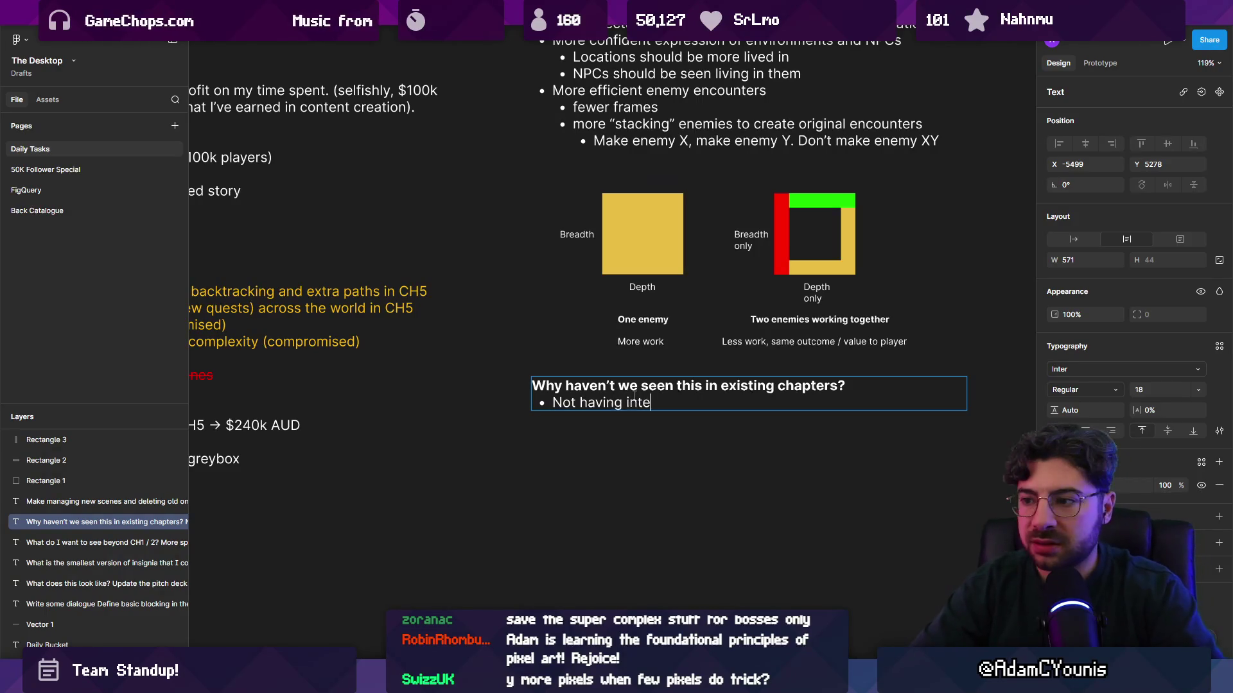
pyautogui.write('llectual space to ')
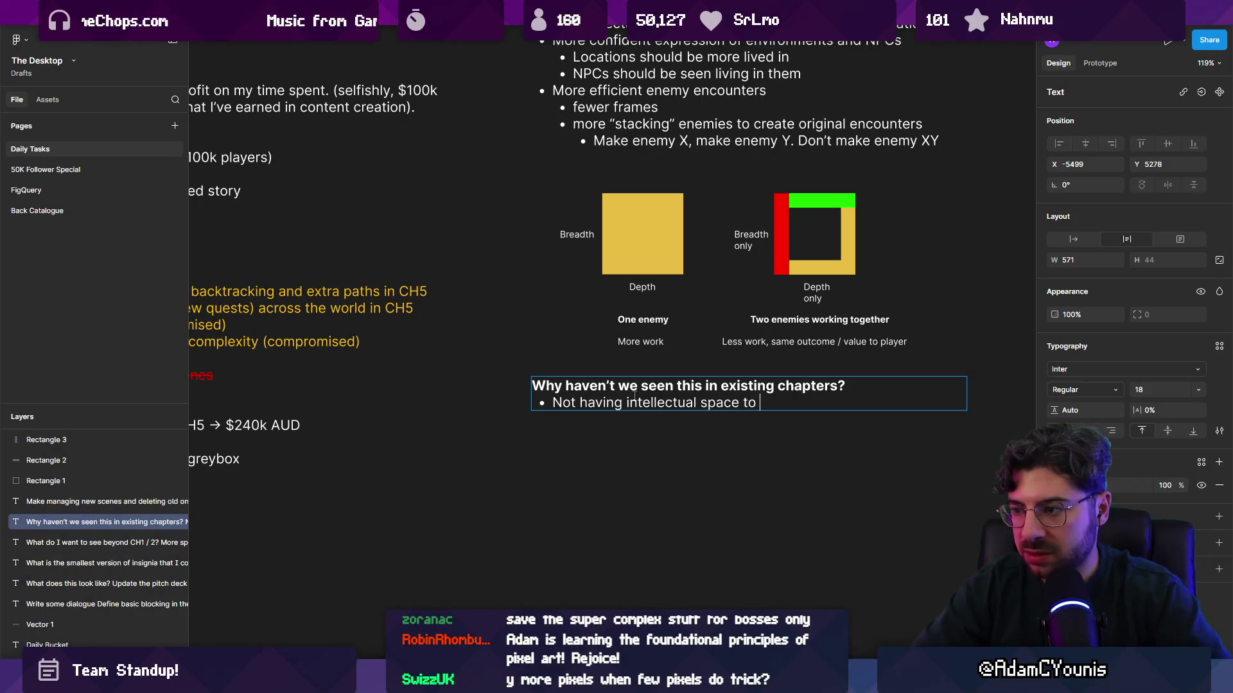
pyautogui.write('define those ')
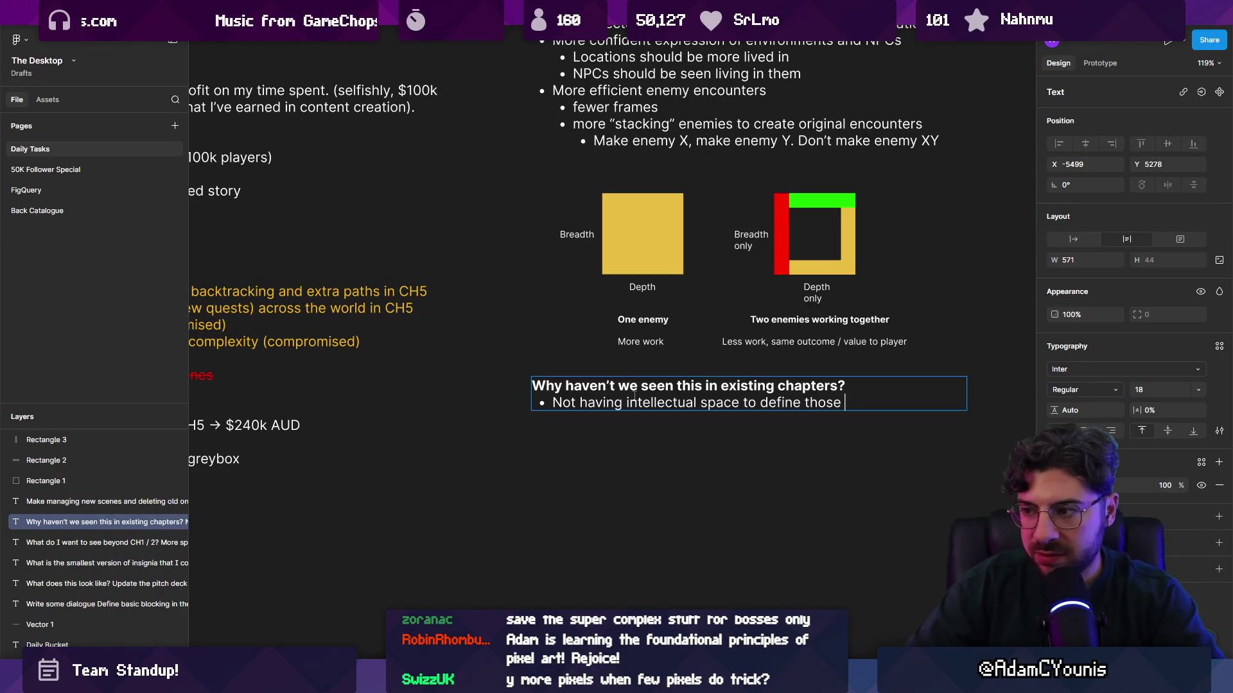
pyautogui.write('found')
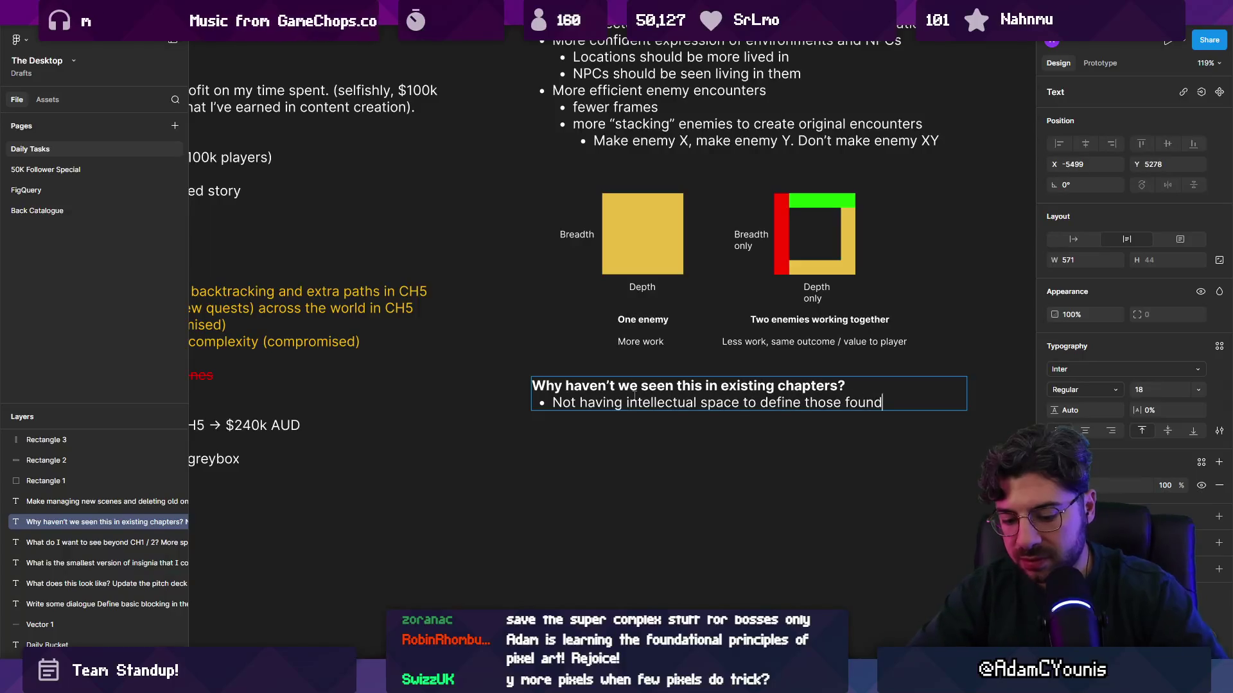
pyautogui.write('ational elements')
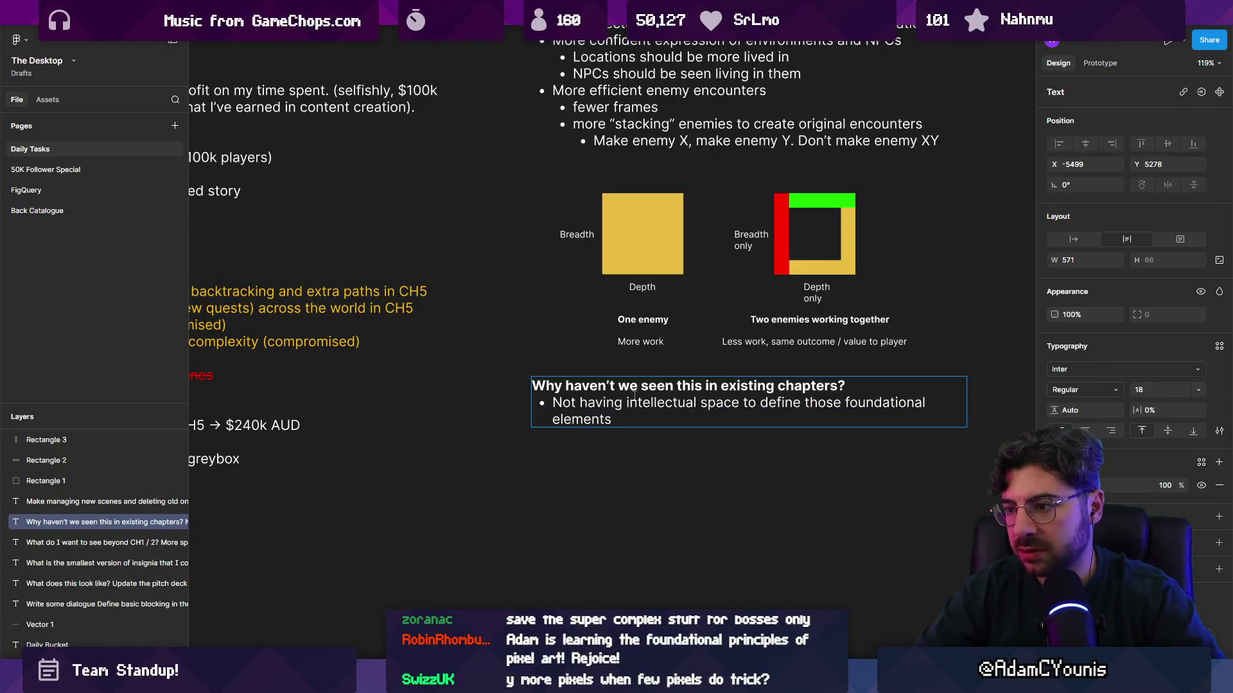
# Reword the bullet to 'Not having intellectual space / intentionality to follow the principles'
pyautogui.hotkey('alt', 'Right')
pyautogui.hotkey('alt', 'Right')
pyautogui.hotkey('alt', 'Right')
pyautogui.write('/  intentionality')
pyautogui.hotkey('alt', 'Left')
pyautogui.press('BackSpace')
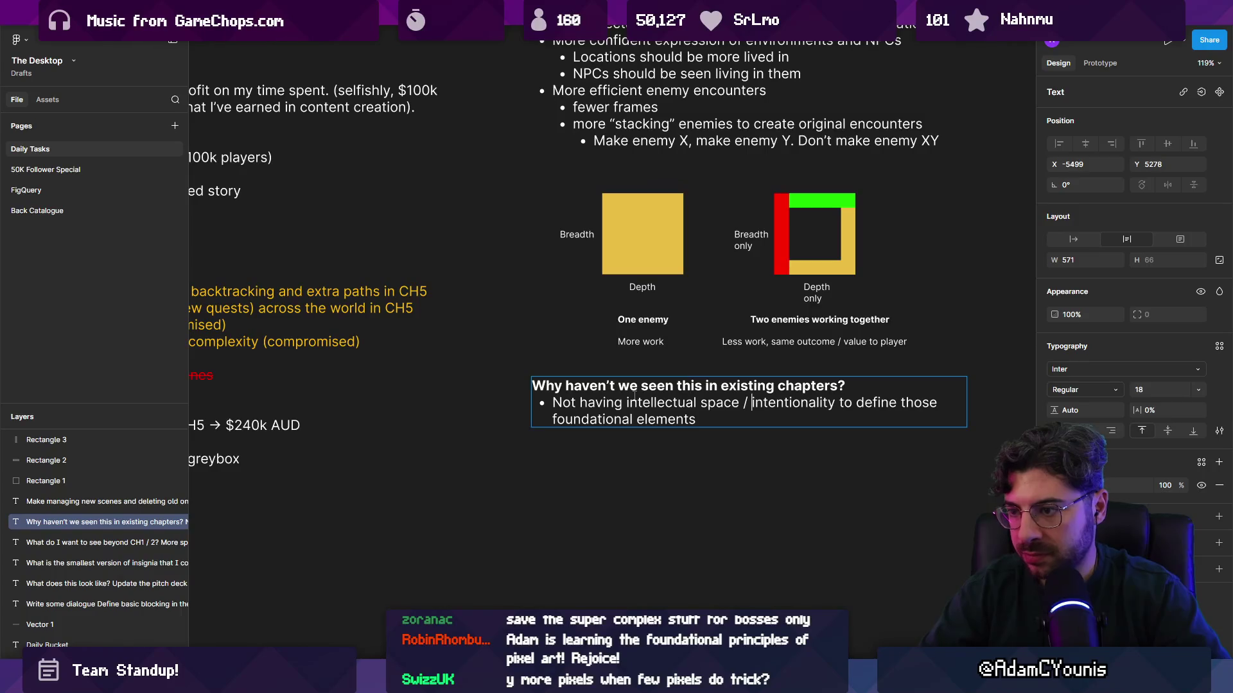
pyautogui.press('Escape')
pyautogui.press('Escape')
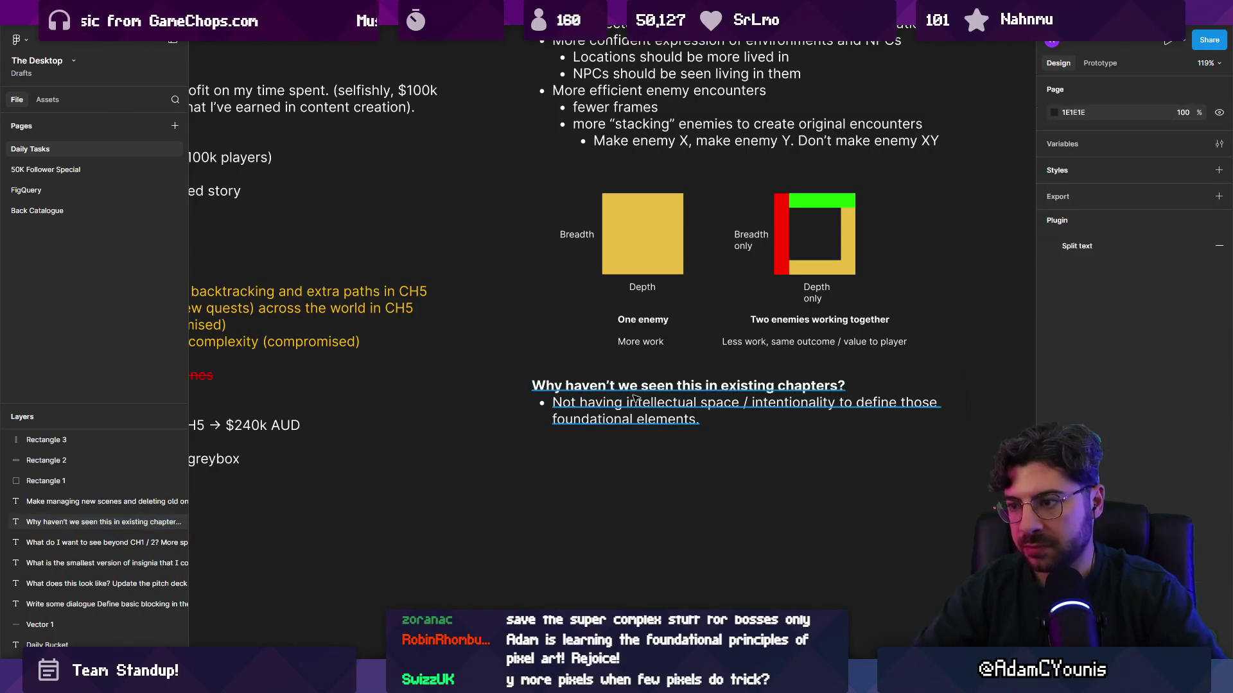
pyautogui.doubleClick(634, 398)
pyautogui.moveTo(856, 402); pyautogui.dragTo(884, 465)
pyautogui.write('follow the p')
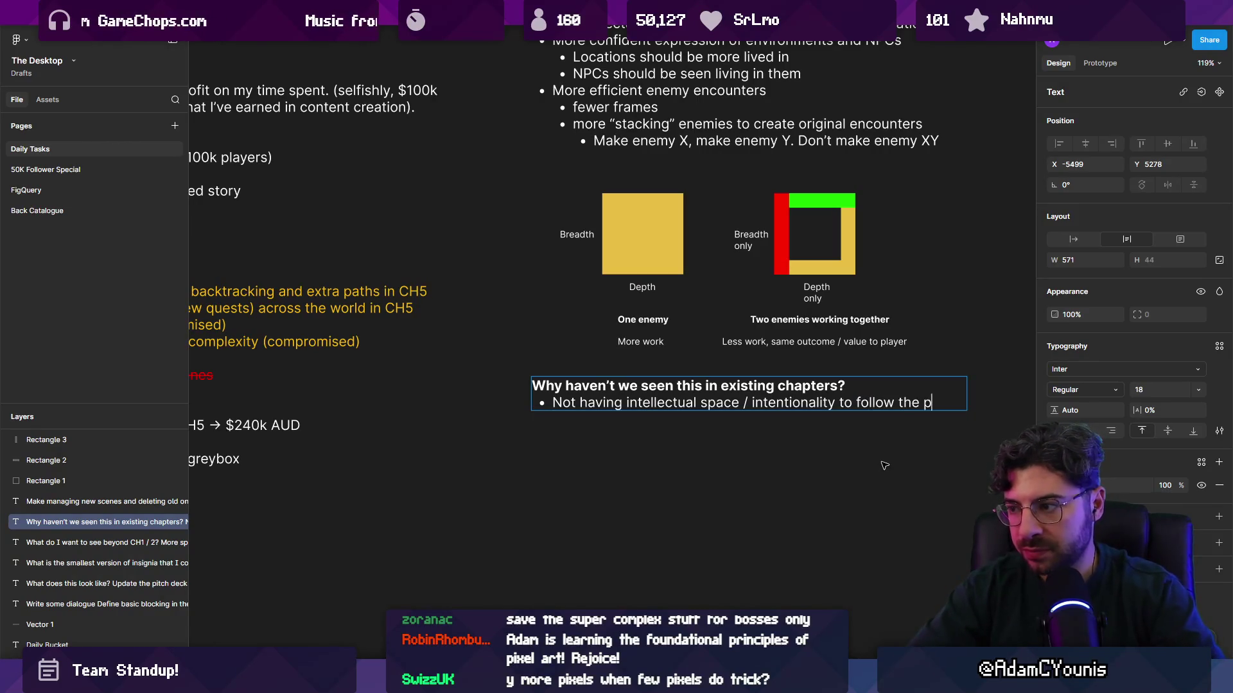
pyautogui.write('rinciples')
pyautogui.press('Escape')
pyautogui.press('Escape')
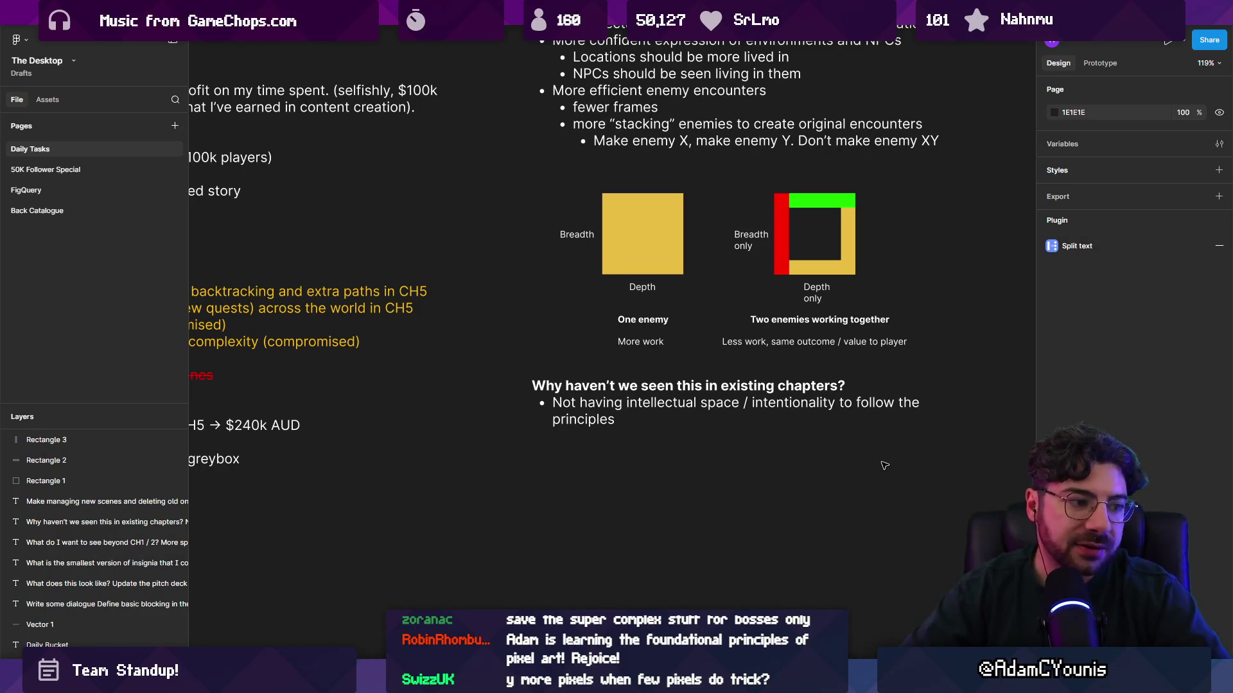
# Add a 'How will we fix it?' heading with an unbolded bullet about greyboxing before committing to assets
pyautogui.keyDown('alt'); pyautogui.moveTo(648, 395); pyautogui.dragTo(648, 472); pyautogui.keyUp('alt')
pyautogui.write('How ')
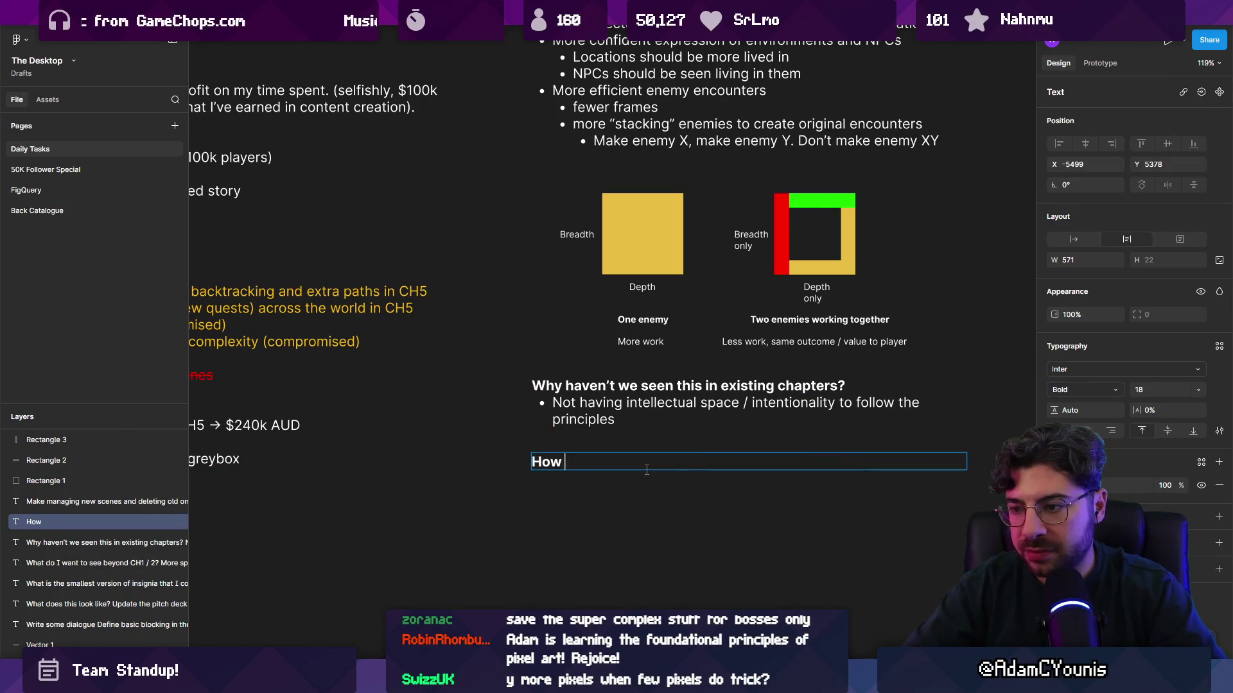
pyautogui.write('will we fix it?')
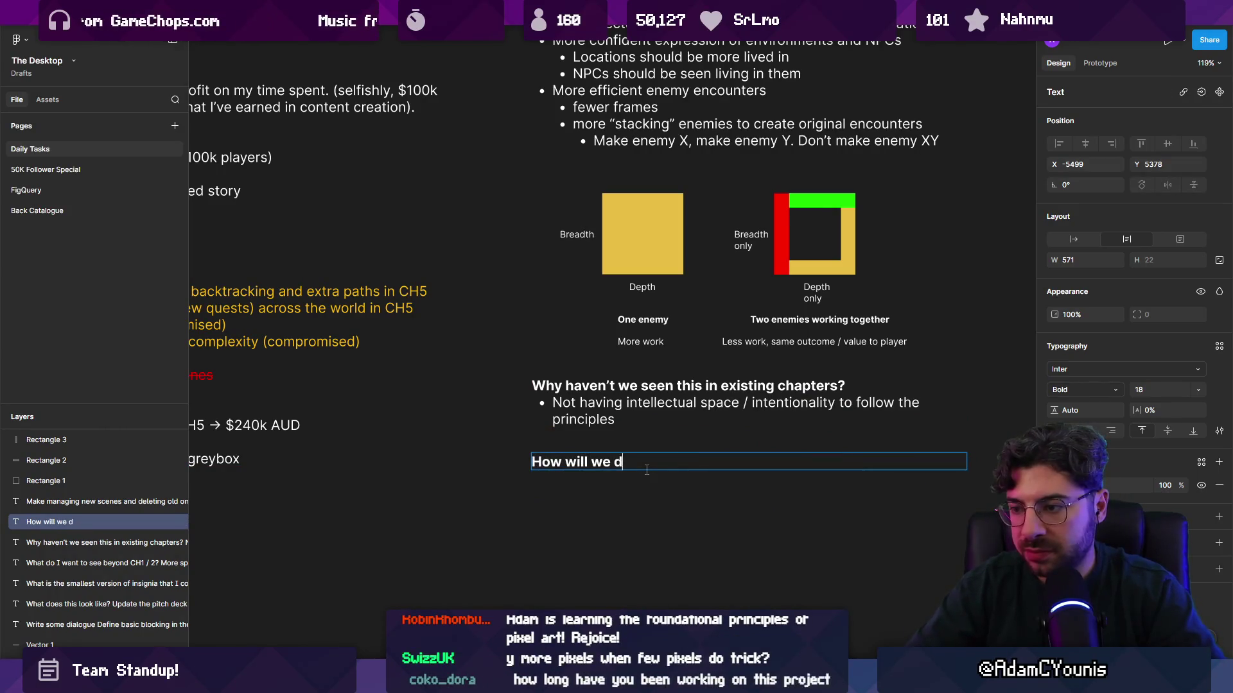
pyautogui.press('Return')
pyautogui.write('Greyboxing the game for better visibility before committin')
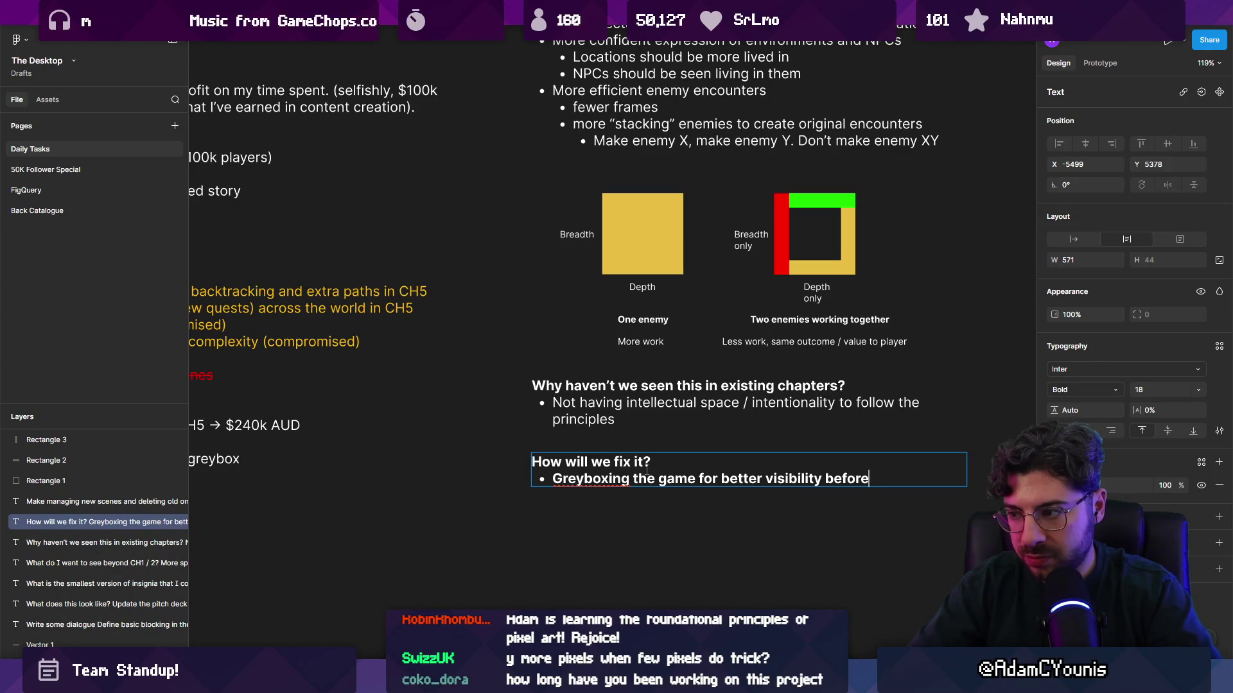
pyautogui.write('g time and resources to a')
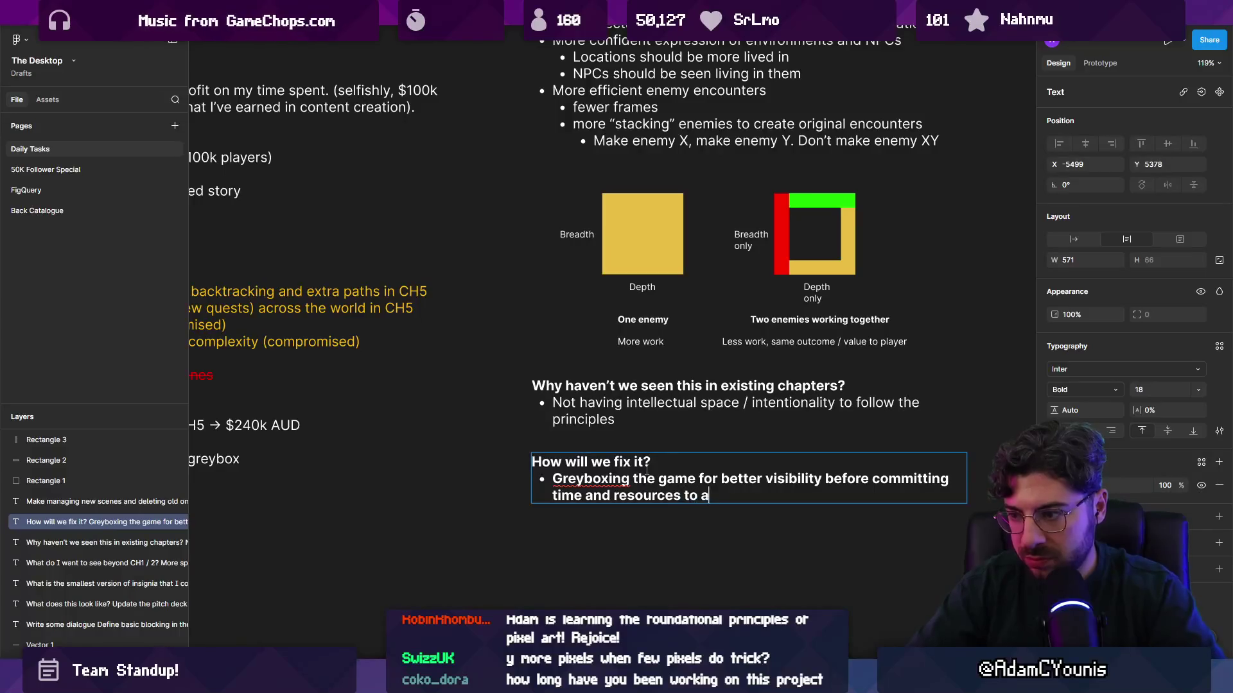
pyautogui.tripleClick(647, 475)
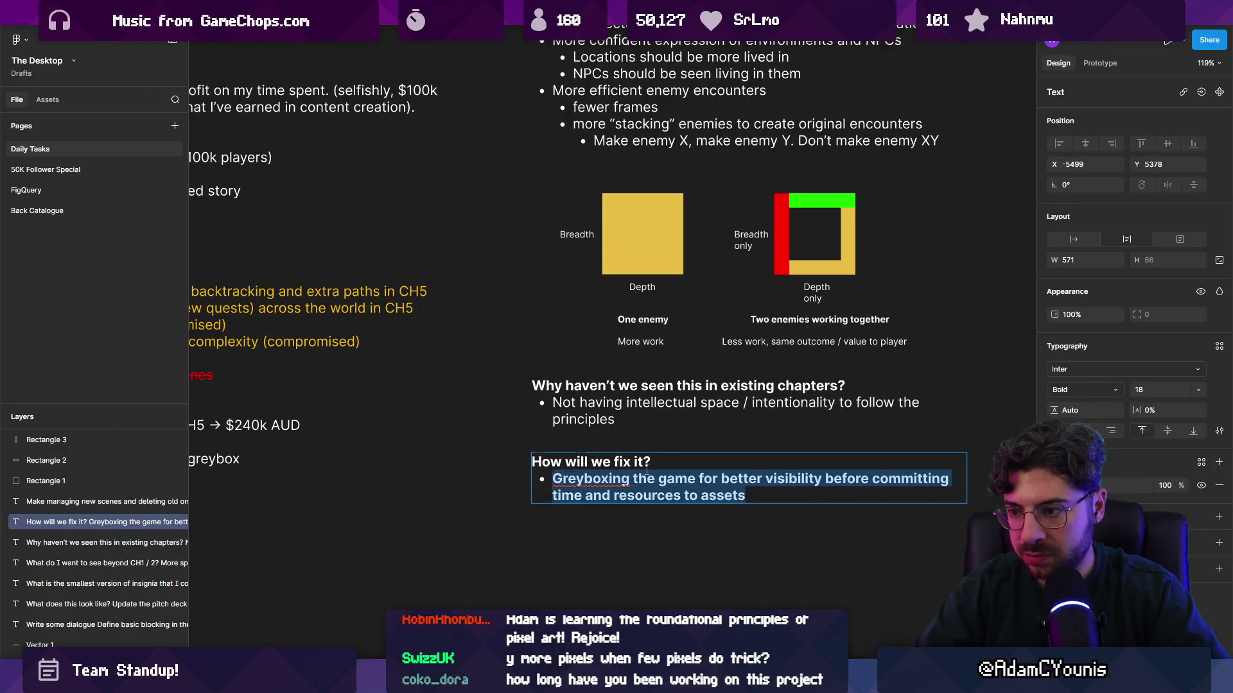
pyautogui.hotkey('ctrl', 'b')
pyautogui.press('Escape')
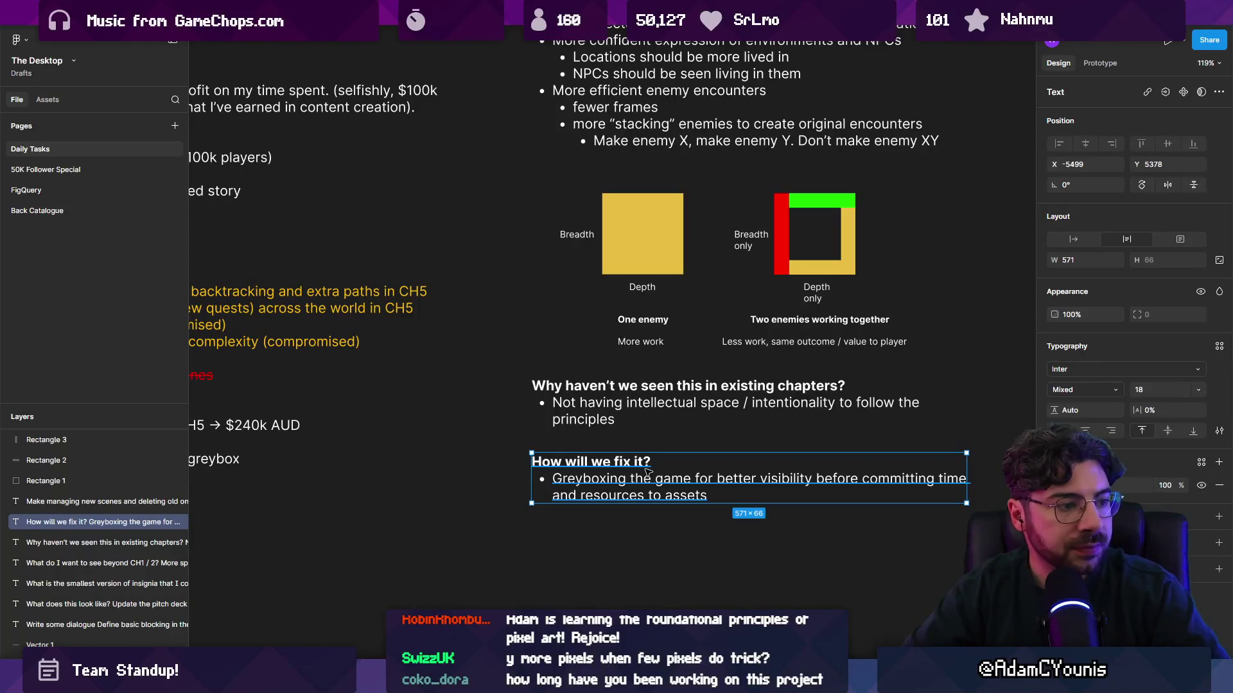
pyautogui.press('Escape')
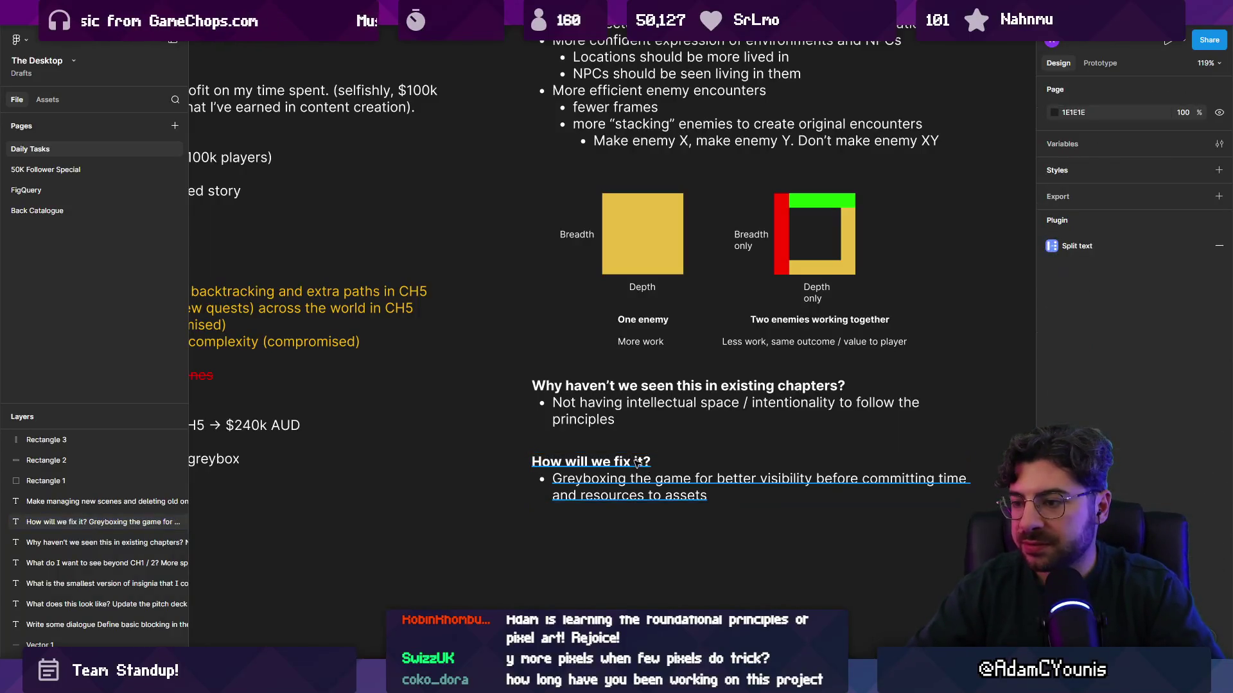
pyautogui.keyDown('ctrl'); pyautogui.scroll(-5, 577, 385); pyautogui.keyUp('ctrl')
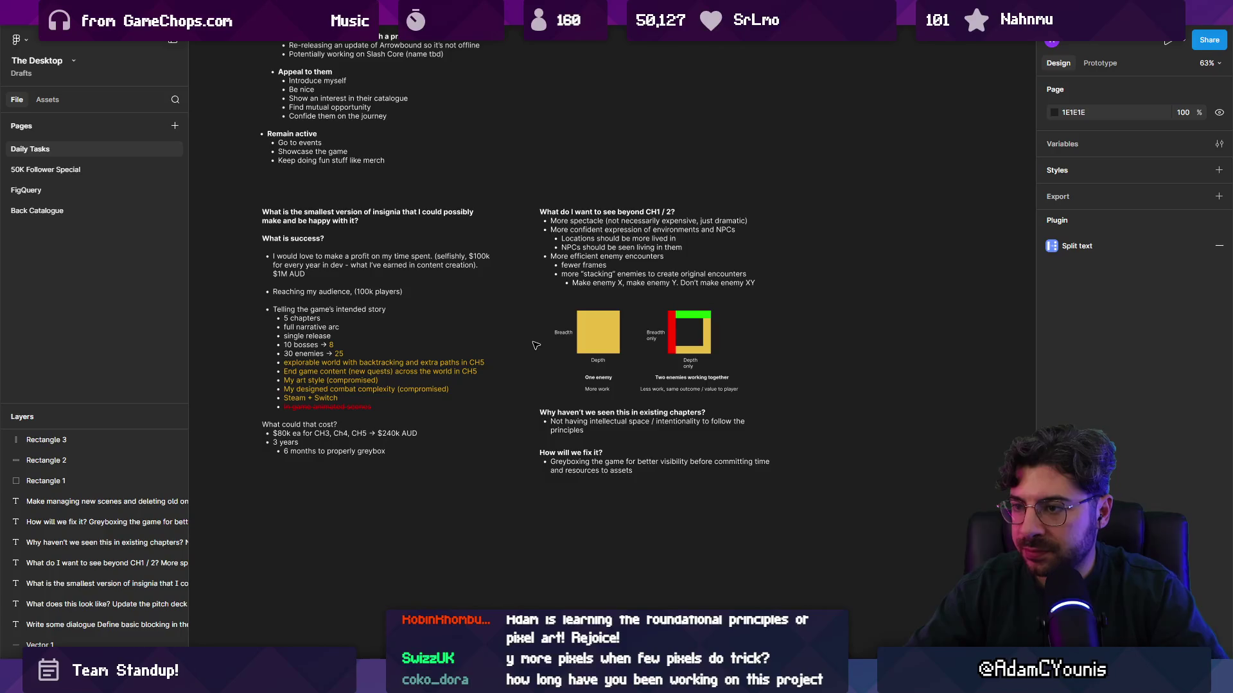
pyautogui.keyDown('ctrl'); pyautogui.scroll(-5, 536, 347); pyautogui.keyUp('ctrl')
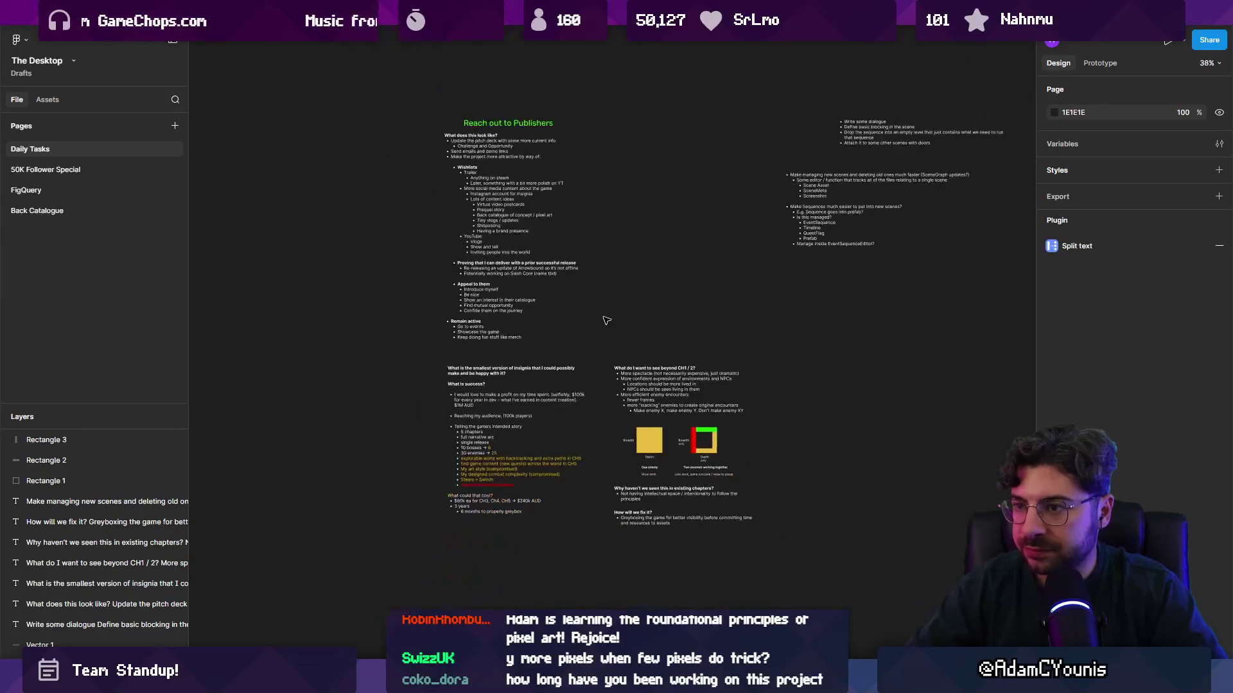
pyautogui.keyDown('ctrl'); pyautogui.scroll(5, 642, 525); pyautogui.keyUp('ctrl')
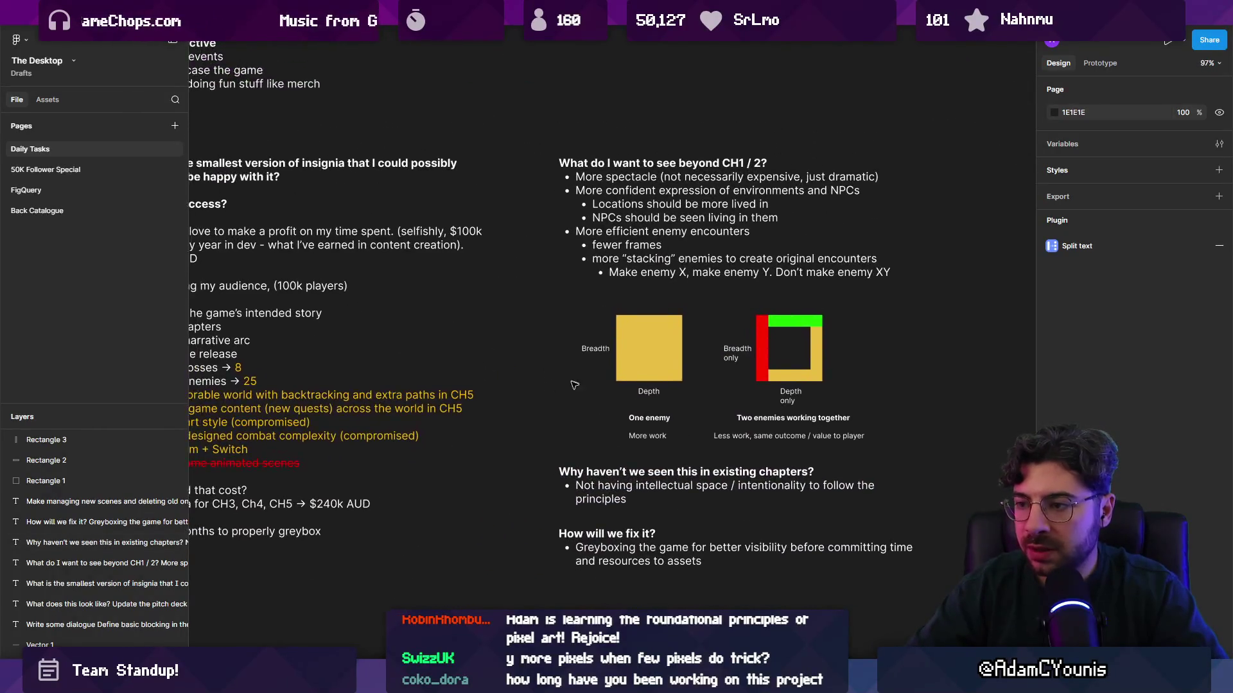
pyautogui.hotkey('alt', 'Tab')
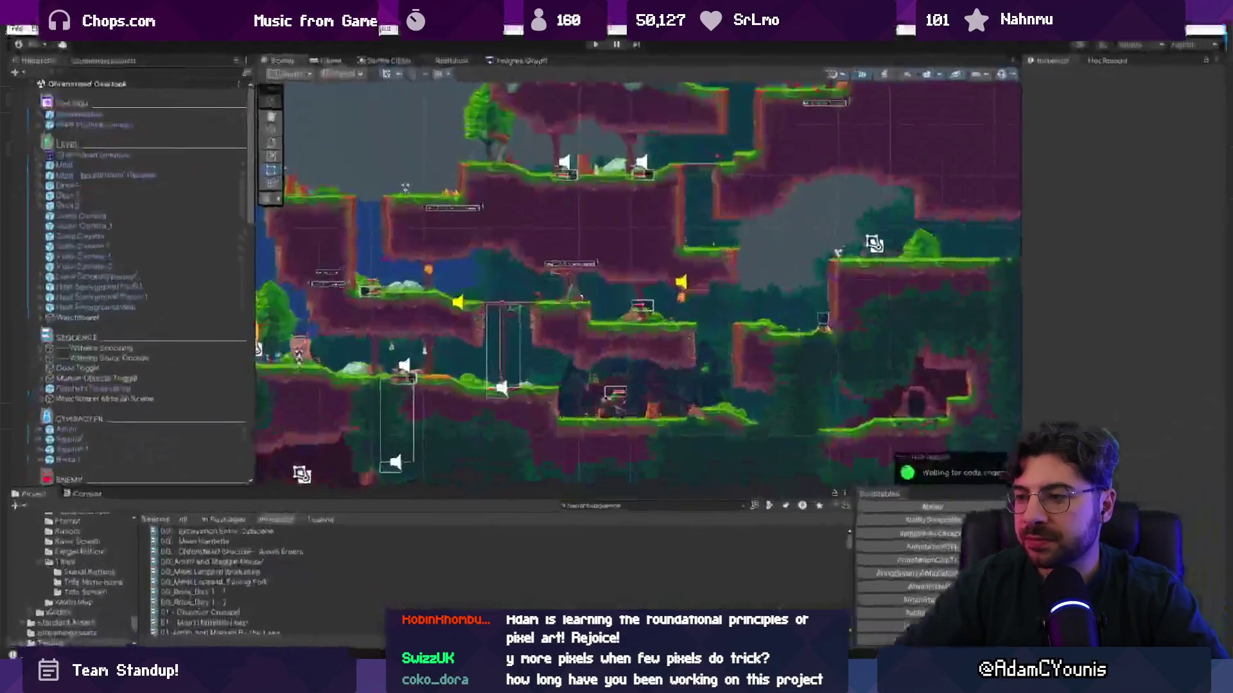
# In the Insignia Graph, zoom and pan to the Cheverton Keep Landing room node
pyautogui.click(379, 54)
pyautogui.click(507, 54)
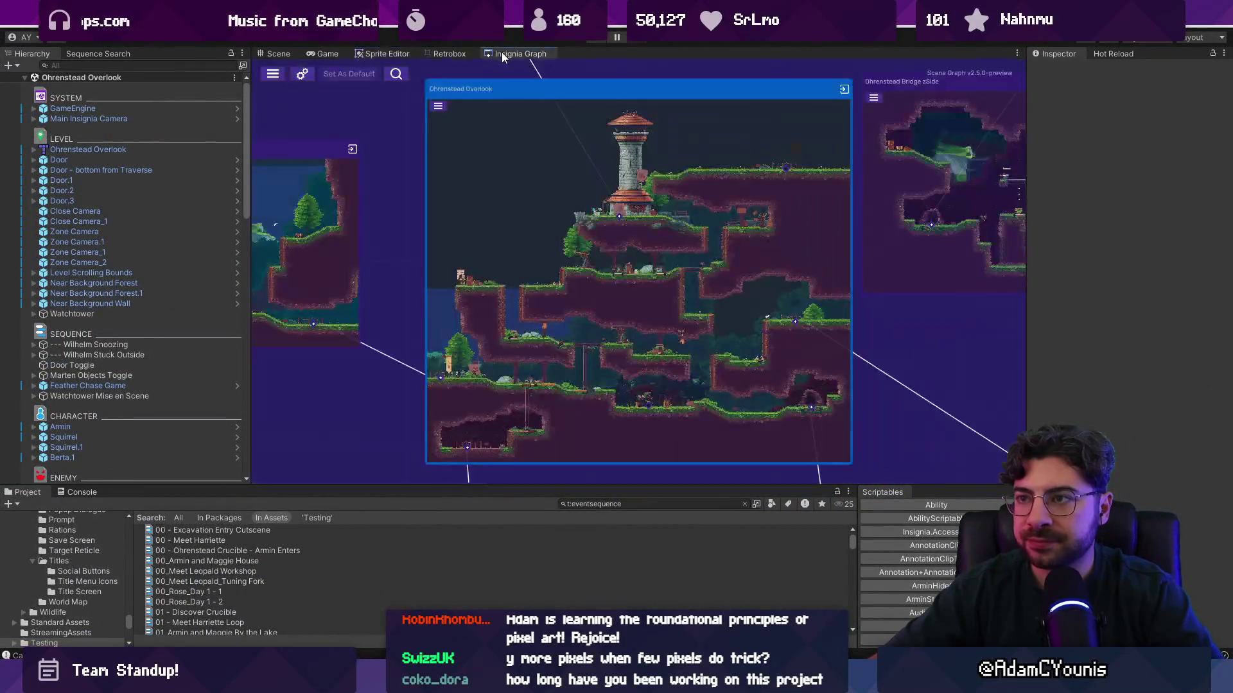
pyautogui.scroll(5, 617, 308)
pyautogui.moveTo(557, 221)
pyautogui.mouseDown()
pyautogui.moveTo(603, 264)
pyautogui.moveTo(749, 313)
pyautogui.moveTo(838, 293)
pyautogui.moveTo(860, 337)
pyautogui.moveTo(876, 337)
pyautogui.mouseUp()
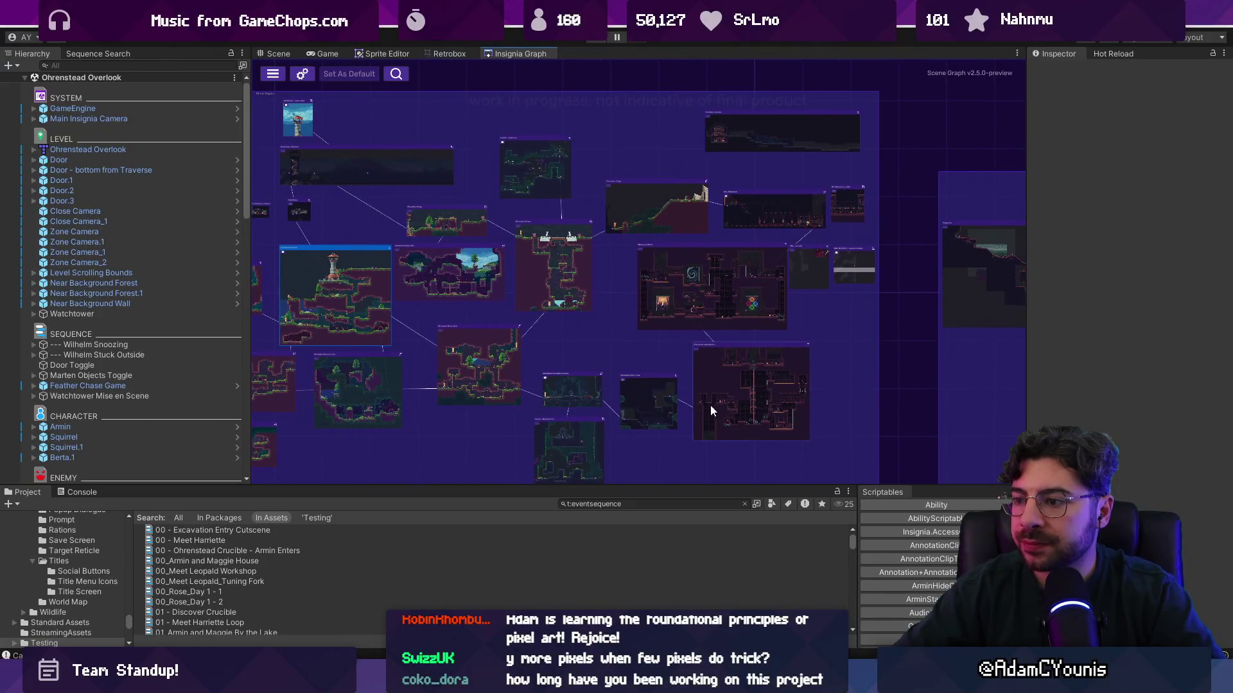
pyautogui.scroll(3, 722, 283)
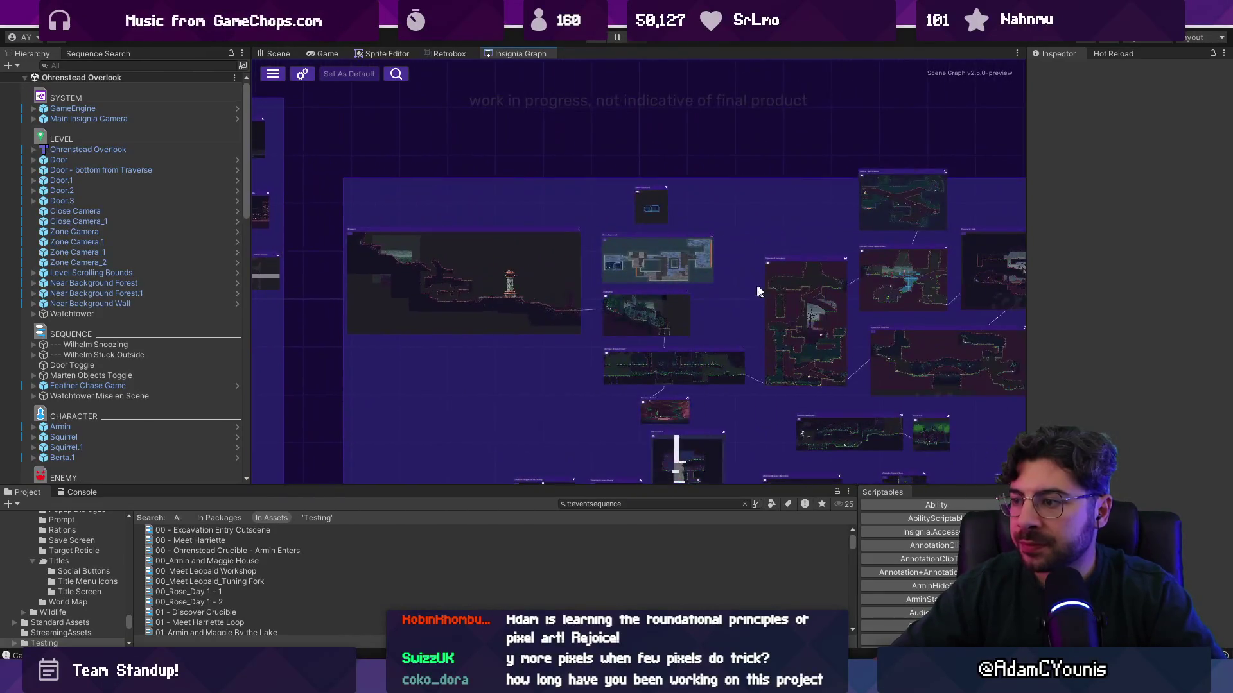
pyautogui.scroll(5, 657, 298)
pyautogui.scroll(2, 657, 298)
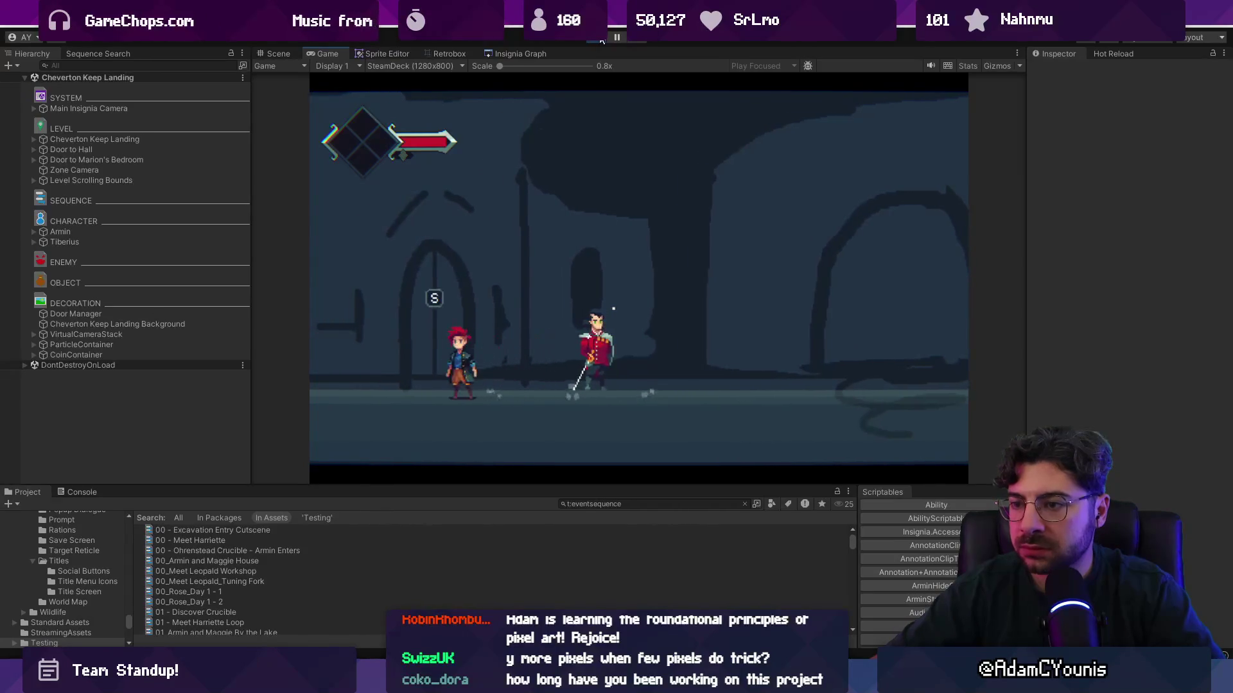
# Stop the game and inspect the GameEngine's Engine component and the Insignia room graph
pyautogui.click(600, 37)
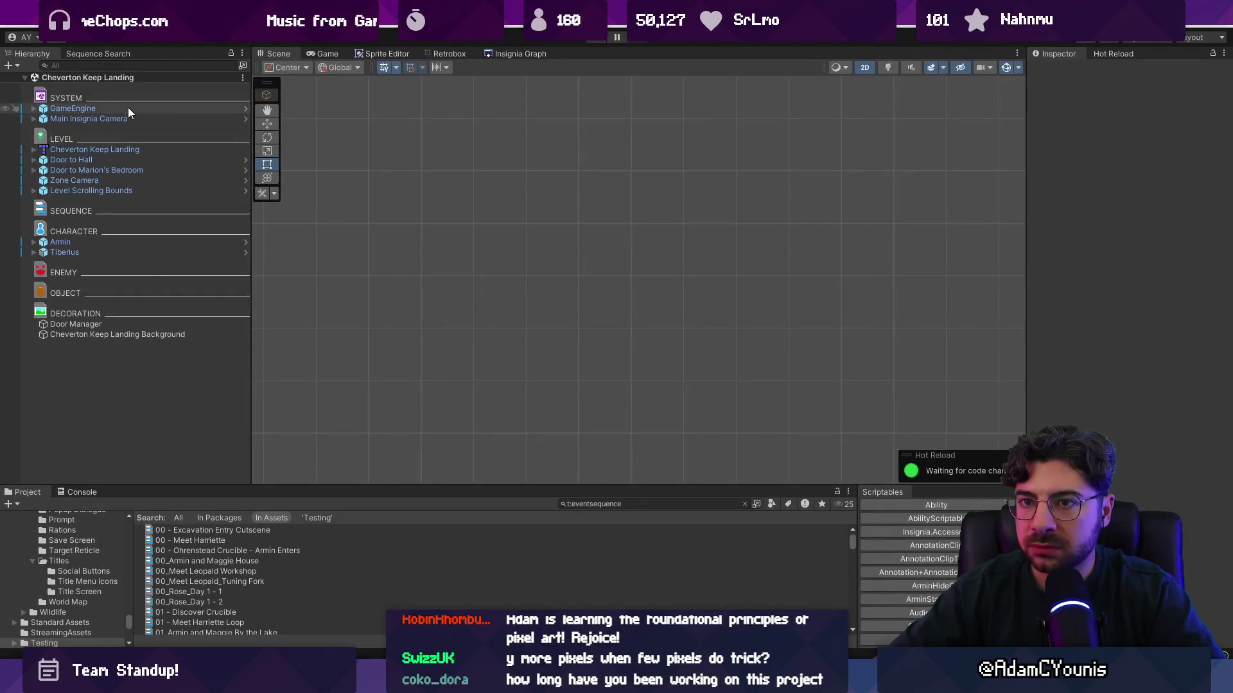
pyautogui.click(128, 108)
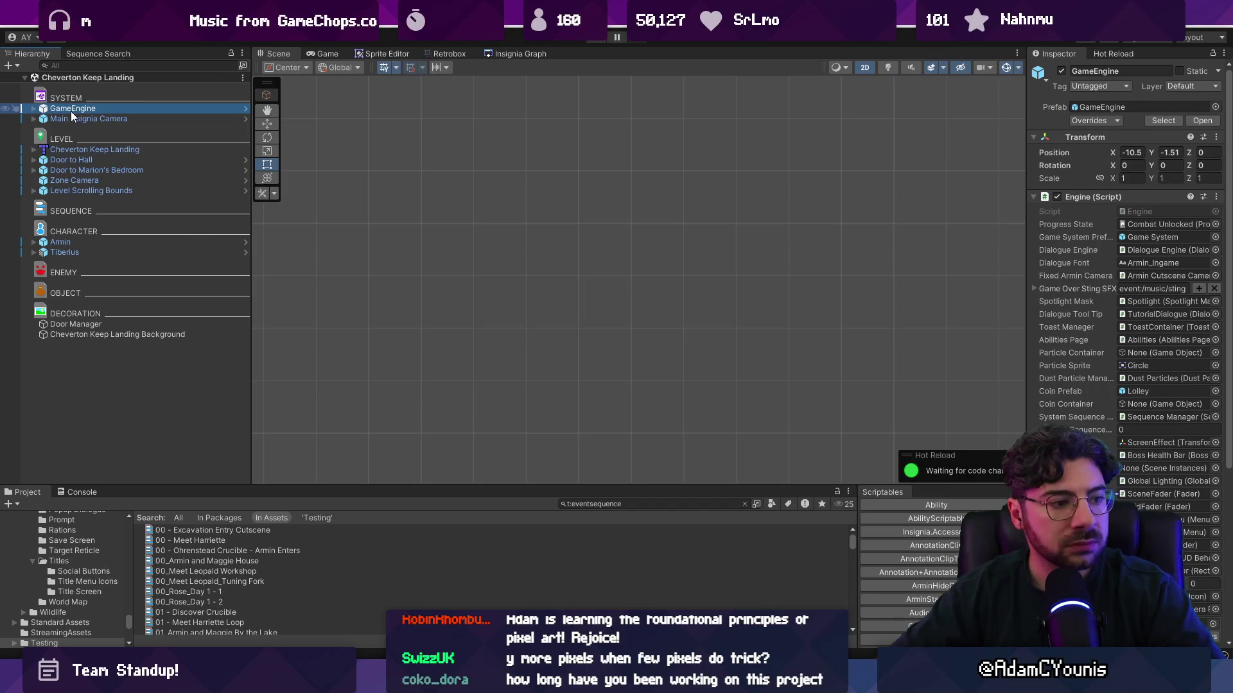
pyautogui.click(1118, 195)
pyautogui.click(1119, 195)
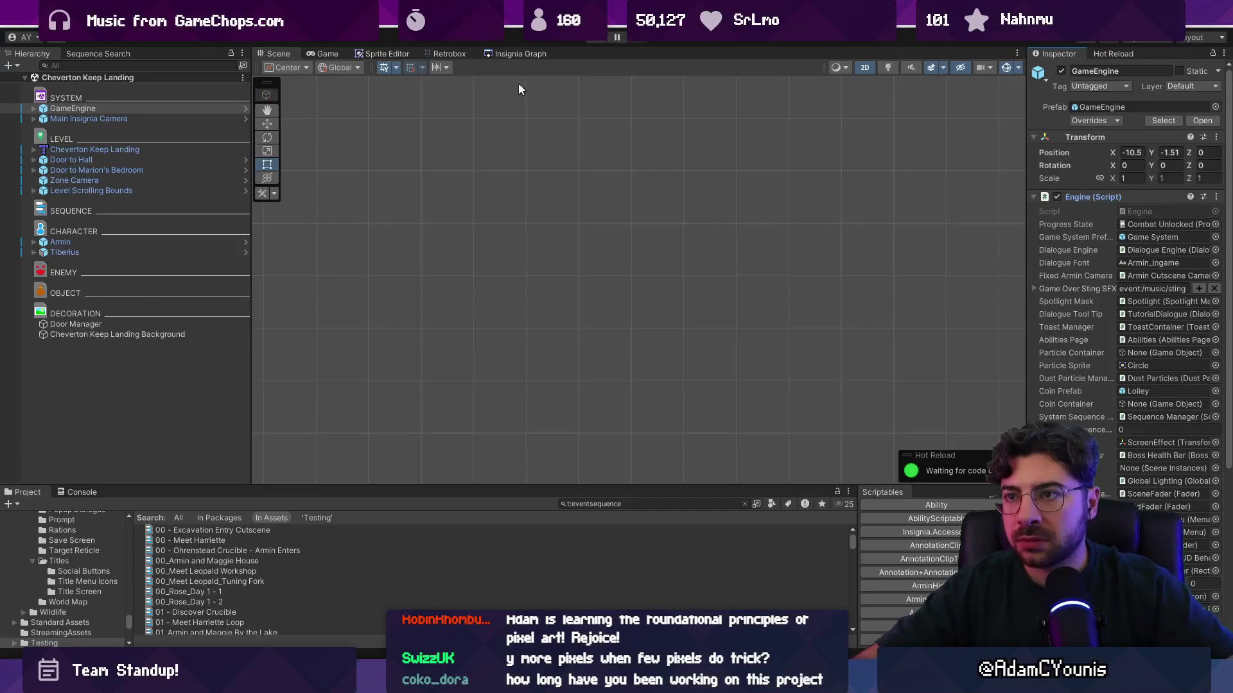
pyautogui.click(486, 55)
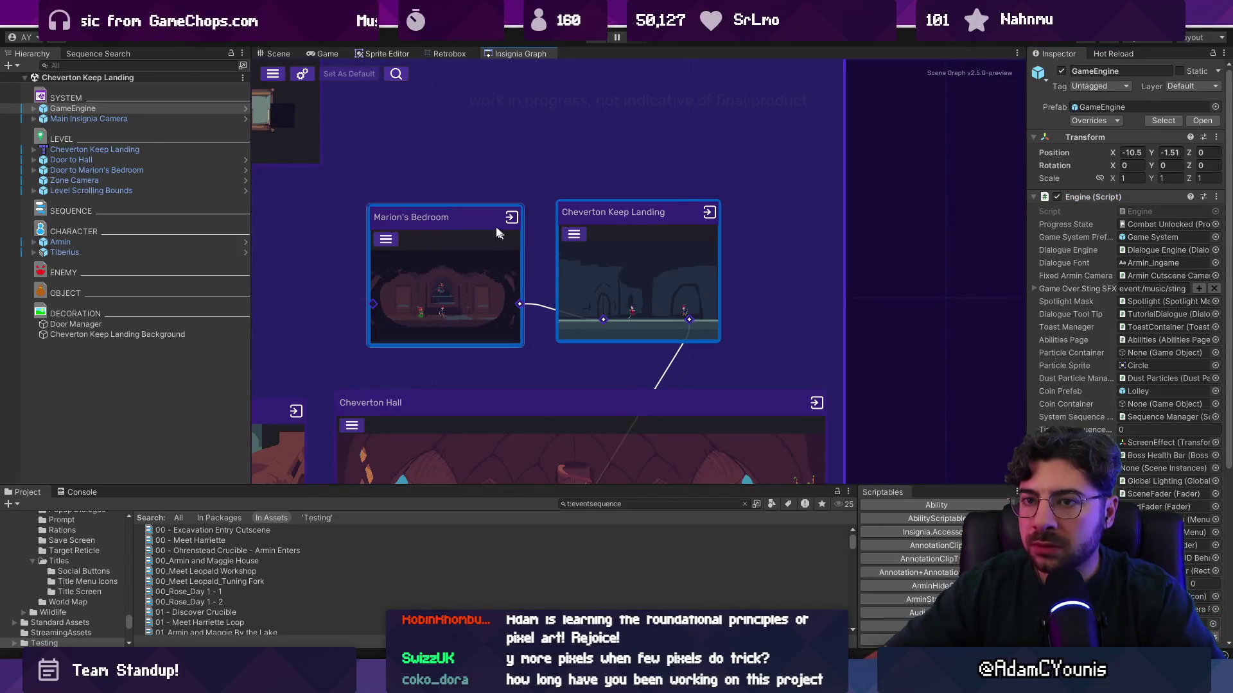
pyautogui.click(279, 54)
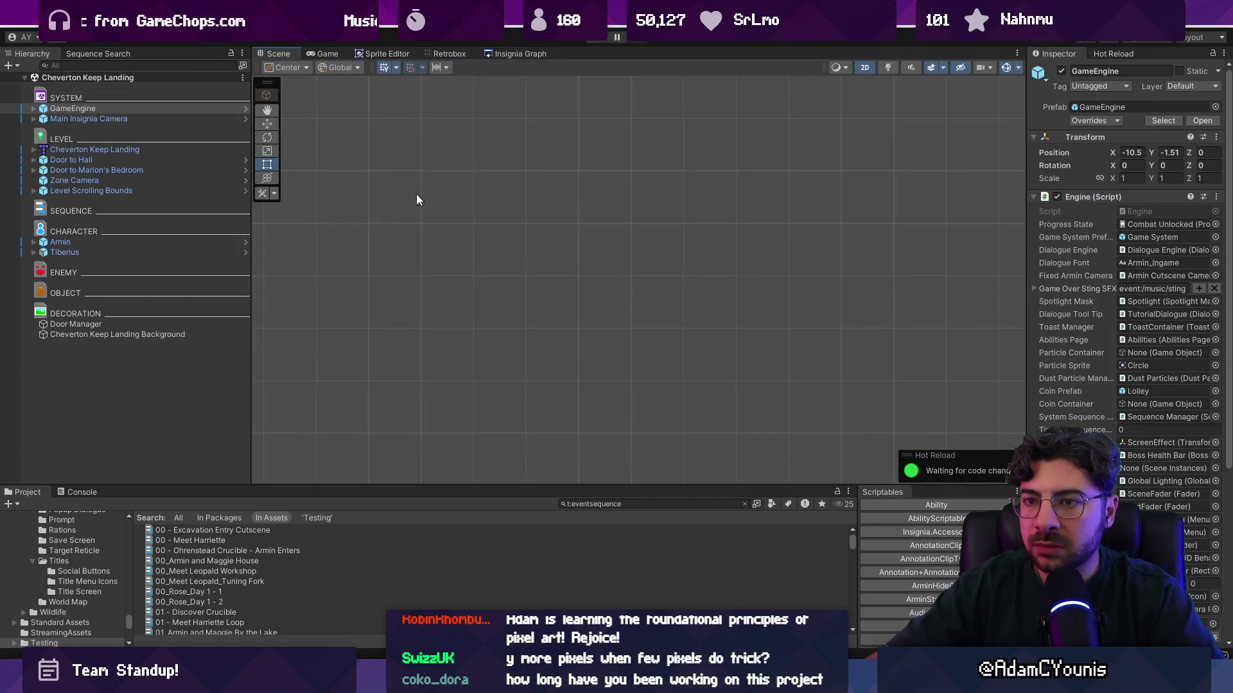
# Frame Tiberius in the scene and inspect his NPC Prompt Interactable child's components
pyautogui.click(195, 253)
pyautogui.doubleClick(195, 253)
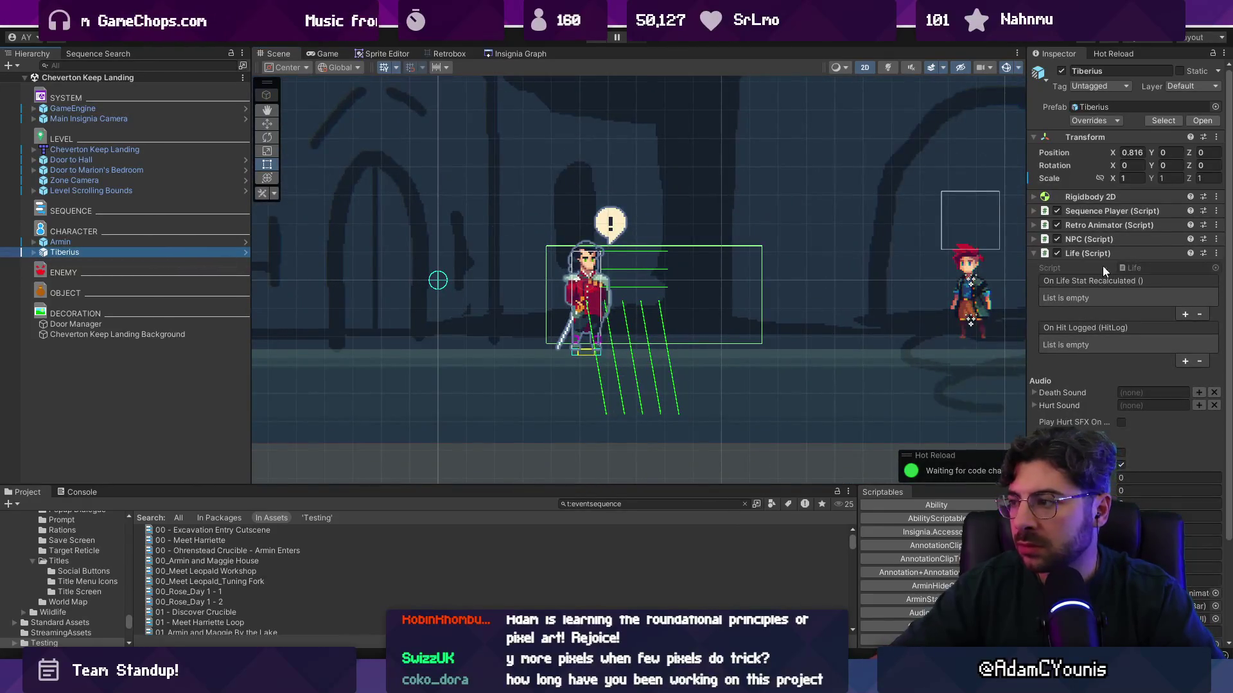
pyautogui.click(1095, 248)
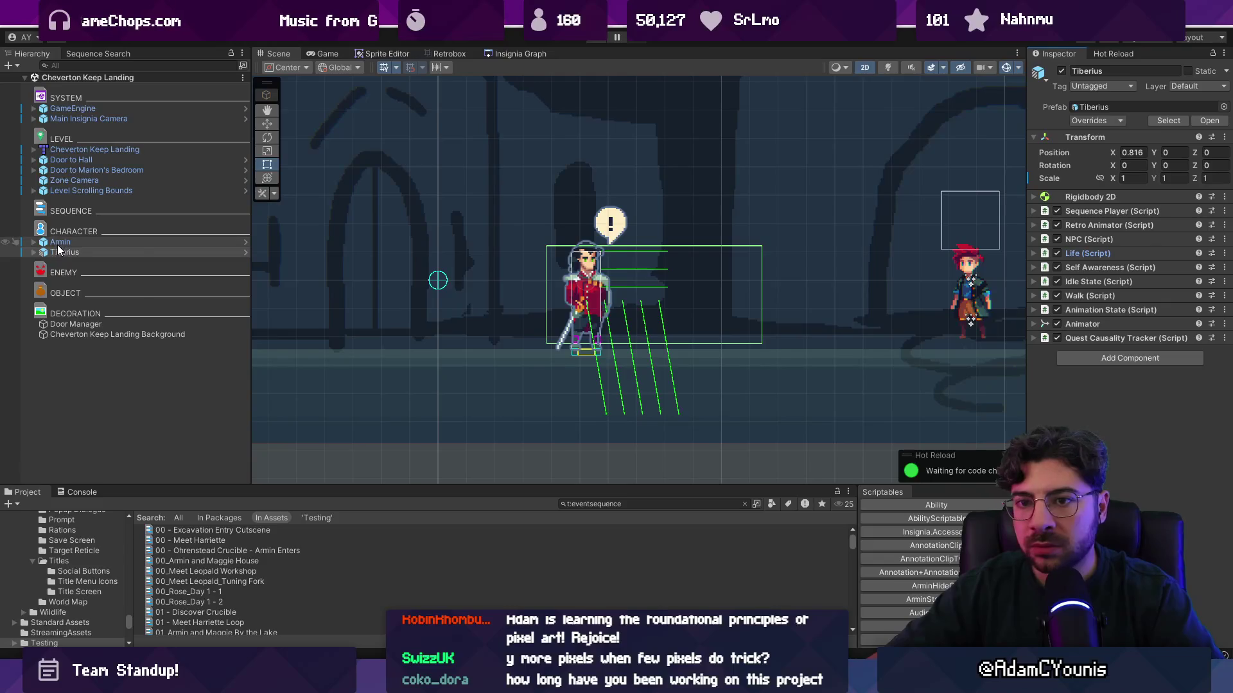
pyautogui.click(34, 251)
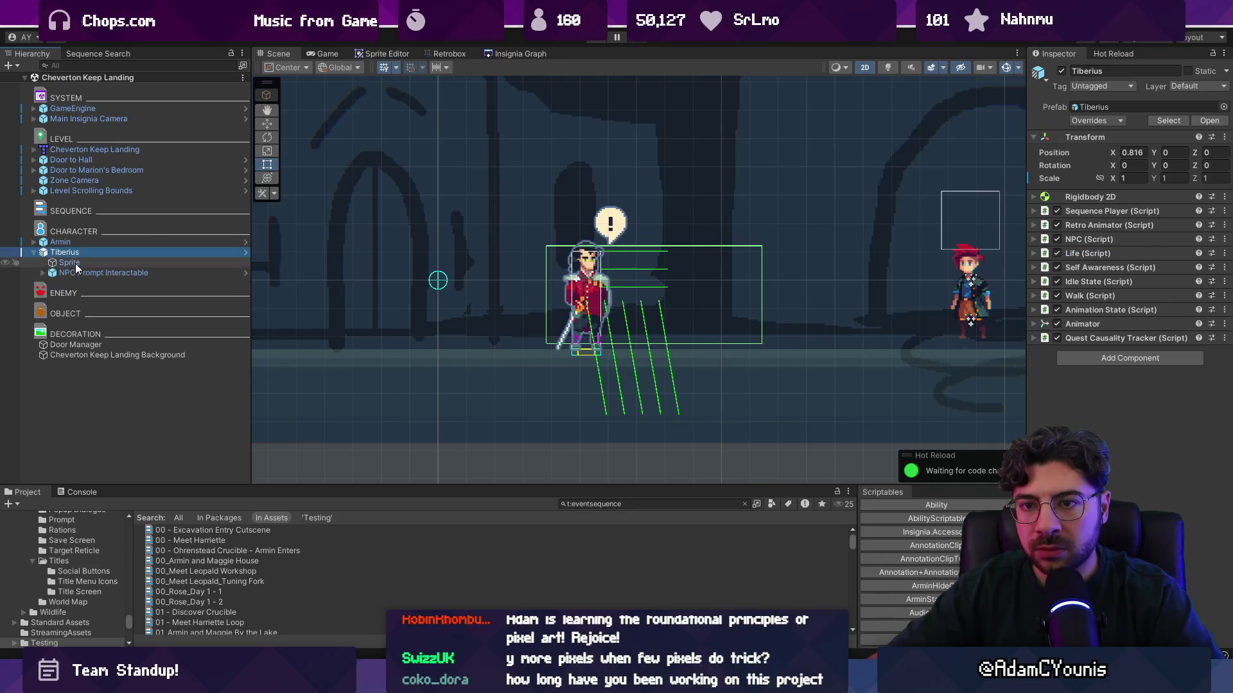
pyautogui.click(78, 273)
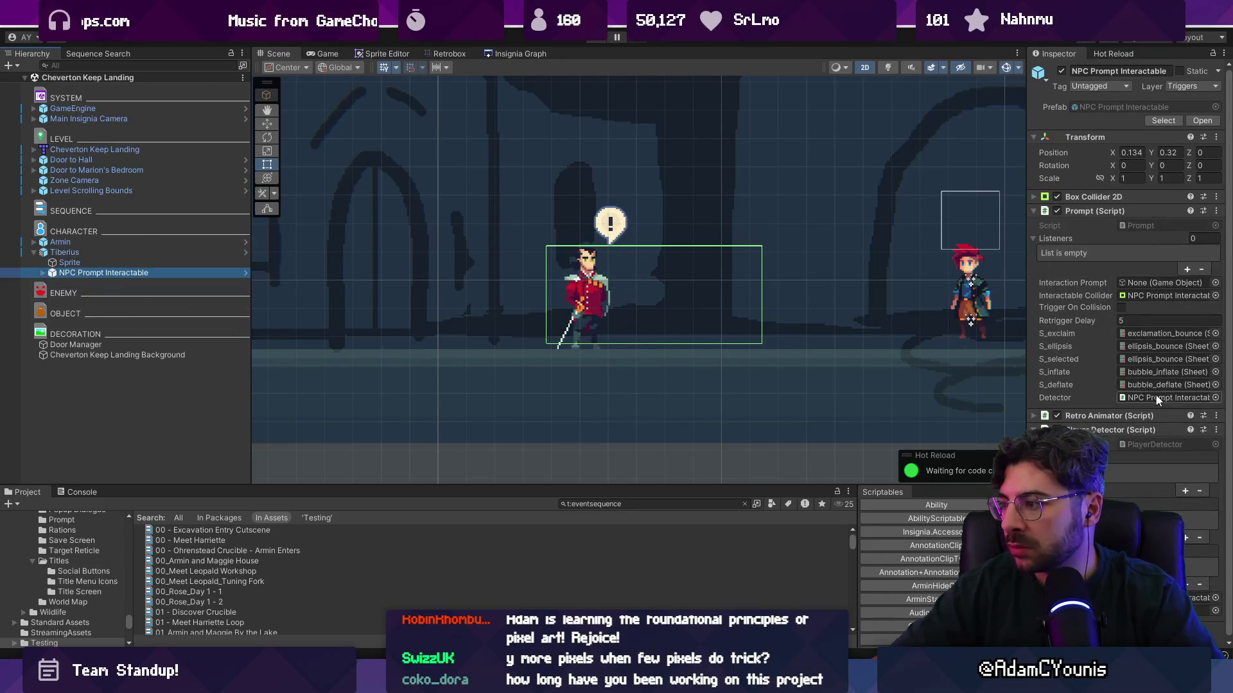
pyautogui.moveTo(1027, 385); pyautogui.dragTo(901, 386)
pyautogui.click(974, 211)
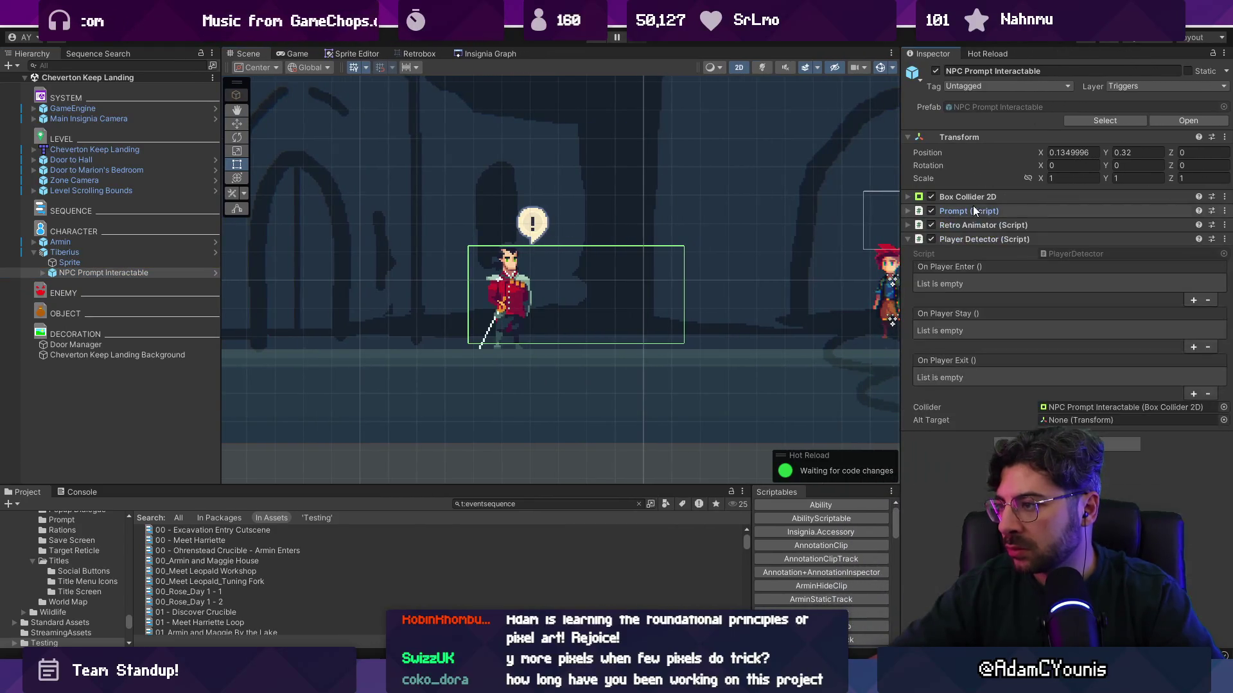
pyautogui.click(968, 239)
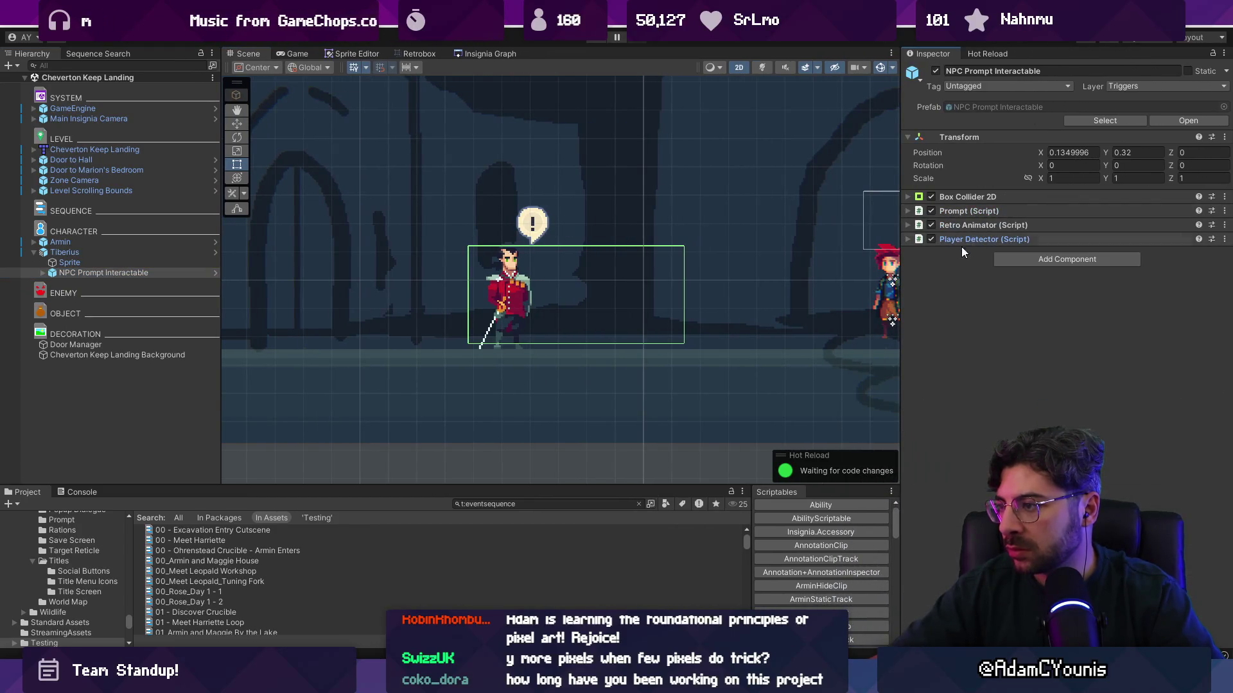
# Browse Tiberius's child objects and the Door Manager in the hierarchy
pyautogui.click(42, 273)
pyautogui.click(83, 283)
pyautogui.click(87, 262)
pyautogui.click(94, 253)
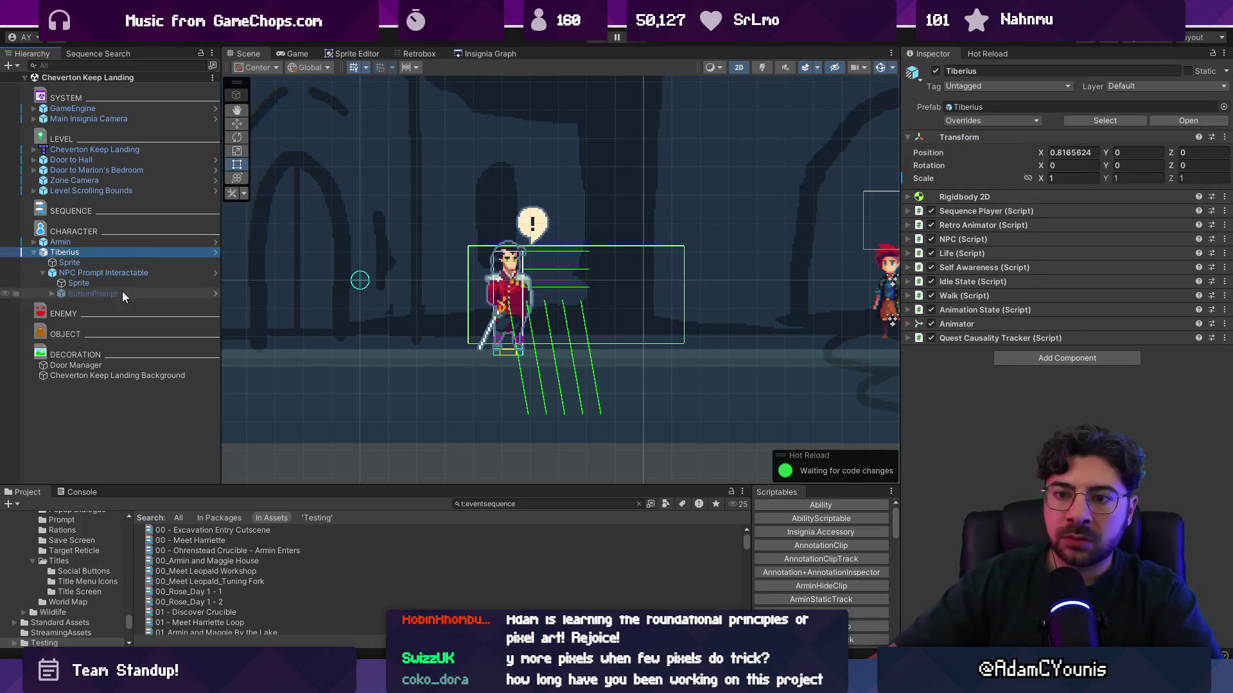
pyautogui.click(118, 366)
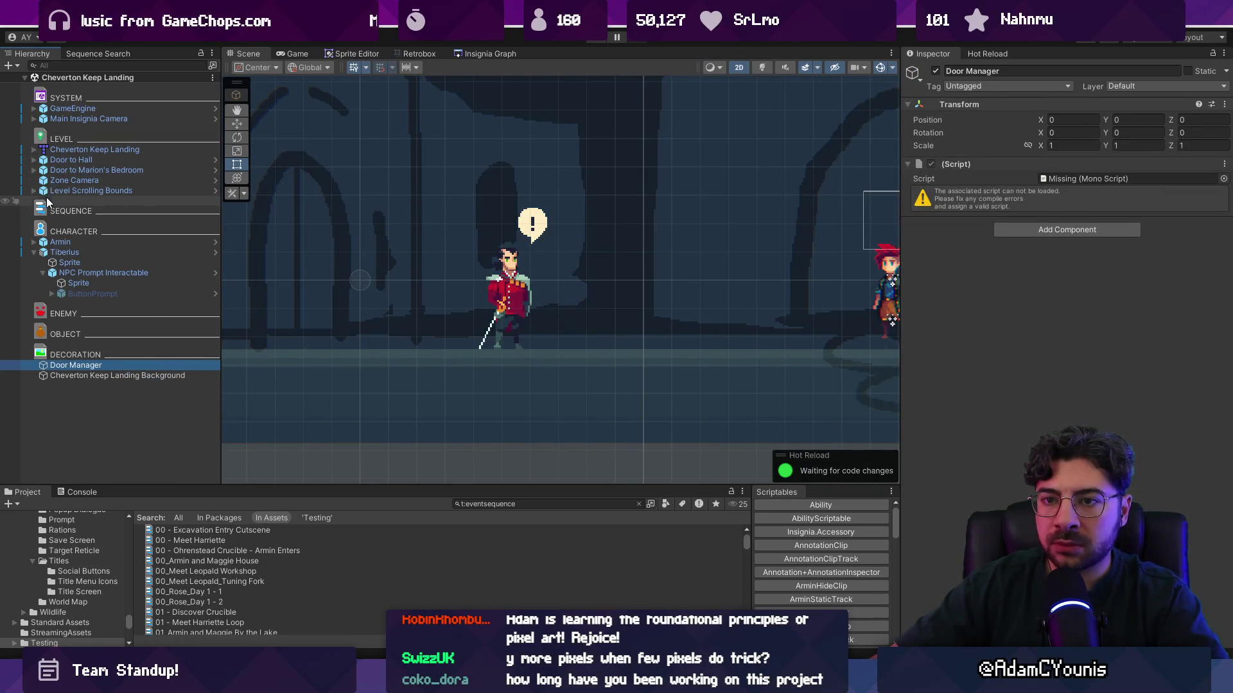
# Filter the hierarchy with 't:sequenceplayer' to find Tiberius and open his Armin Meets Tiberius sequence
pyautogui.click(115, 67)
pyautogui.write('t:sequenceplayer')
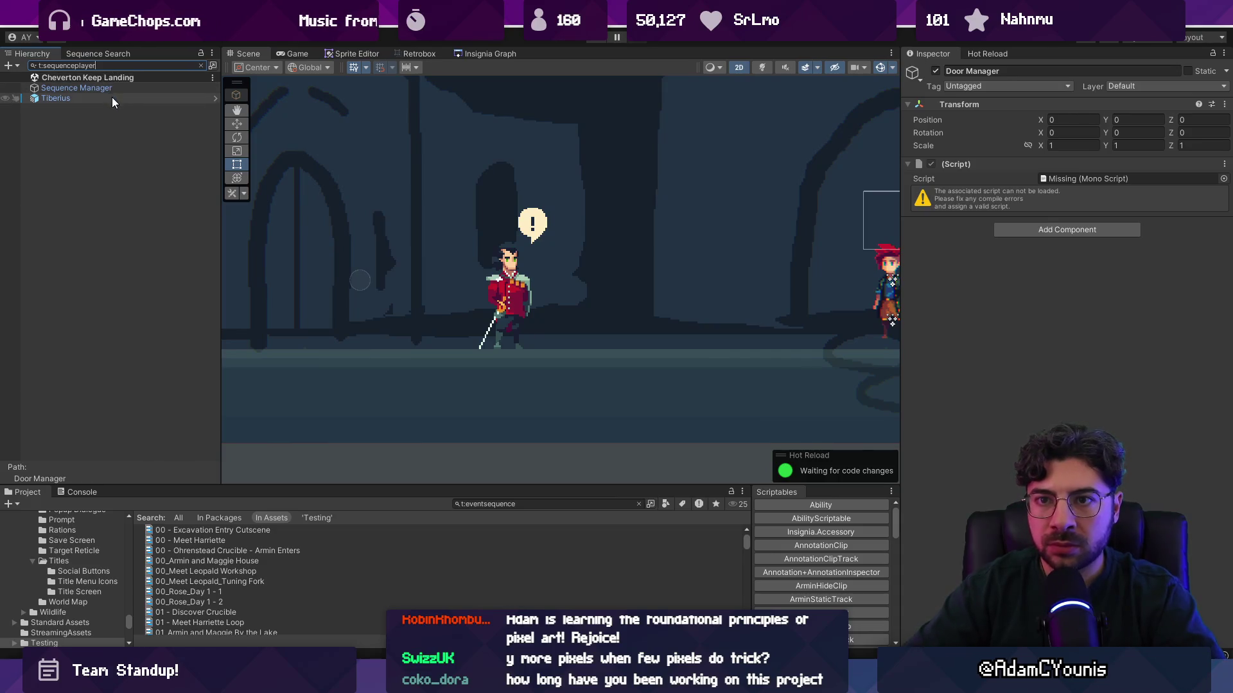
pyautogui.click(112, 98)
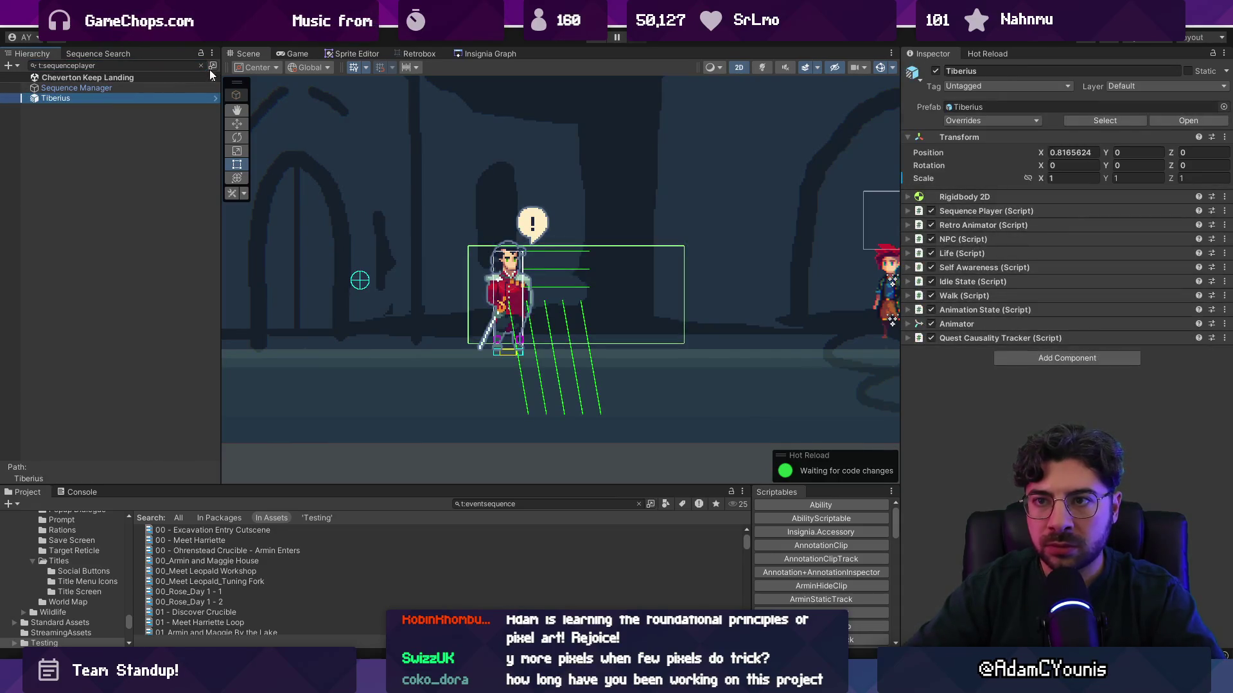
pyautogui.click(201, 62)
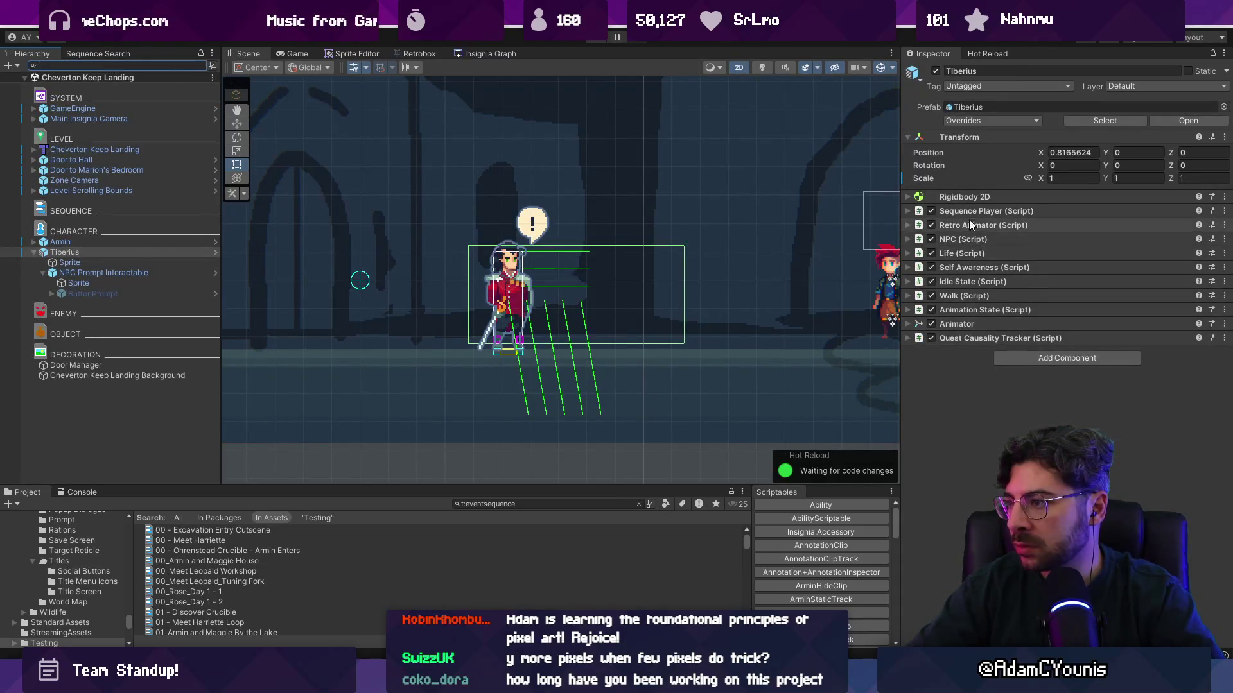
pyautogui.click(984, 213)
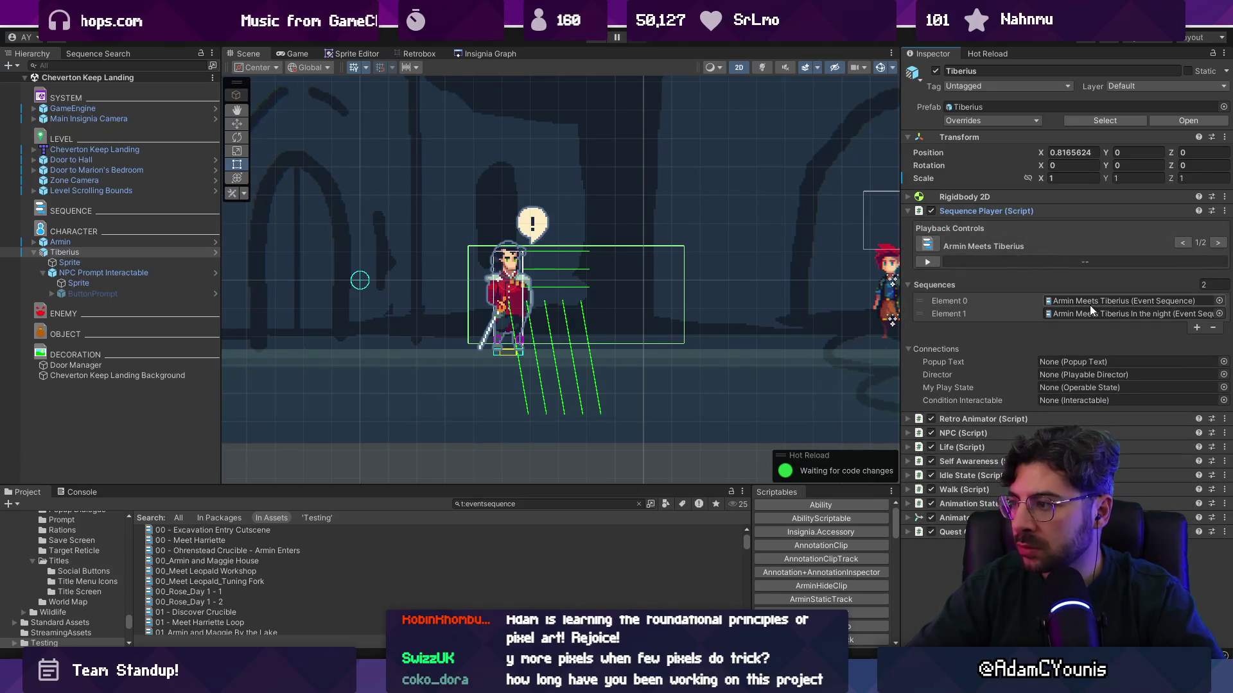
pyautogui.doubleClick(1089, 303)
pyautogui.scroll(-10, 1055, 306)
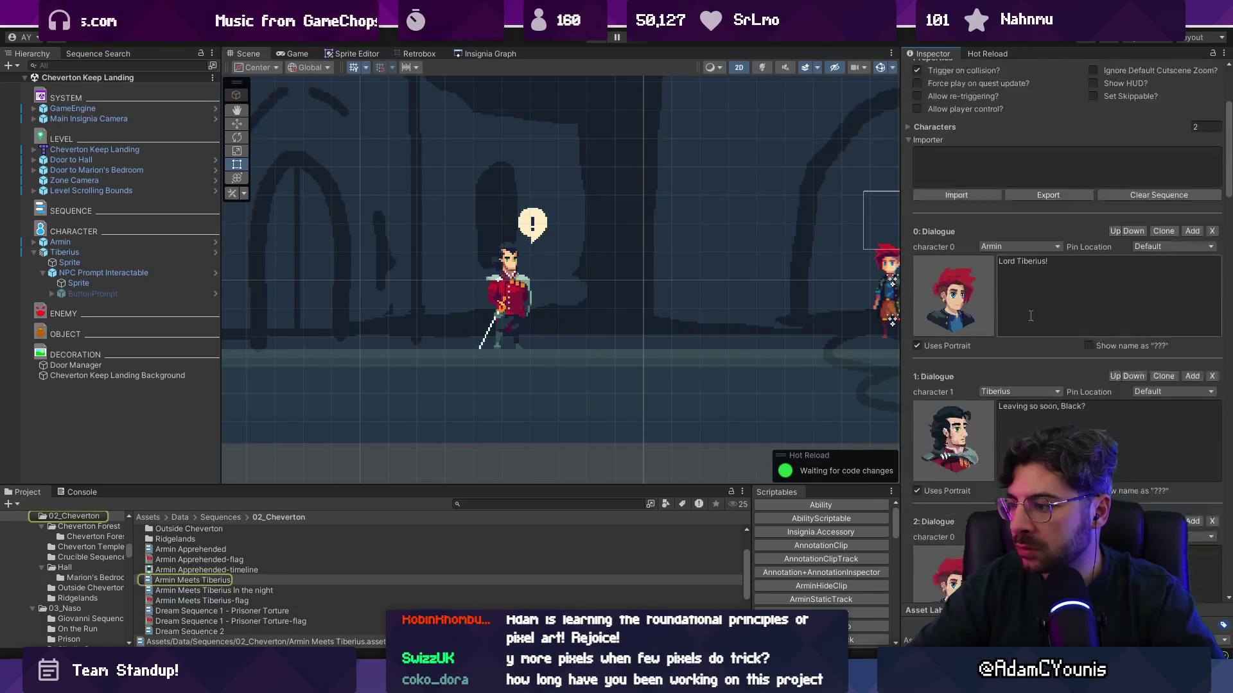
pyautogui.scroll(10, 1027, 317)
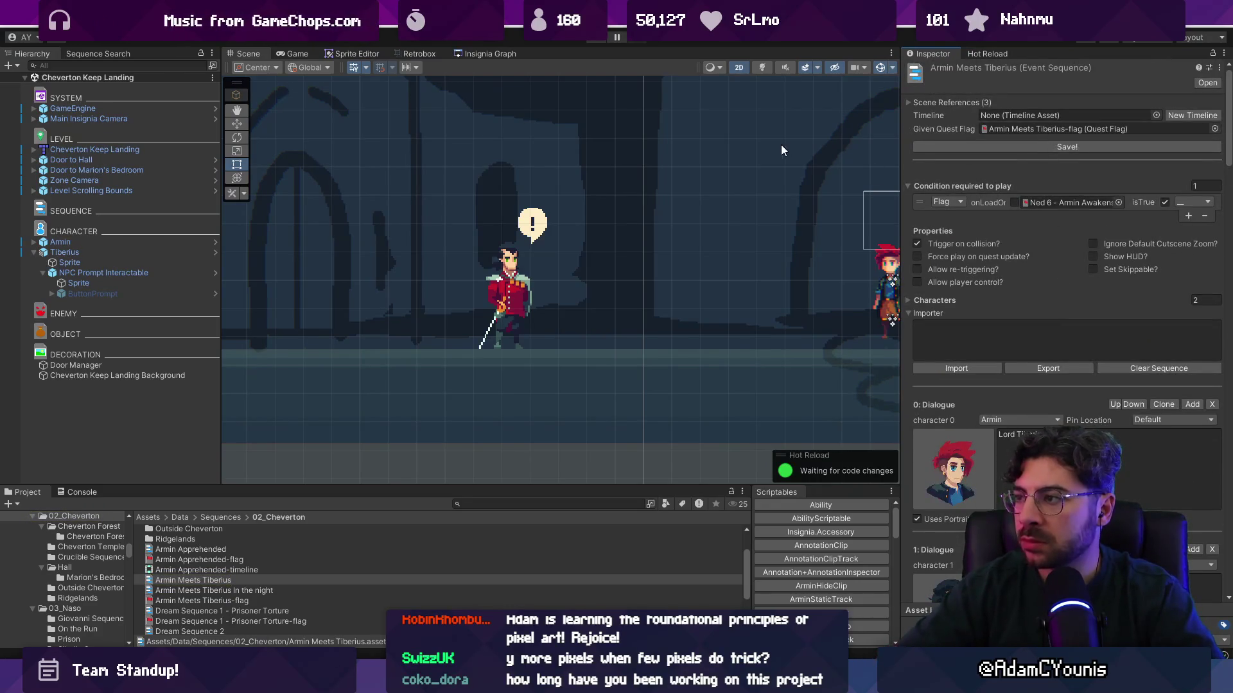
# Remove Element 0, Armin Meets Tiberius, from Tiberius's Sequence Player list
pyautogui.click(121, 252)
pyautogui.click(999, 301)
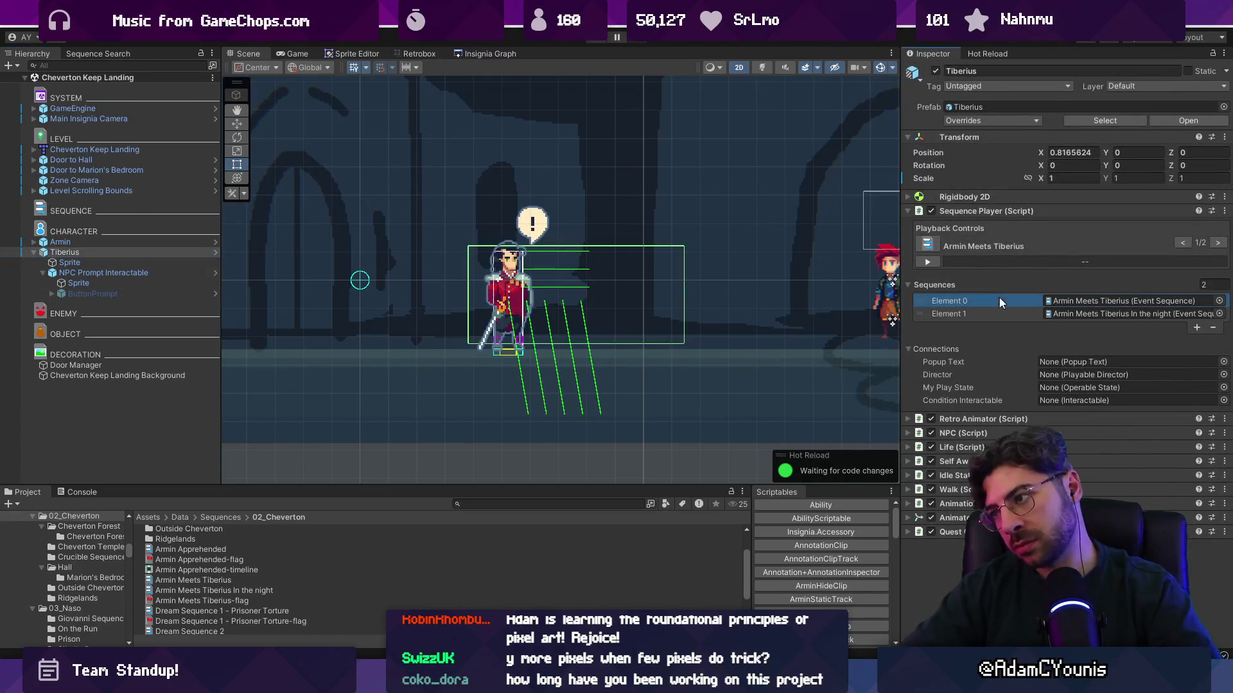
pyautogui.click(1213, 328)
# Delete the night sequence's Acquire Emerald condition flag and start Play mode
pyautogui.doubleClick(1048, 302)
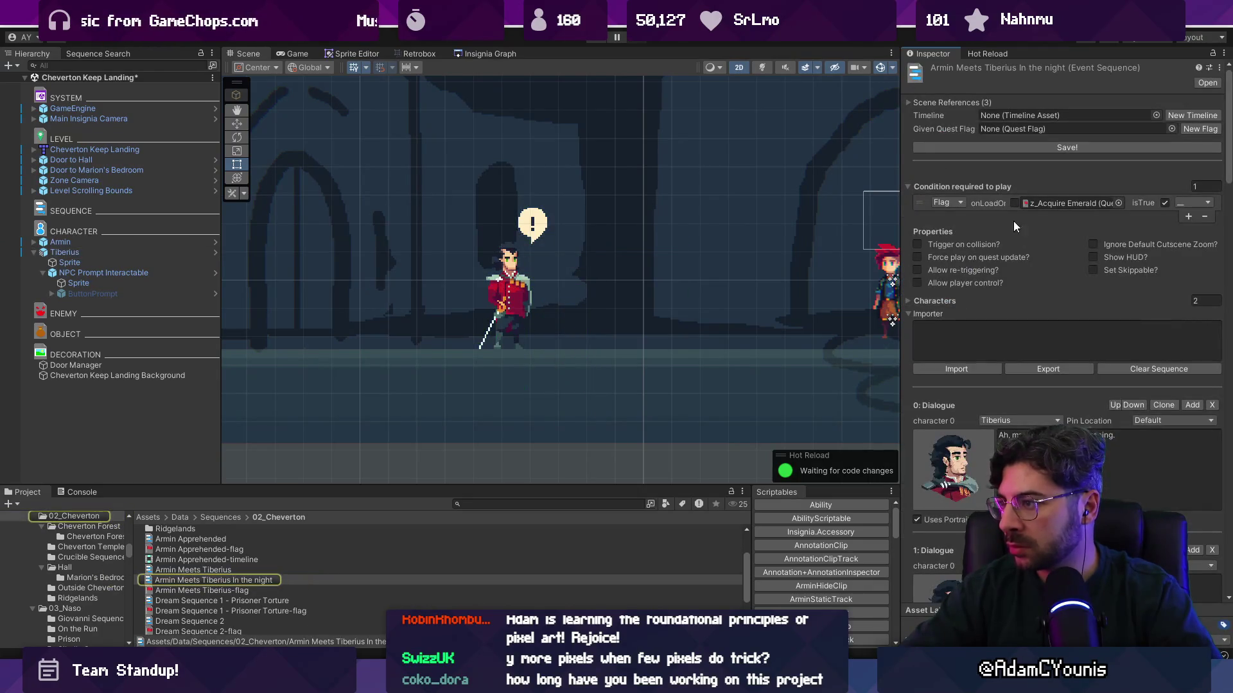
pyautogui.moveTo(899, 201); pyautogui.dragTo(793, 194)
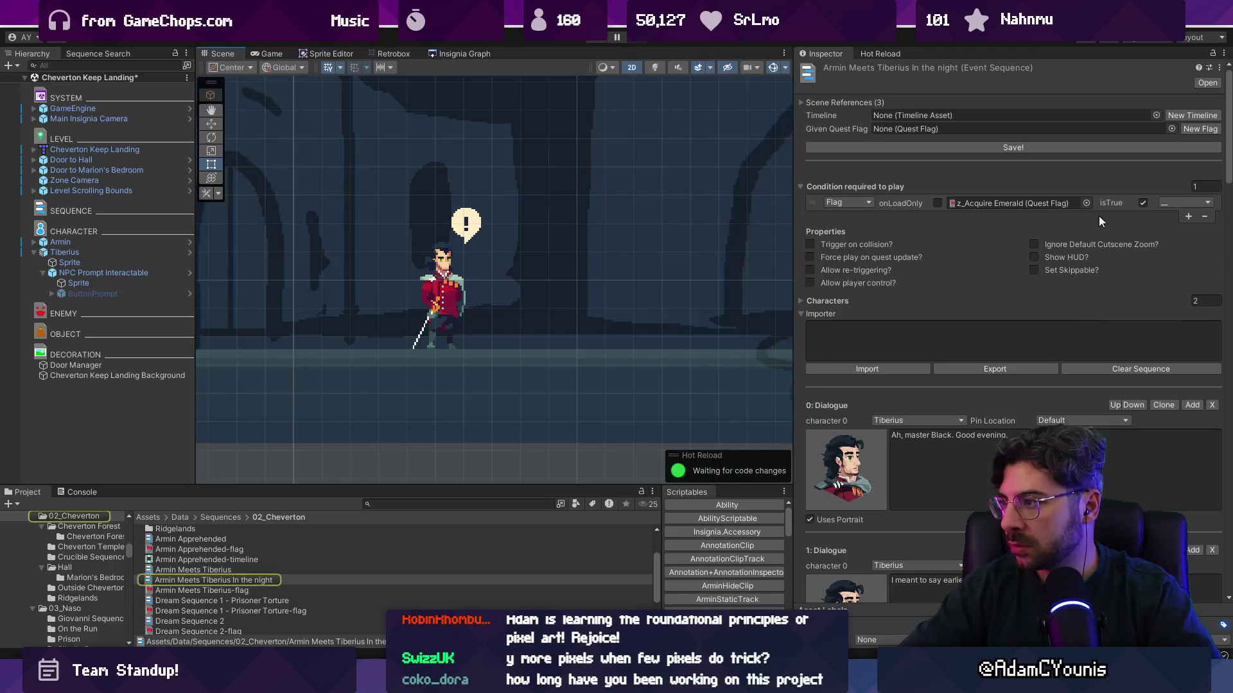
pyautogui.click(1204, 218)
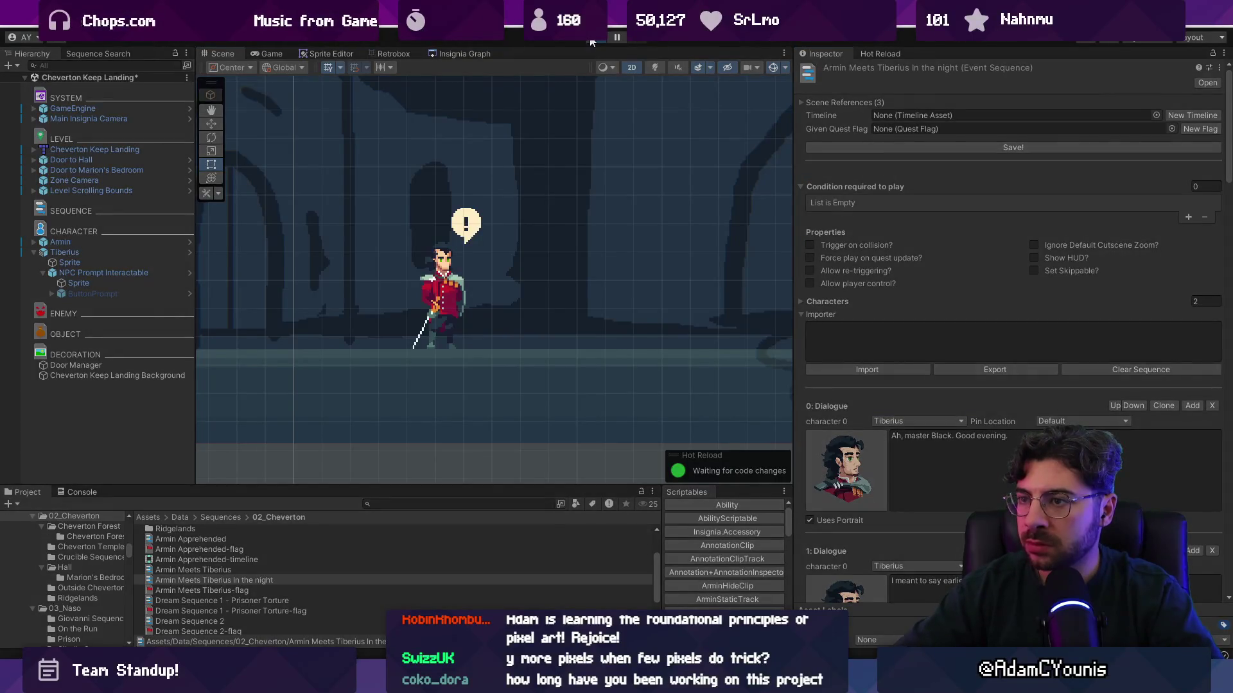
pyautogui.click(591, 40)
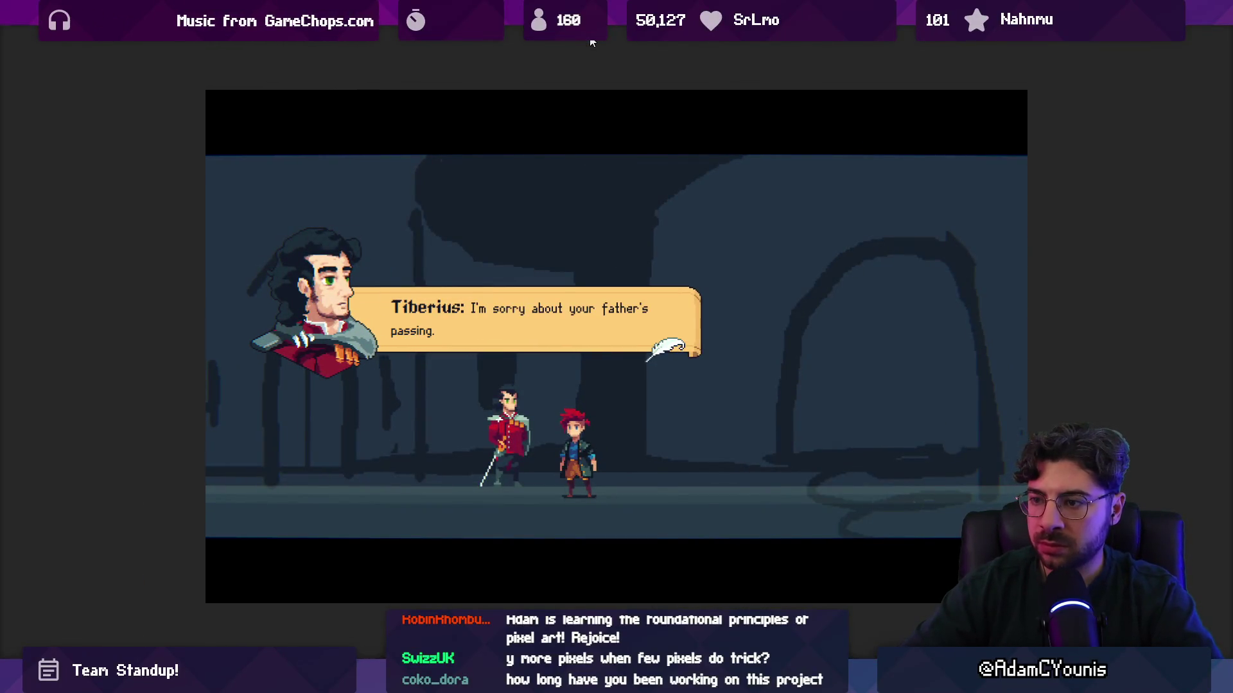
# Advance the night dialogue to Tiberius's Cheverton customs line, then leave the full-screen Game view
pyautogui.press('space')
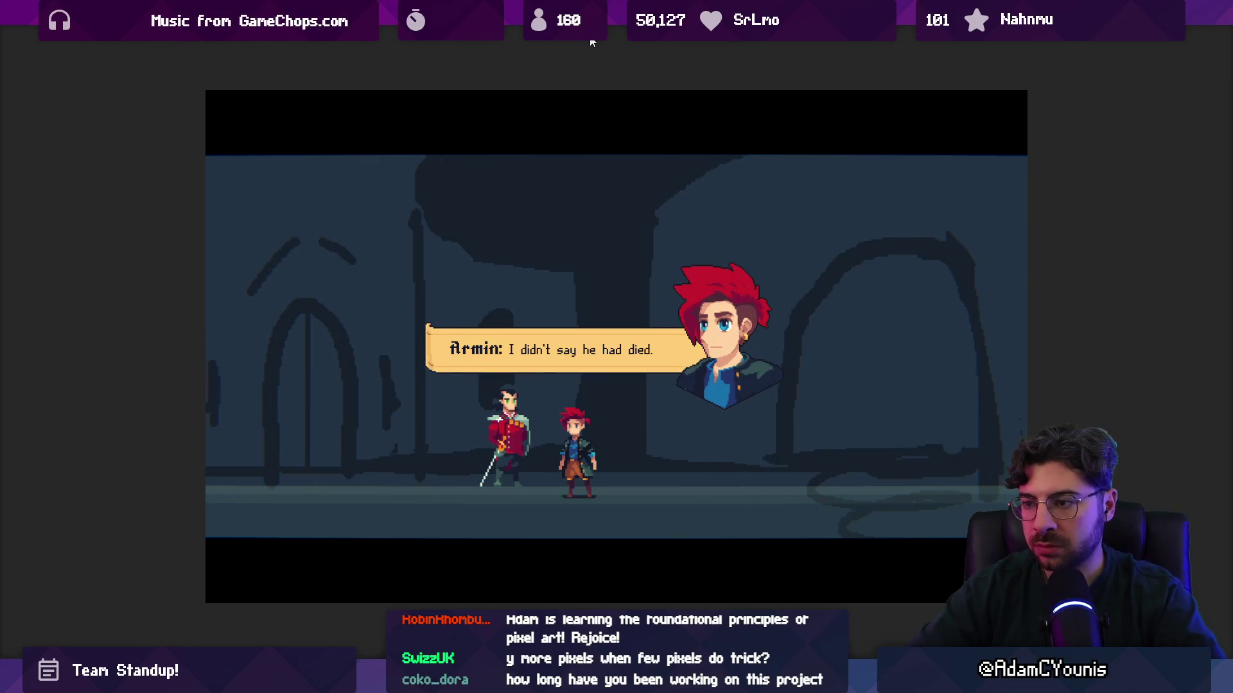
pyautogui.press('space')
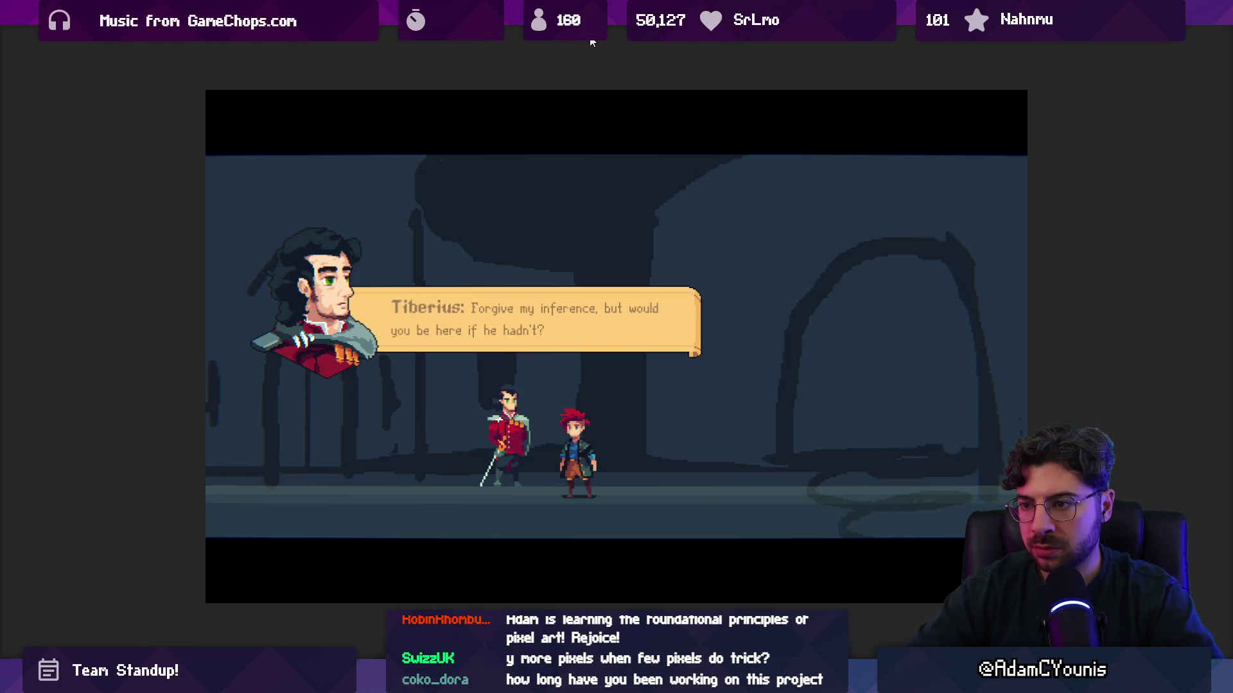
pyautogui.press('space')
pyautogui.press('space')
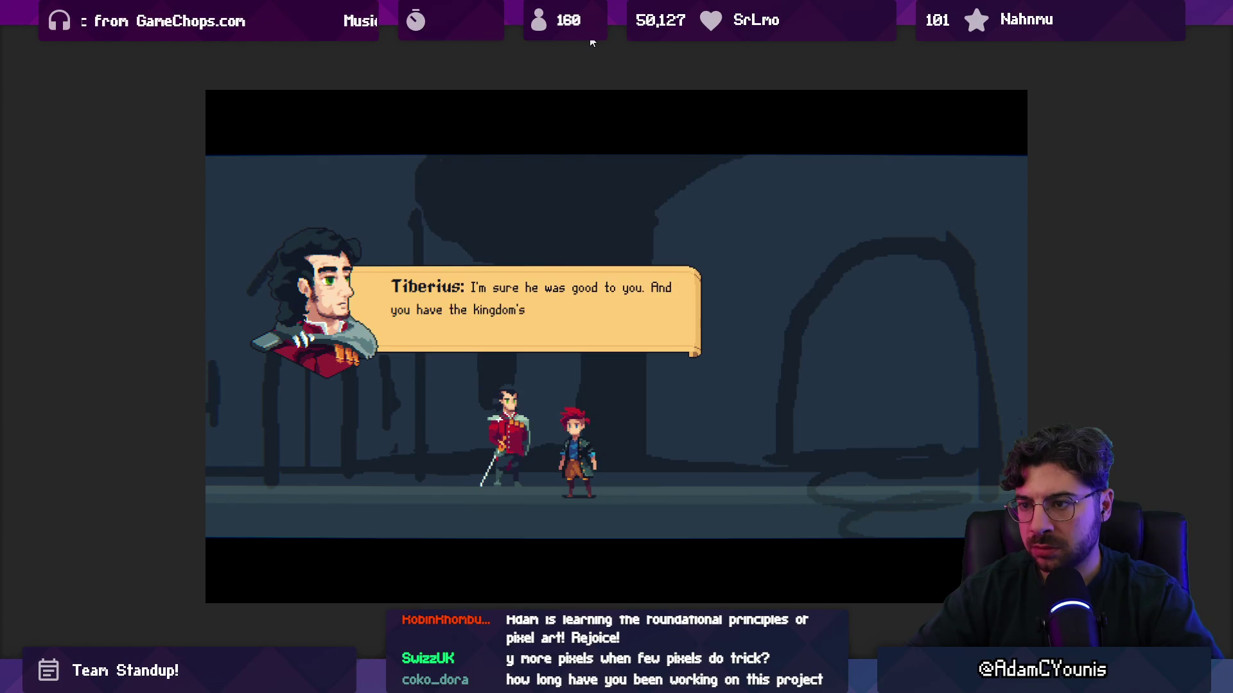
pyautogui.press('space')
pyautogui.press('space')
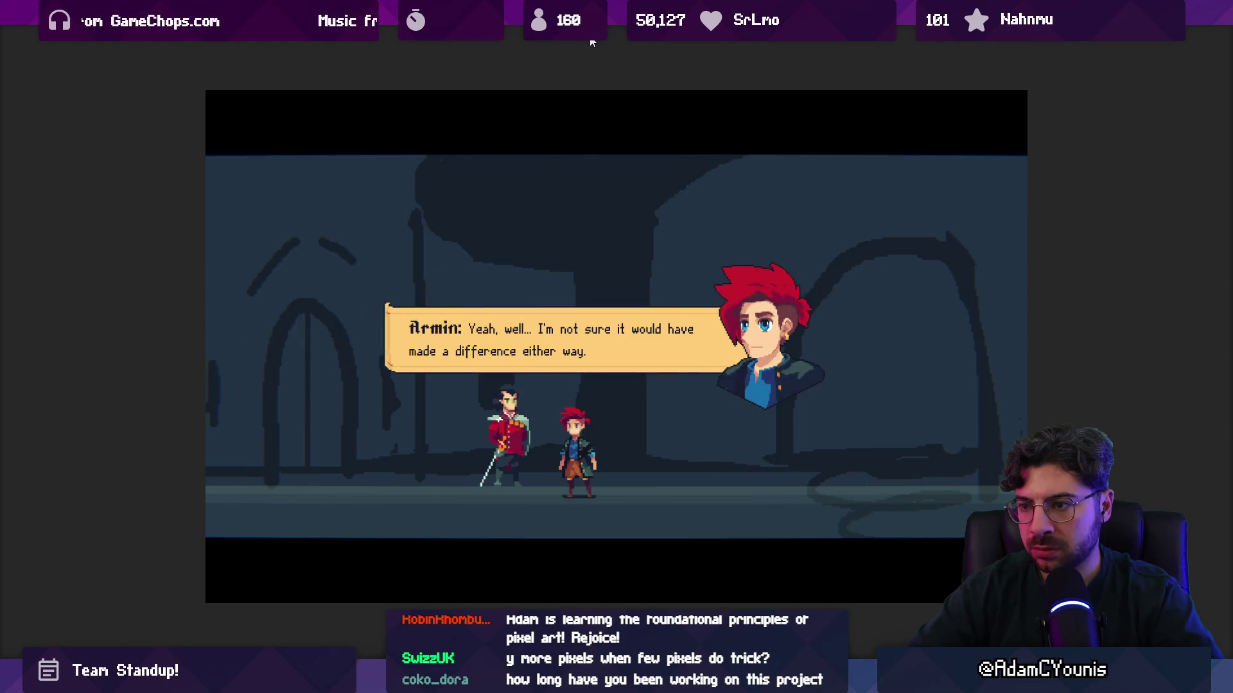
pyautogui.press('space')
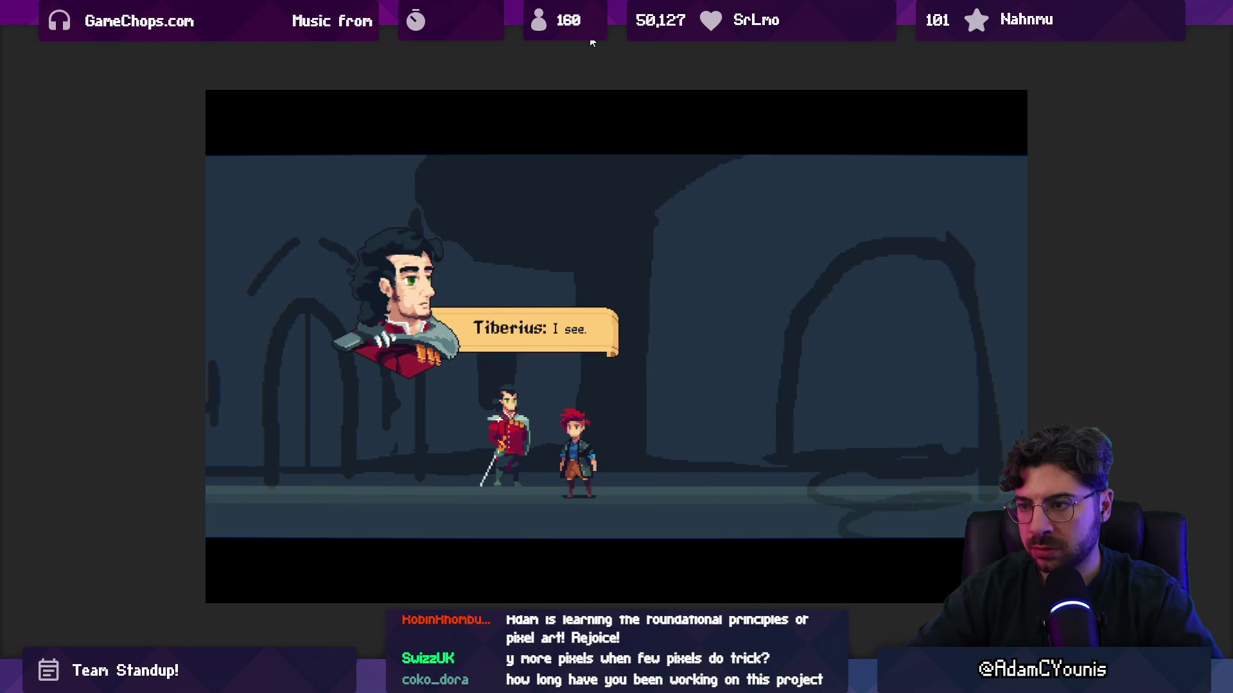
pyautogui.press('space')
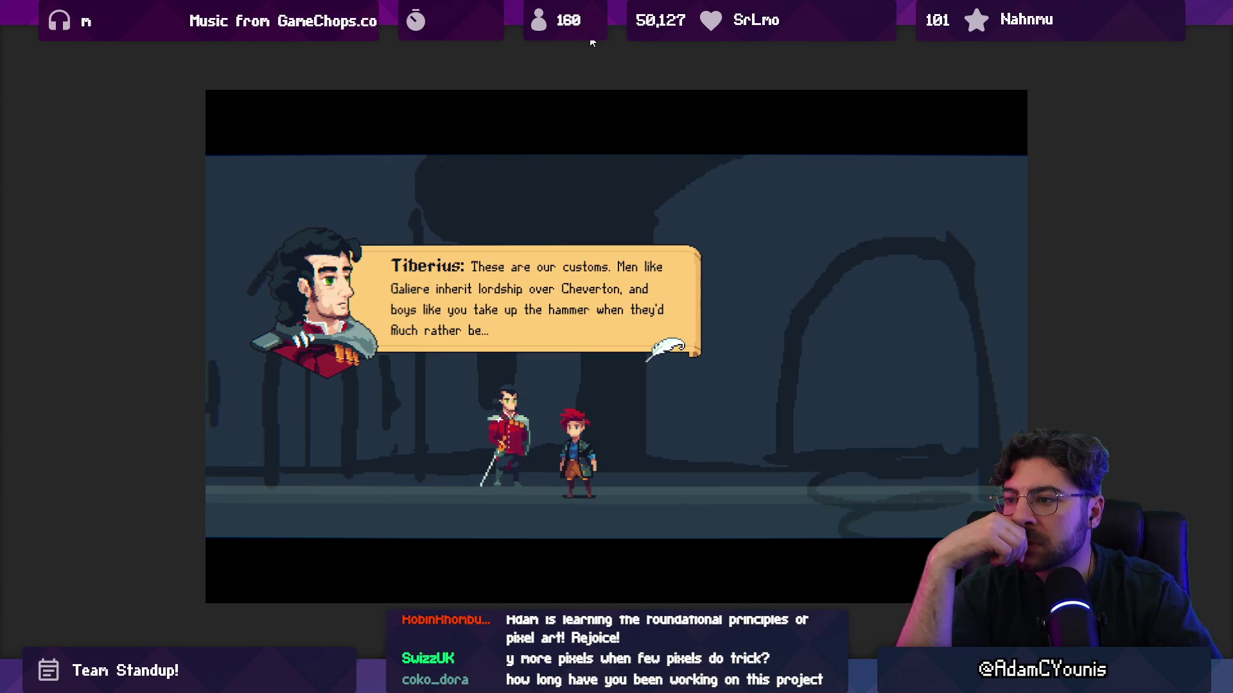
pyautogui.hotkey('shift', 'space')
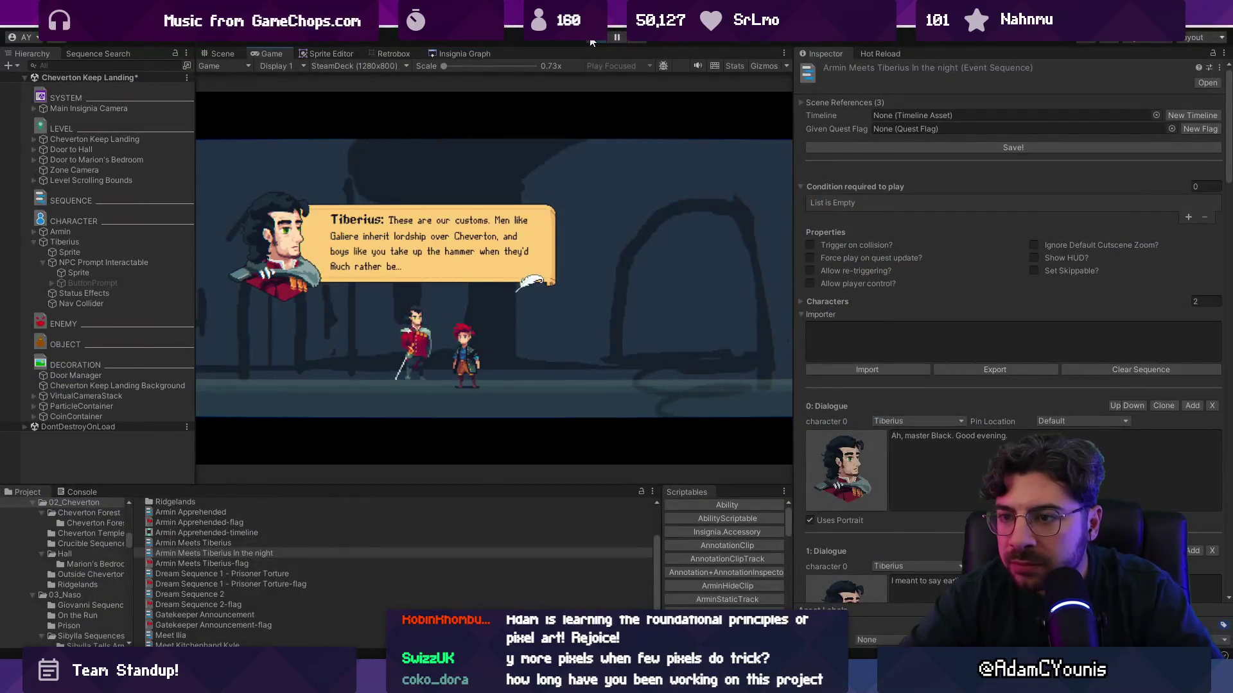
# Select the dialogue's Floating Text object via the scene view and Floating Dialogue hierarchy
pyautogui.click(218, 53)
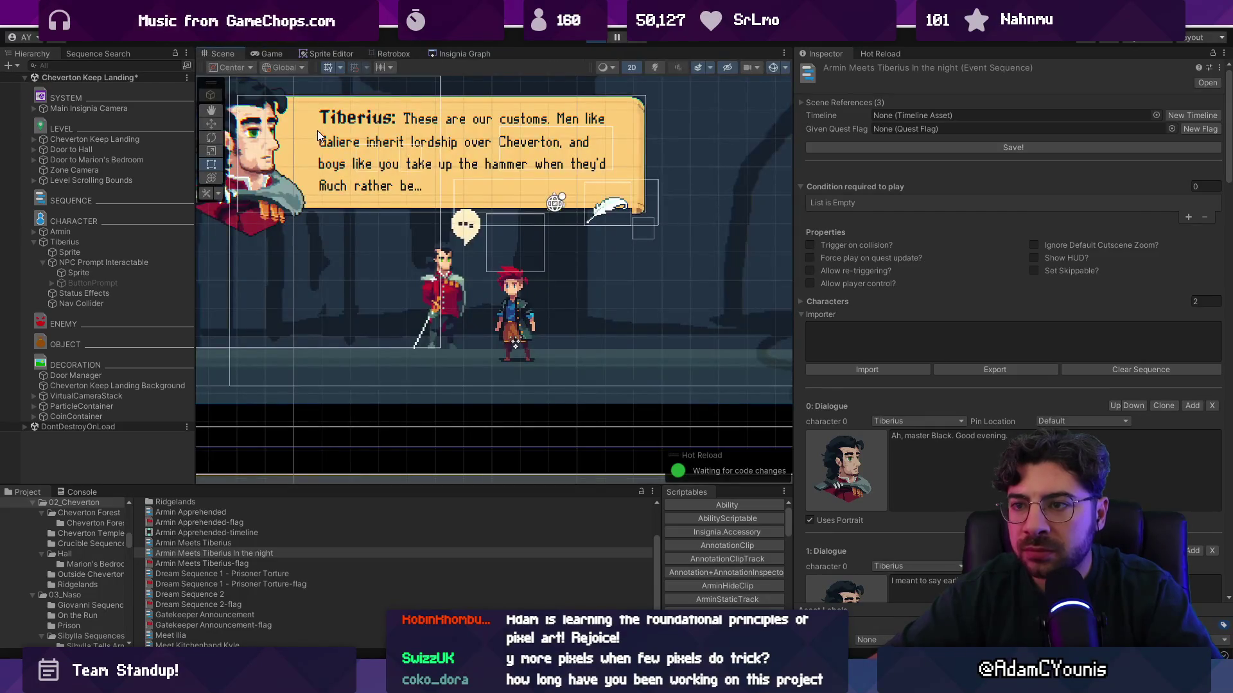
pyautogui.scroll(10, 318, 135)
pyautogui.click(322, 202)
pyautogui.click(324, 203)
pyautogui.click(331, 205)
pyautogui.click(337, 208)
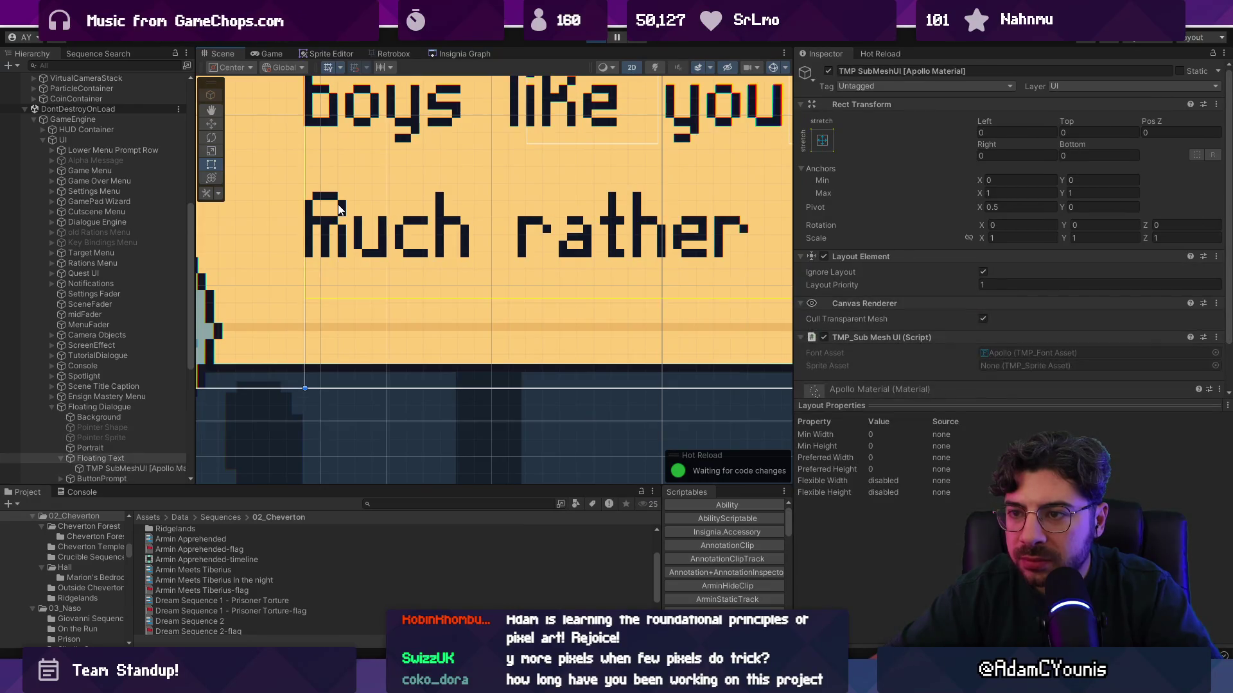
pyautogui.click(339, 210)
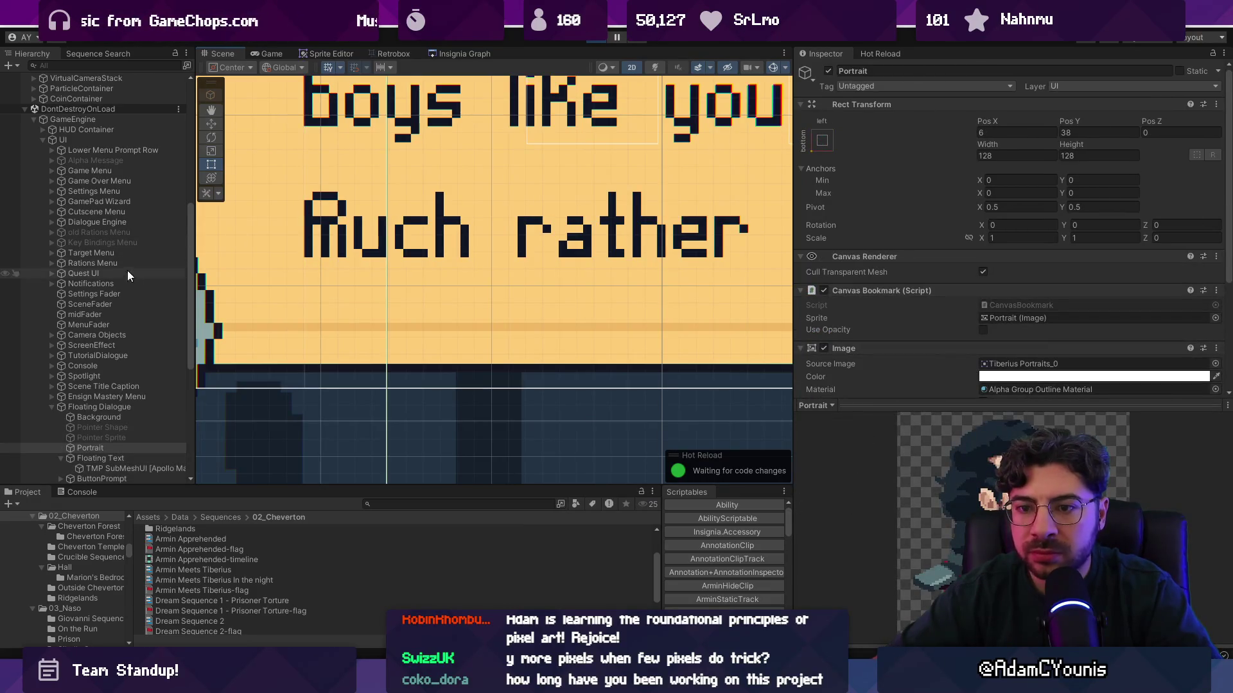
pyautogui.click(115, 405)
pyautogui.scroll(-5, 940, 385)
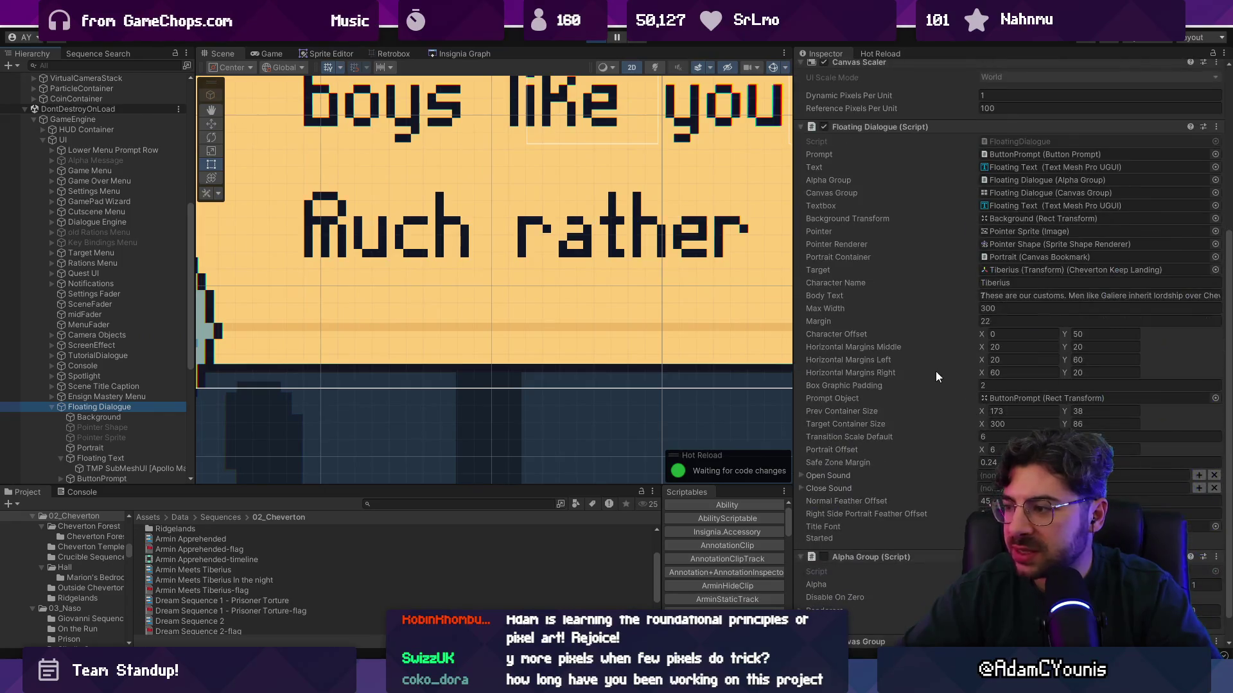
pyautogui.doubleClick(1031, 167)
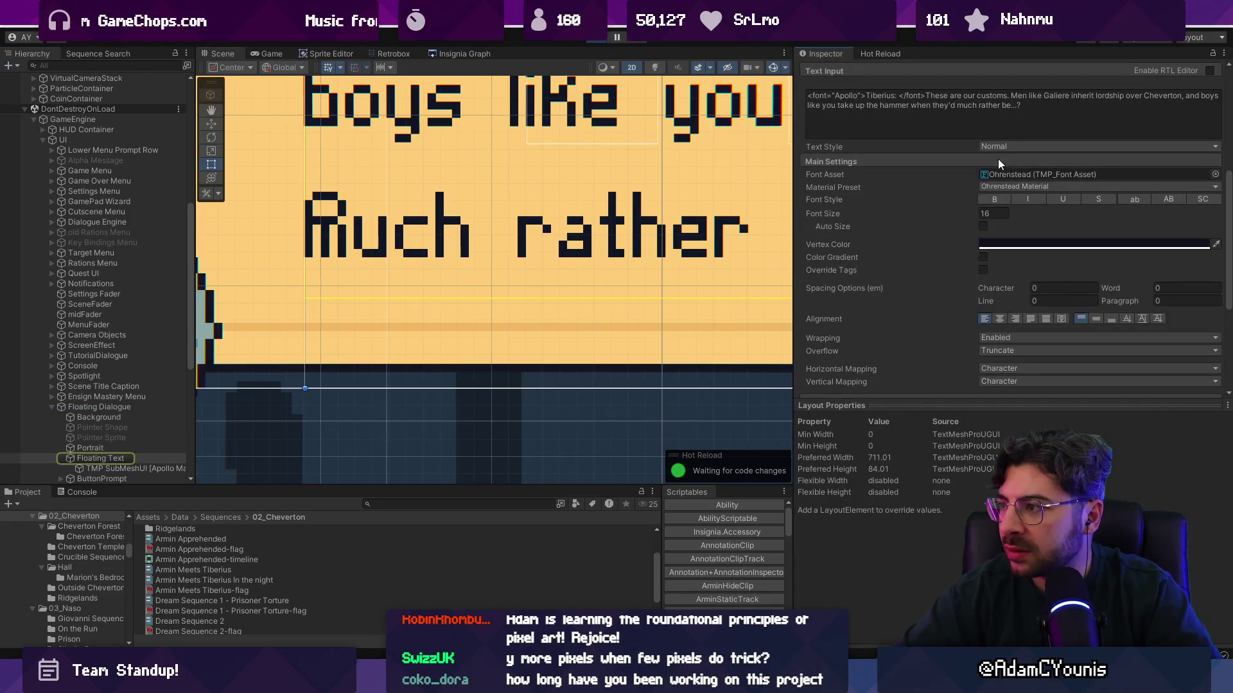
pyautogui.scroll(2, 1002, 163)
# Change the end of Tiberius's Text Input line to 'much rather be...?'
pyautogui.click(972, 209)
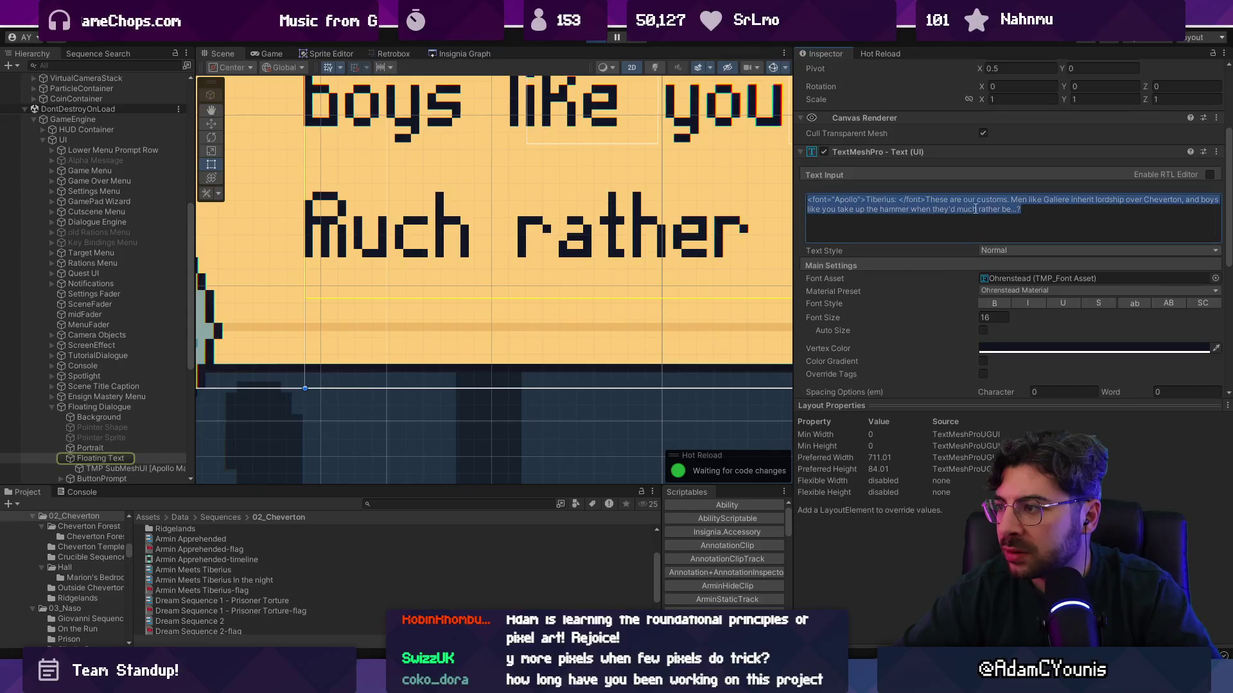
pyautogui.click(993, 209)
pyautogui.scroll(-4, 386, 247)
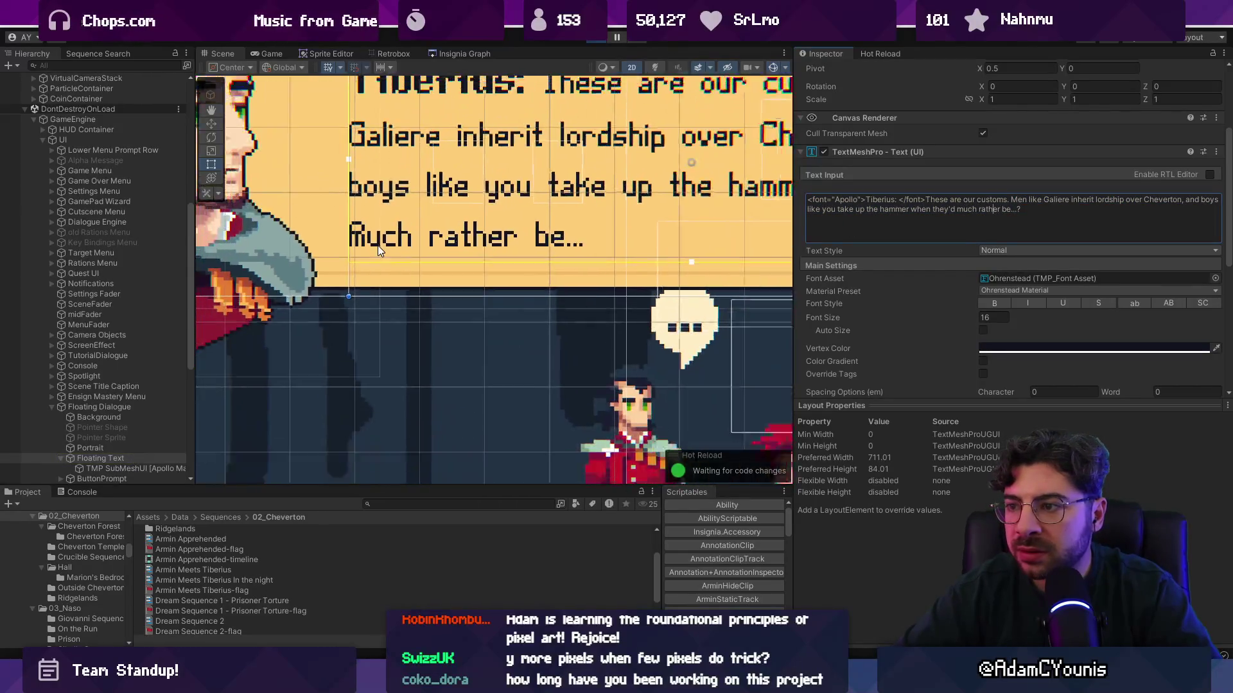
pyautogui.scroll(2, 398, 252)
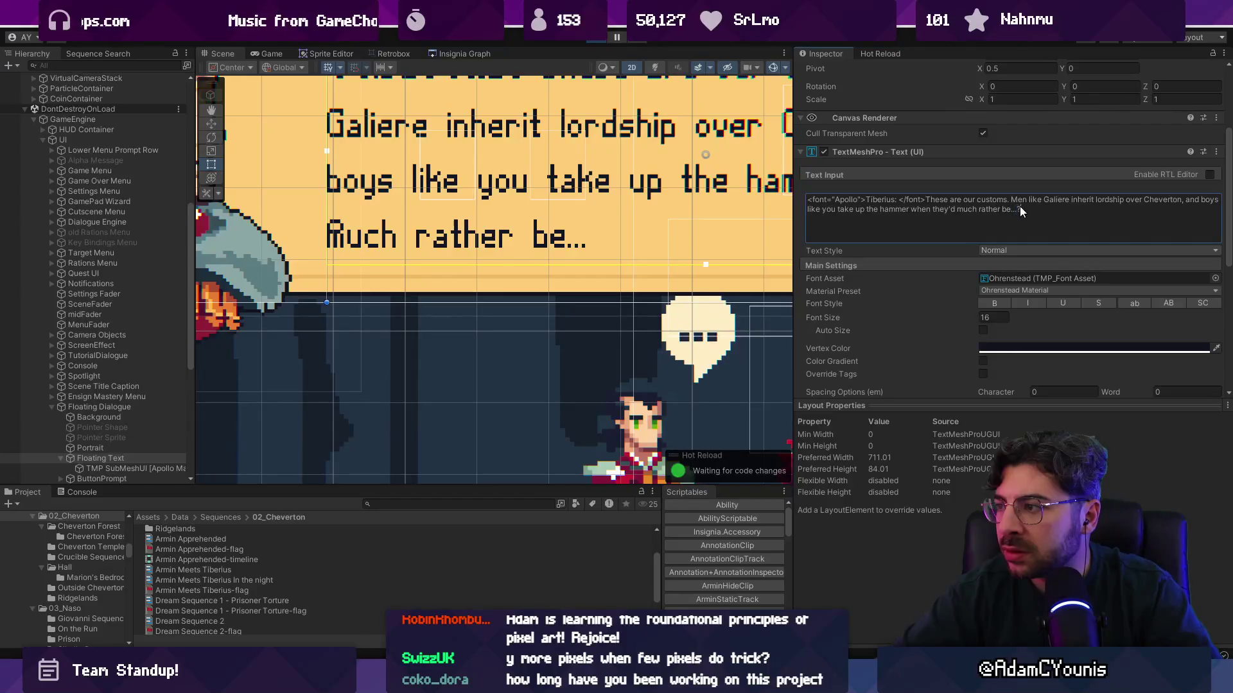
pyautogui.click(1027, 207)
pyautogui.click(1027, 208)
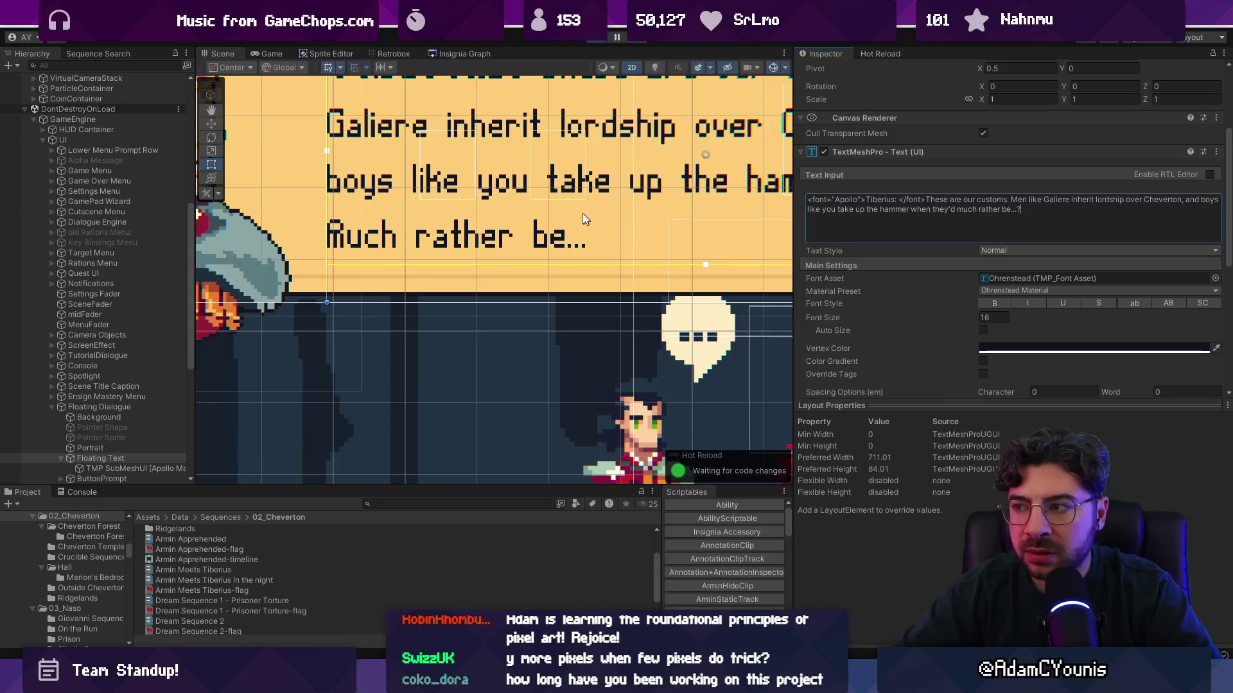
pyautogui.scroll(-3, 578, 216)
pyautogui.scroll(1, 539, 212)
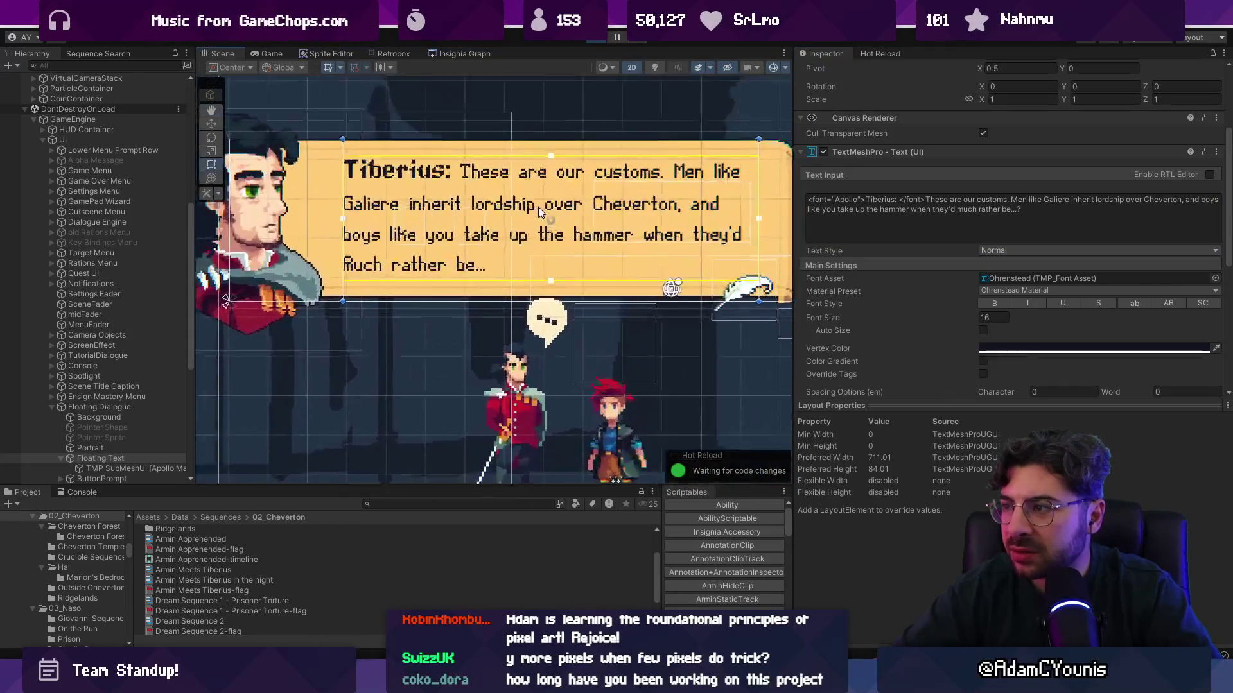
pyautogui.click(1036, 206)
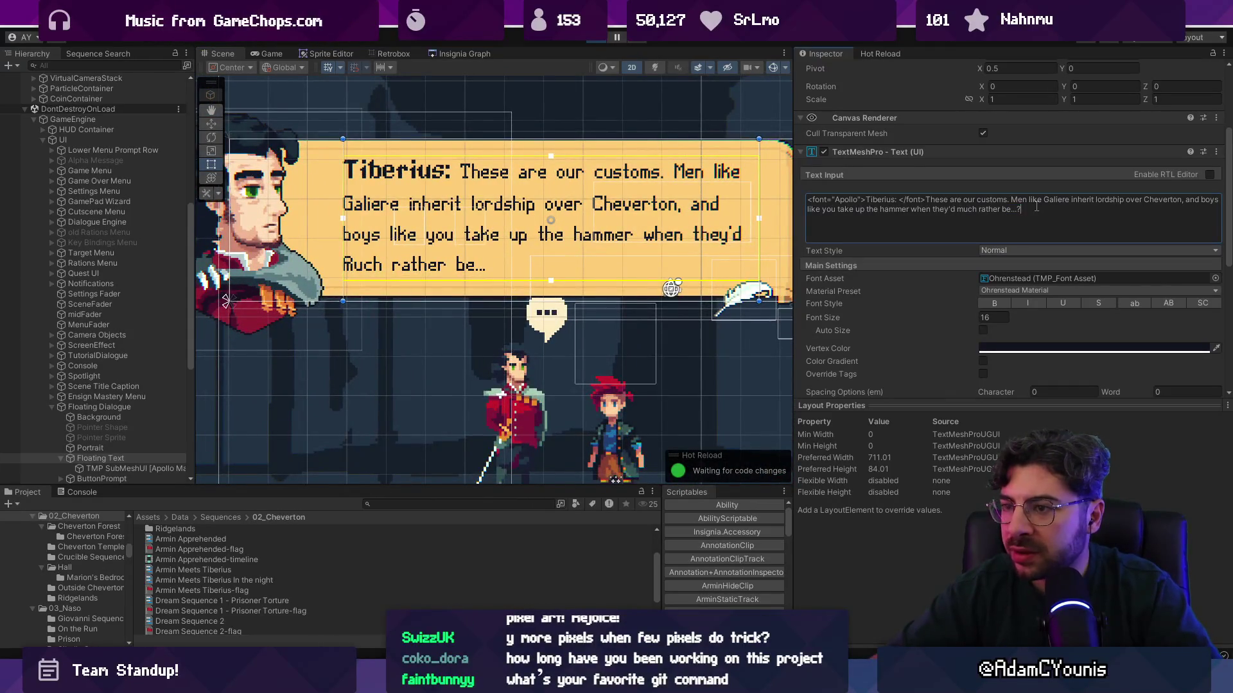
pyautogui.press('BackSpace')
pyautogui.write(',,')
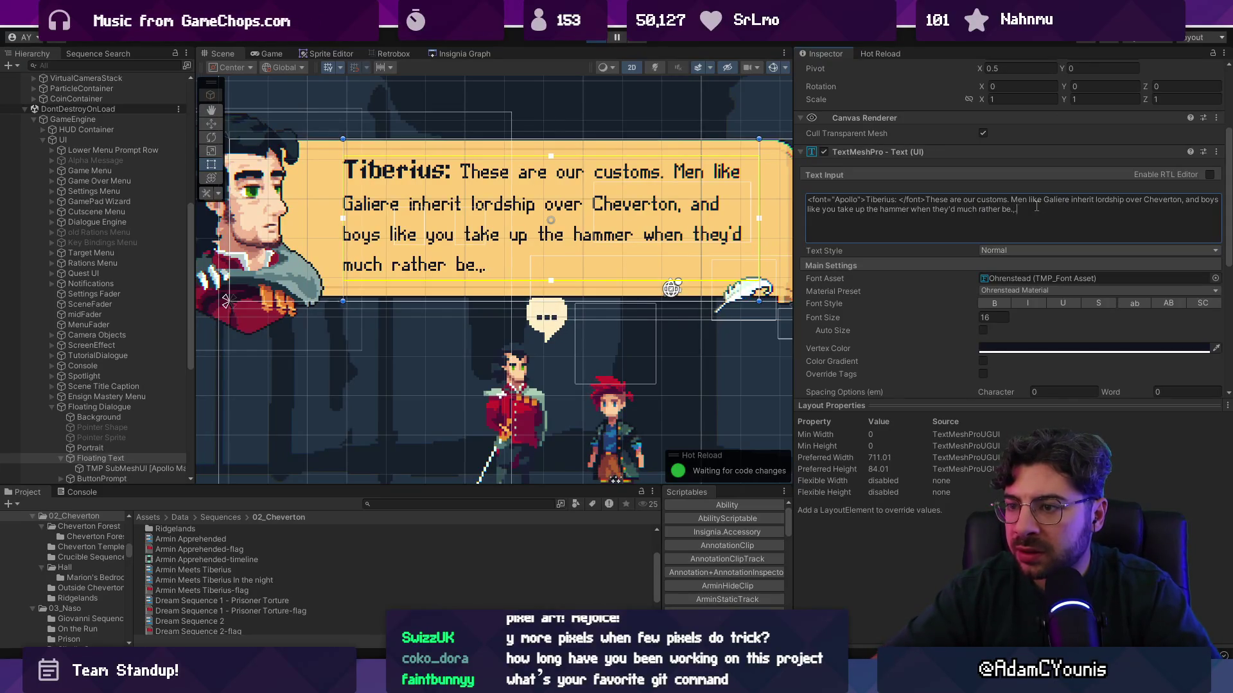
pyautogui.press('BackSpace')
pyautogui.write('..?')
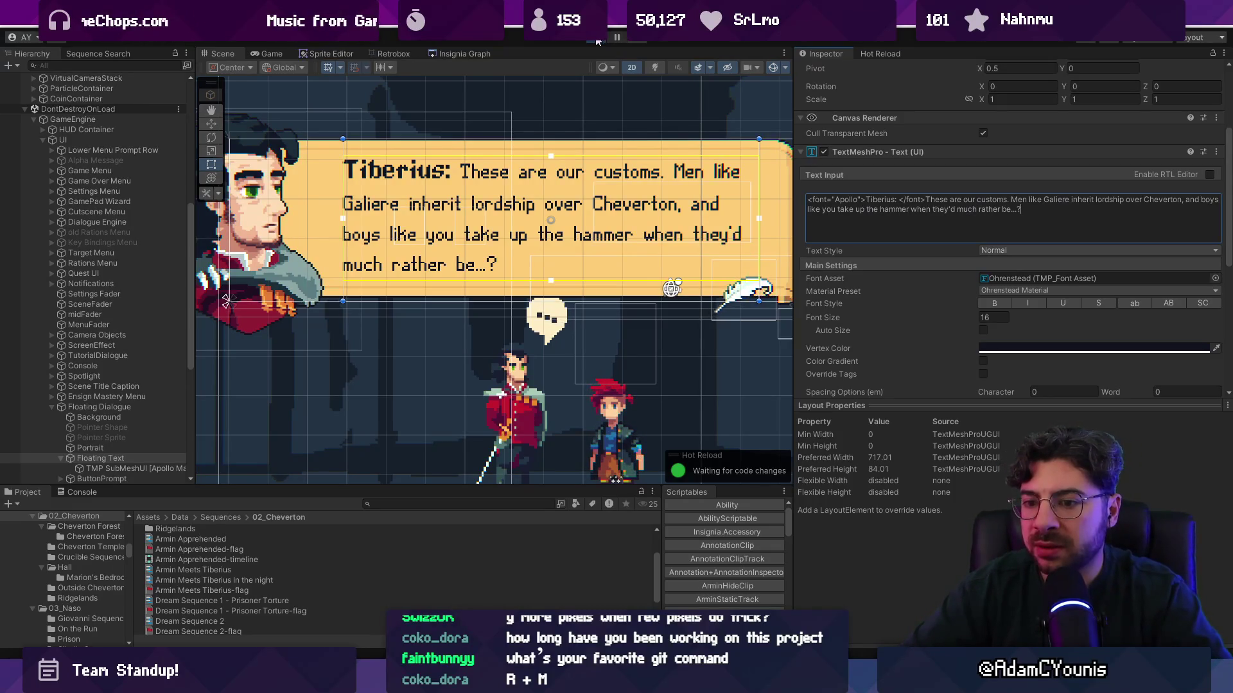
# Search sequences for 'much rather' and open the night sequence at dialogue 9's text
pyautogui.click(113, 65)
pyautogui.click(121, 53)
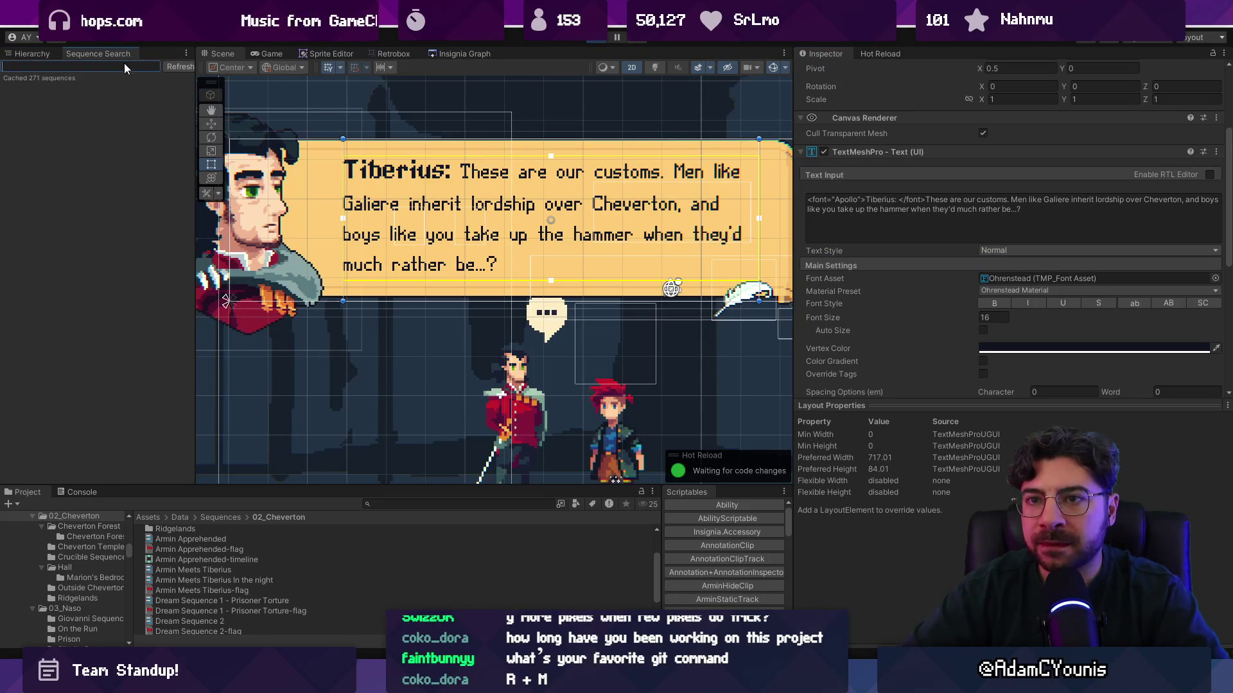
pyautogui.write('much rather')
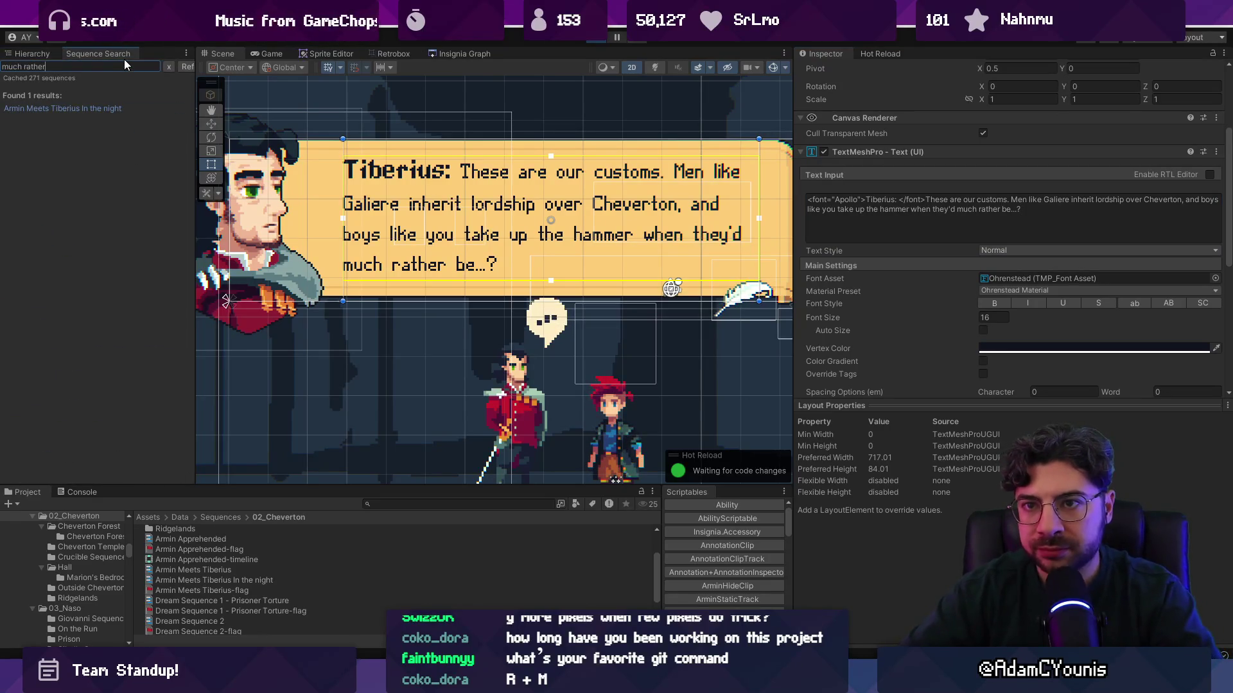
pyautogui.click(116, 106)
pyautogui.scroll(-3, 1014, 333)
pyautogui.scroll(-15, 1014, 334)
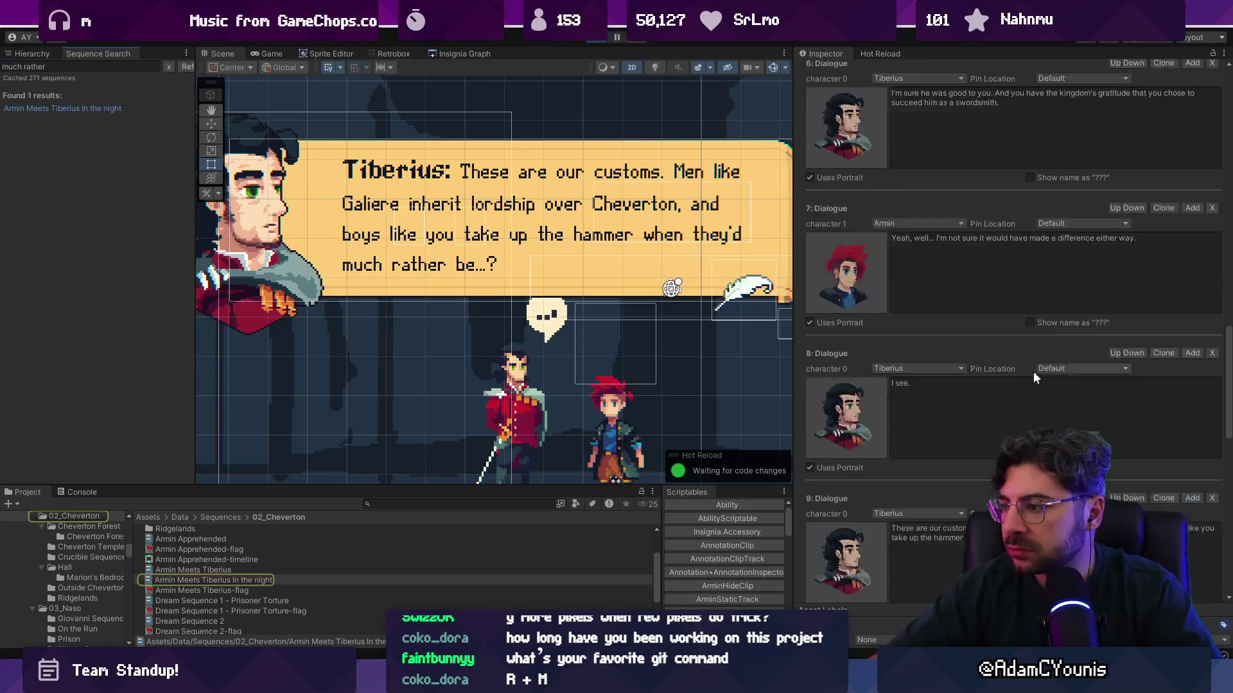
pyautogui.scroll(5, 1034, 396)
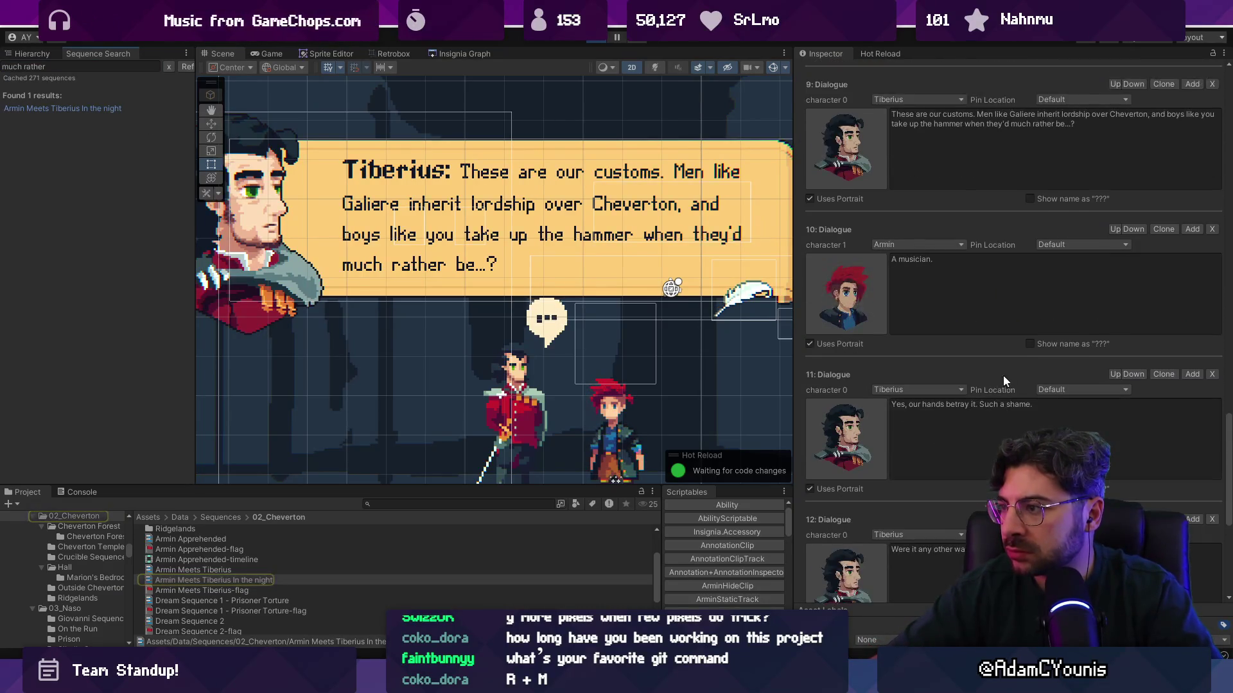
pyautogui.click(1070, 266)
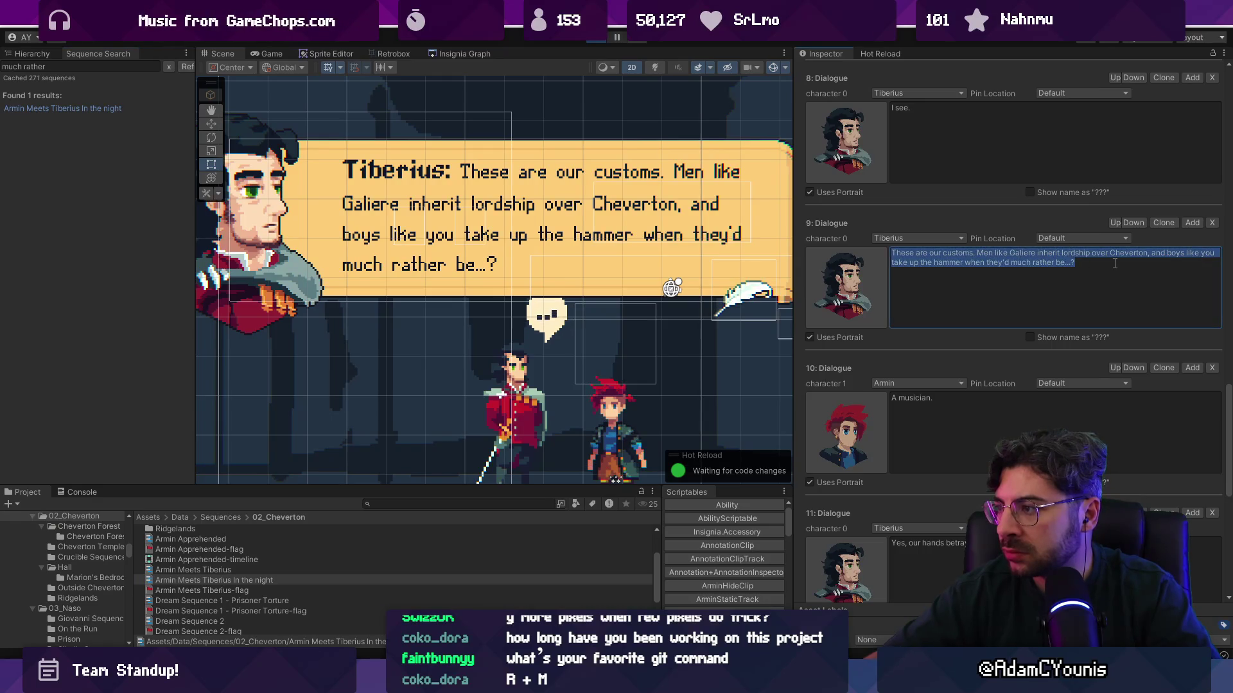
pyautogui.click(1070, 265)
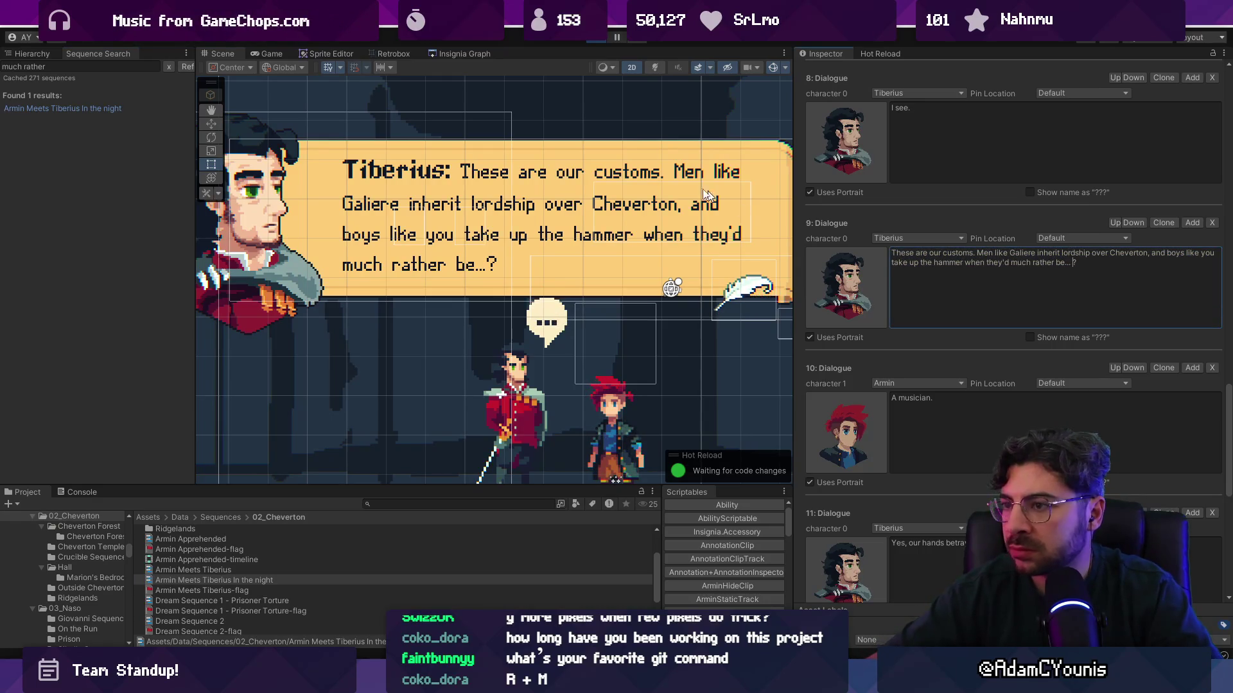
# Preview the cutscene and rewrite dialogue 11 to 'Indeed, your hands betray it. Such a shame.'
pyautogui.click(270, 53)
pyautogui.click(618, 263)
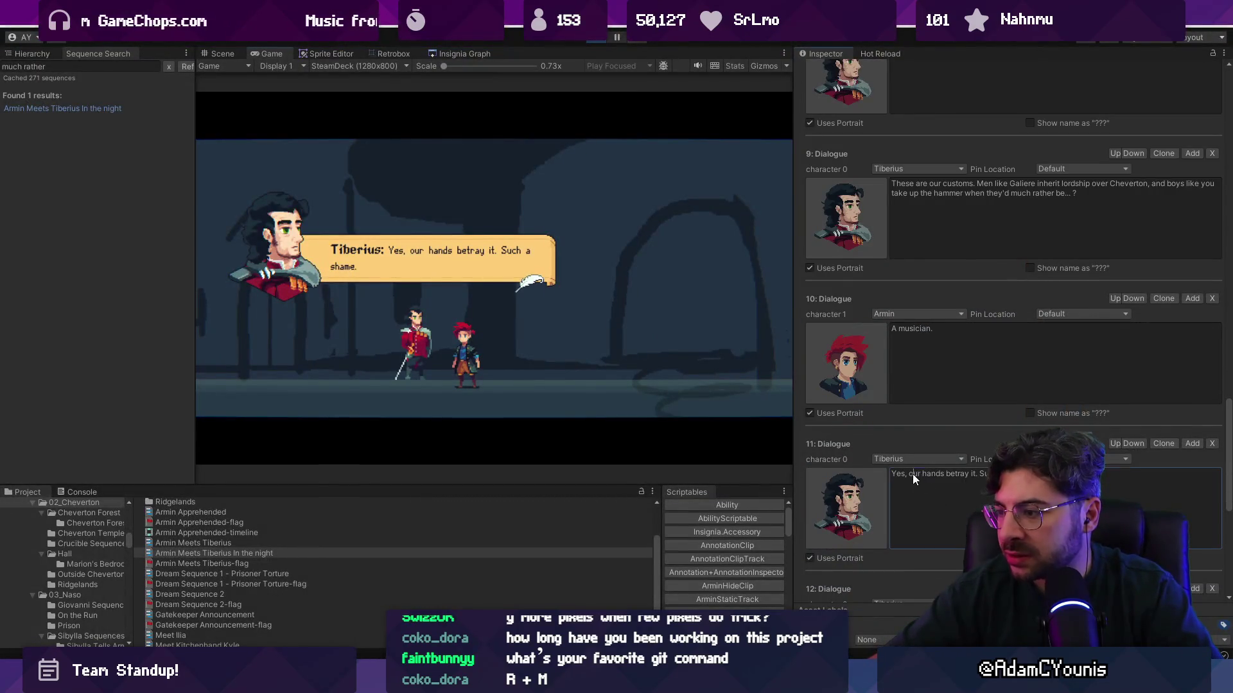
pyautogui.click(911, 474)
pyautogui.write('your hands betray it. Su')
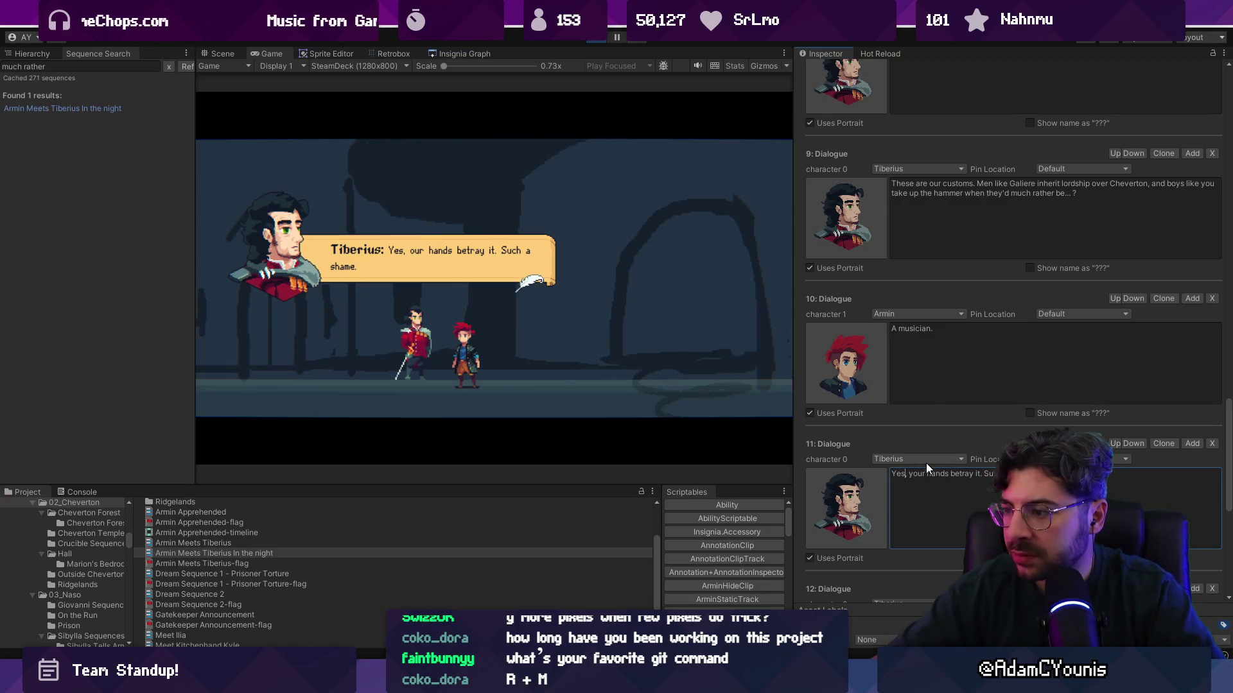
pyautogui.press('Home')
pyautogui.hotkey('ctrl', 'shift', 'Right')
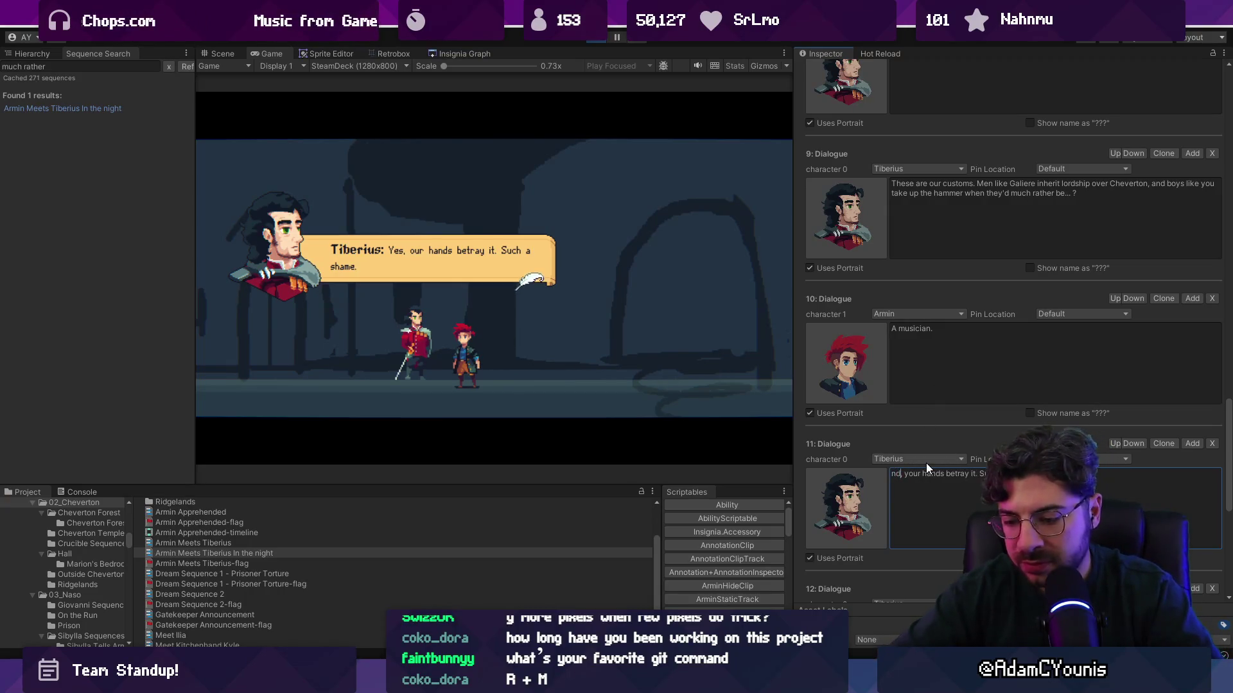
pyautogui.write('Indeed')
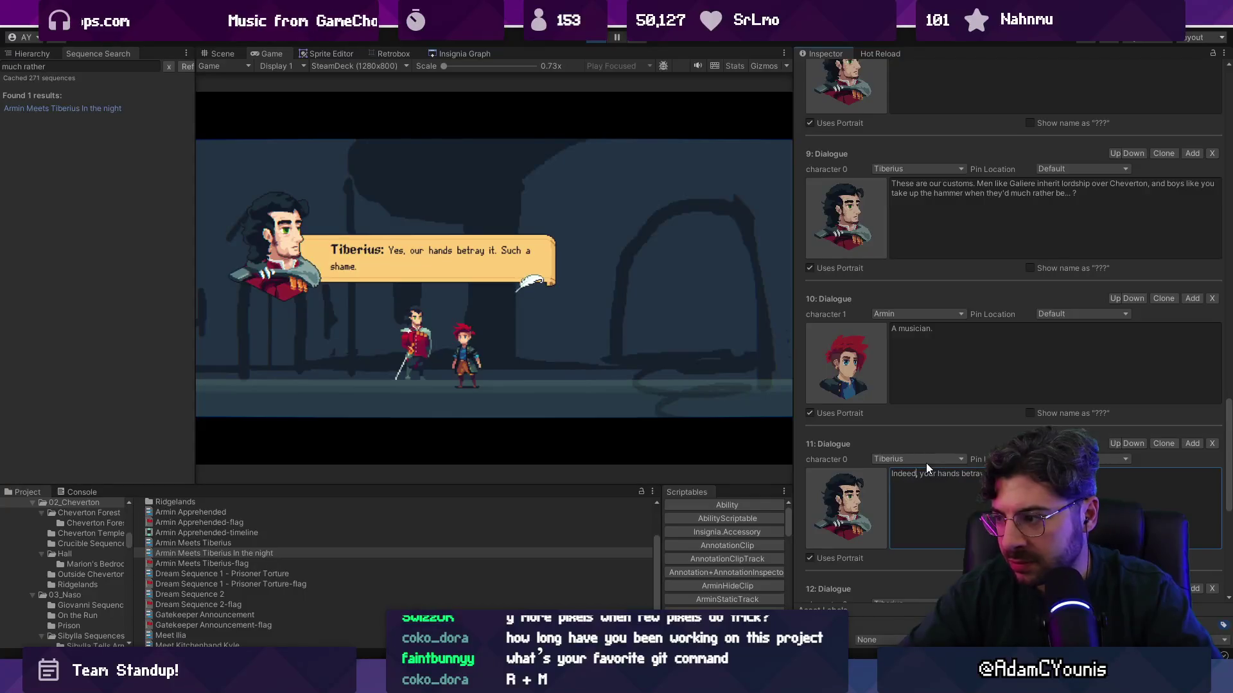
pyautogui.press('BackSpace')
pyautogui.press('BackSpace')
pyautogui.press('BackSpace')
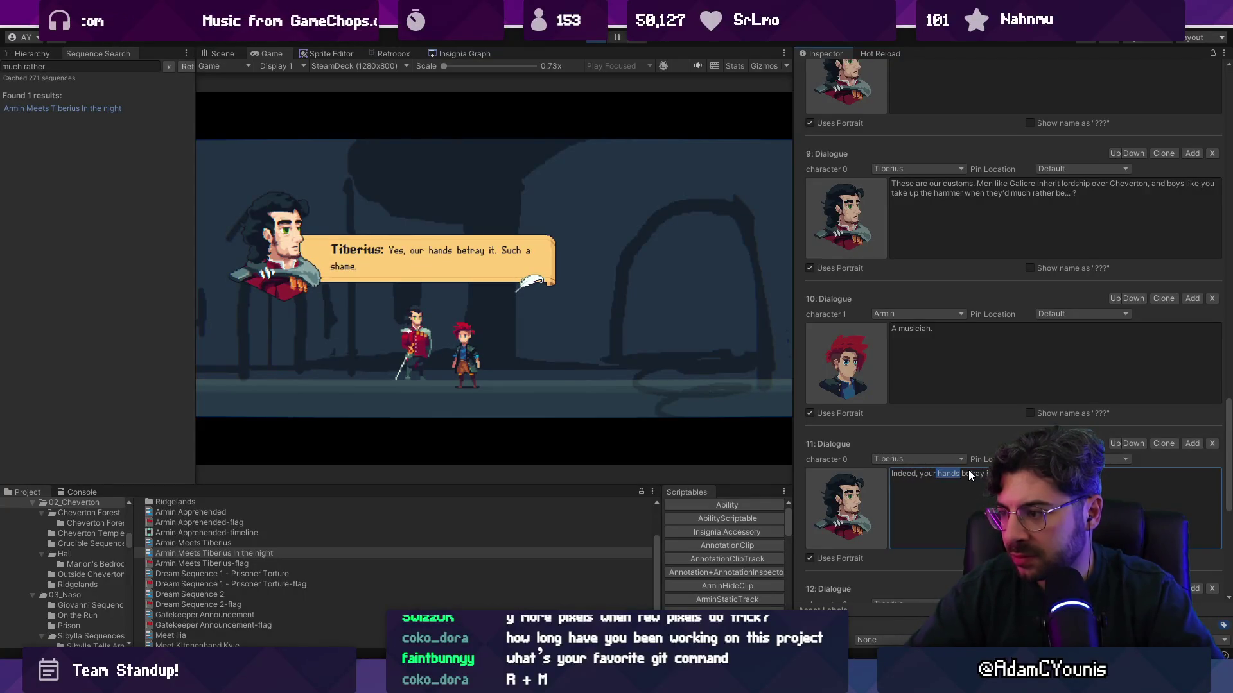
pyautogui.write('r')
pyautogui.press('BackSpace')
pyautogui.write('those')
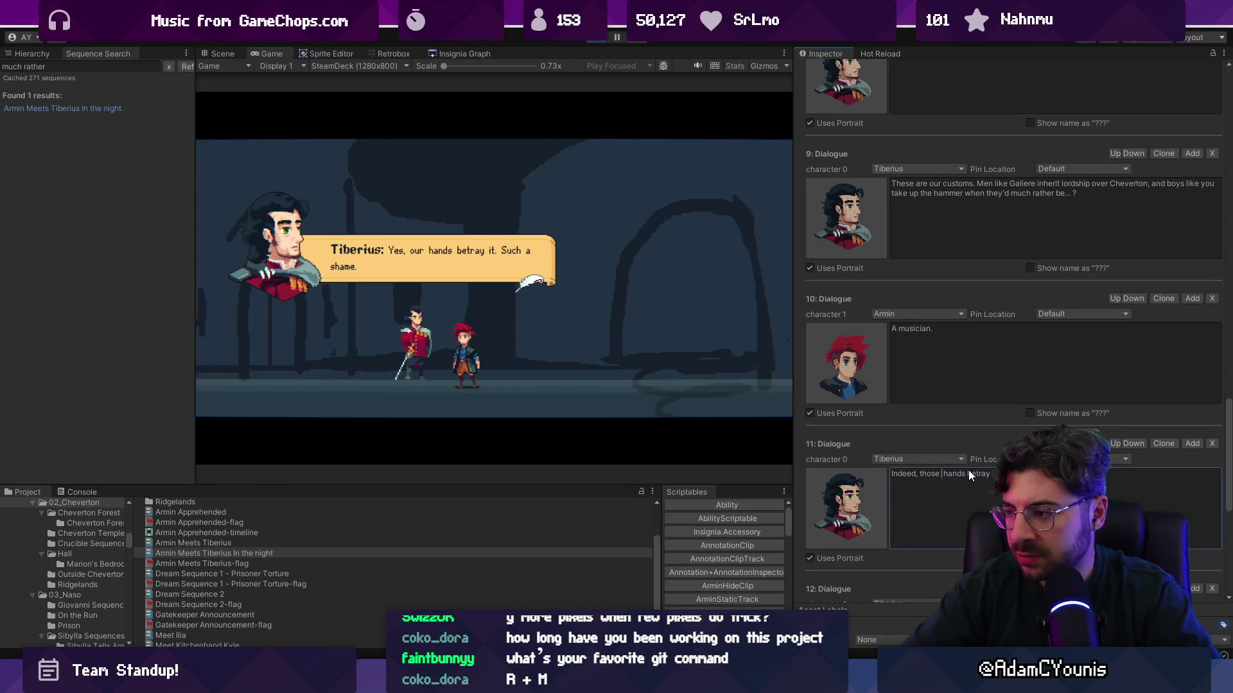
pyautogui.hotkey('ctrl', 'shift', 'Left')
pyautogui.write('your')
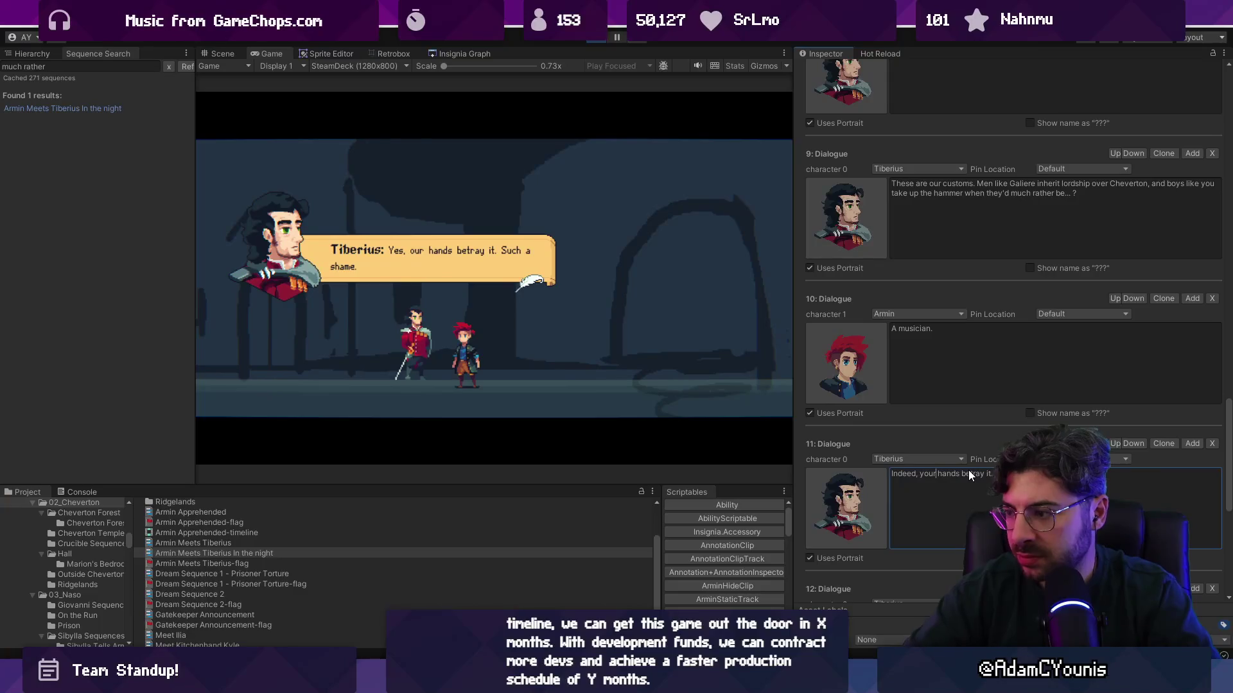
pyautogui.scroll(-5, 1020, 423)
# Play the cutscene through Tiberius's 'Good night, Black' farewell, then stop the game
pyautogui.click(553, 237)
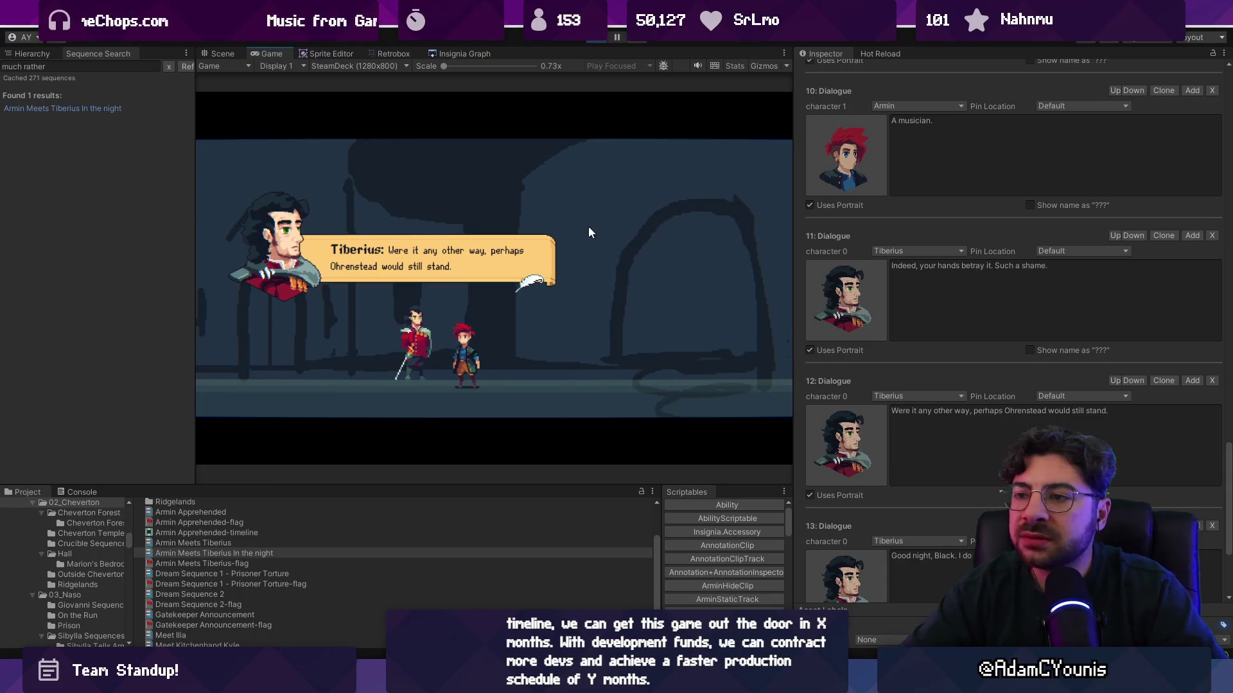
pyautogui.click(592, 232)
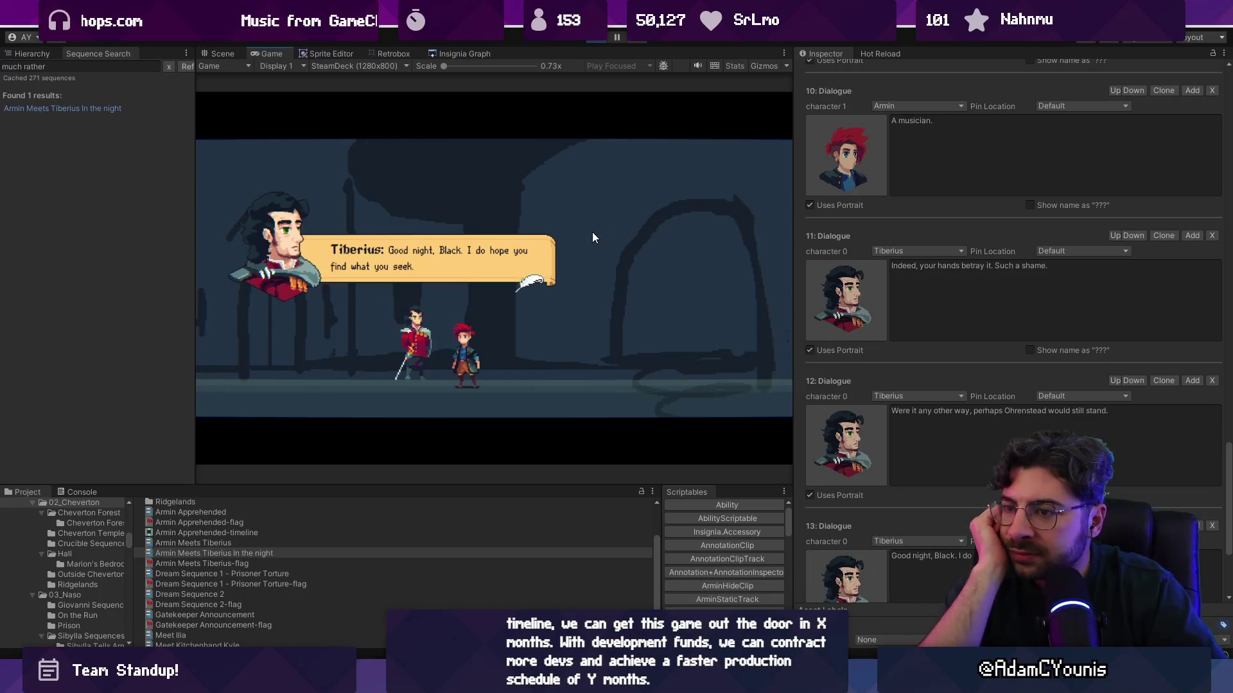
pyautogui.click(592, 232)
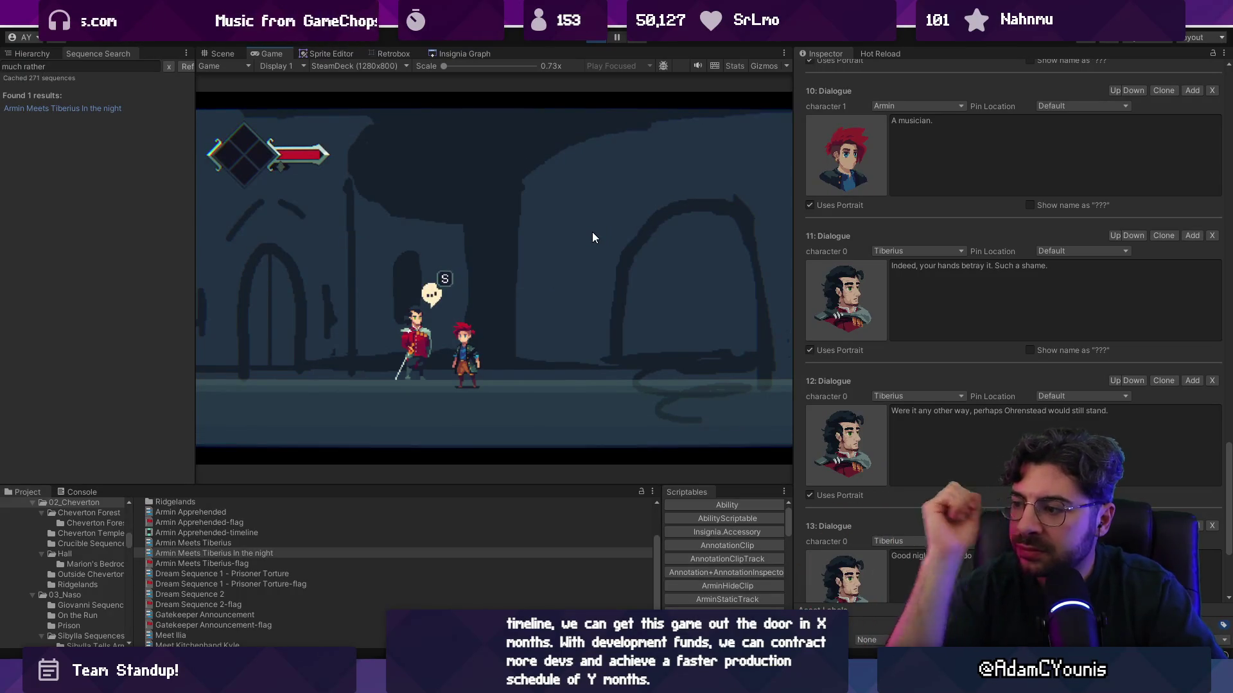
pyautogui.click(594, 38)
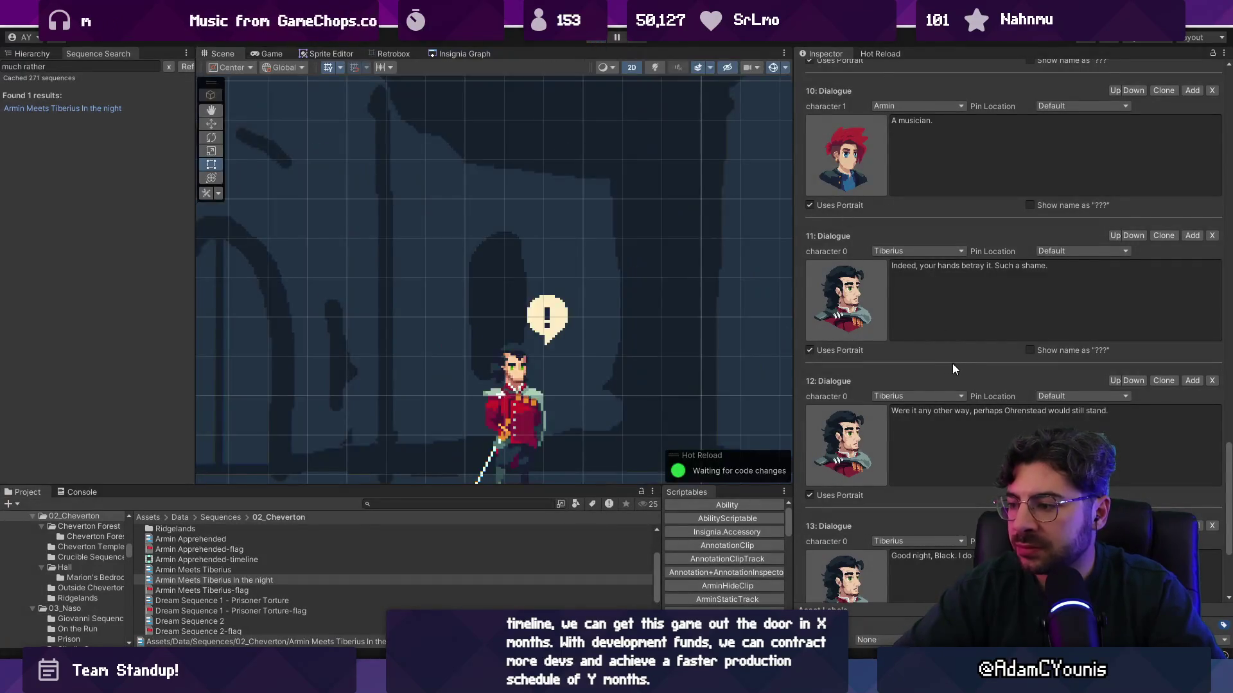
# Replace 'Good night' in dialogue 13 with 'Stay out of trouble, master'
pyautogui.scroll(-5, 951, 362)
pyautogui.click(928, 383)
pyautogui.hotkey('shift', 'Home')
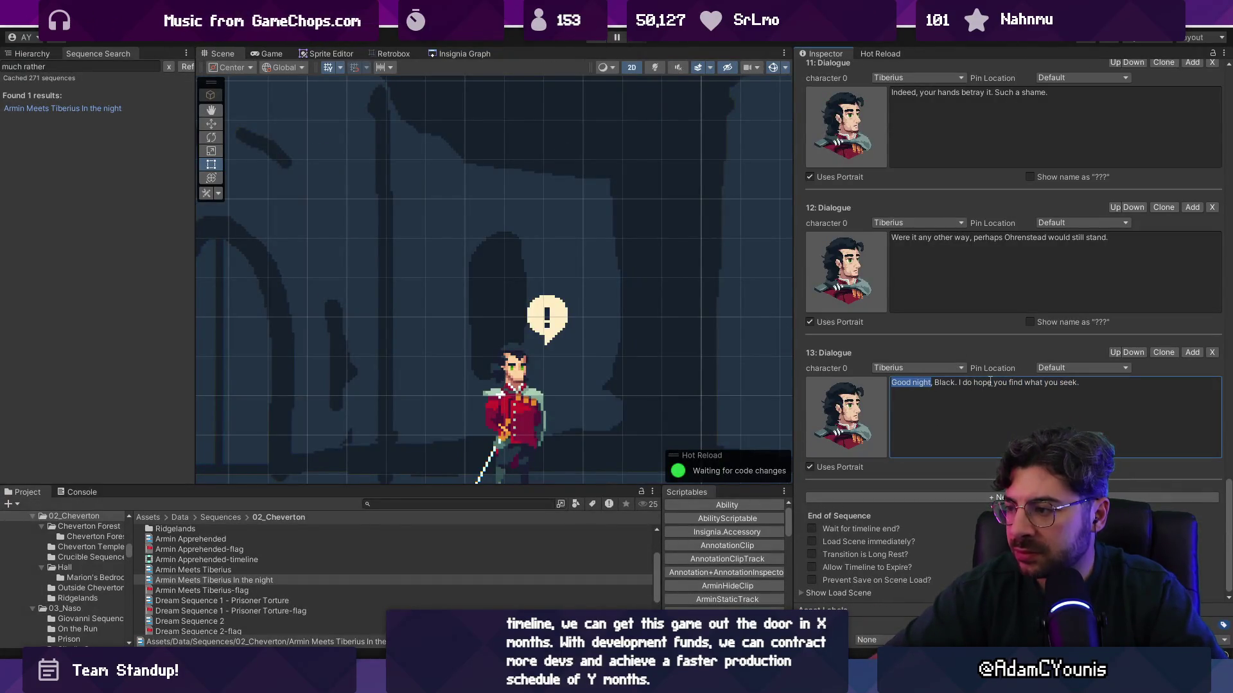
pyautogui.write('Stay out of trouble, ')
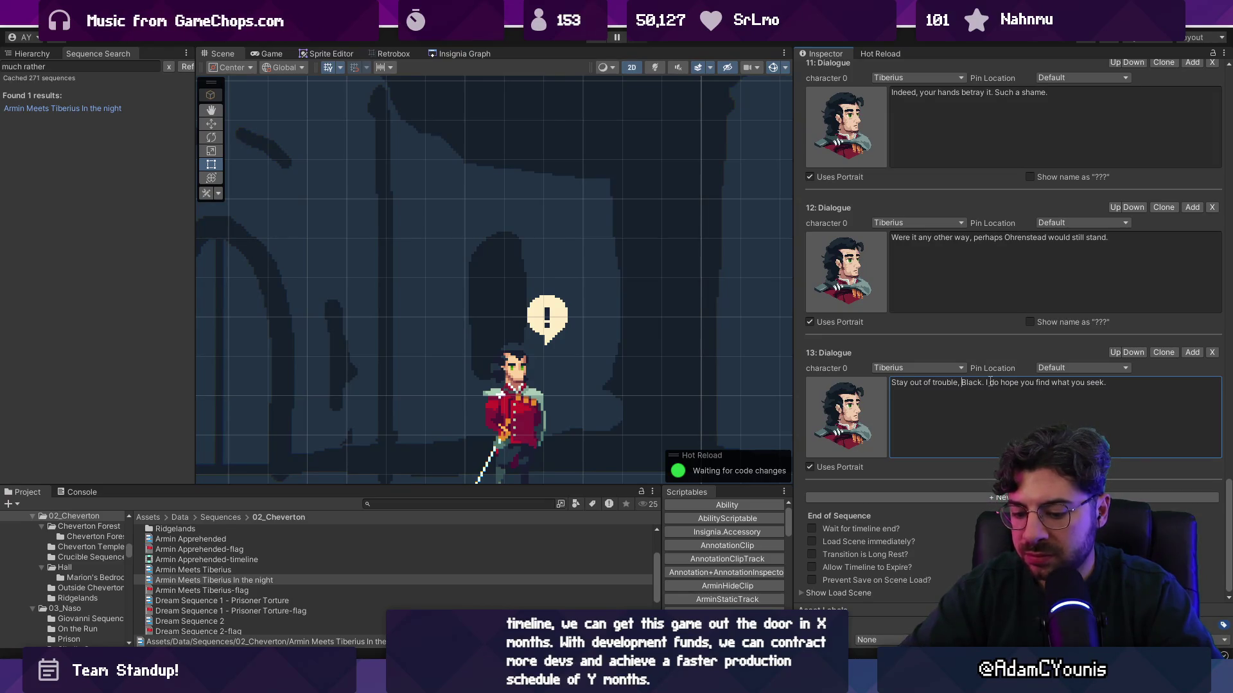
pyautogui.write('ma')
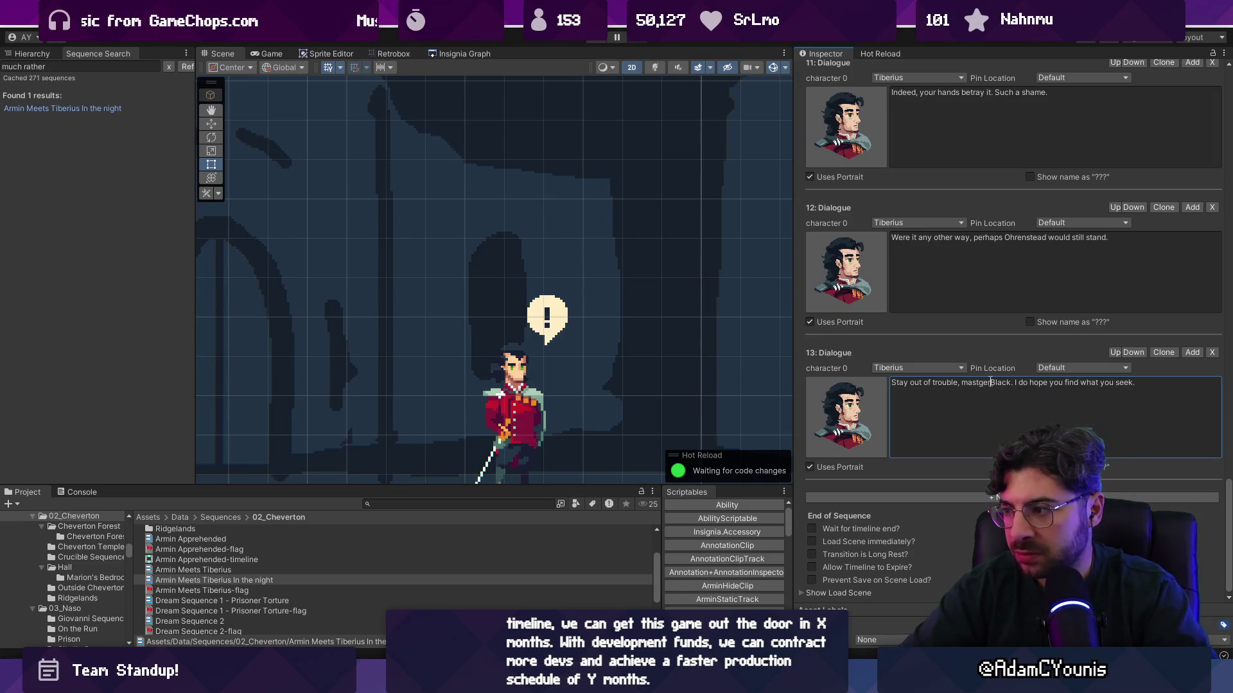
pyautogui.write('ster')
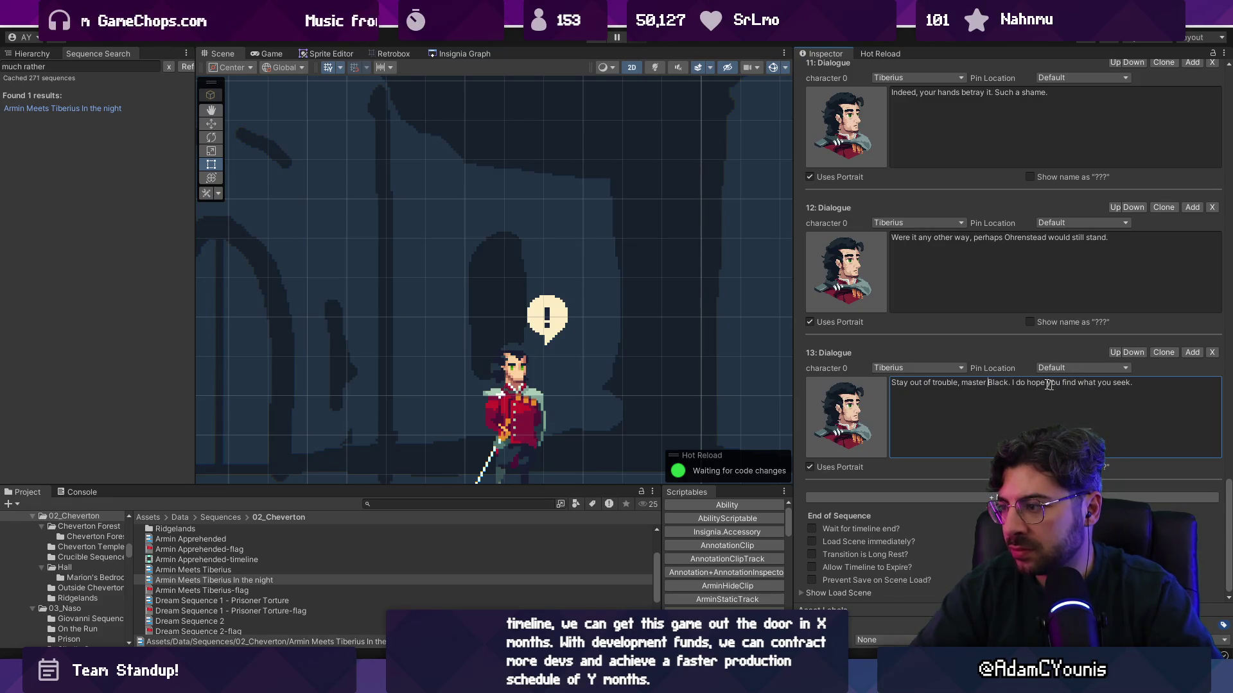
# Replace 'find what you seek.' with 'make peace with your fate.' in dialogue 13
pyautogui.moveTo(1011, 386); pyautogui.dragTo(1154, 387)
pyautogui.click(1156, 388)
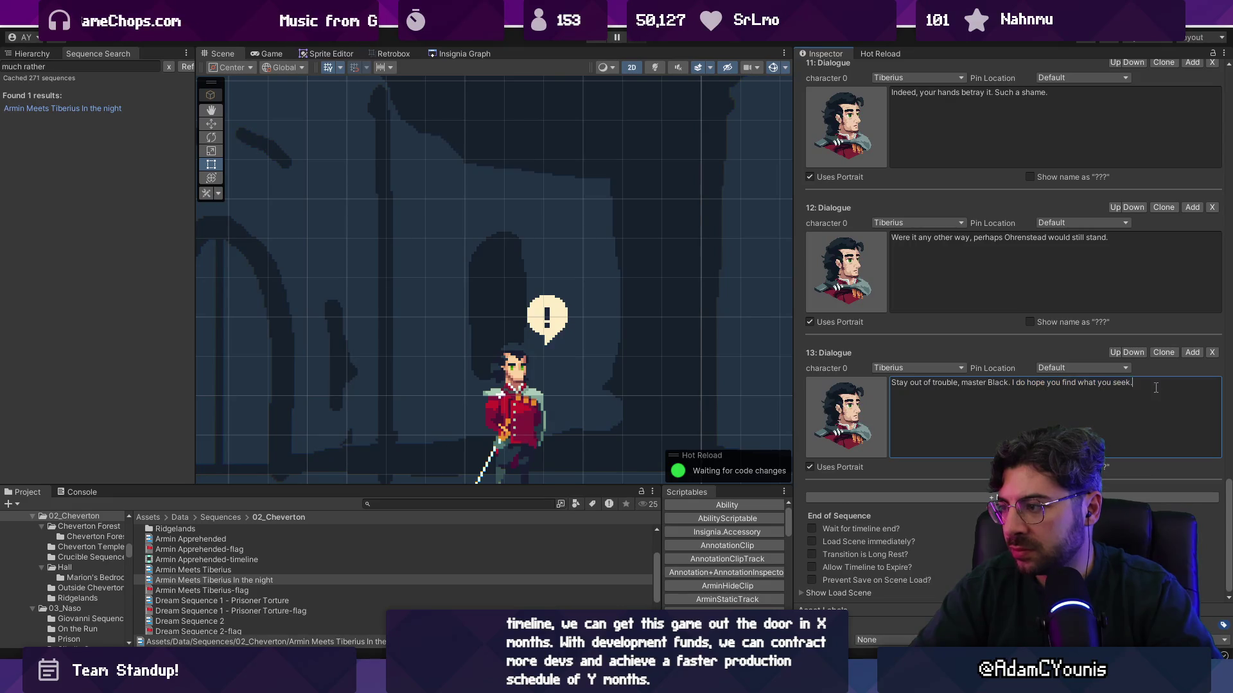
pyautogui.scroll(2, 908, 296)
pyautogui.scroll(-2, 921, 297)
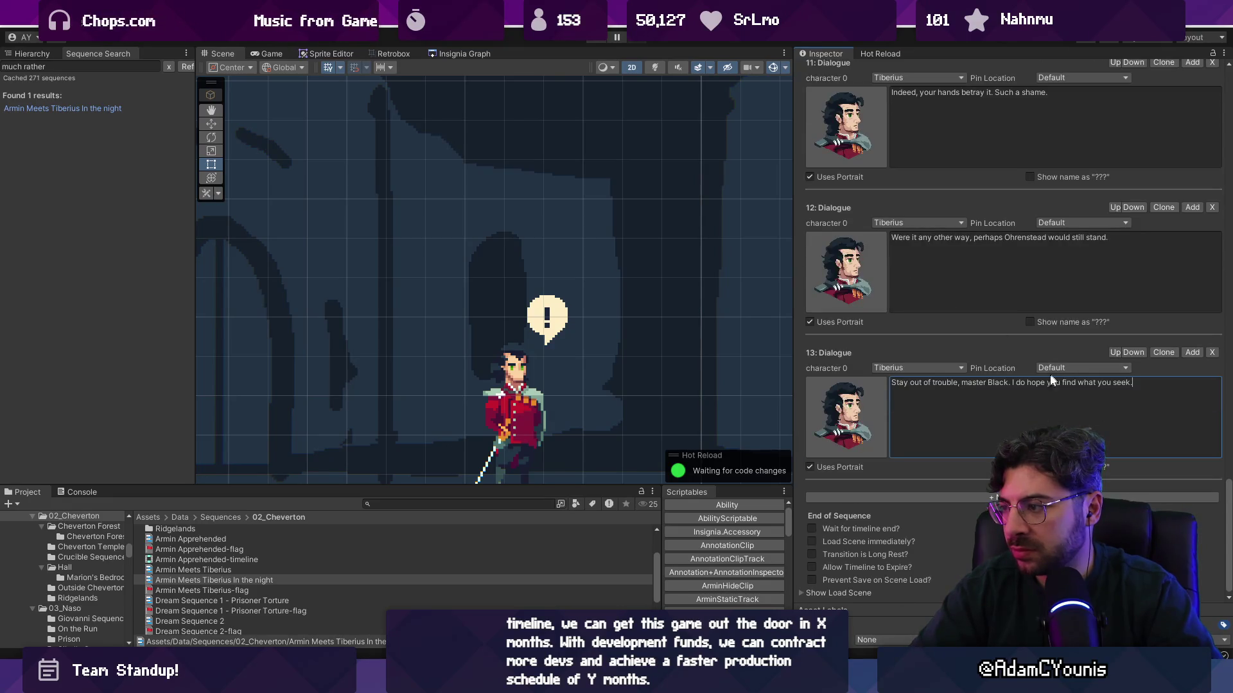
pyautogui.moveTo(1059, 384)
pyautogui.mouseDown()
pyautogui.moveTo(899, 384)
pyautogui.moveTo(1187, 381)
pyautogui.mouseUp()
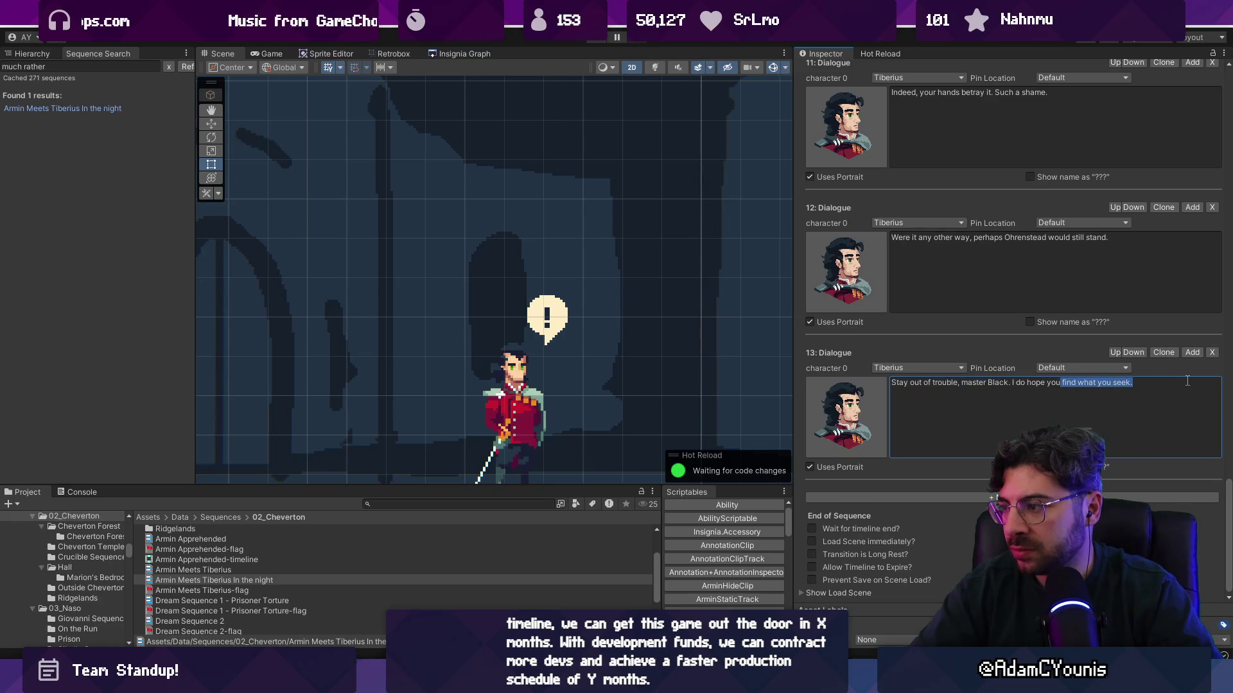
pyautogui.press('BackSpace')
pyautogui.write('ma')
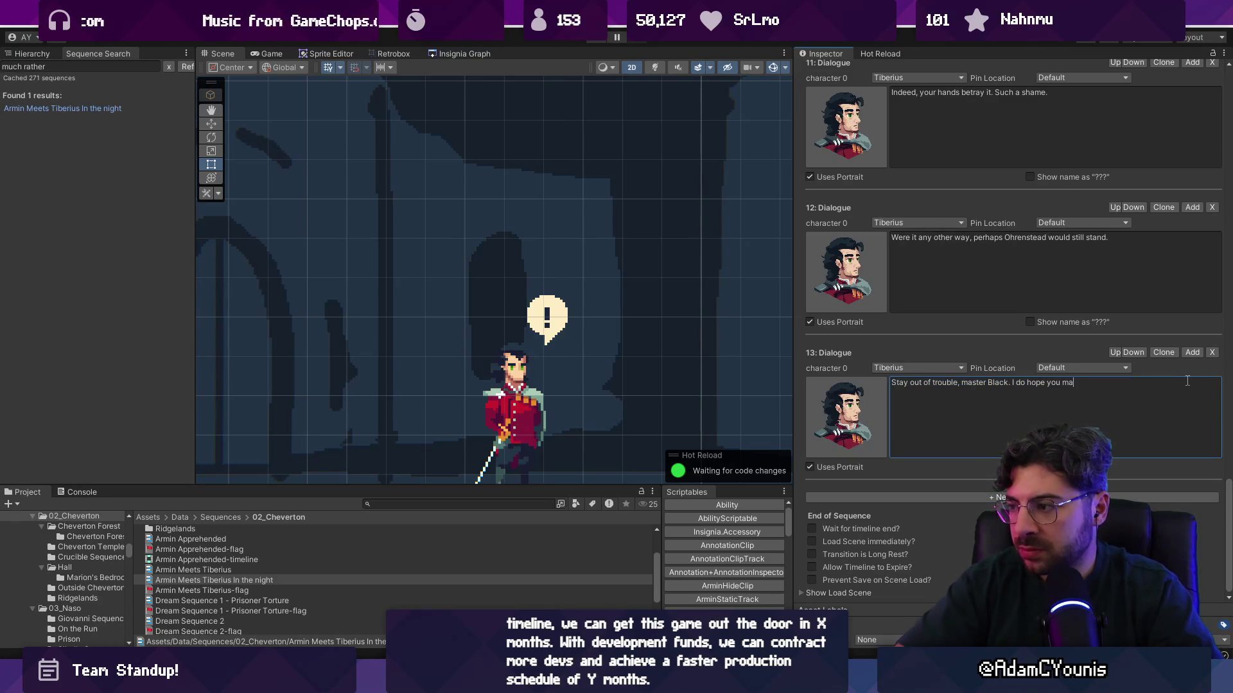
pyautogui.write('ke peace with ')
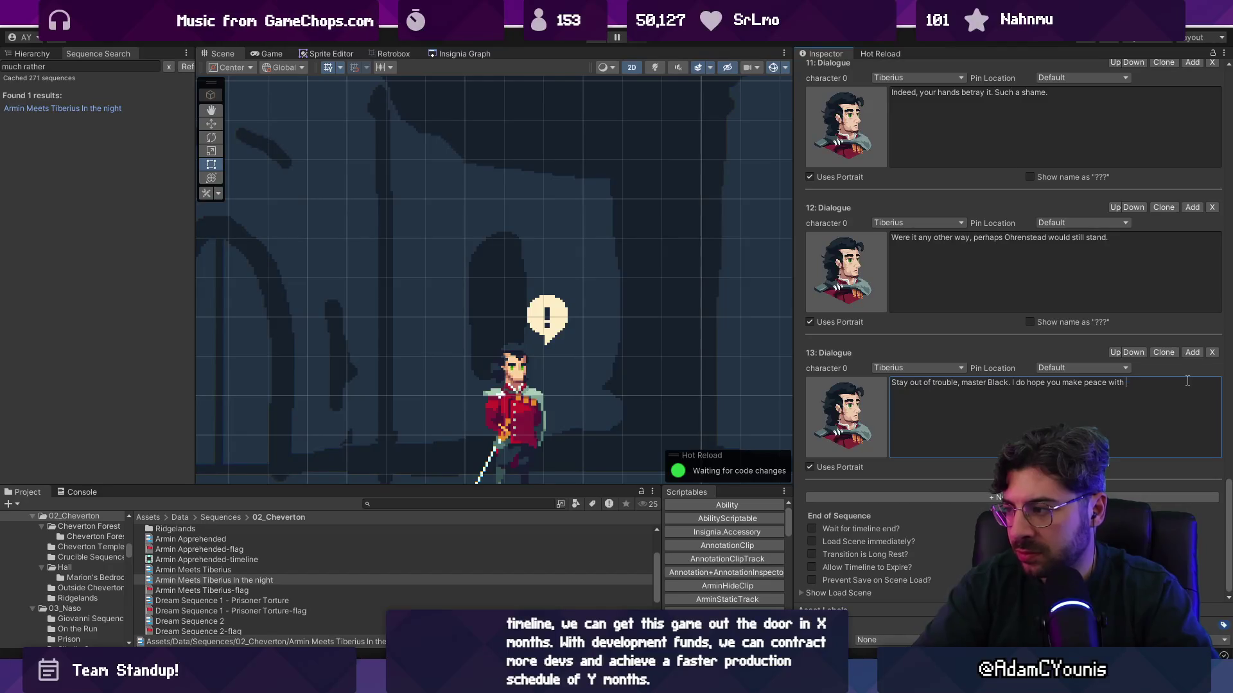
pyautogui.write('your face')
pyautogui.press('BackSpace')
pyautogui.press('BackSpace')
pyautogui.press('BackSpace')
pyautogui.write('te.')
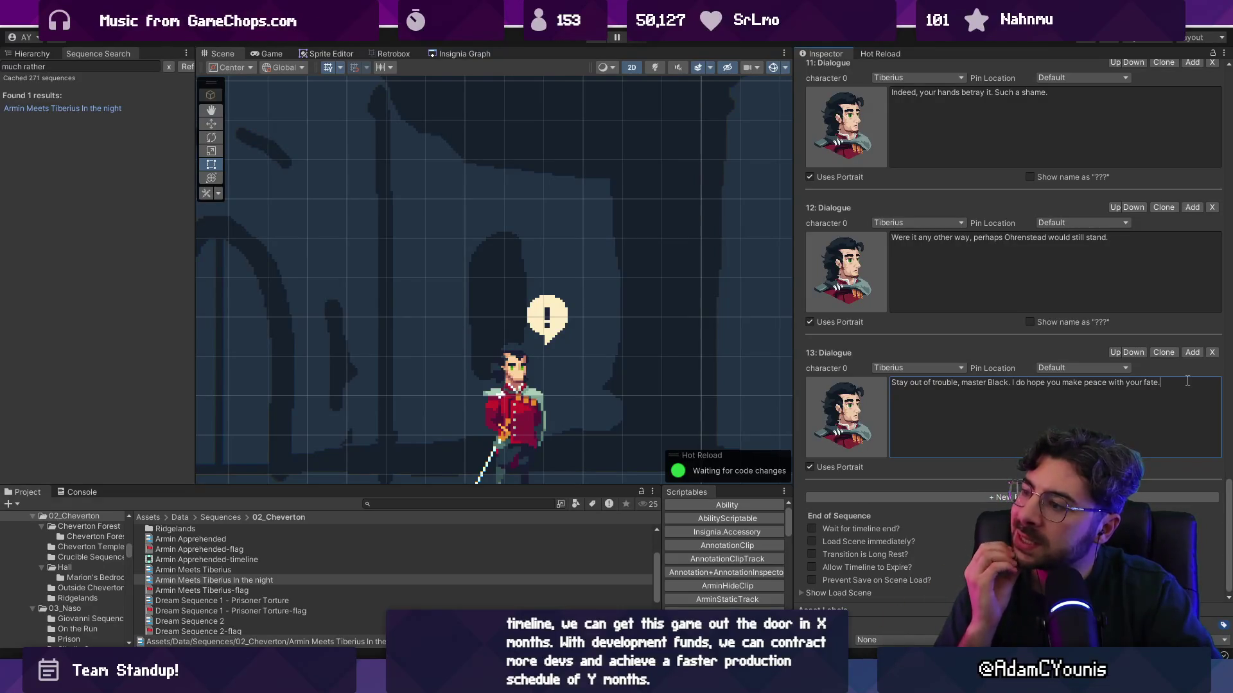
pyautogui.scroll(8, 1002, 275)
# Save the edited night sequence and reselect its asset in the Inspector
pyautogui.scroll(20, 1003, 275)
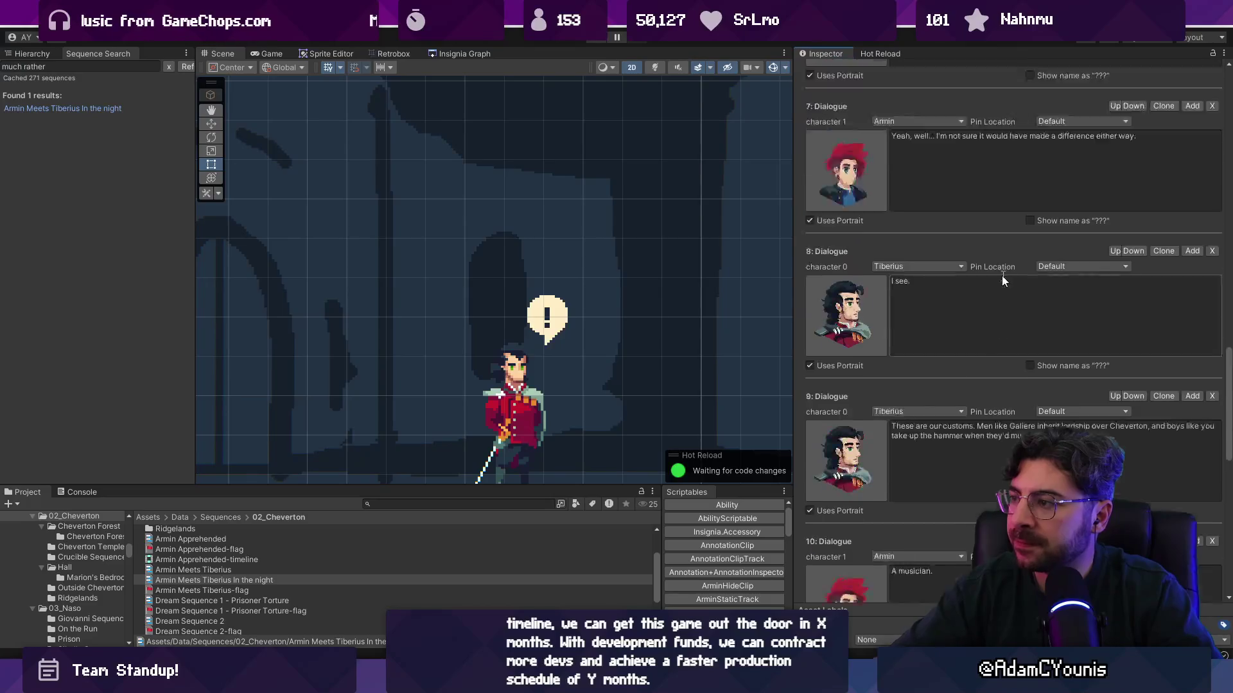
pyautogui.click(984, 142)
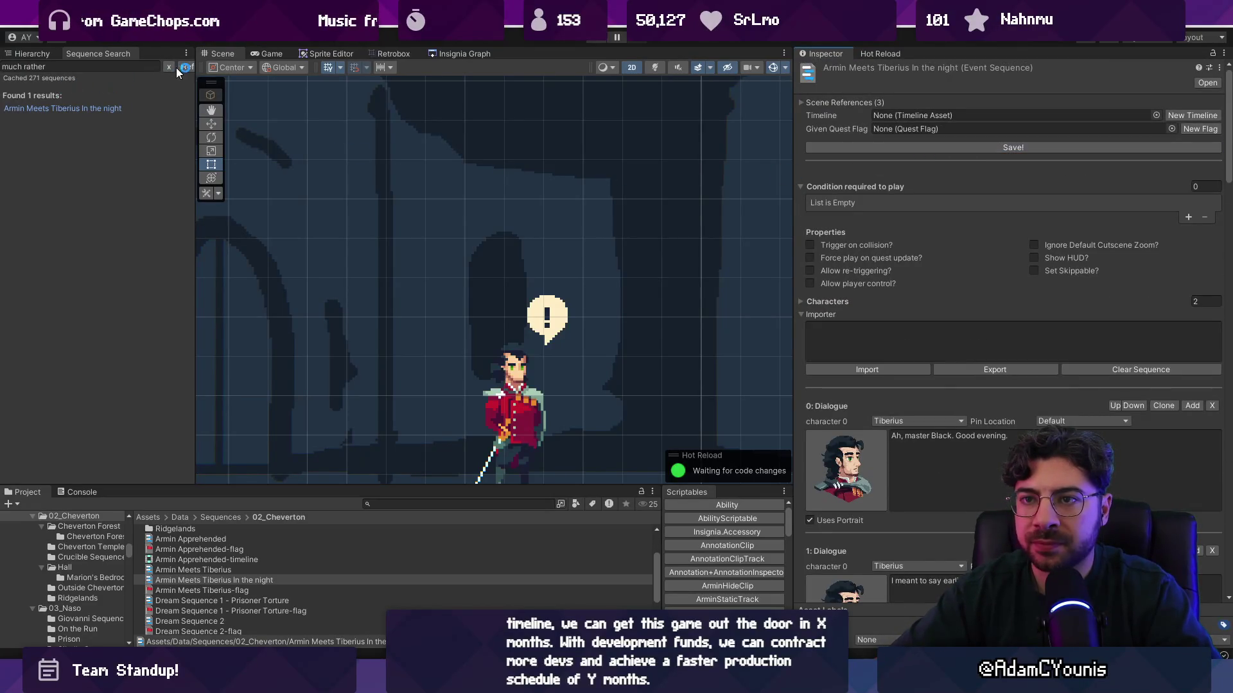
pyautogui.click(32, 54)
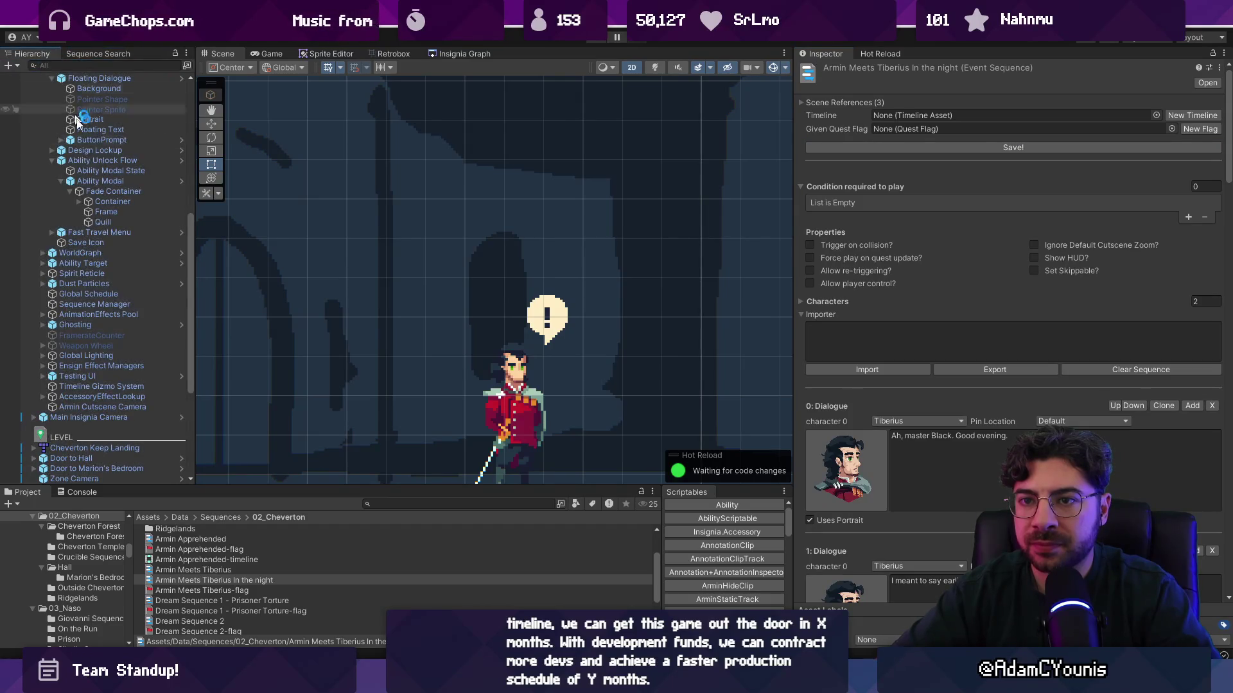
pyautogui.click(115, 316)
pyautogui.click(247, 569)
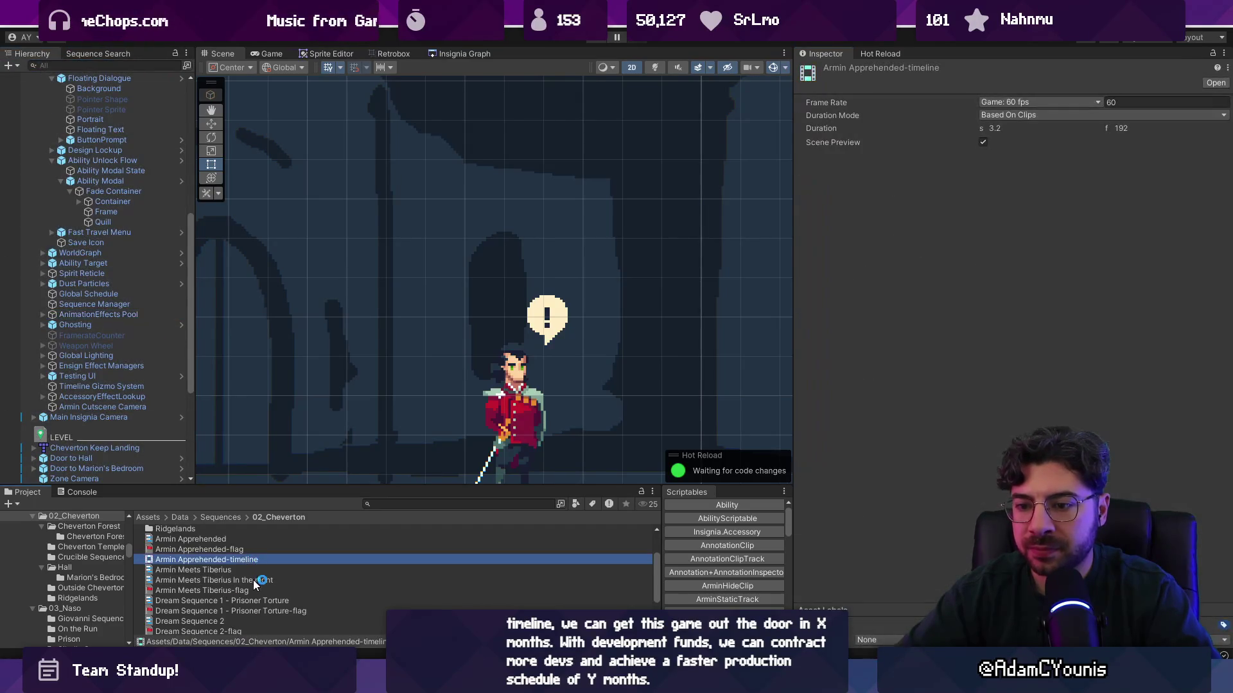
pyautogui.click(252, 579)
pyautogui.scroll(-15, 1216, 329)
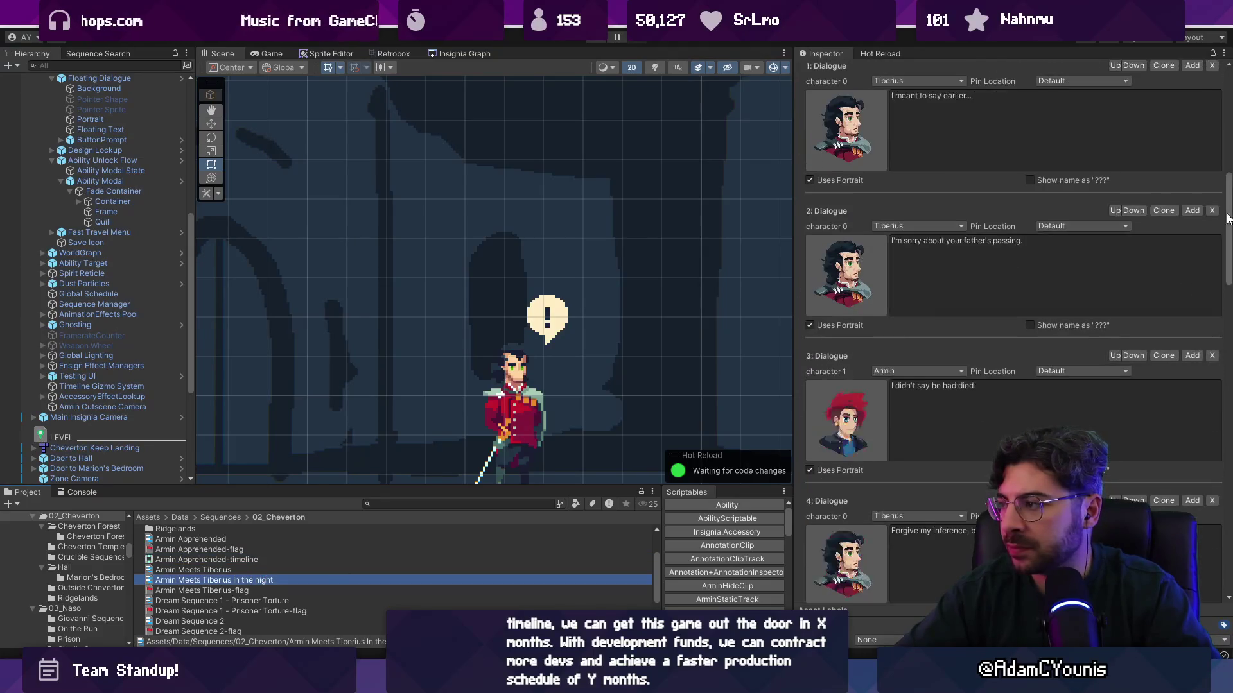
pyautogui.scroll(-15, 1216, 330)
pyautogui.scroll(5, 1229, 428)
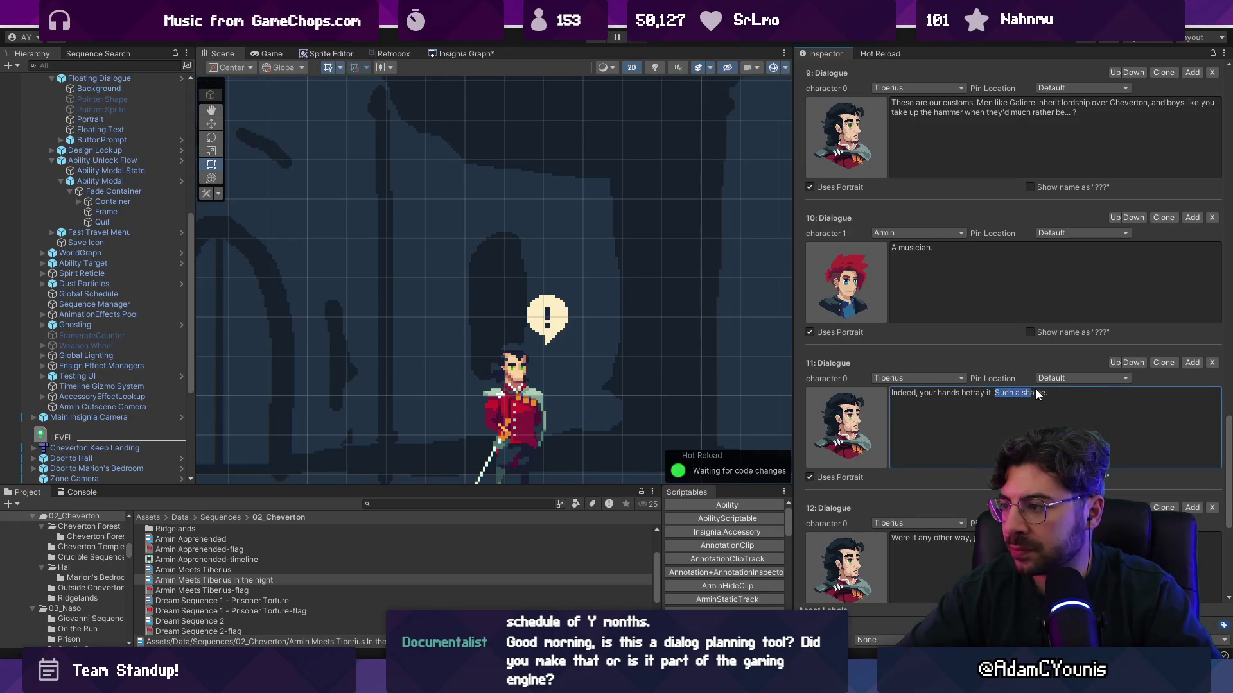
pyautogui.click(1061, 394)
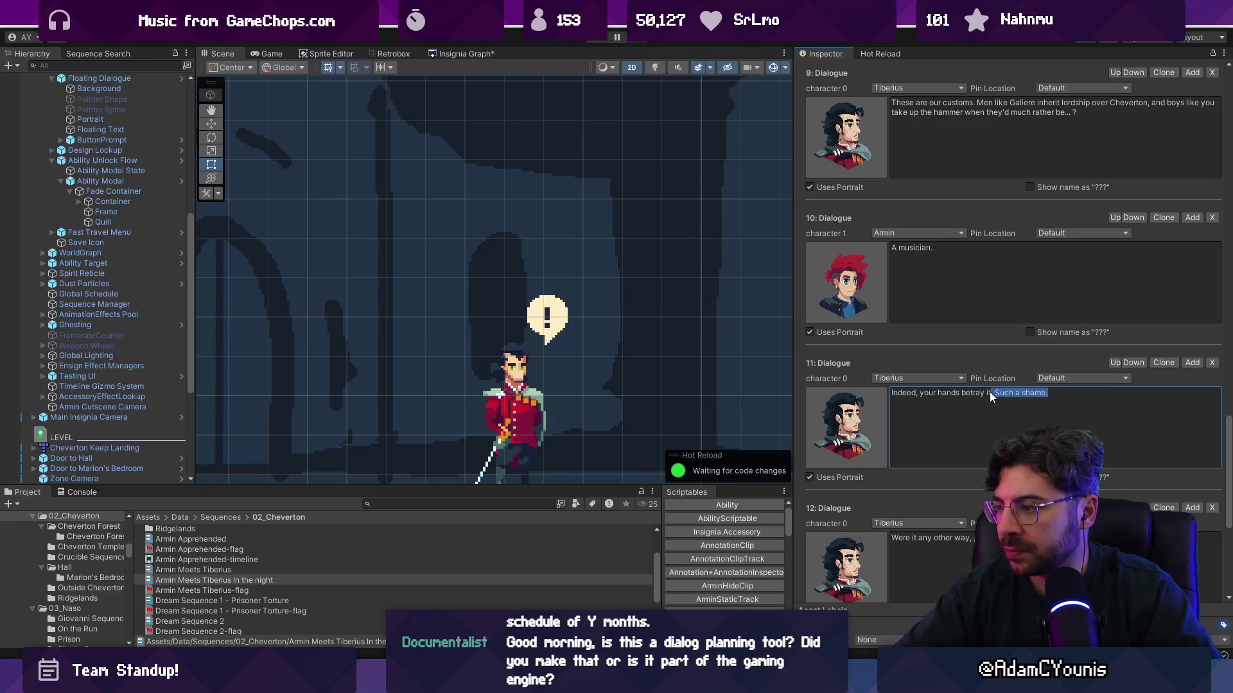
pyautogui.scroll(15, 998, 398)
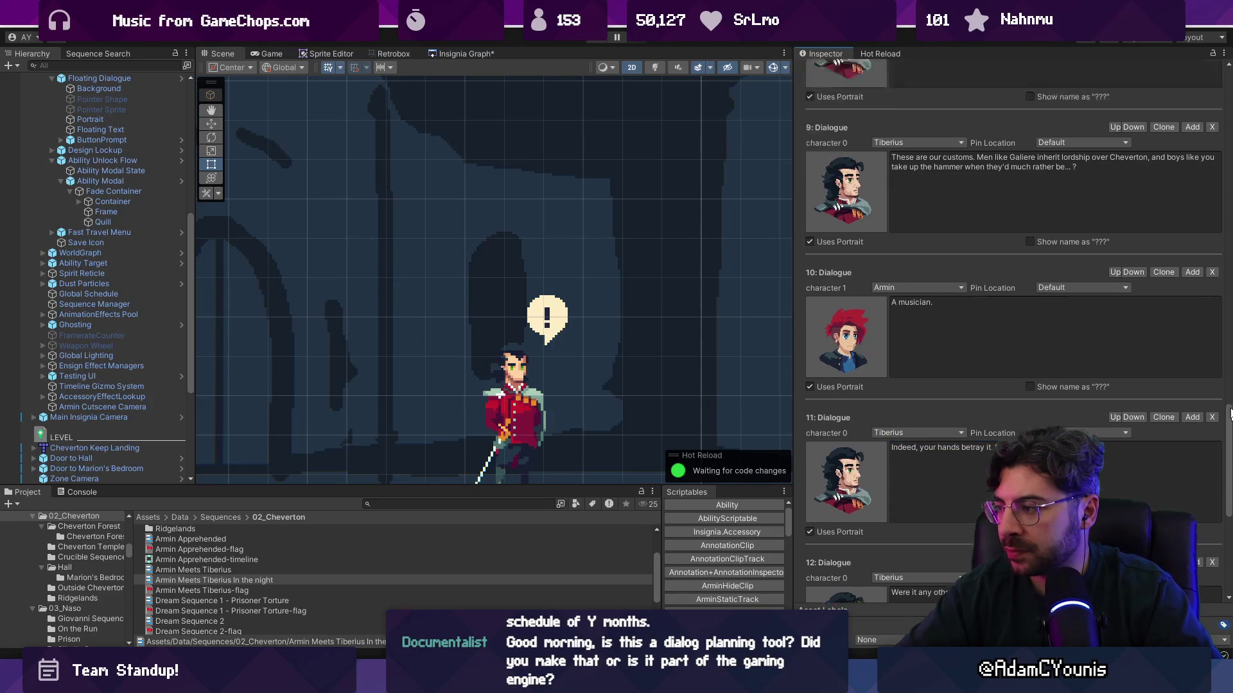
pyautogui.scroll(3, 998, 398)
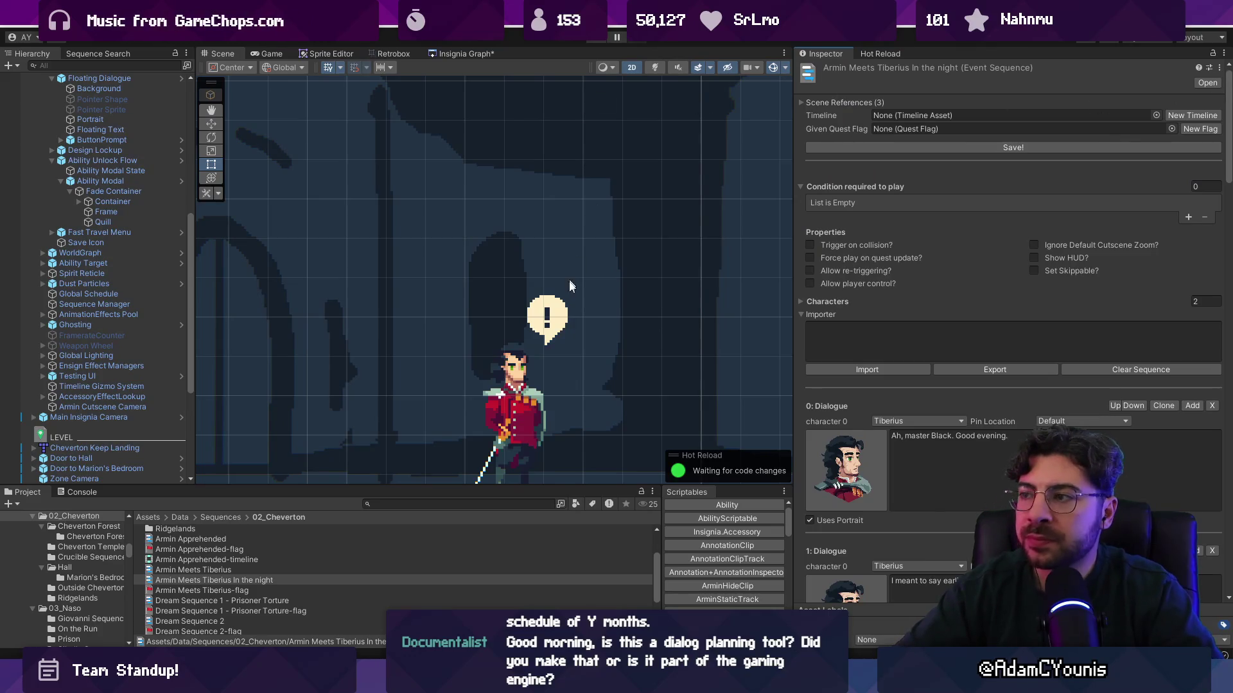
pyautogui.scroll(-4, 538, 280)
# Playtest the opening lines up to Armin's 'I didn't say he had died.' and stop
pyautogui.click(599, 38)
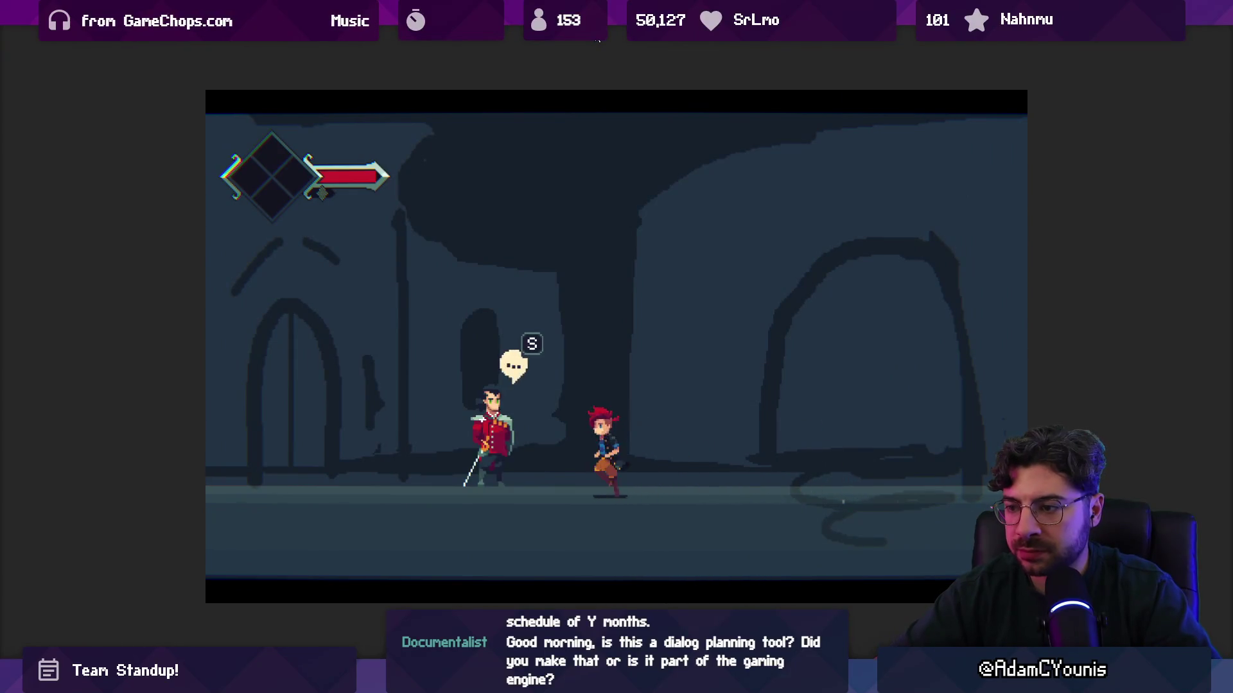
pyautogui.press('space')
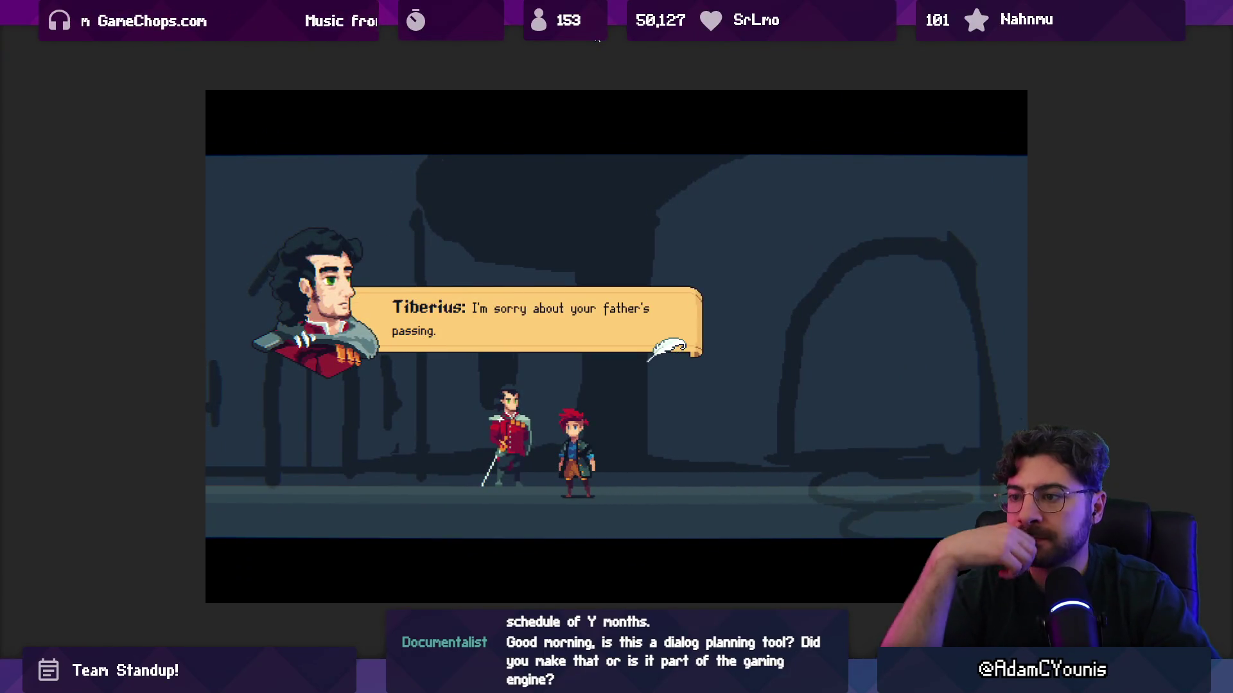
pyautogui.press('space')
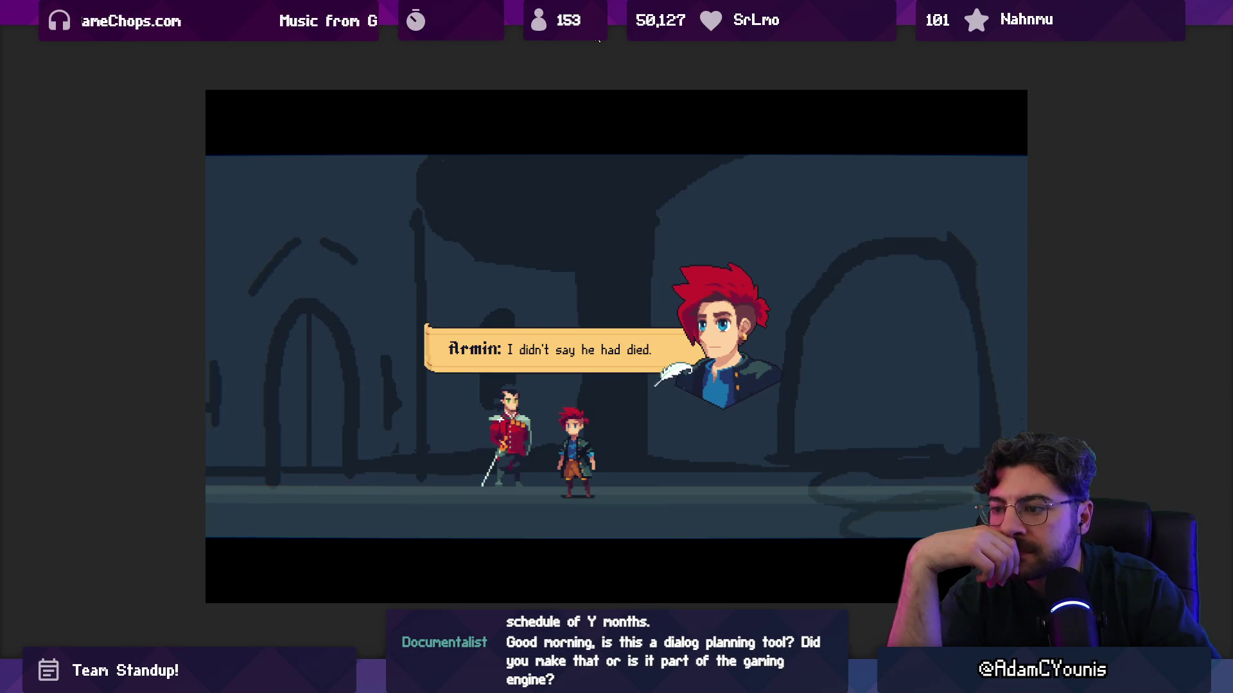
pyautogui.click(597, 40)
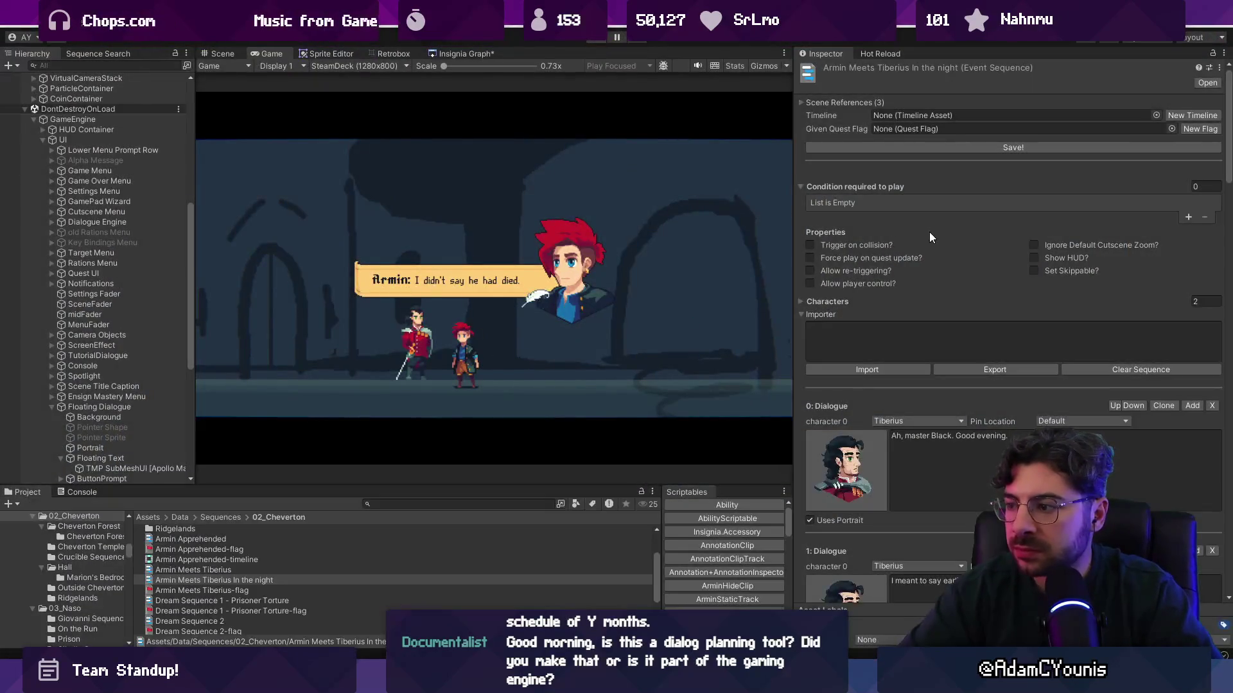
pyautogui.scroll(-10, 930, 232)
pyautogui.click(907, 353)
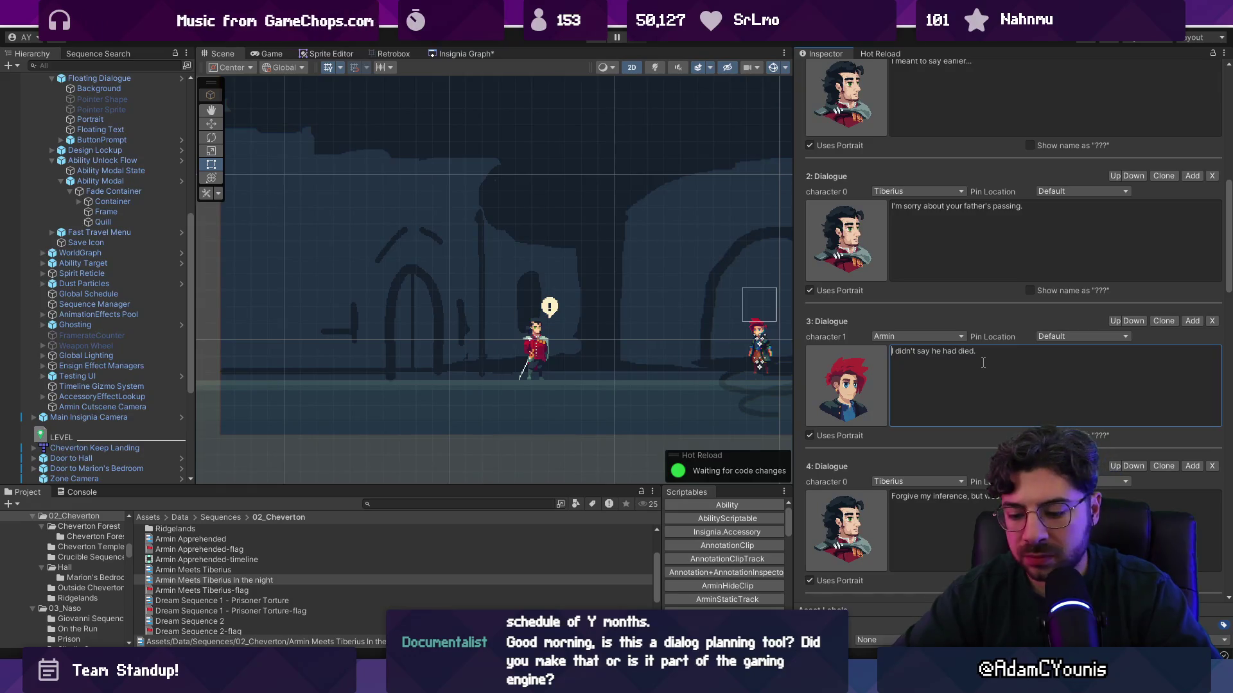
# Try alternative wordings for Armin's dialogue 3, then clear it and begin 'I only'
pyautogui.write('Pas')
pyautogui.press('BackSpace')
pyautogui.press('BackSpace')
pyautogui.press('BackSpace')
pyautogui.write('P')
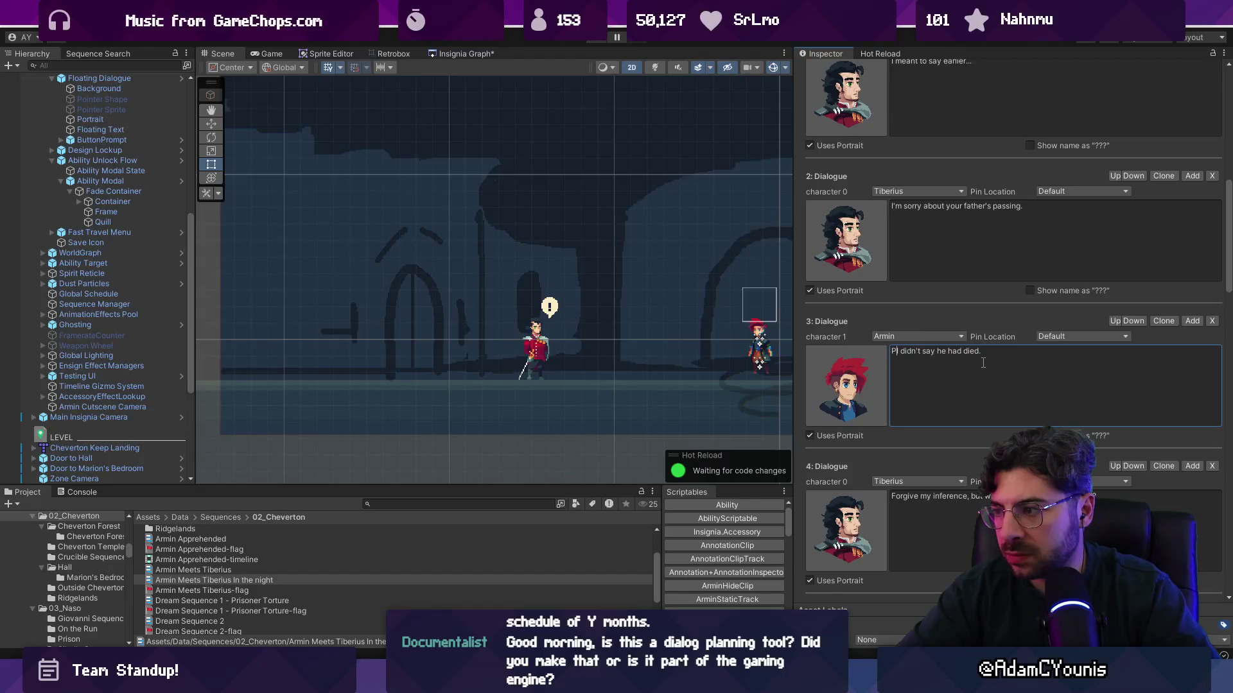
pyautogui.press('BackSpace')
pyautogui.write('I')
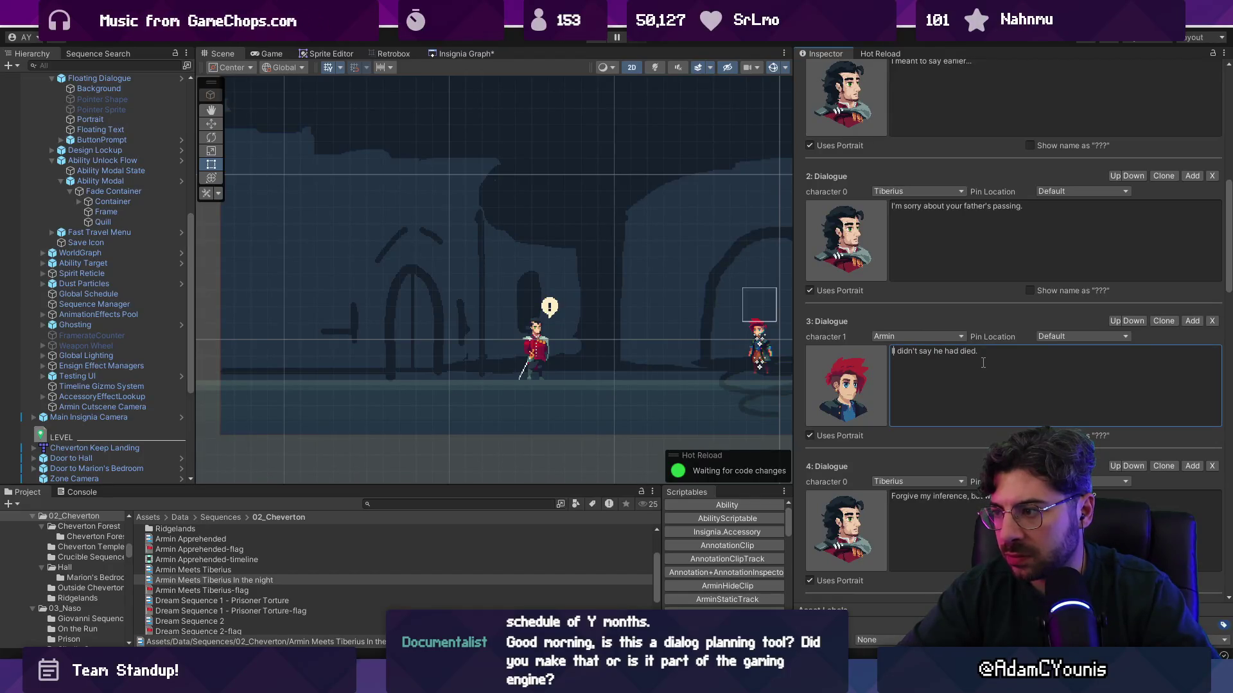
pyautogui.write("'m not sure I")
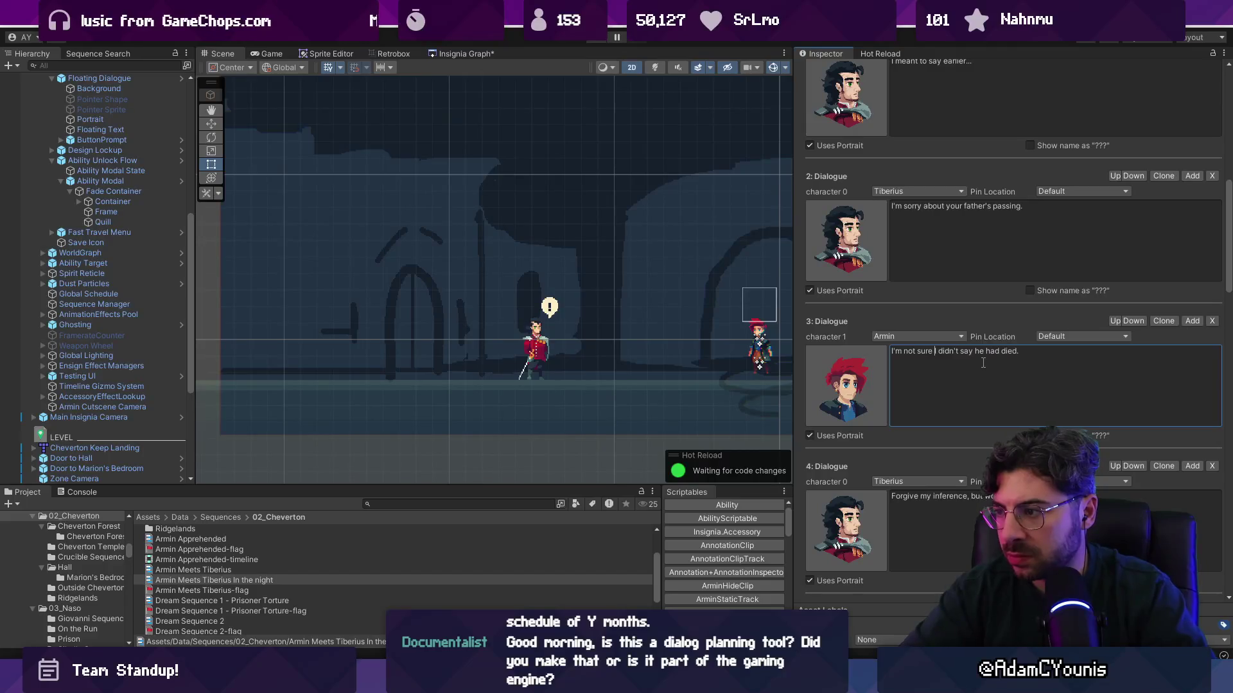
pyautogui.hotkey('shift', 'Home')
pyautogui.press('BackSpace')
pyautogui.hotkey('ctrl', 'a')
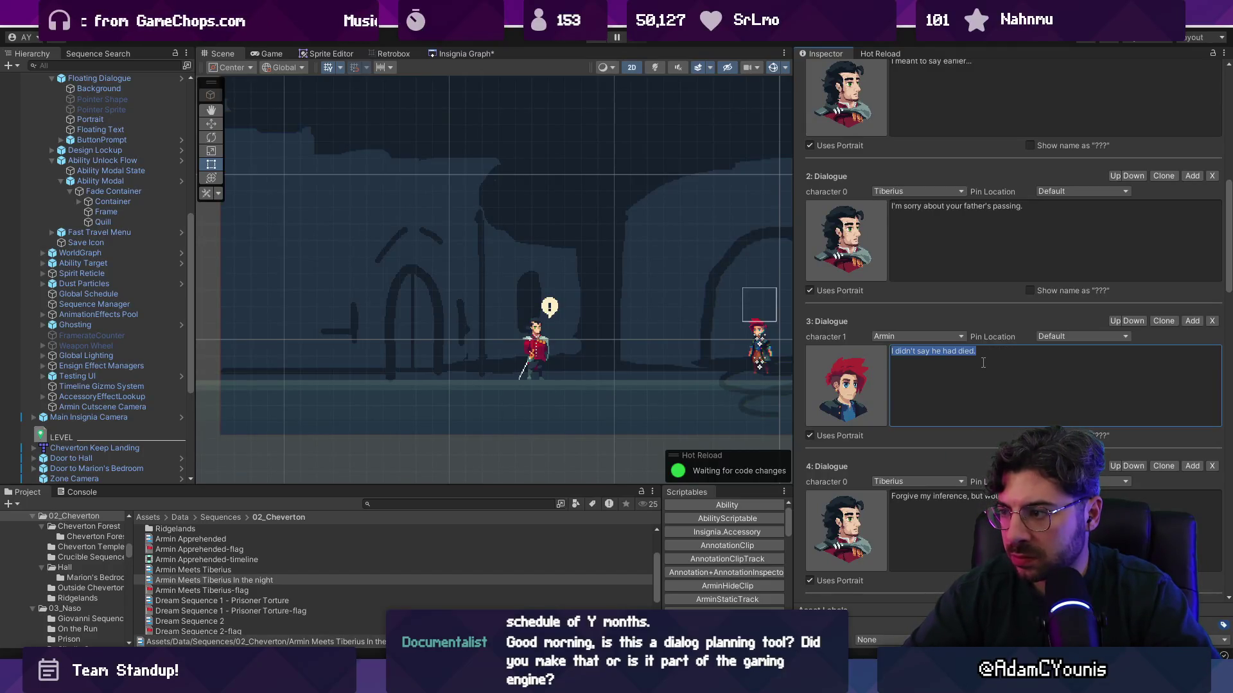
pyautogui.write("I don't know that")
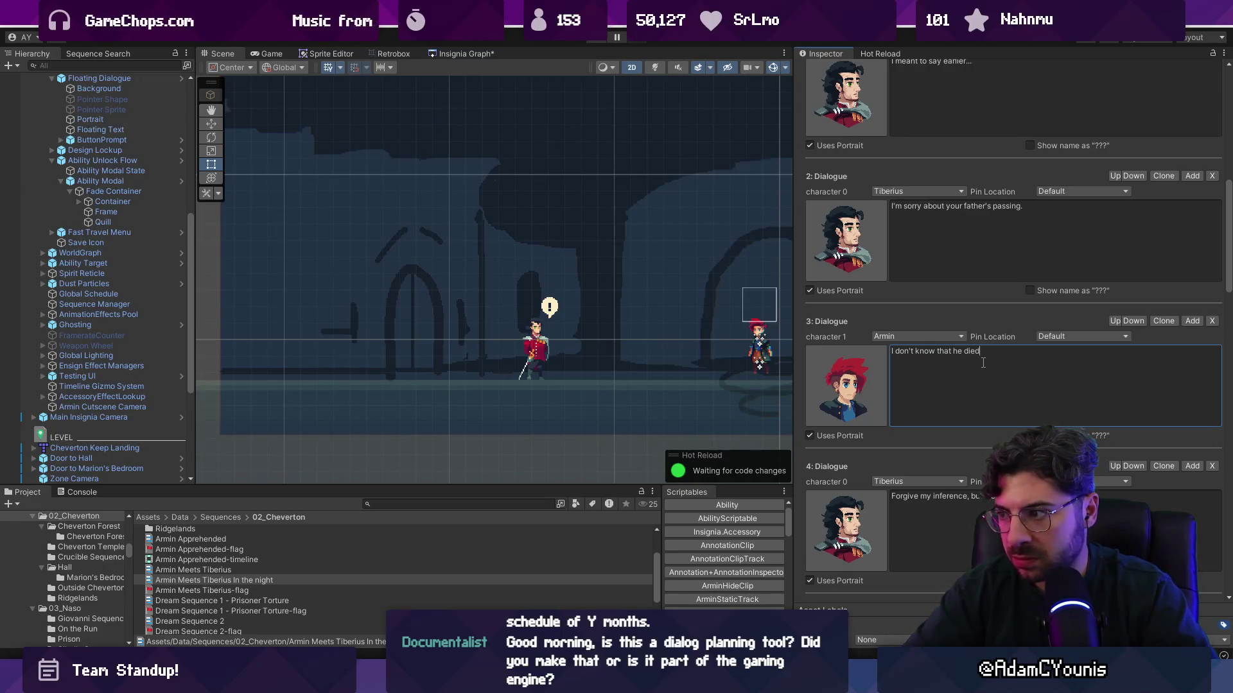
pyautogui.hotkey('ctrl', 'a')
pyautogui.press('Home')
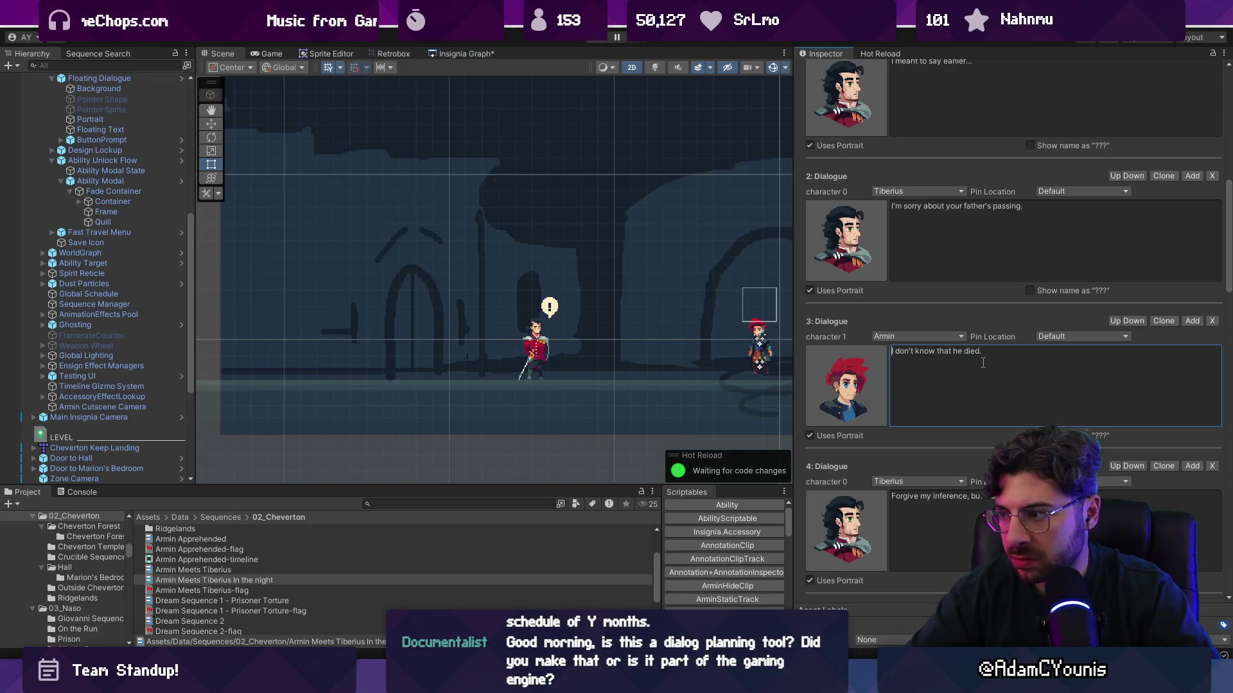
pyautogui.hotkey('ctrl', 'a')
pyautogui.press('BackSpace')
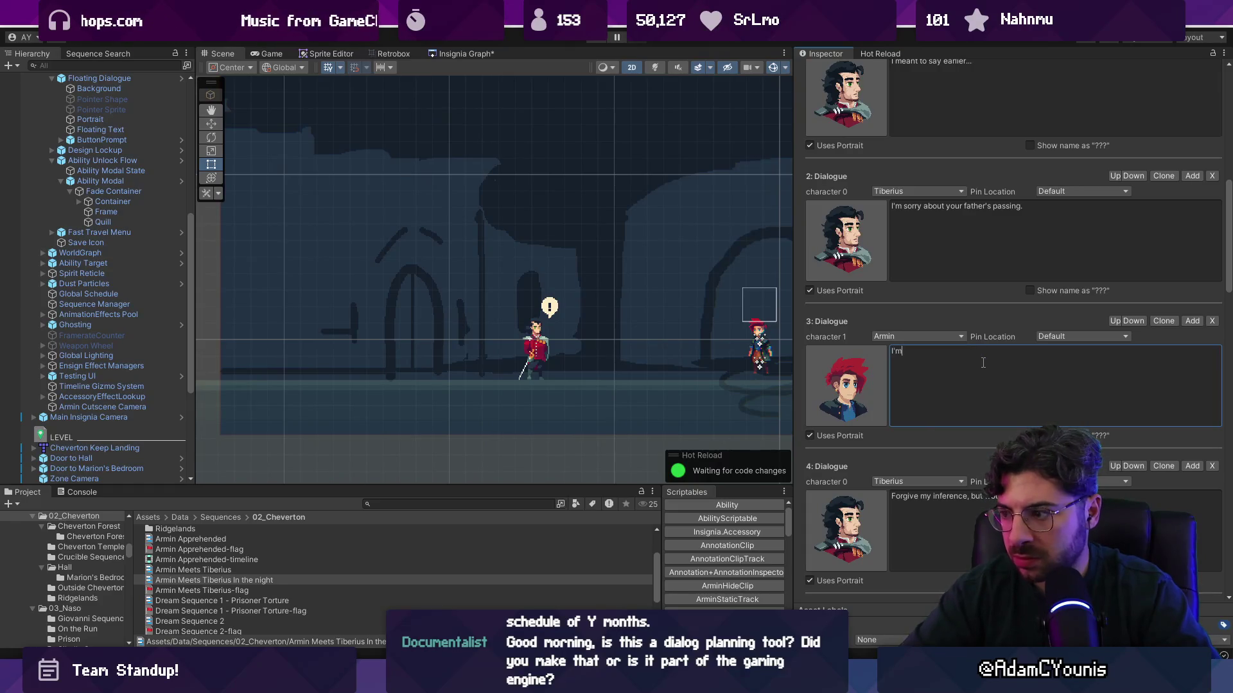
pyautogui.write('ly gone.')
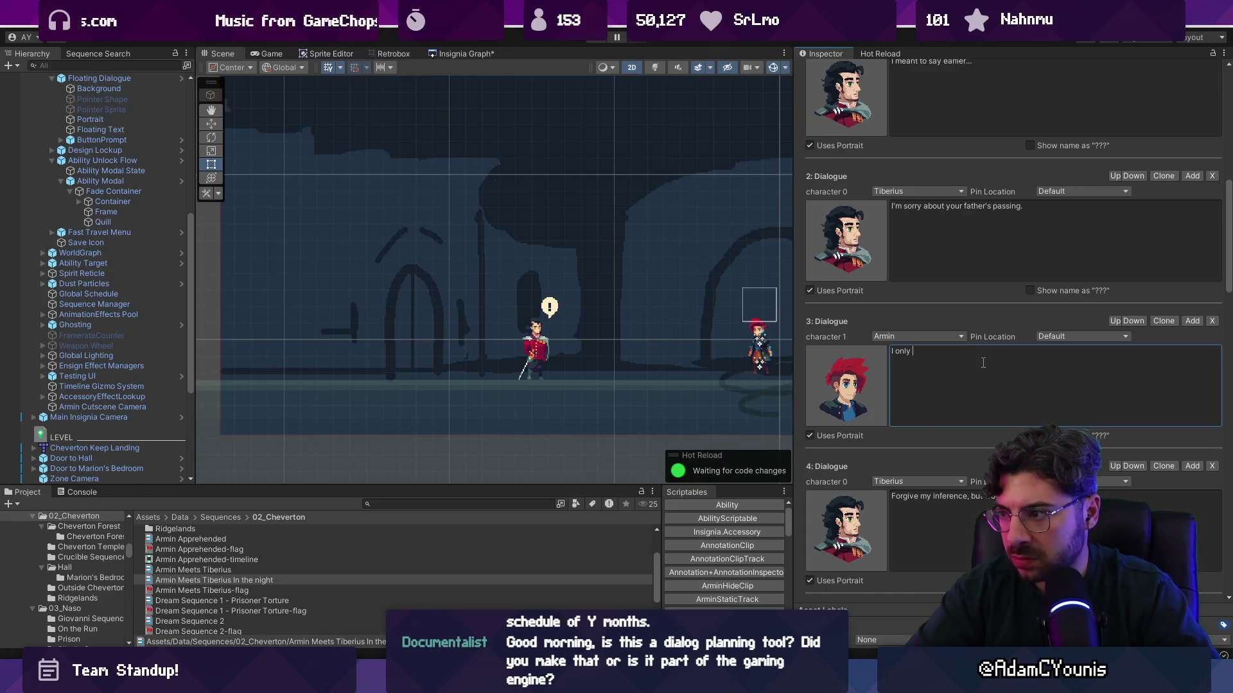
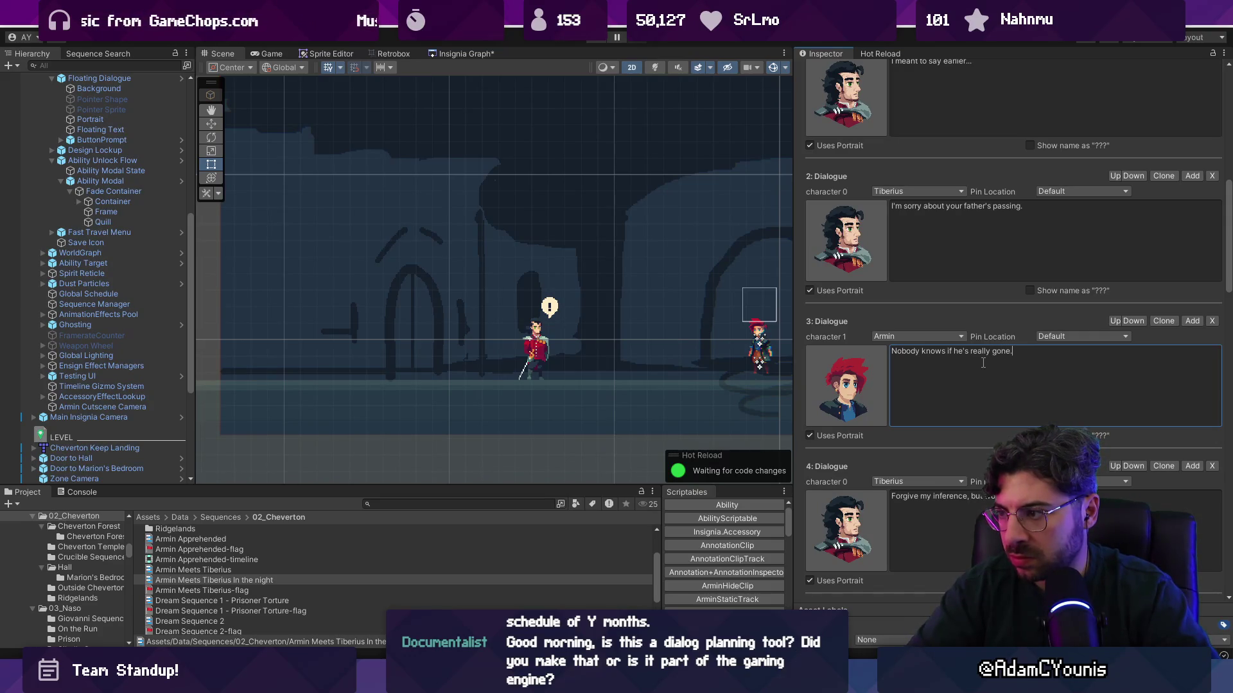
# Rewrite Armin's dialogue 3 line so it reads 'His passing.'
pyautogui.hotkey('ctrl', 'shift', 'Left')
pyautogui.hotkey('ctrl', 'shift', 'Left')
pyautogui.write('s really dead')
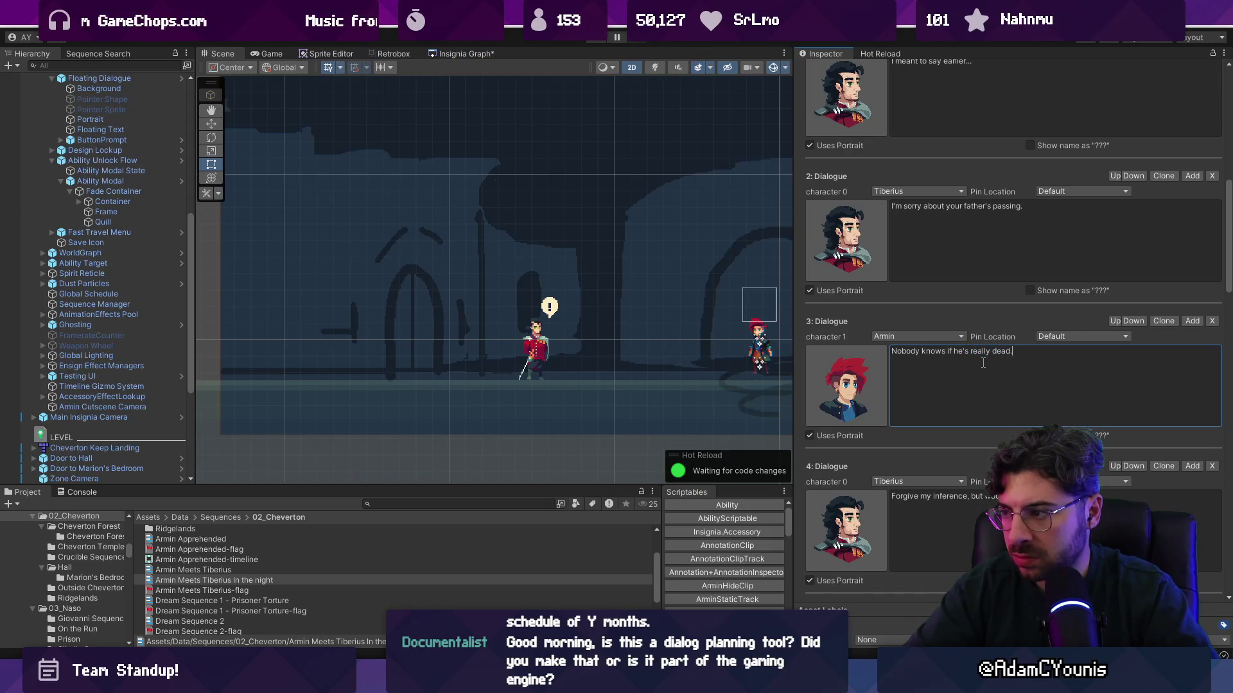
pyautogui.write('Passing...')
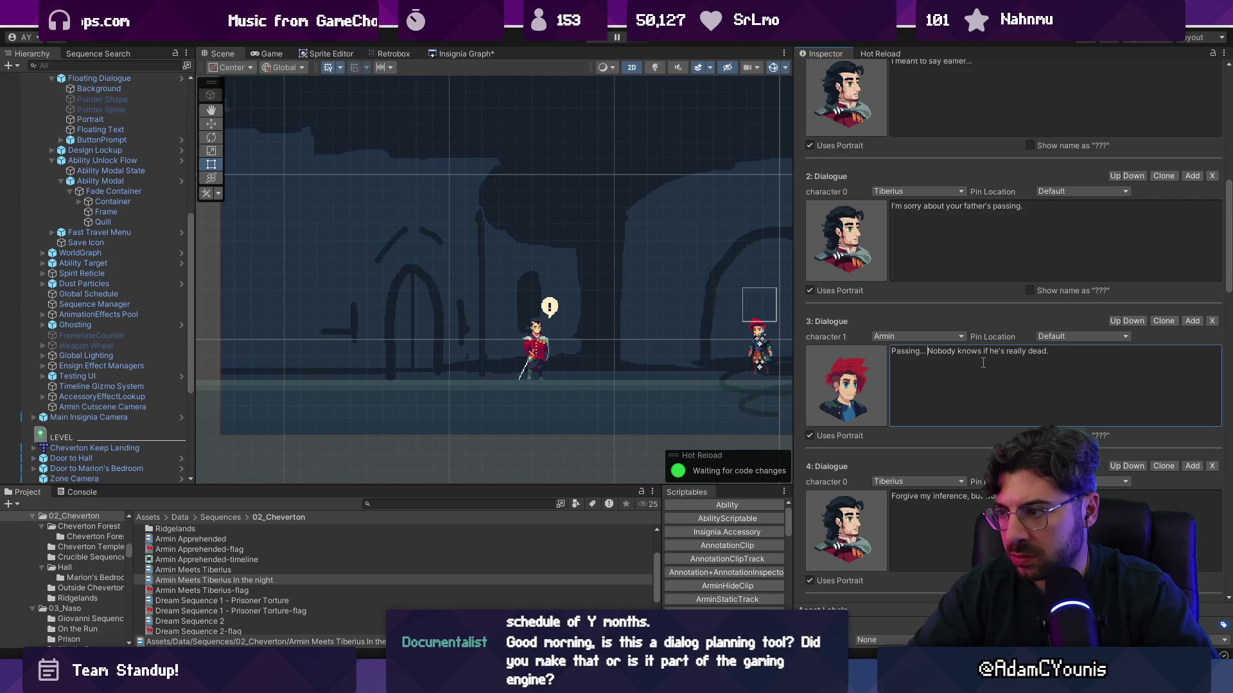
pyautogui.hotkey('shift', 'Home')
pyautogui.press('BackSpace')
pyautogui.write('His Pass')
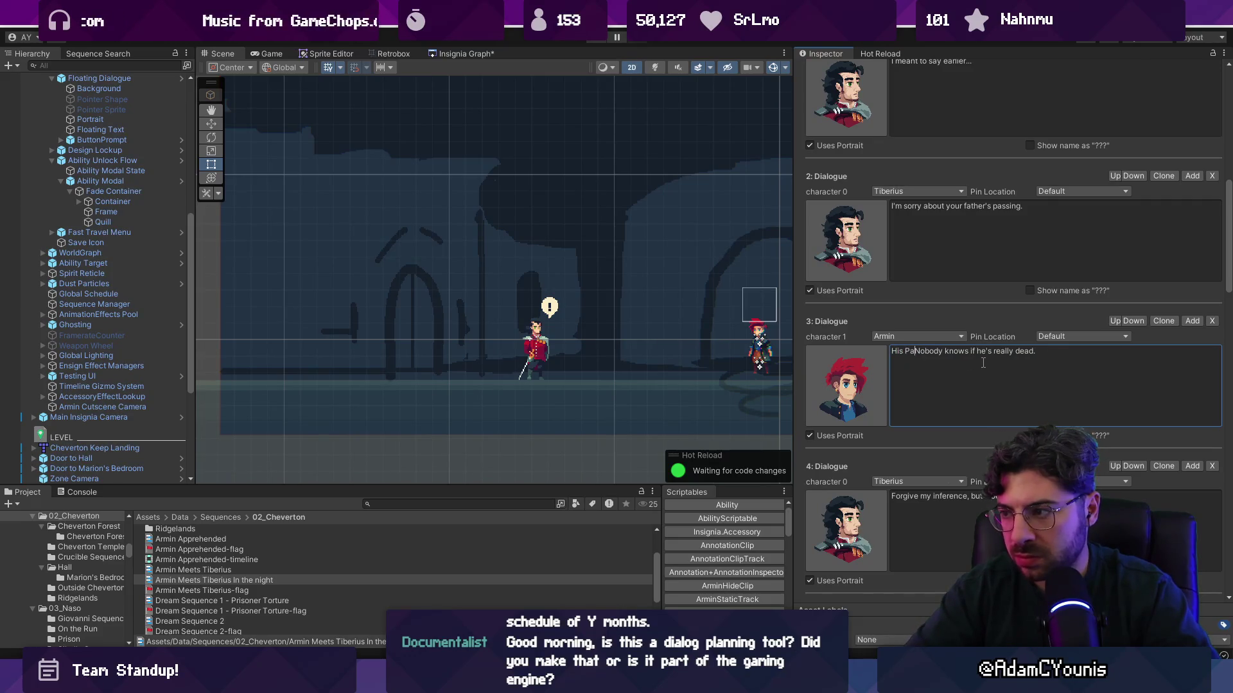
pyautogui.press('BackSpace')
pyautogui.press('BackSpace')
pyautogui.press('BackSpace')
pyautogui.write('passing.')
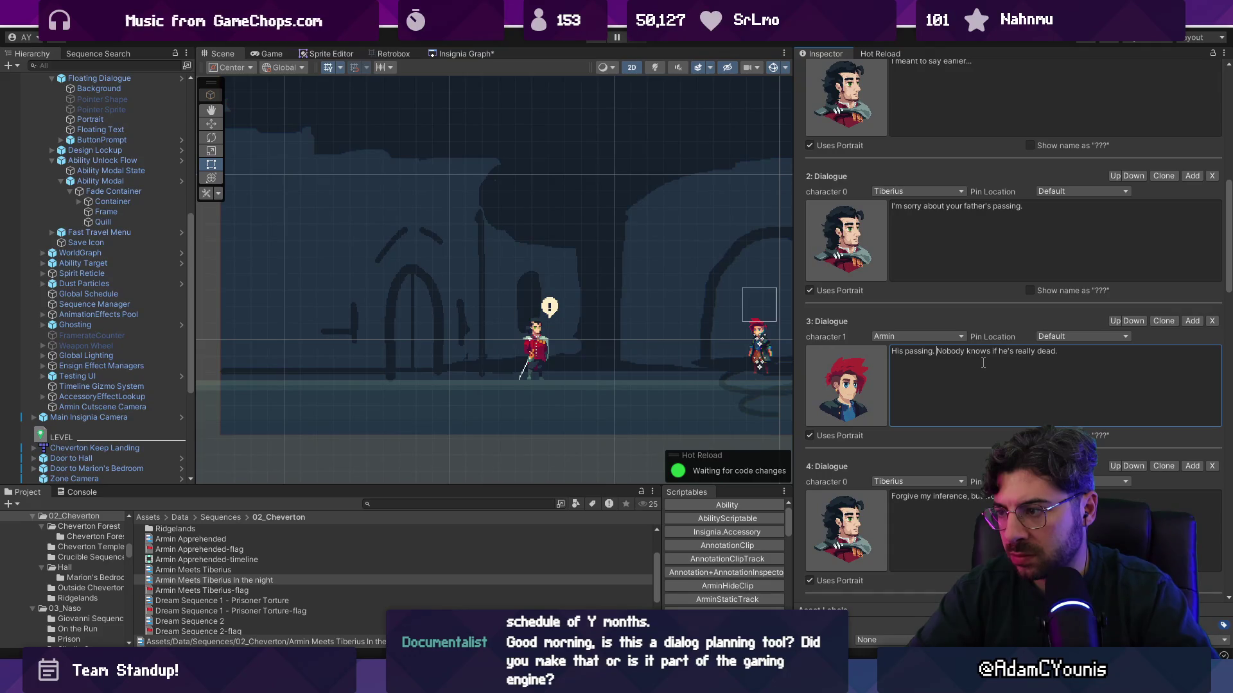
pyautogui.hotkey('shift', 'End')
pyautogui.press('BackSpace')
pyautogui.write('.')
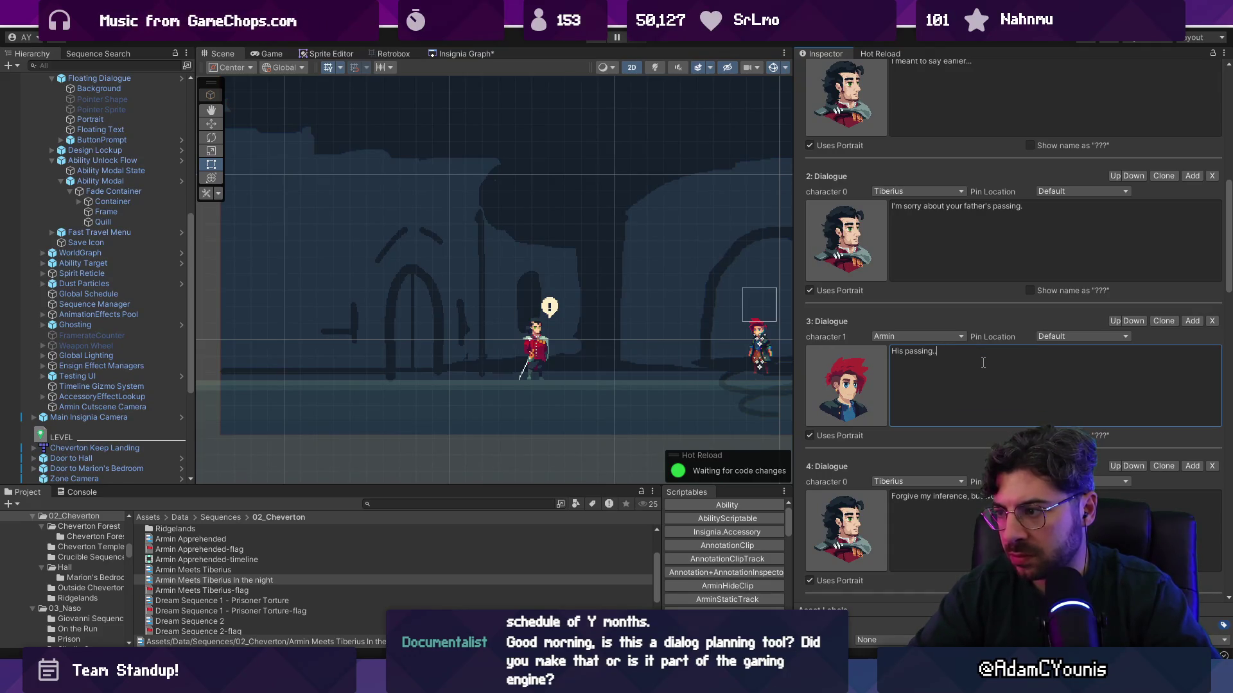
# Clone the entry, set its speaker to Armin, and paste back 'Nobody knows if he's really dead.'
pyautogui.click(1133, 321)
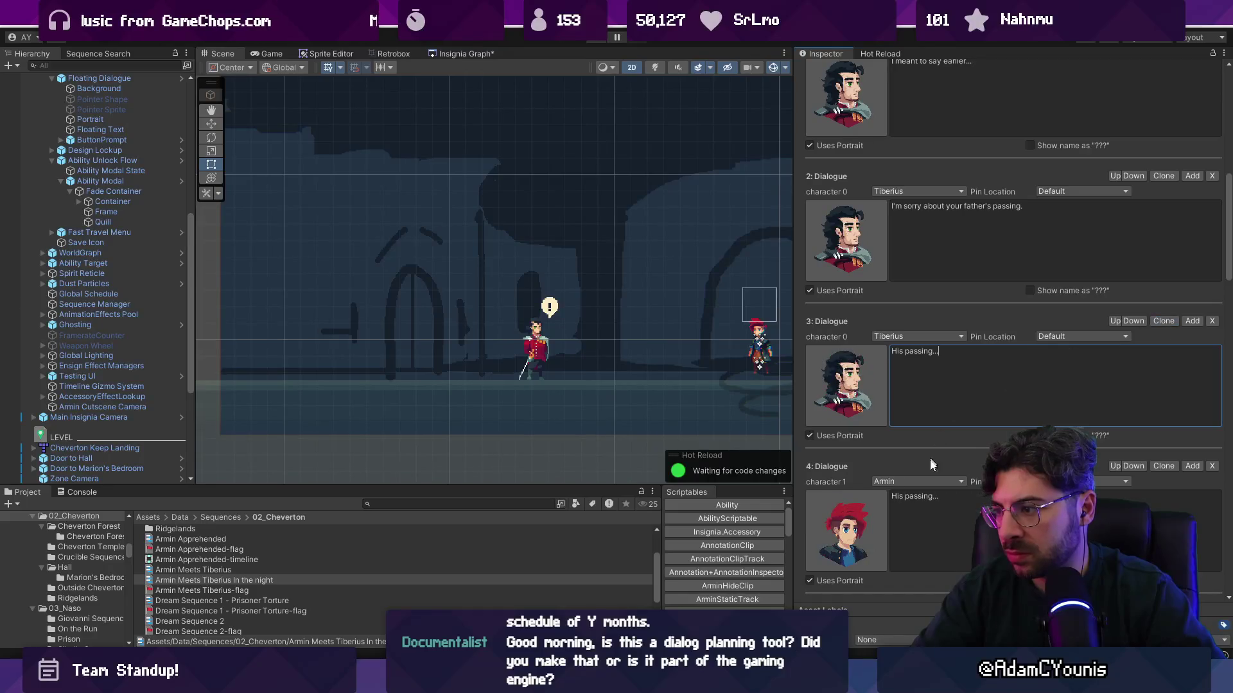
pyautogui.click(905, 337)
pyautogui.click(905, 358)
pyautogui.hotkey('ctrl', 'a')
pyautogui.write("Nobody knows if he's really dead.")
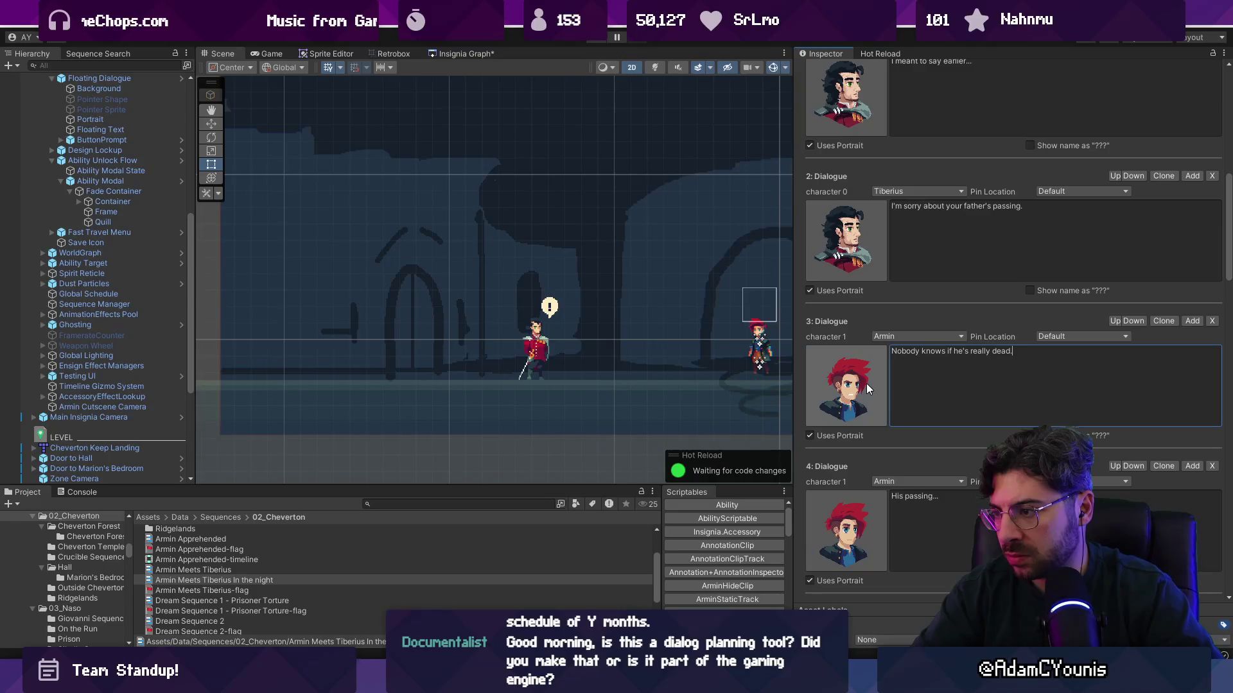
pyautogui.doubleClick(932, 351)
# Replace dialogue 3's text with Armin's 'His passing...' line
pyautogui.click(895, 352)
pyautogui.hotkey('ctrl', 'a')
pyautogui.hotkey('ctrl', 'x')
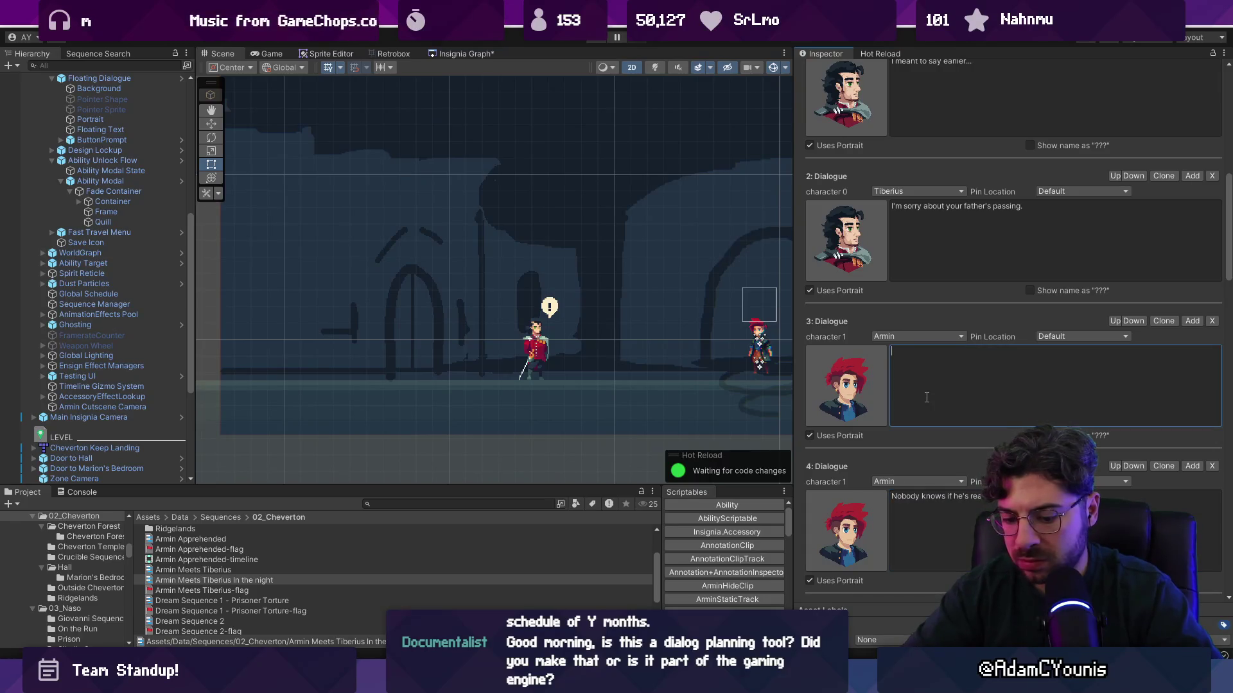
pyautogui.write('ing...')
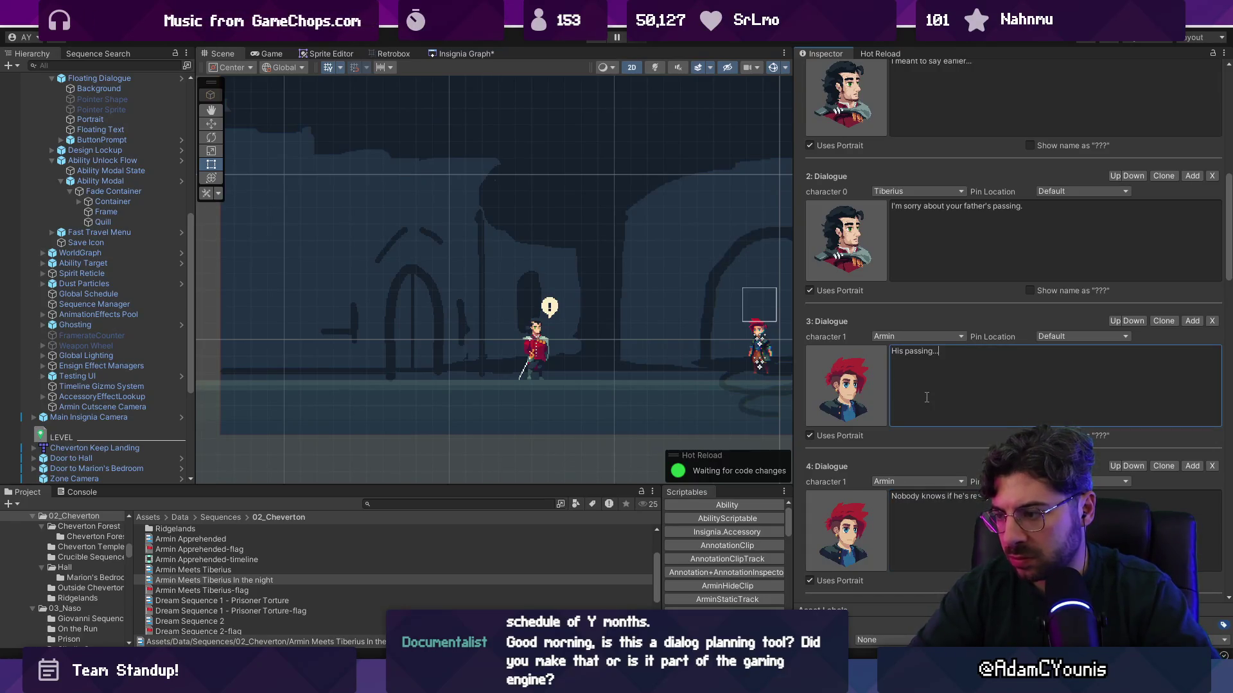
pyautogui.scroll(-2, 921, 397)
# In dialogue 4, change 'he's really dead' to 'he actually' died
pyautogui.click(1034, 428)
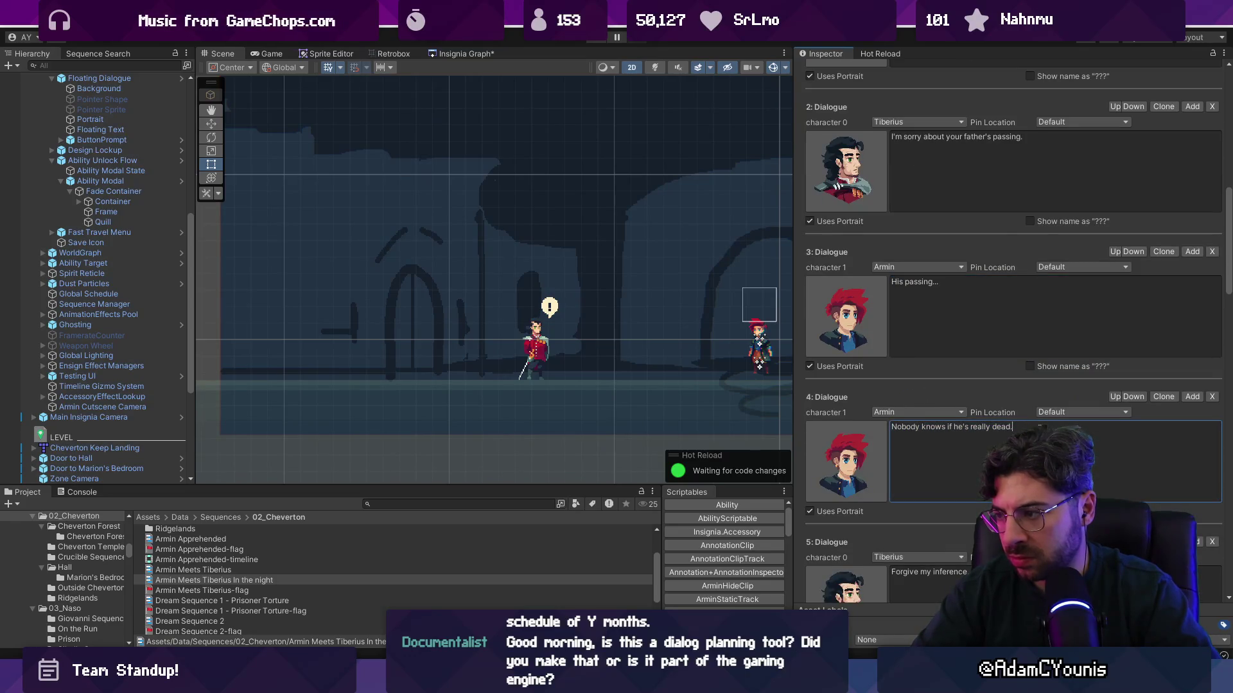
pyautogui.write(',you kn')
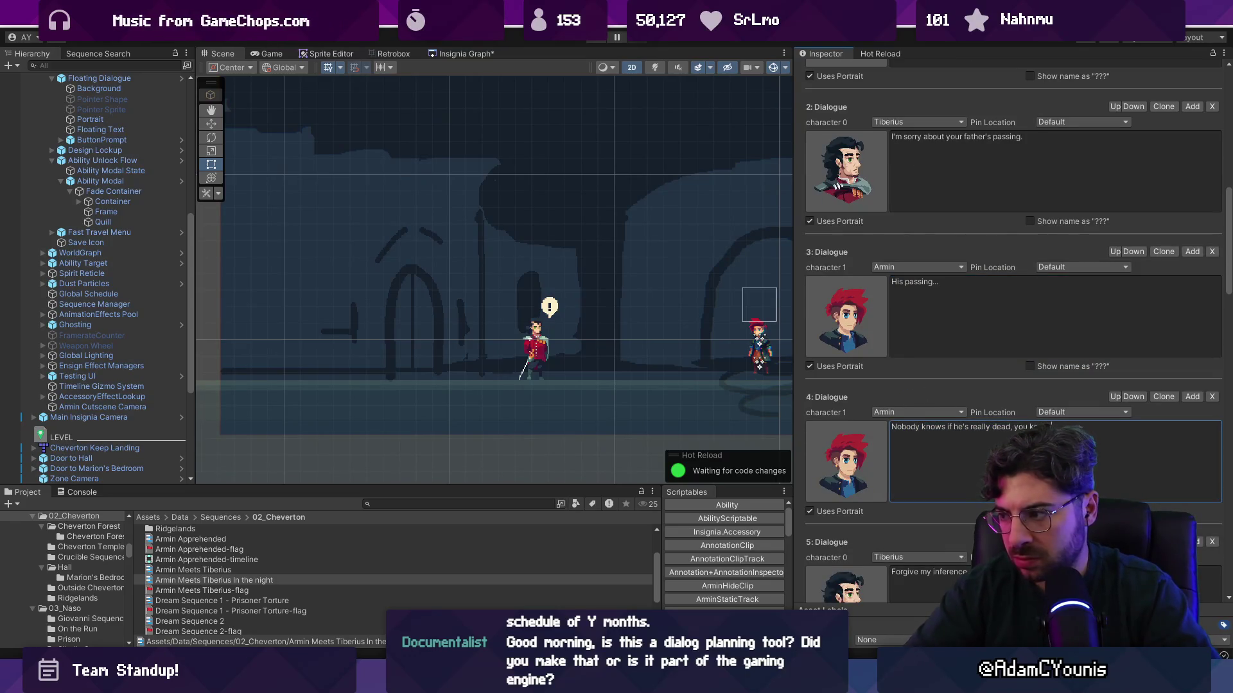
pyautogui.scroll(-4, 899, 407)
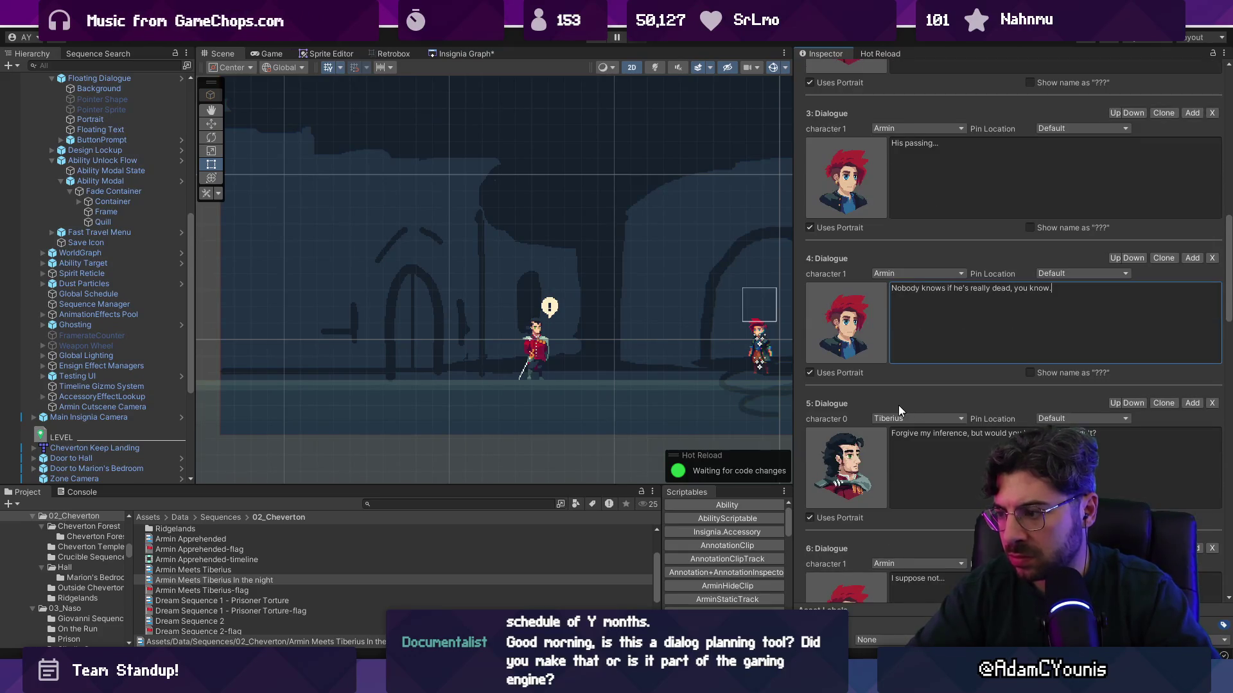
pyautogui.doubleClick(996, 289)
pyautogui.hotkey('ctrl', 'shift', 'Left')
pyautogui.hotkey('ctrl', 'shift', 'Left')
pyautogui.write('he actually')
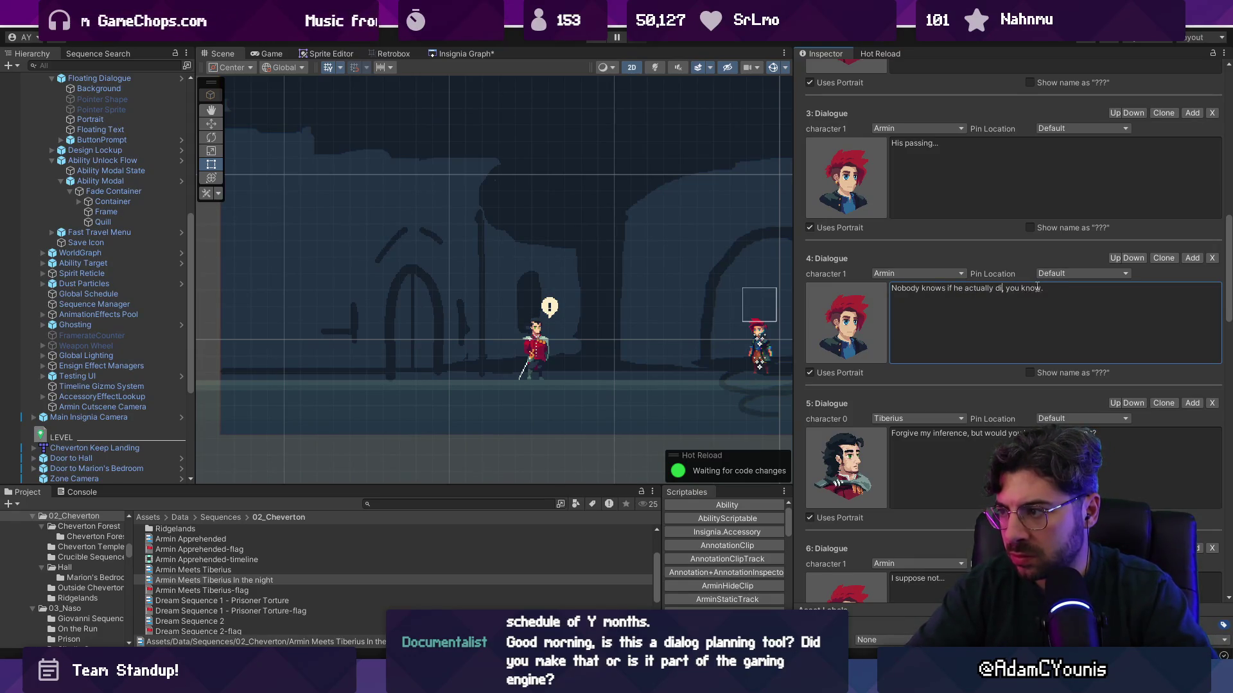
pyautogui.scroll(2, 937, 225)
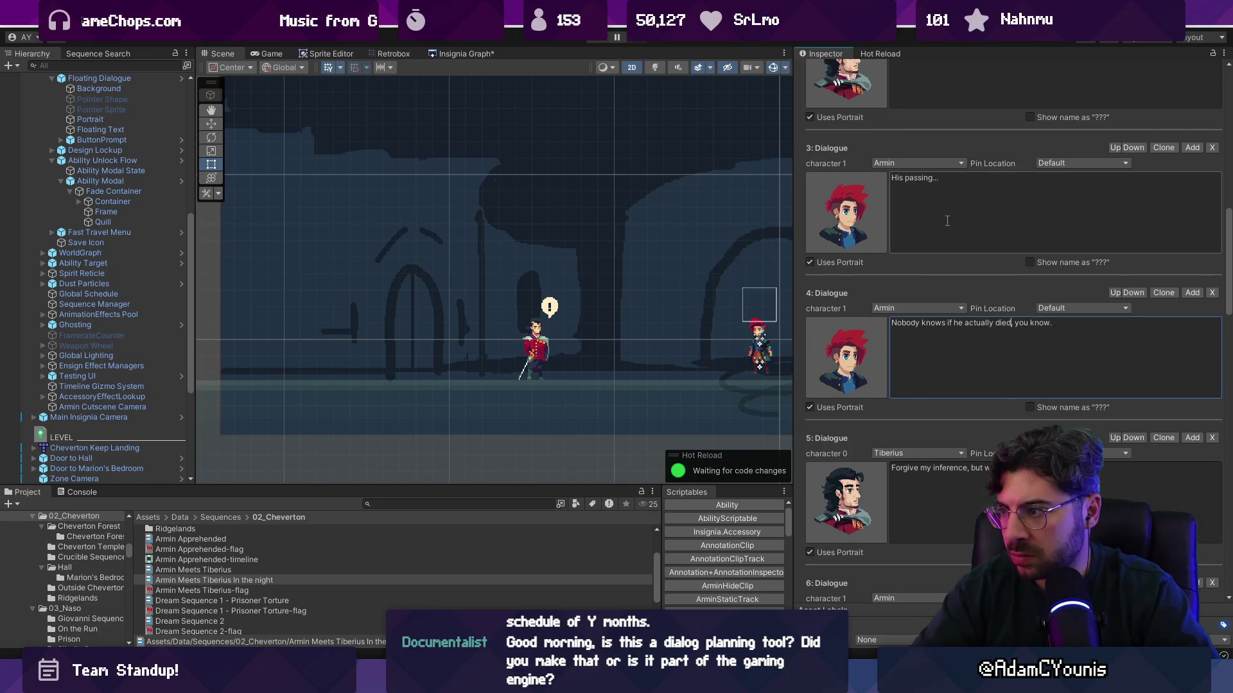
# Finish dialogue 4 as 'Nobody knows if he actually died back home.'
pyautogui.hotkey('ctrl', 'a')
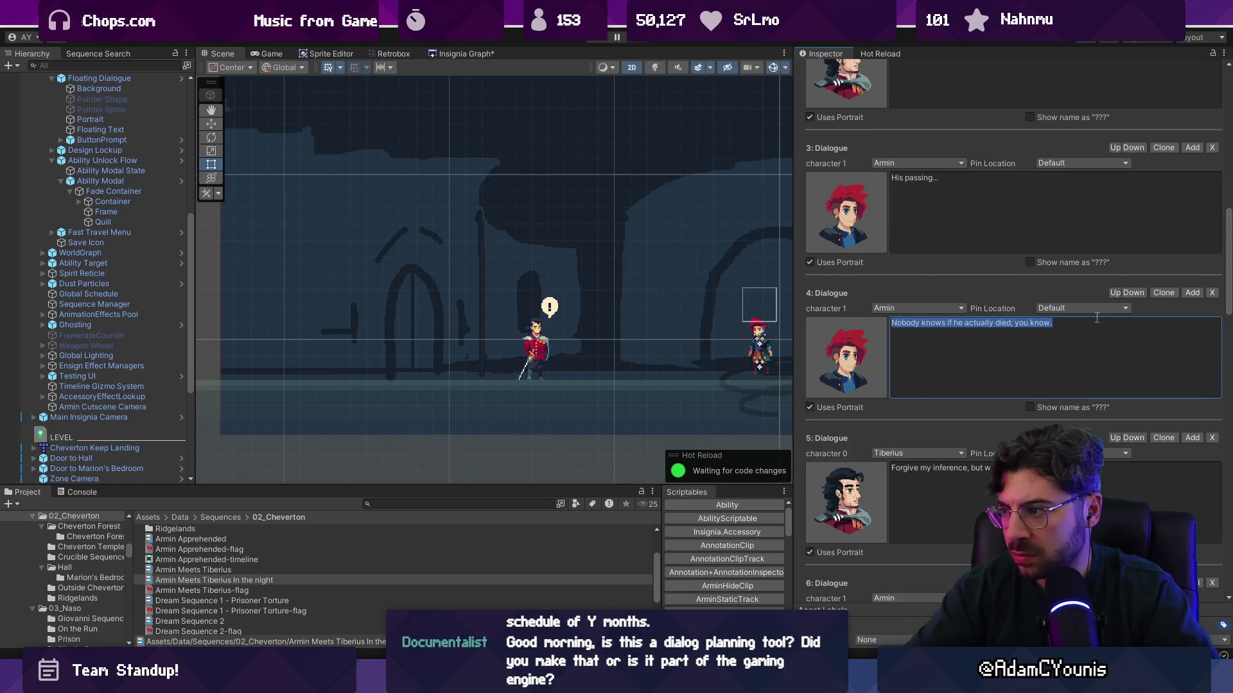
pyautogui.click(1097, 317)
pyautogui.write('bac')
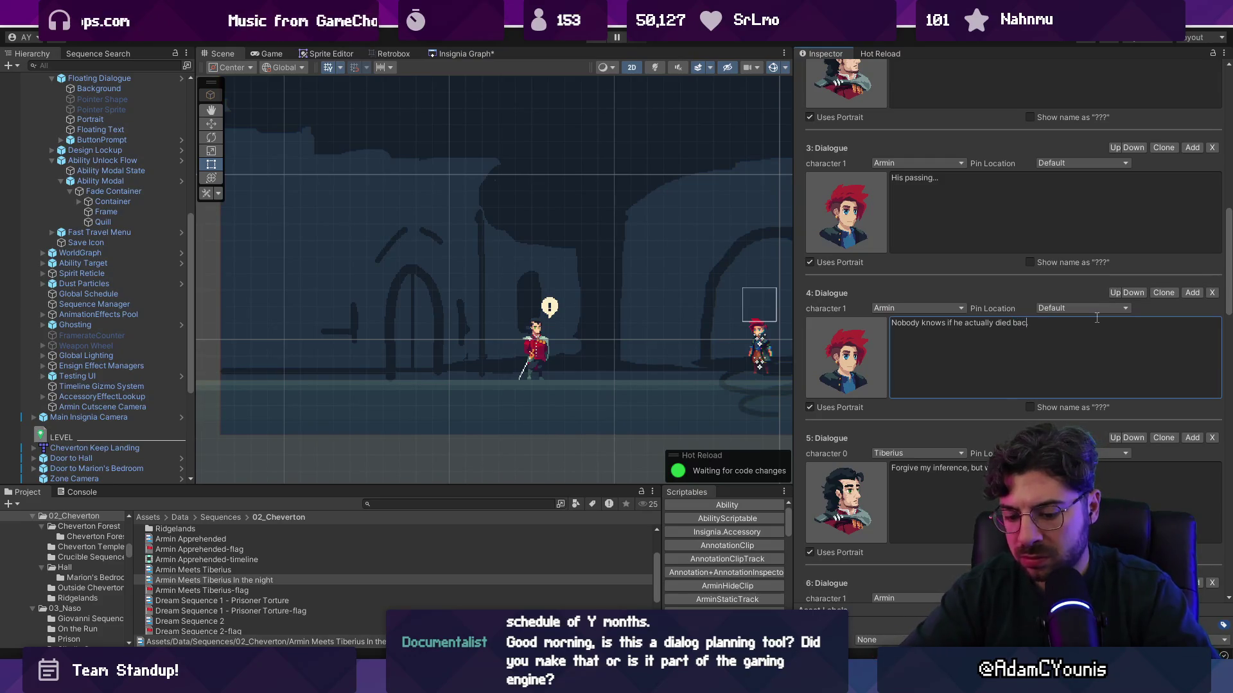
pyautogui.hotkey('ctrl', 'Left')
pyautogui.hotkey('ctrl', 'Left')
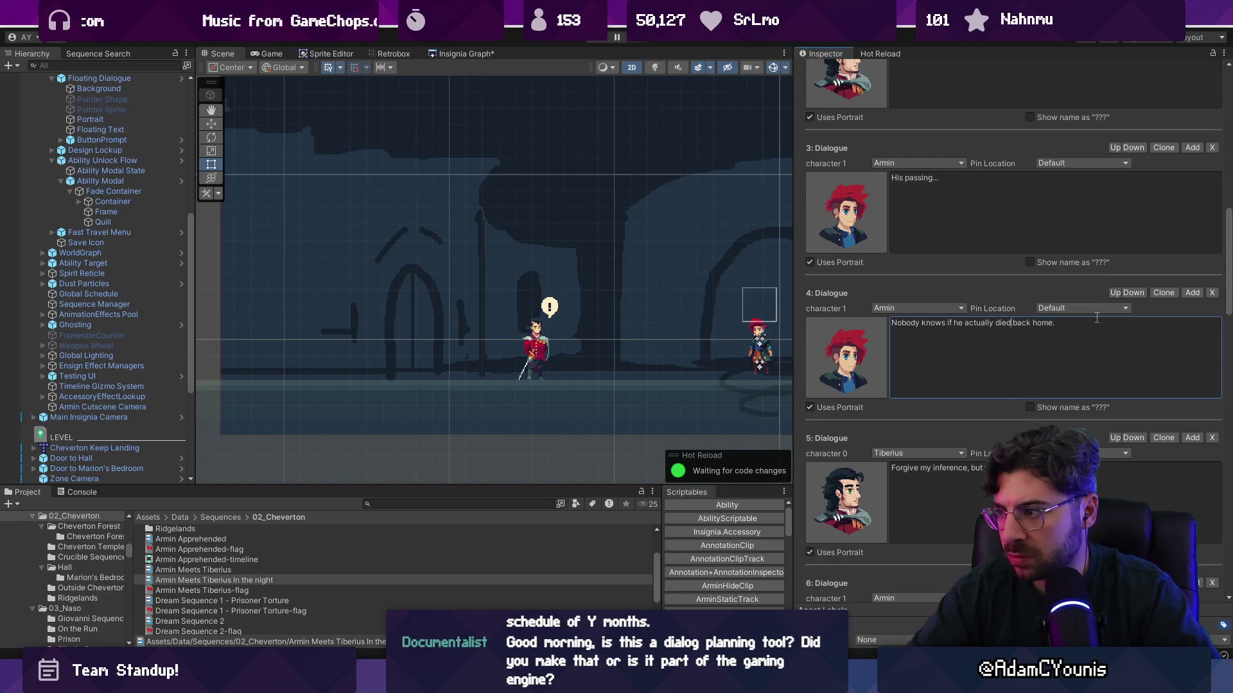
pyautogui.scroll(2, 943, 238)
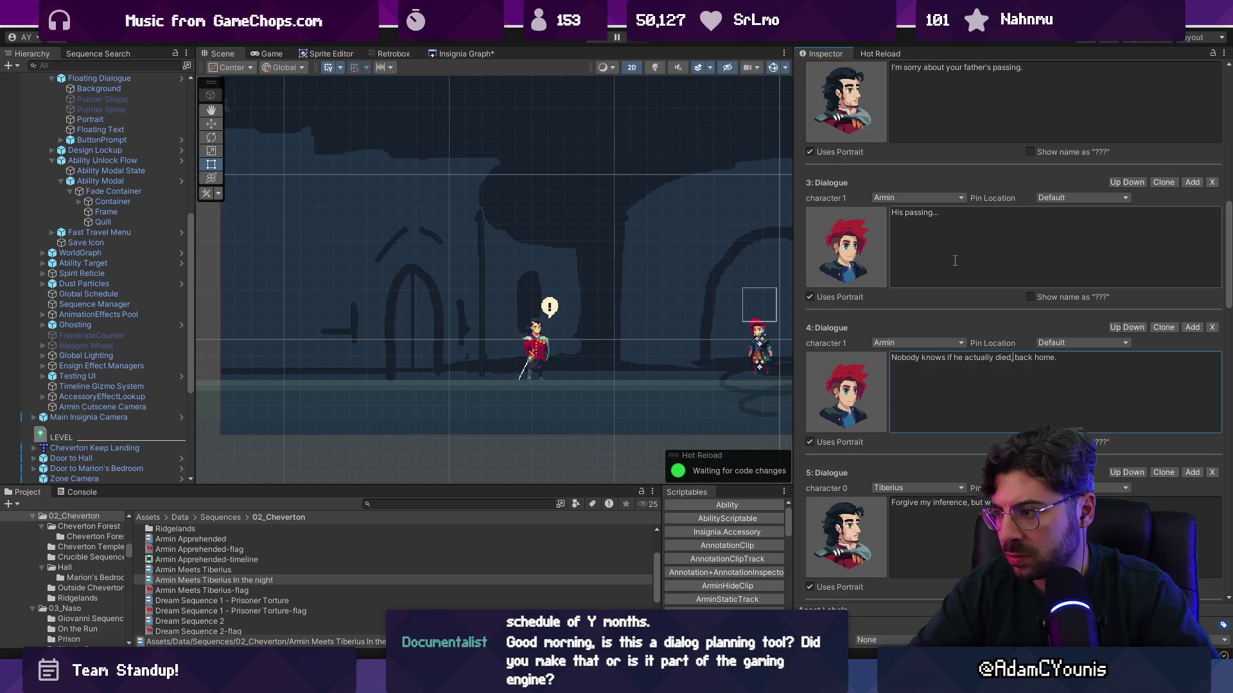
pyautogui.scroll(5, 956, 260)
pyautogui.scroll(6, 974, 191)
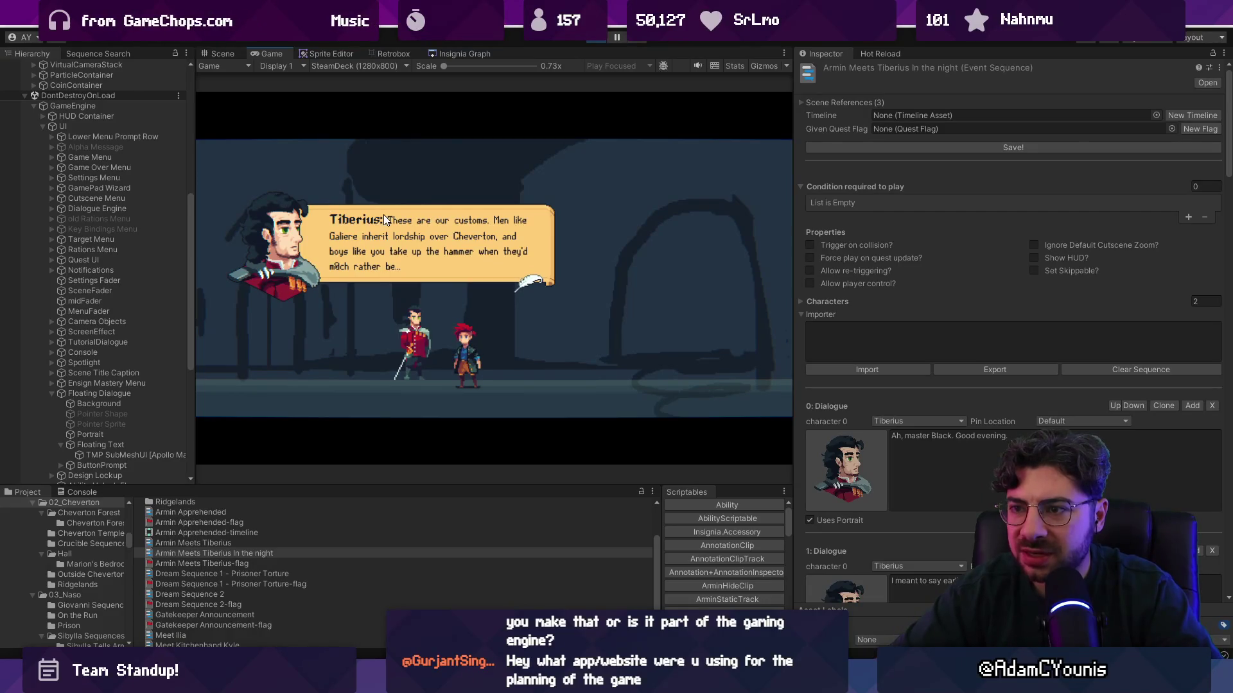
# Select the dialogue box's Floating Text object in the Hierarchy
pyautogui.scroll(-8, 96, 289)
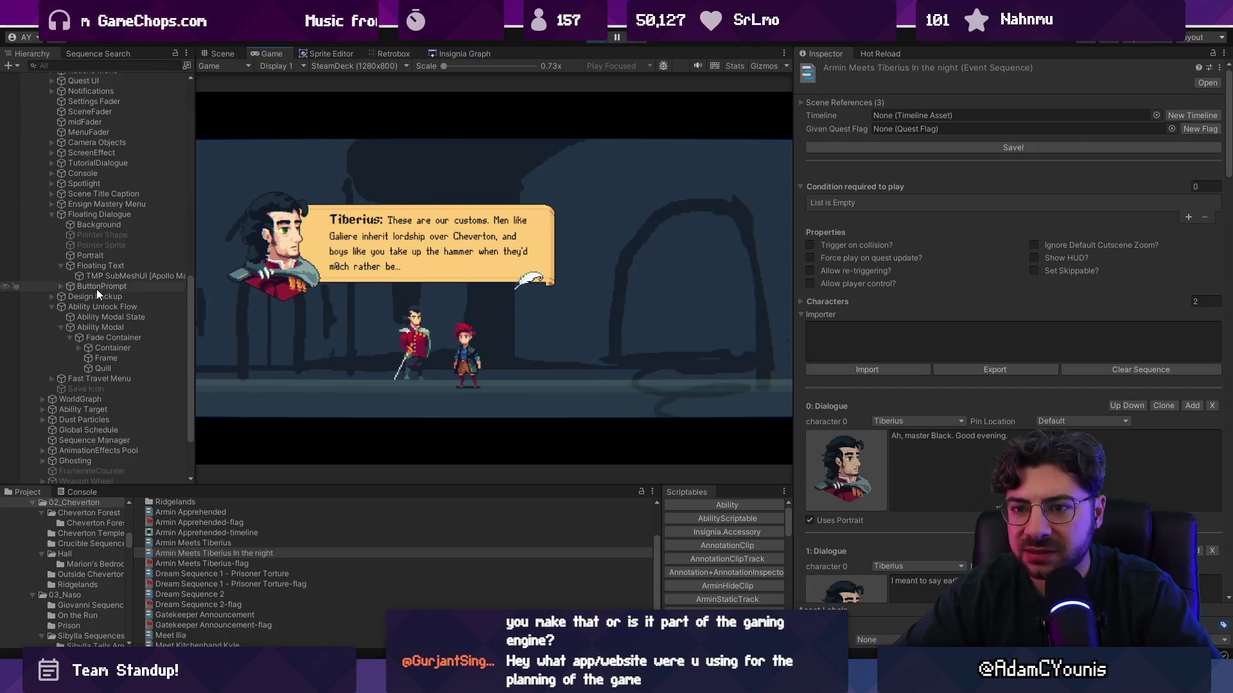
pyautogui.scroll(2, 99, 286)
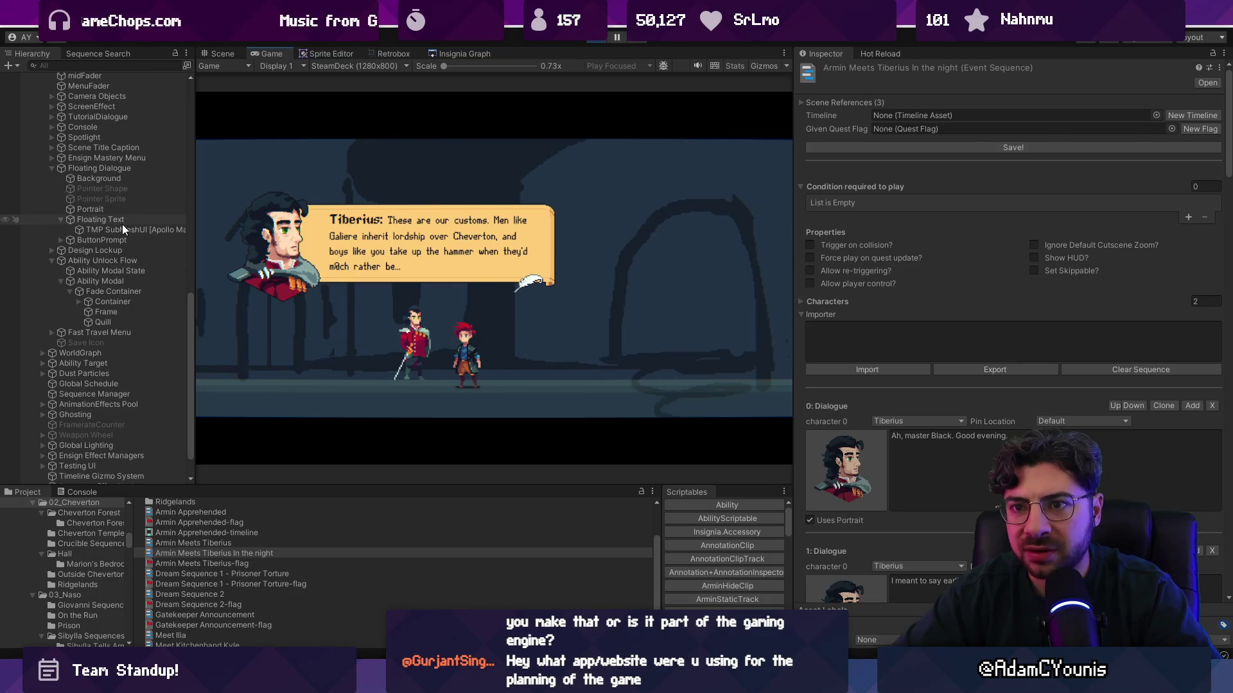
pyautogui.click(122, 221)
# Change the end of Tiberius' Floating Text line from 'rather be...' to 'rather be.', briefly trying '?'
pyautogui.click(1023, 350)
pyautogui.hotkey('ctrl', 'a')
pyautogui.click(1002, 349)
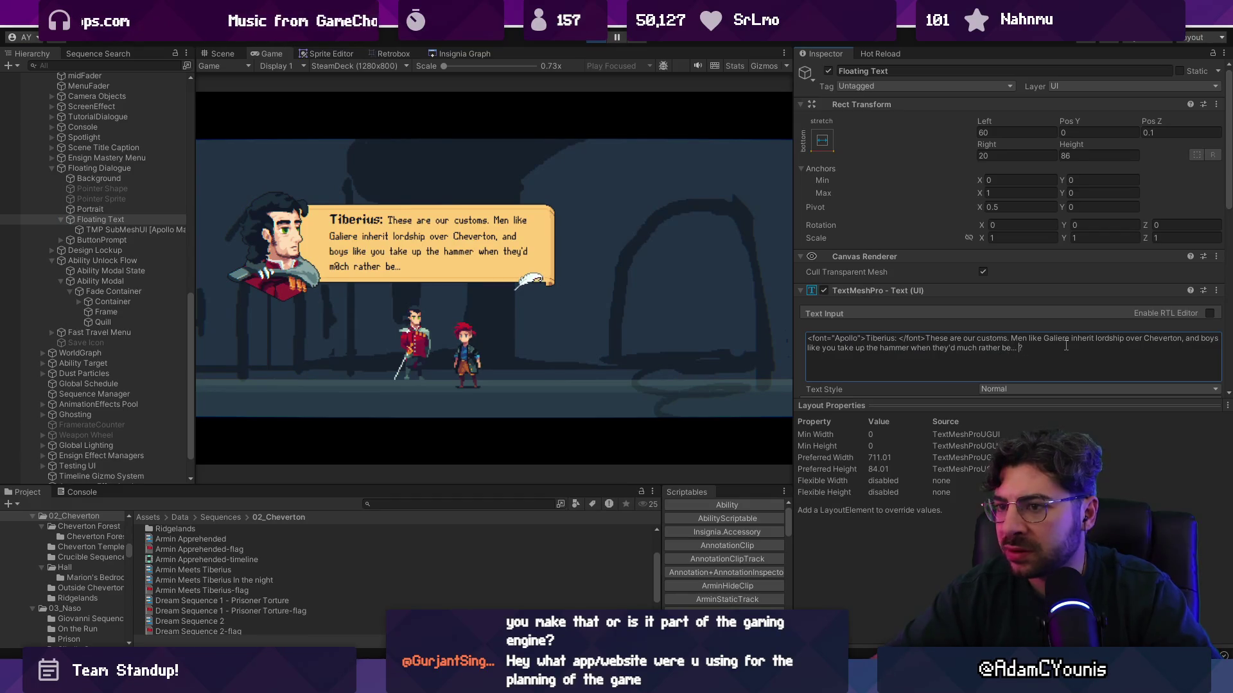
pyautogui.press('BackSpace')
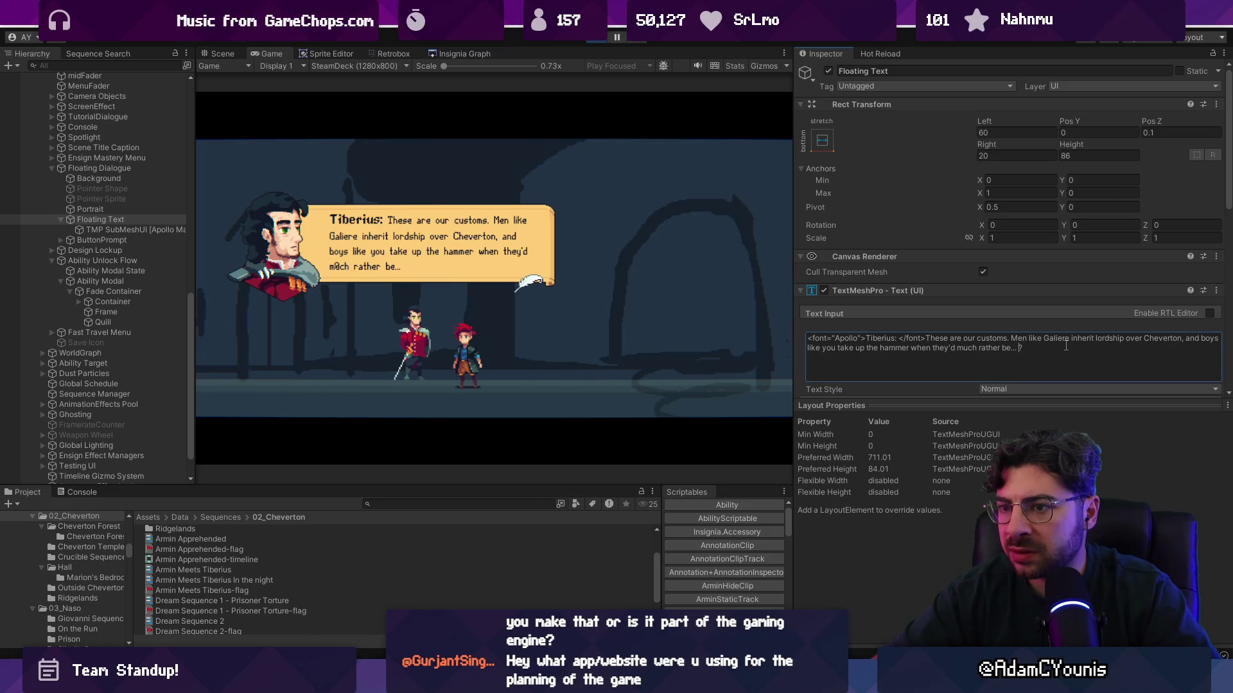
pyautogui.press('BackSpace')
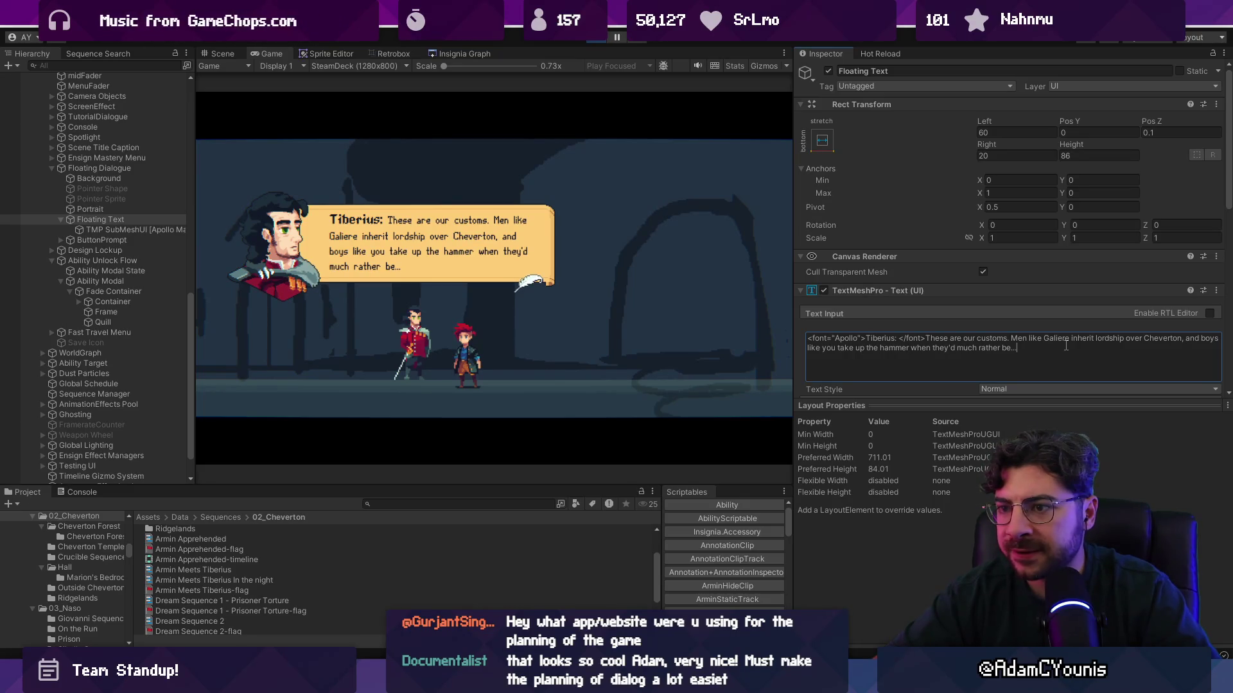
pyautogui.press('BackSpace')
pyautogui.press('BackSpace')
pyautogui.press('BackSpace')
pyautogui.write('?')
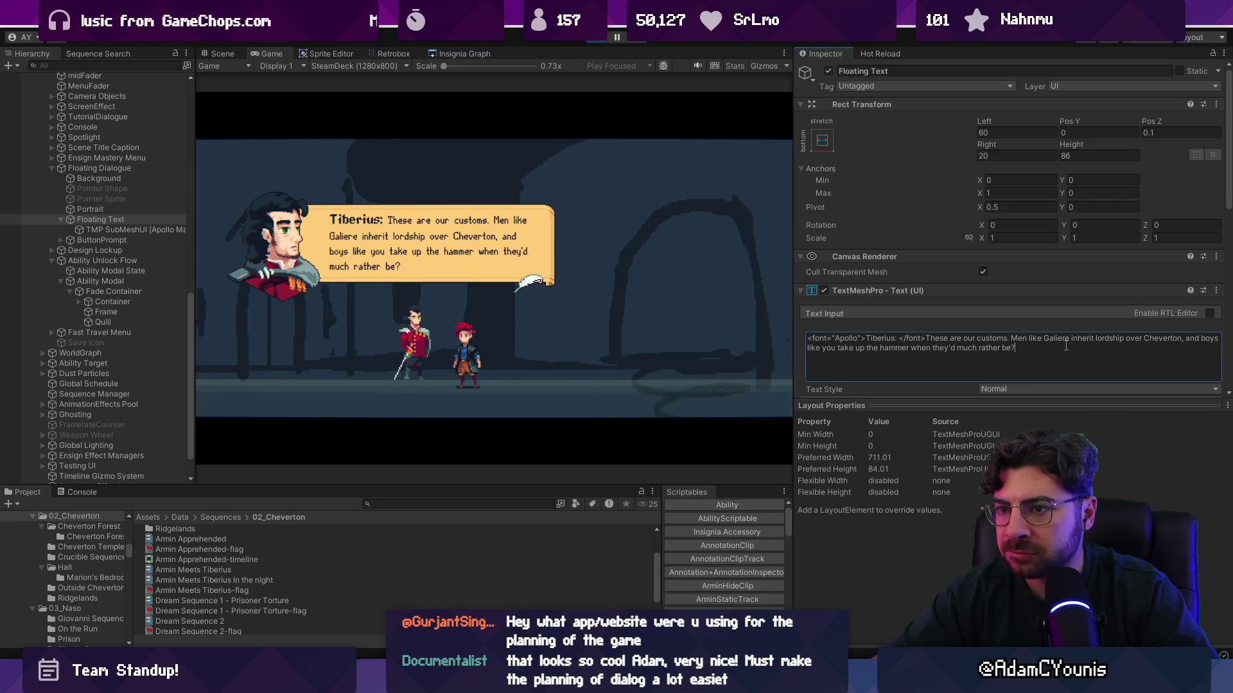
pyautogui.press('Left')
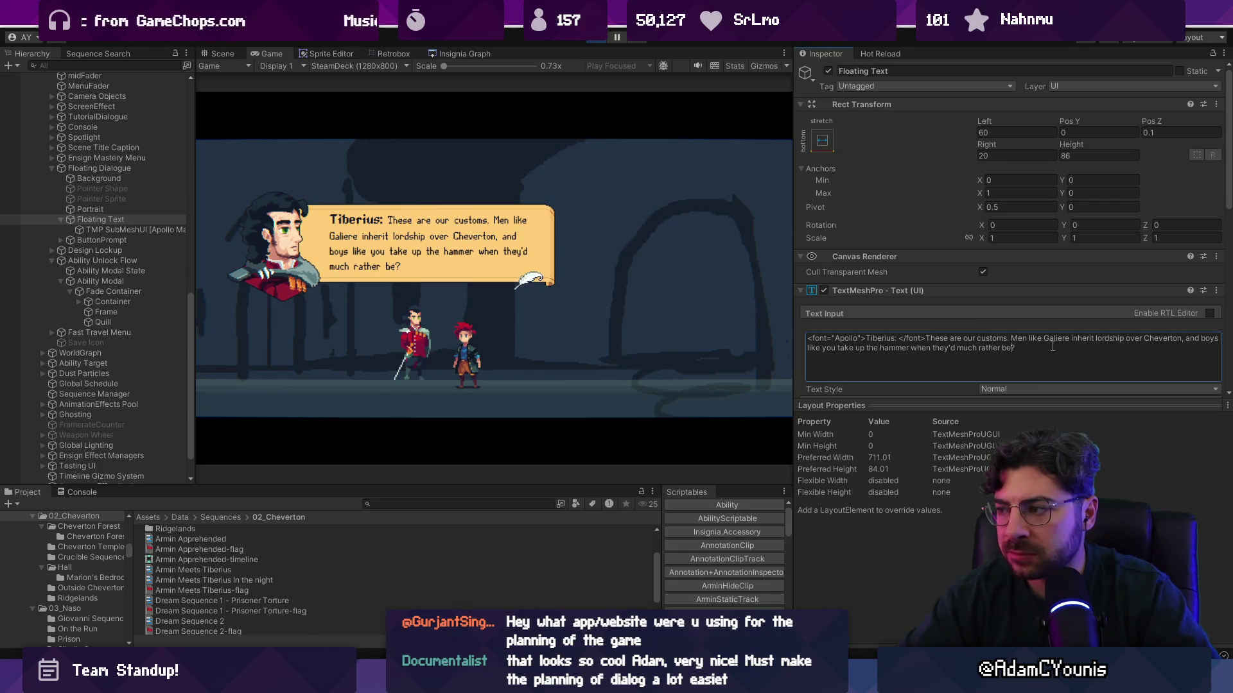
pyautogui.press('Delete')
pyautogui.write('.')
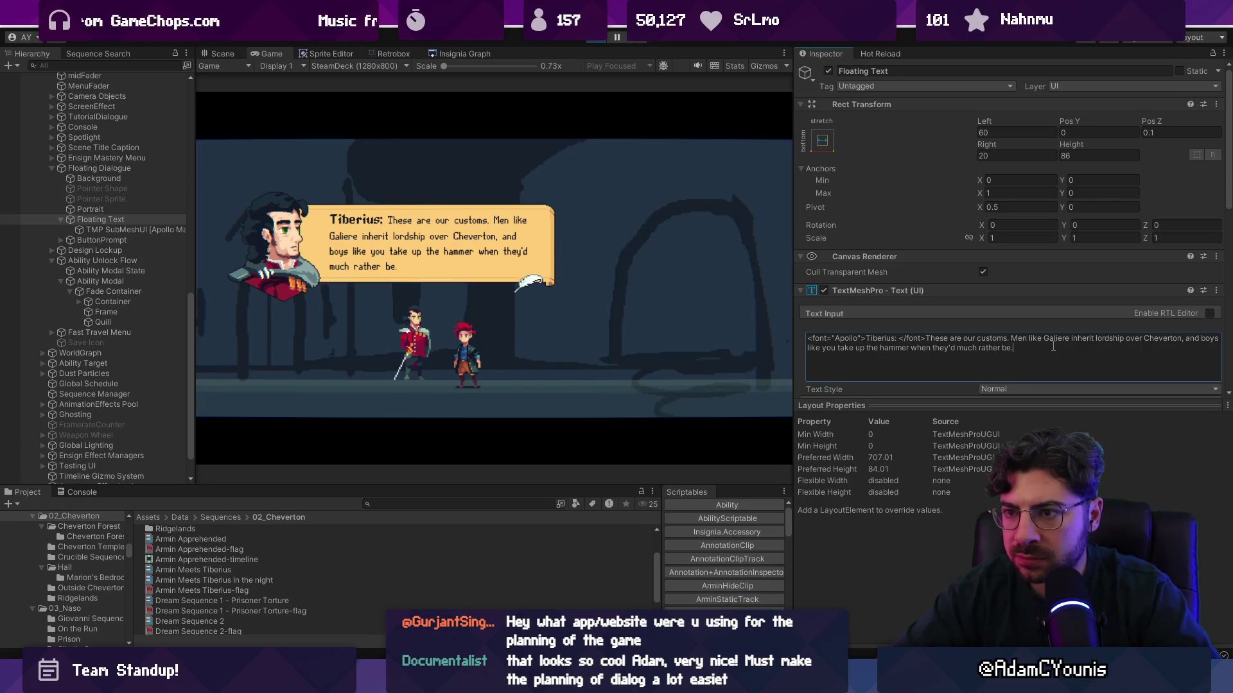